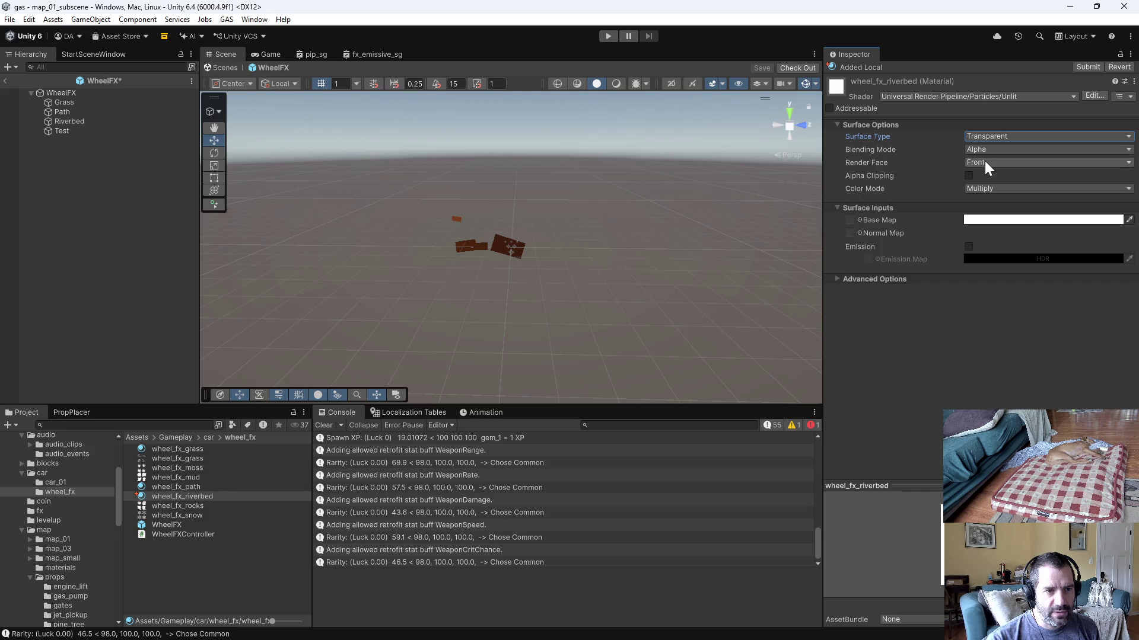
Step: Enable Alpha Clipping on wheel_fx_riverbed, assign a base-map texture and set Threshold near 0.03
{"action": "left_click", "coordinate": [970, 176]}
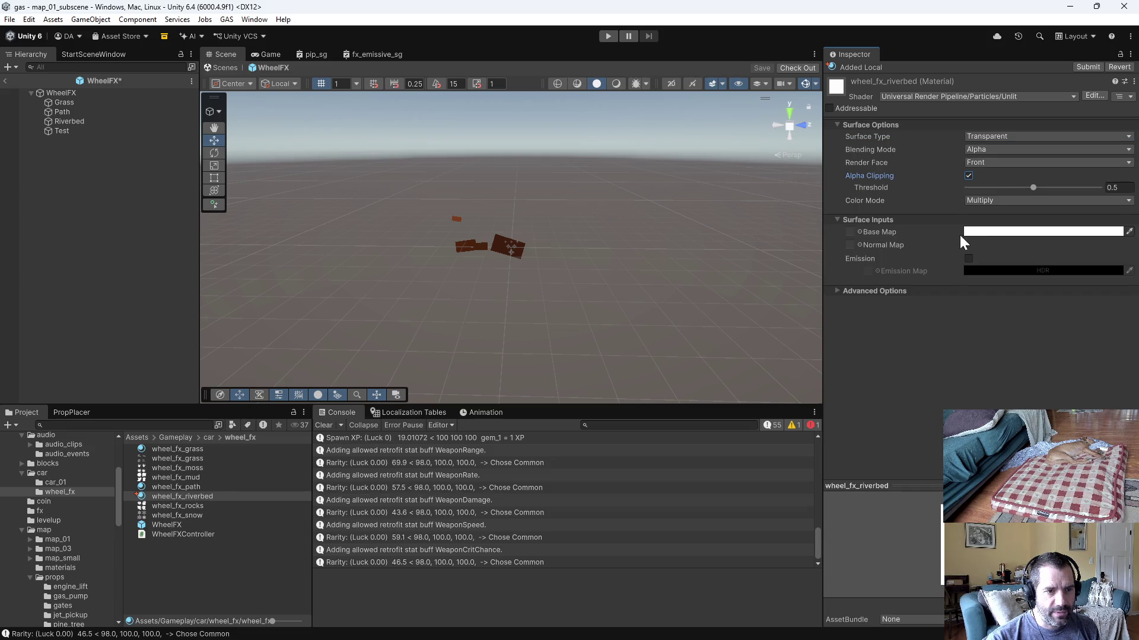
{"action": "mouse_move", "coordinate": [178, 483]}
{"action": "left_mouse_down"}
{"action": "mouse_move", "coordinate": [624, 376]}
{"action": "mouse_move", "coordinate": [977, 207]}
{"action": "left_mouse_up"}
{"action": "left_click_drag", "start_coordinate": [837, 236], "coordinate": [848, 234]}
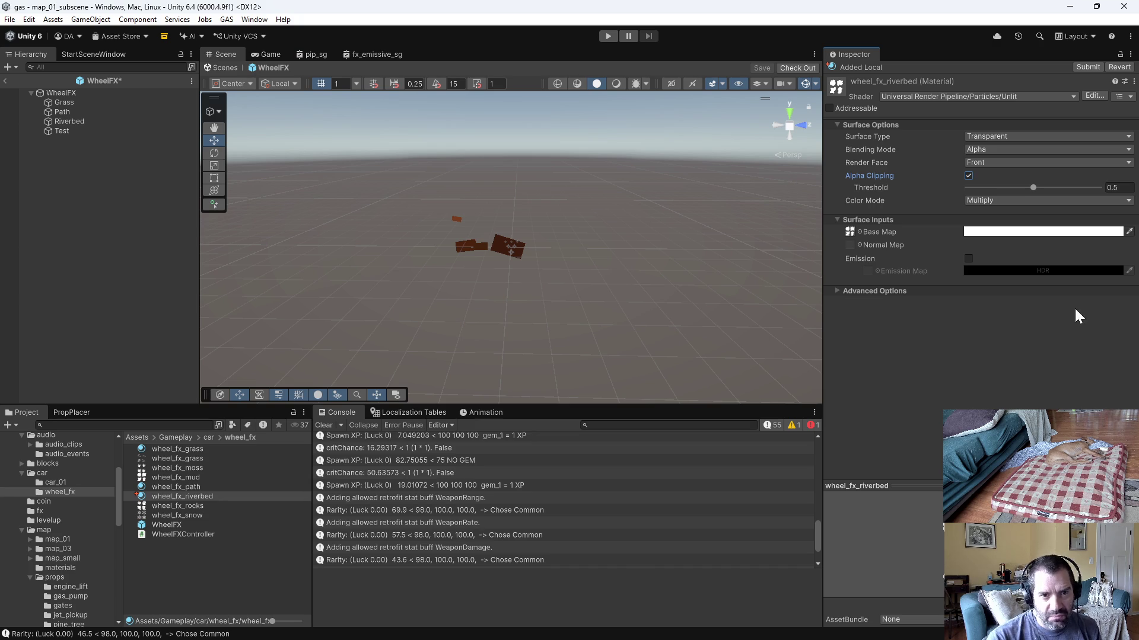
{"action": "left_click_drag", "start_coordinate": [1032, 187], "coordinate": [1086, 189]}
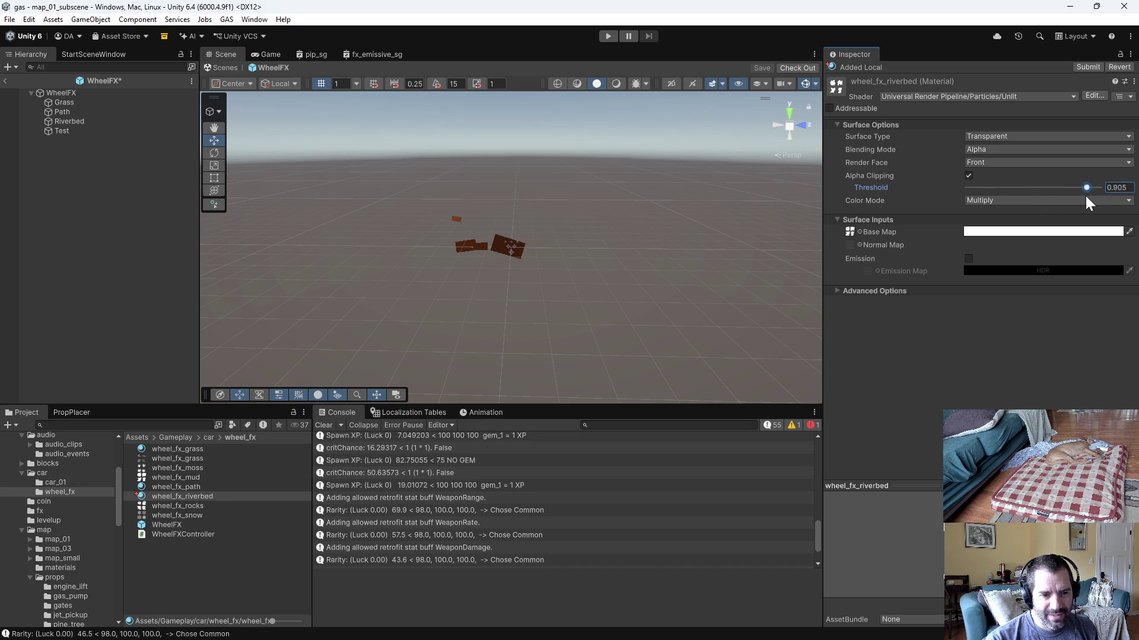
{"action": "left_click_drag", "start_coordinate": [1000, 202], "coordinate": [971, 208]}
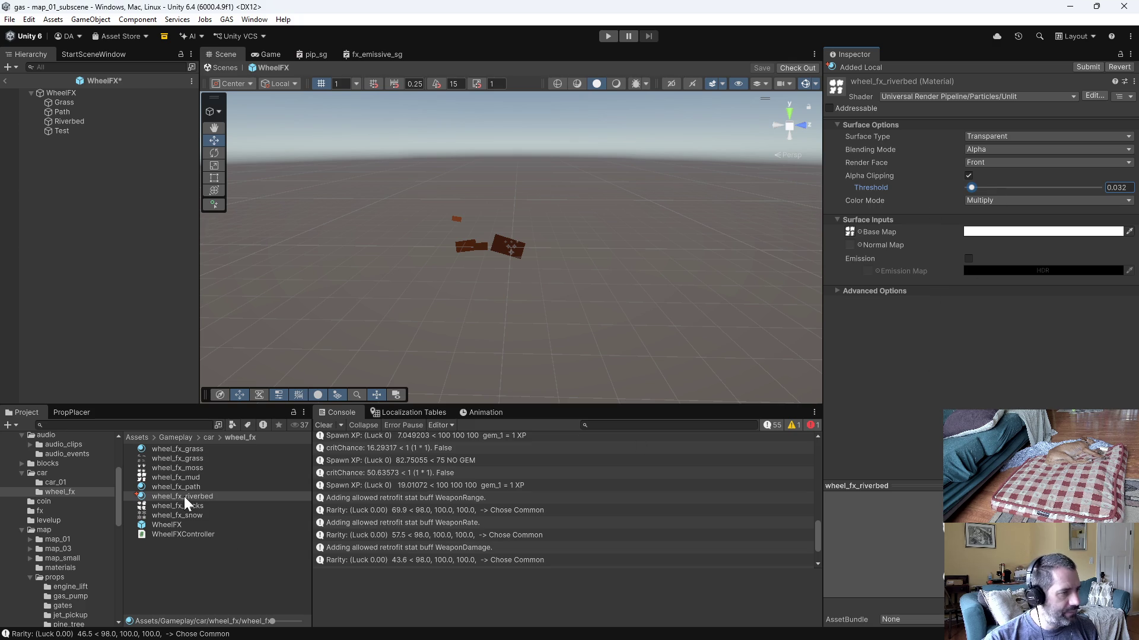
Step: Review the wheel_fx_mud texture and the riverbed and grass materials, leaving names unchanged
{"action": "left_click", "coordinate": [199, 477]}
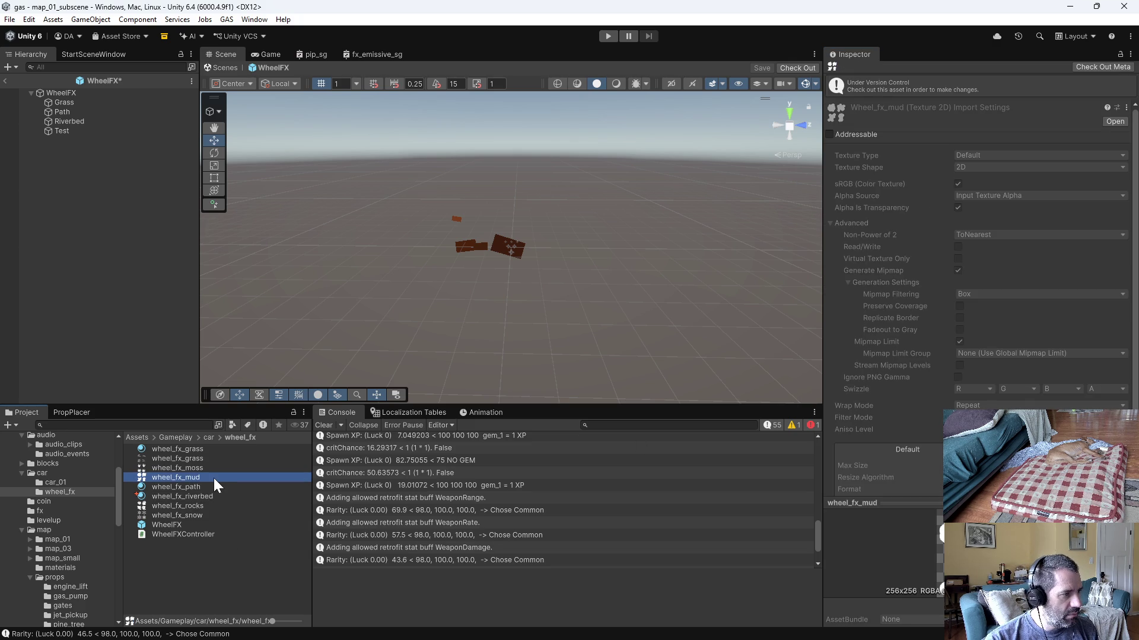
{"action": "left_click", "coordinate": [191, 479]}
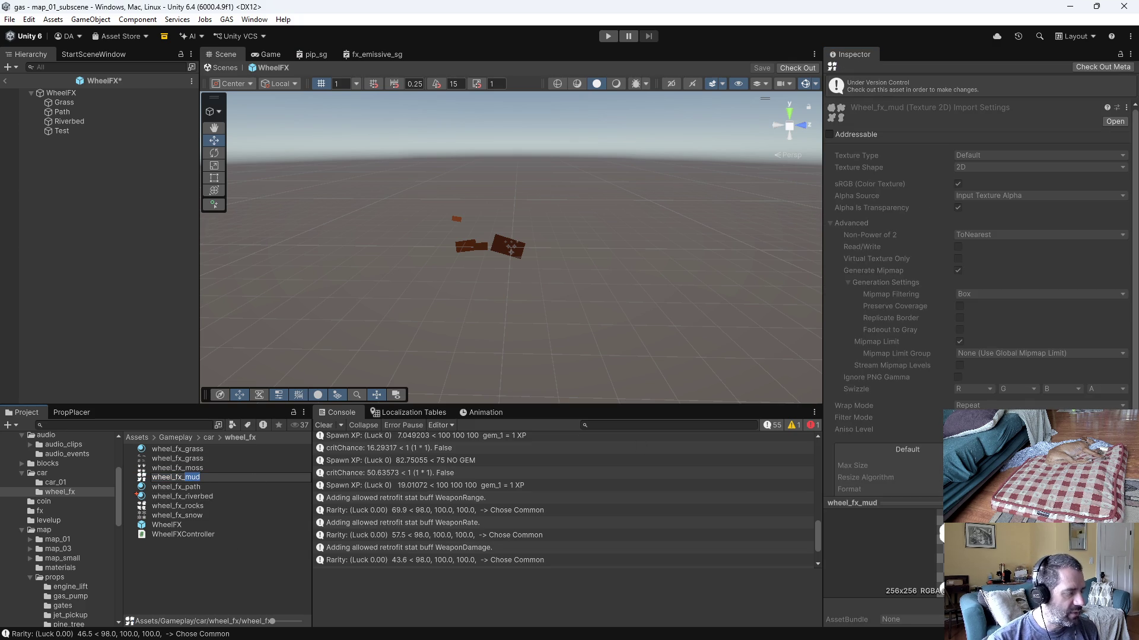
{"action": "key", "text": "Return"}
{"action": "left_click", "coordinate": [198, 496]}
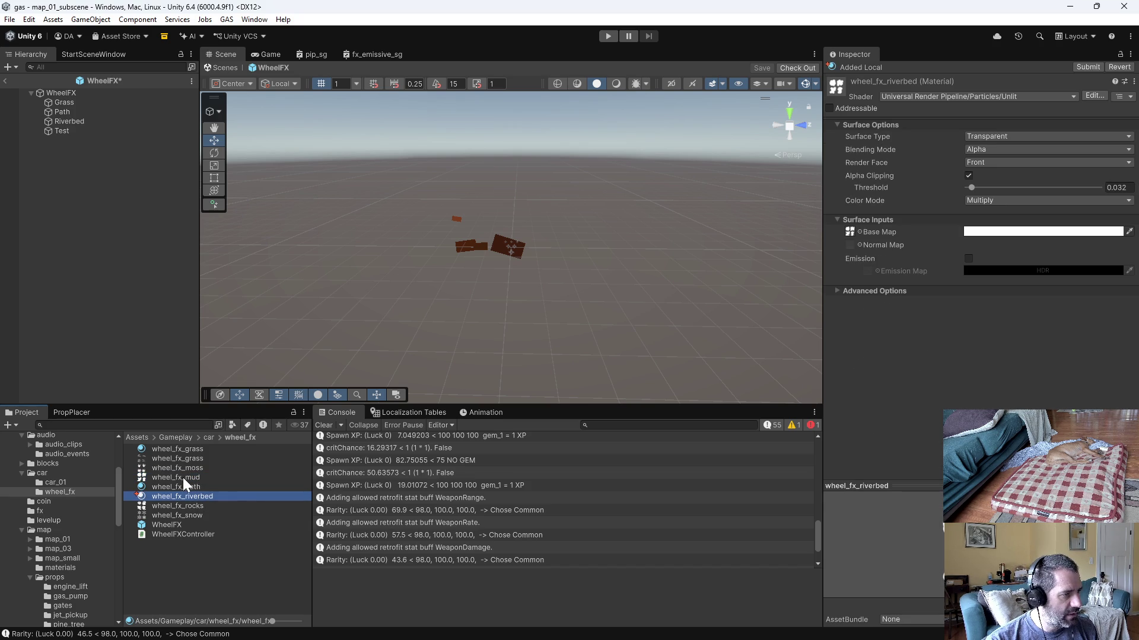
{"action": "left_click", "coordinate": [173, 449]}
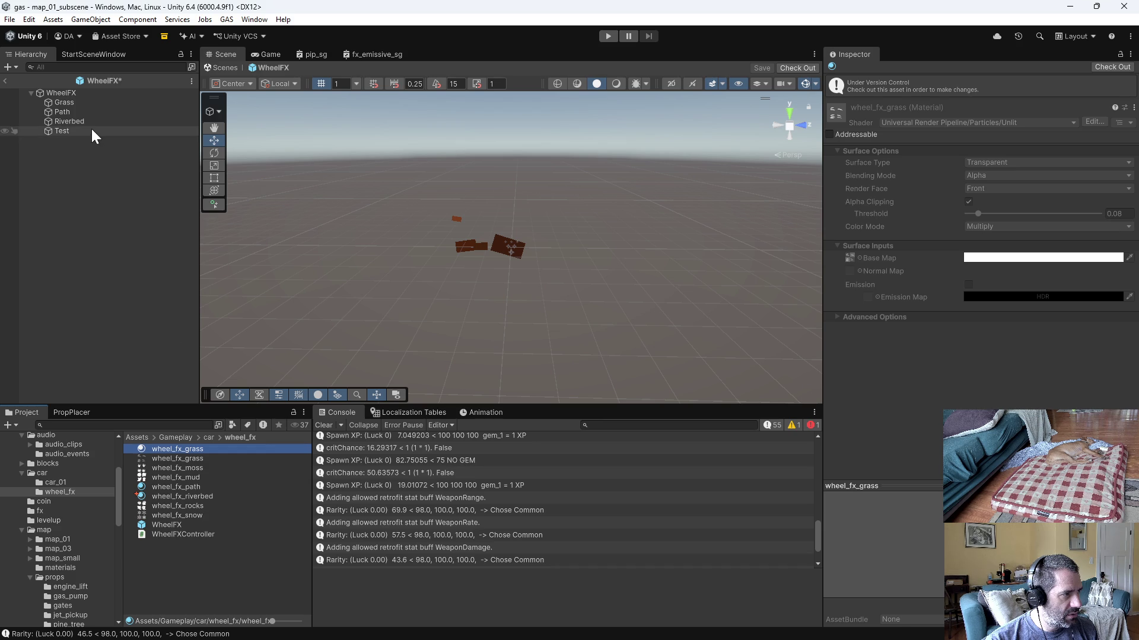
Step: Assign the wheel_fx_riverbed material to the Riverbed particle system and start its preview
{"action": "left_click", "coordinate": [72, 121]}
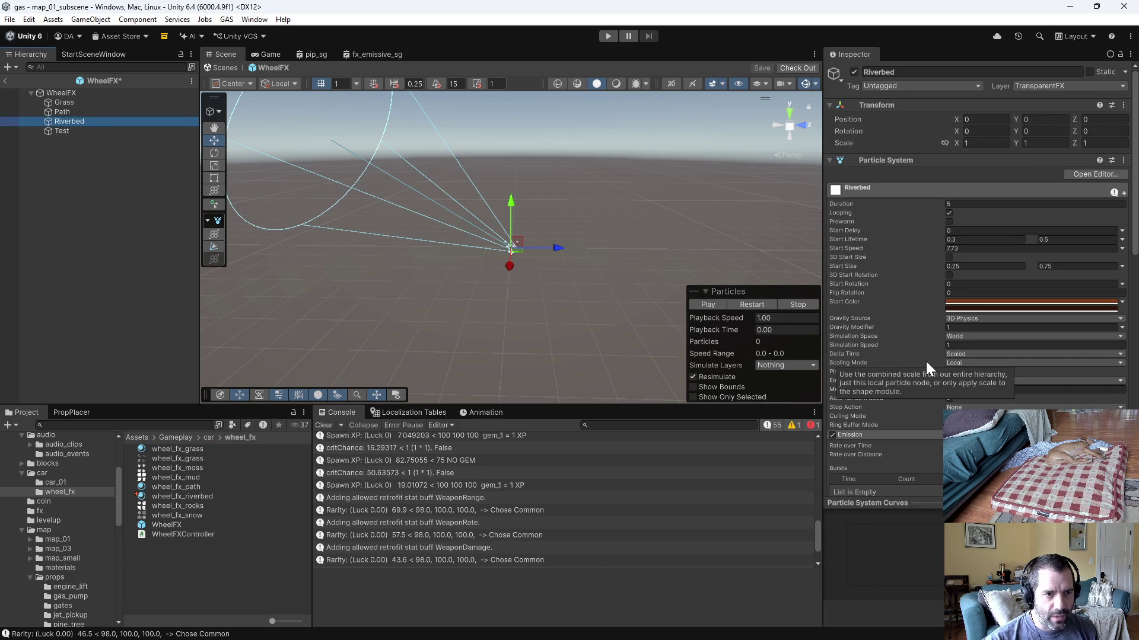
{"action": "scroll", "coordinate": [926, 361], "scroll_direction": "down", "scroll_amount": 3}
{"action": "scroll", "coordinate": [927, 366], "scroll_direction": "down", "scroll_amount": 3}
{"action": "scroll", "coordinate": [927, 365], "scroll_direction": "down", "scroll_amount": 3}
{"action": "scroll", "coordinate": [926, 362], "scroll_direction": "down", "scroll_amount": 1}
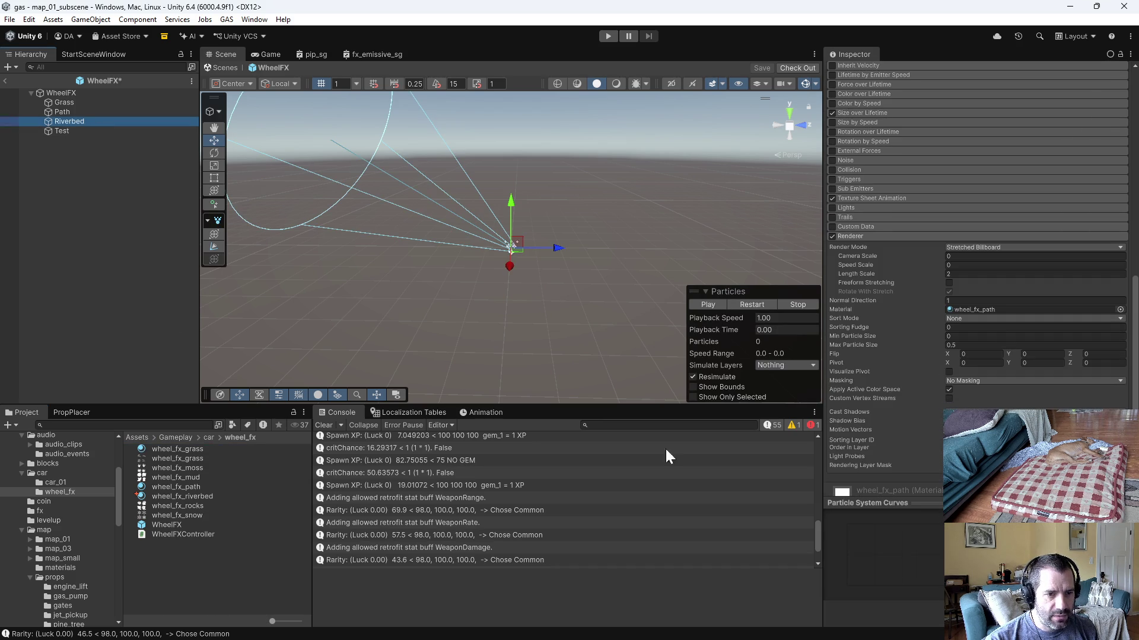
{"action": "left_click_drag", "start_coordinate": [192, 494], "coordinate": [1026, 312]}
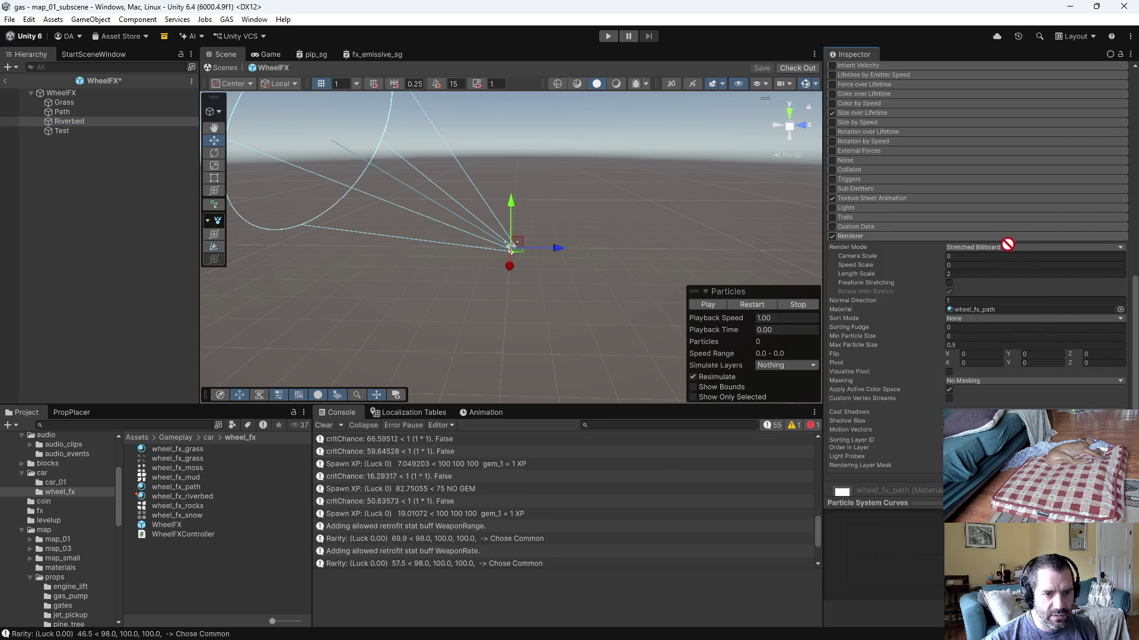
{"action": "scroll", "coordinate": [894, 238], "scroll_direction": "up", "scroll_amount": 3}
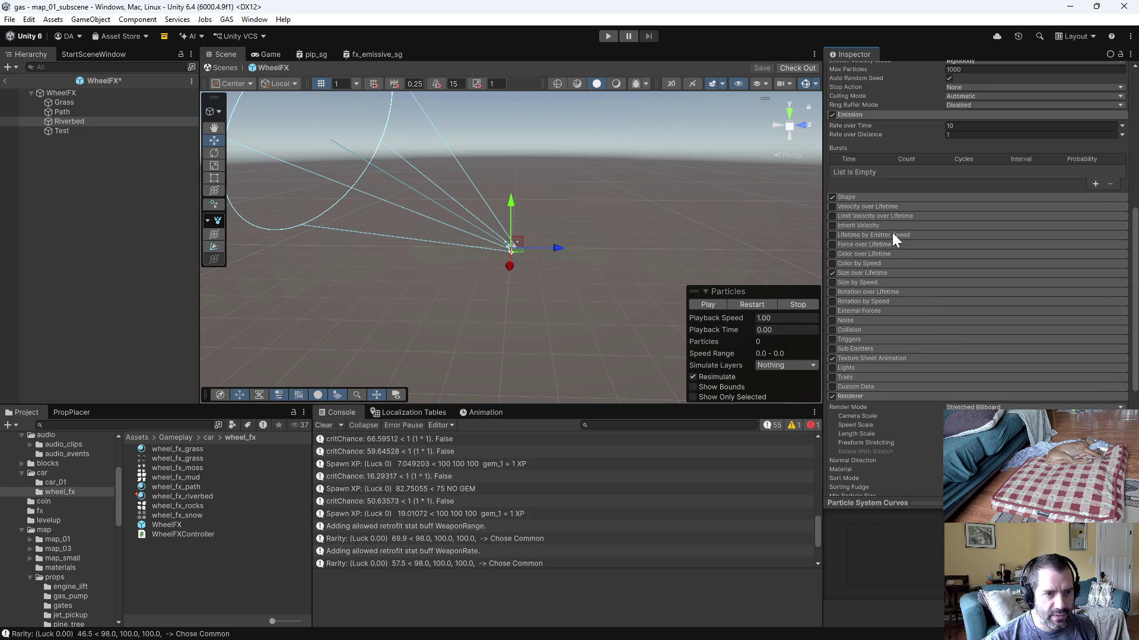
{"action": "left_click", "coordinate": [710, 307]}
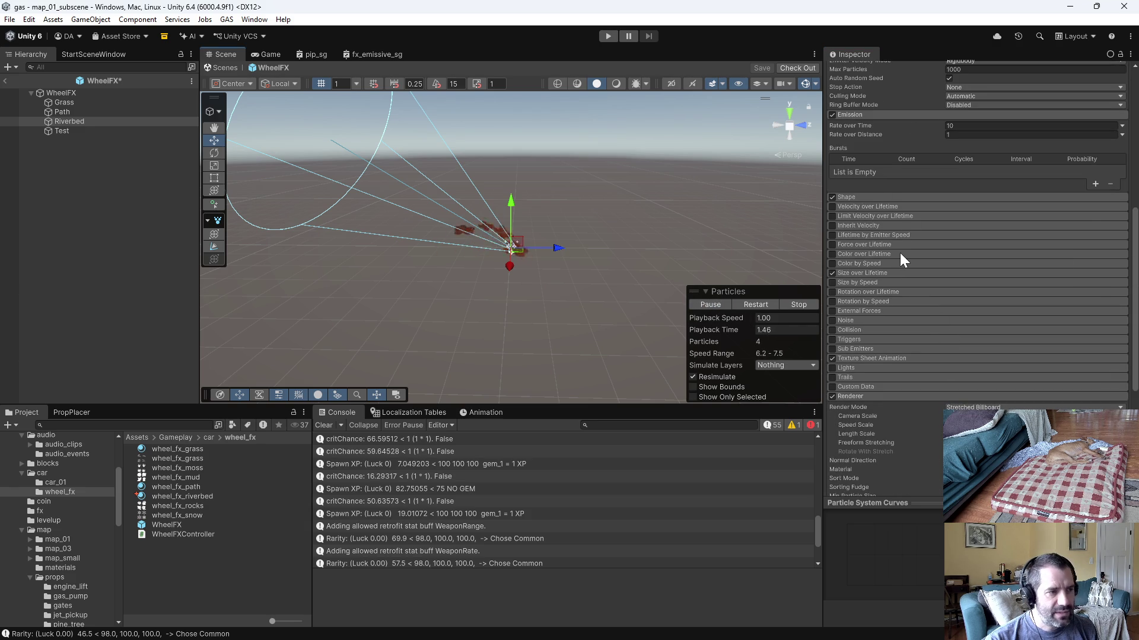
{"action": "scroll", "coordinate": [910, 252], "scroll_direction": "up", "scroll_amount": 2}
{"action": "scroll", "coordinate": [910, 253], "scroll_direction": "up", "scroll_amount": 2}
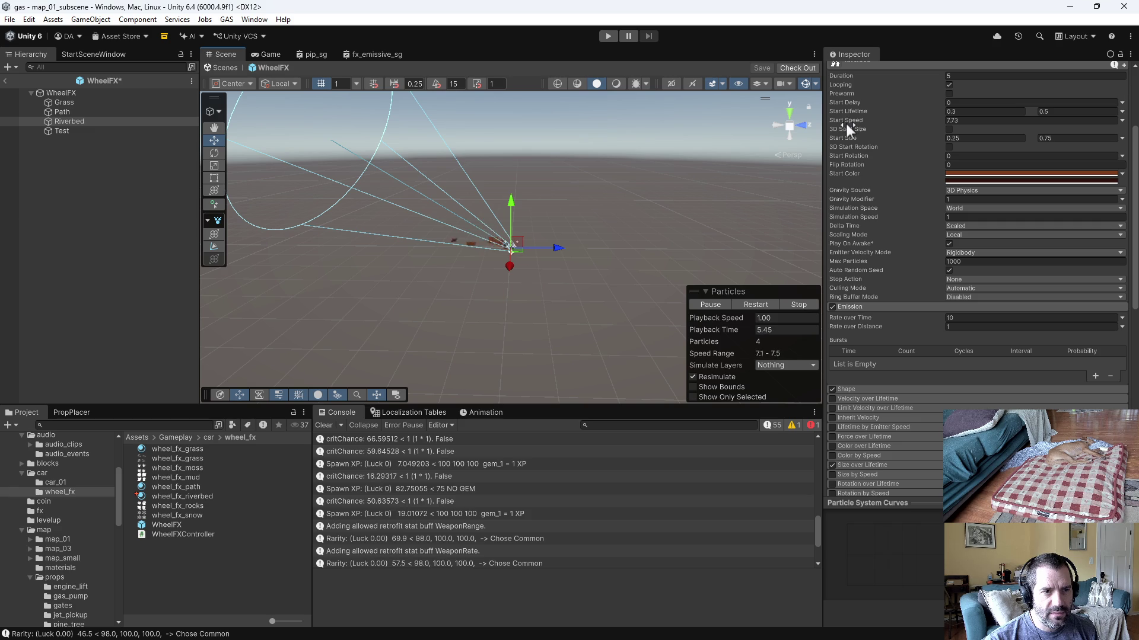
{"action": "left_click_drag", "start_coordinate": [844, 118], "coordinate": [924, 115]}
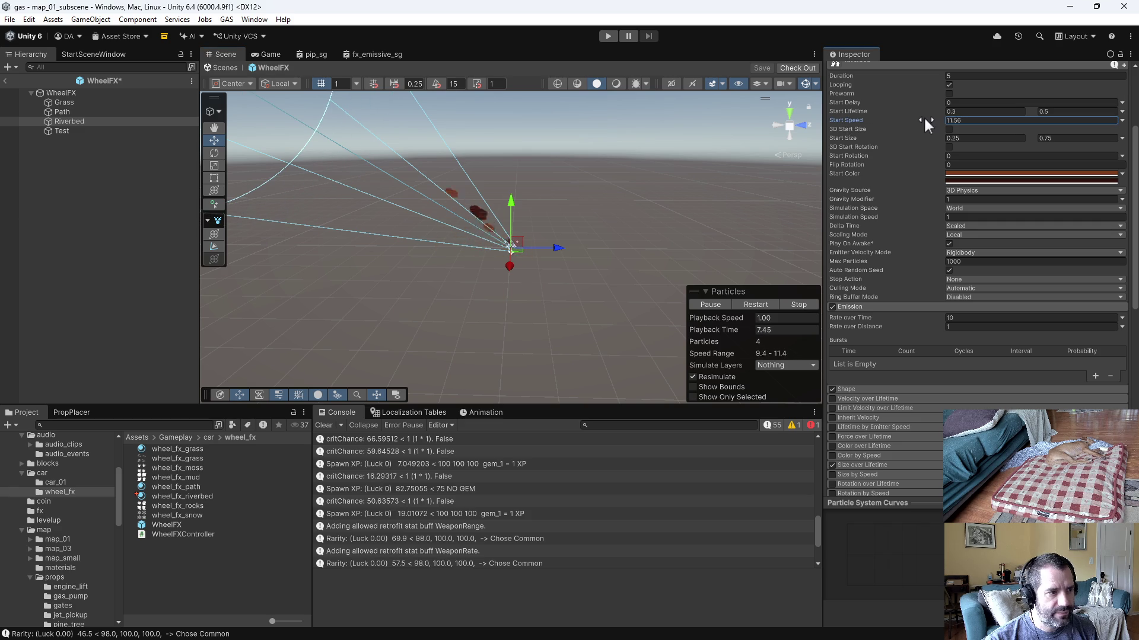
{"action": "scroll", "coordinate": [933, 387], "scroll_direction": "down", "scroll_amount": 3}
{"action": "scroll", "coordinate": [933, 387], "scroll_direction": "down", "scroll_amount": 3}
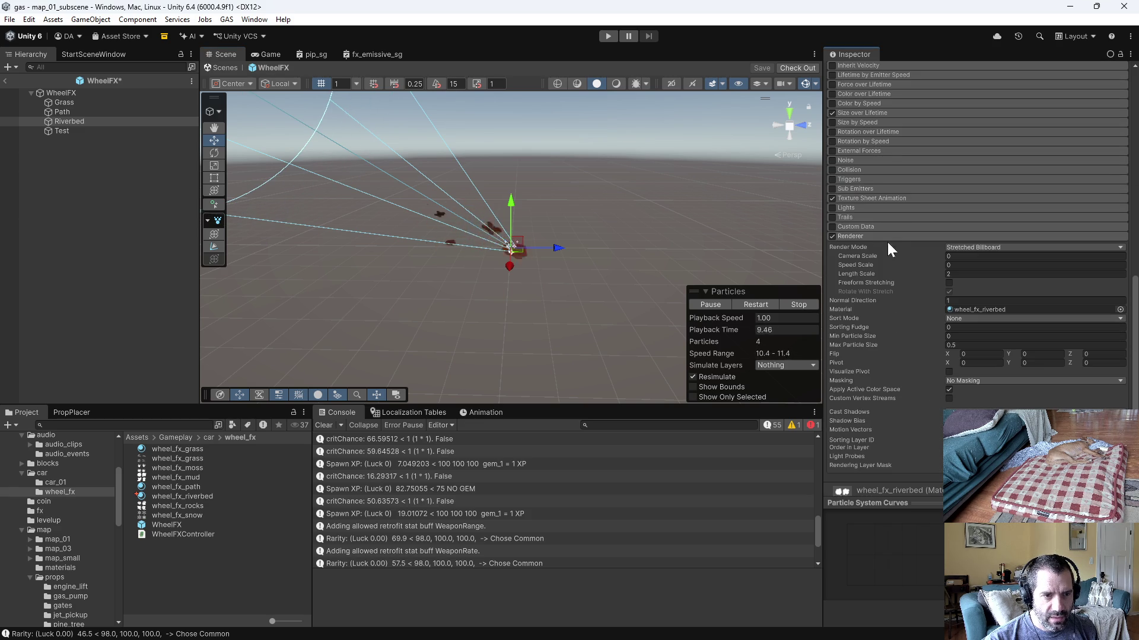
Step: Set the Riverbed particles' Render Mode to Billboard and preview them in the scene
{"action": "left_click", "coordinate": [859, 197]}
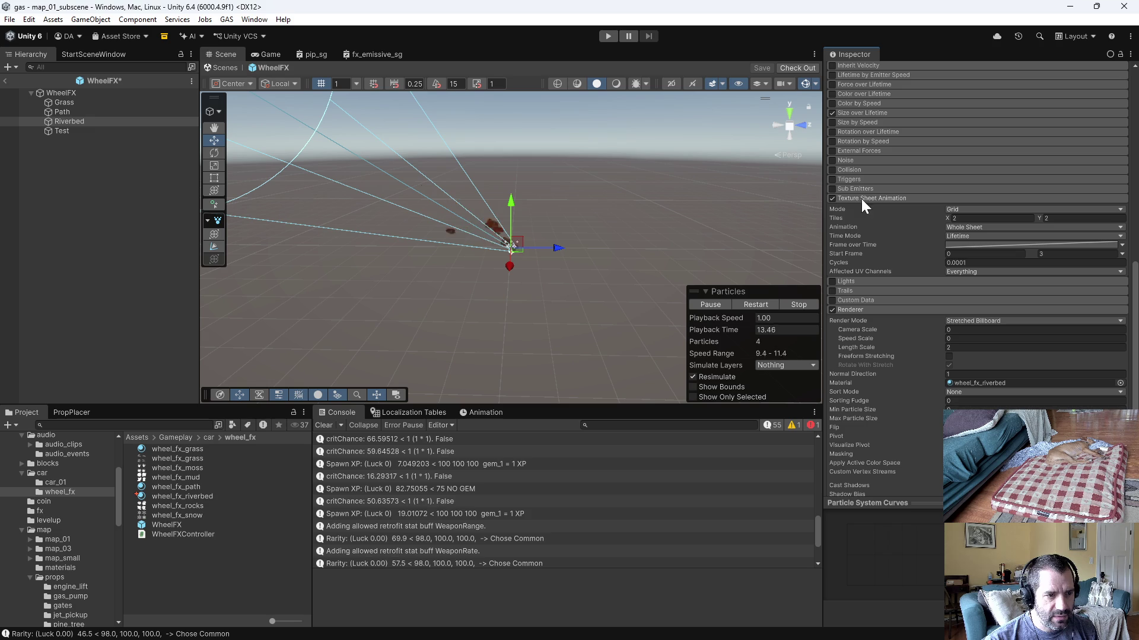
{"action": "left_click", "coordinate": [988, 320]}
{"action": "left_click", "coordinate": [987, 329]}
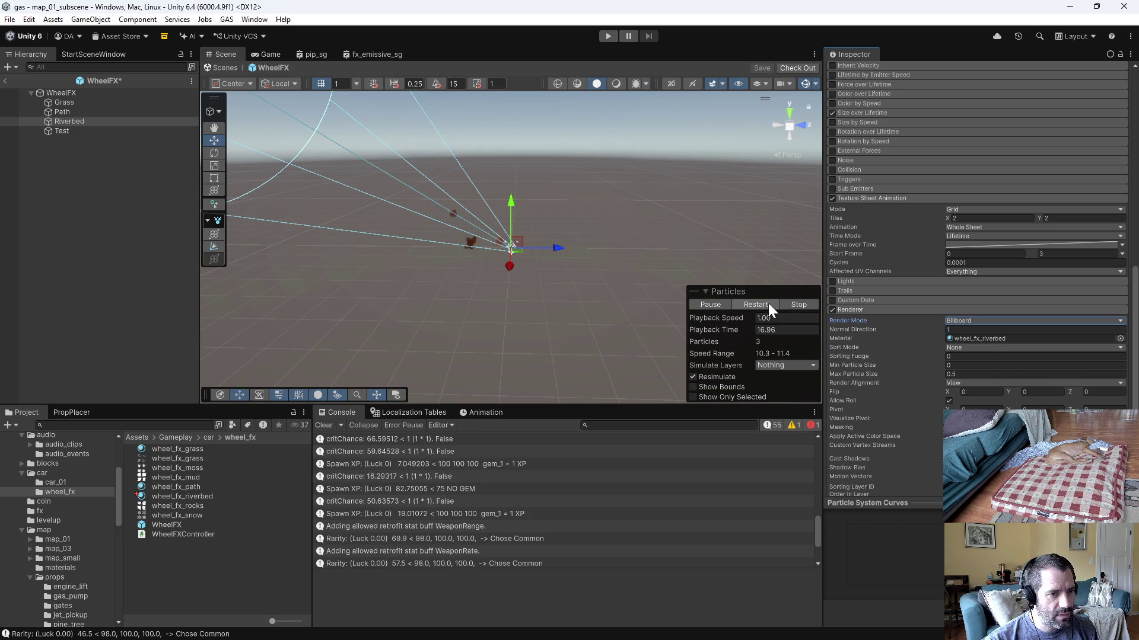
{"action": "left_click", "coordinate": [710, 305]}
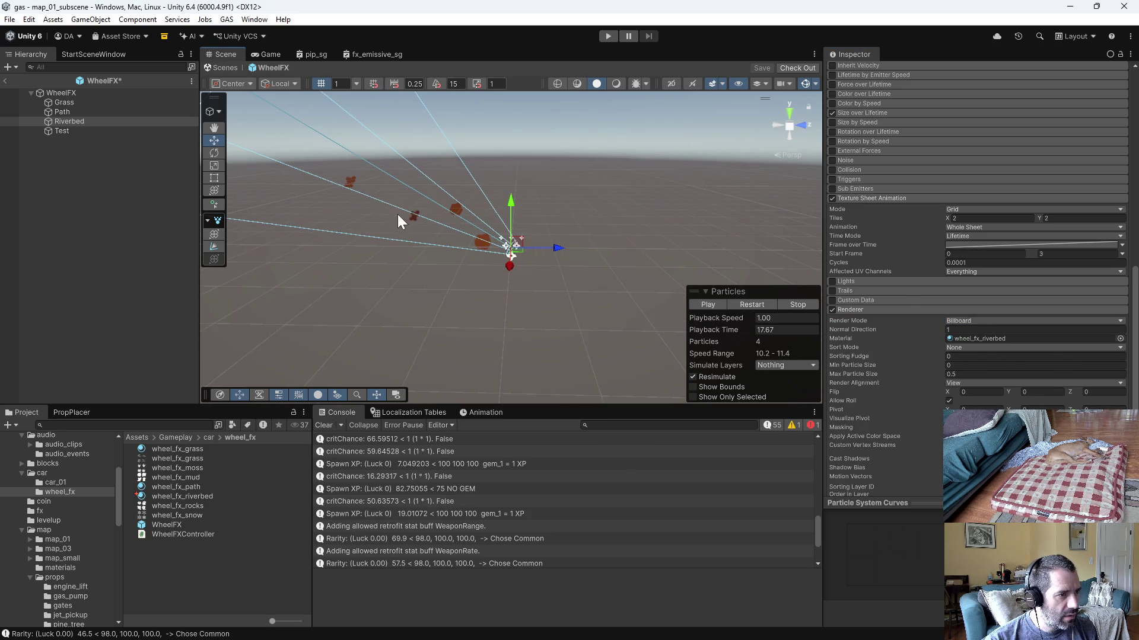
{"action": "left_click", "coordinate": [714, 304]}
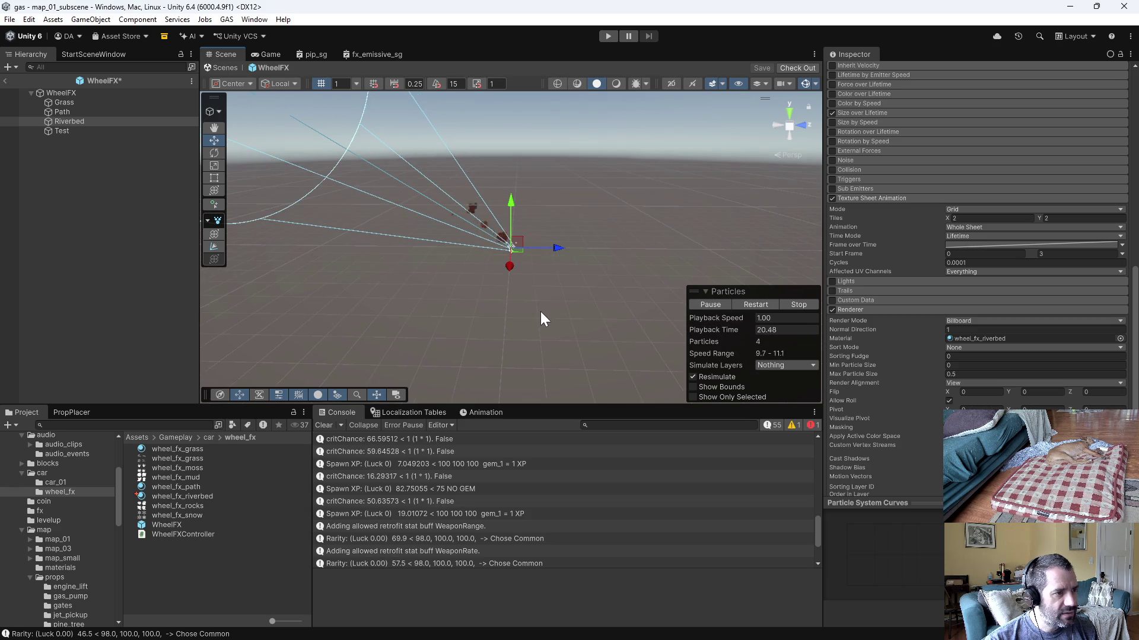
{"action": "left_click_drag", "start_coordinate": [552, 301], "coordinate": [570, 288]}
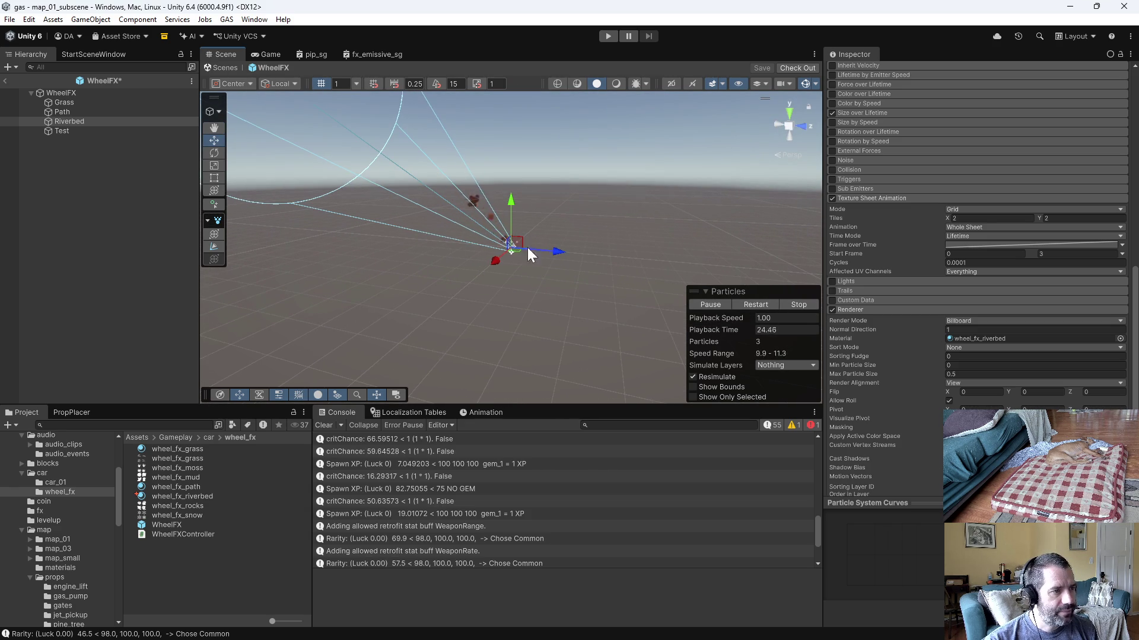
{"action": "mouse_move", "coordinate": [545, 210]}
{"action": "left_mouse_down"}
{"action": "mouse_move", "coordinate": [611, 234]}
{"action": "mouse_move", "coordinate": [622, 258]}
{"action": "left_mouse_up"}
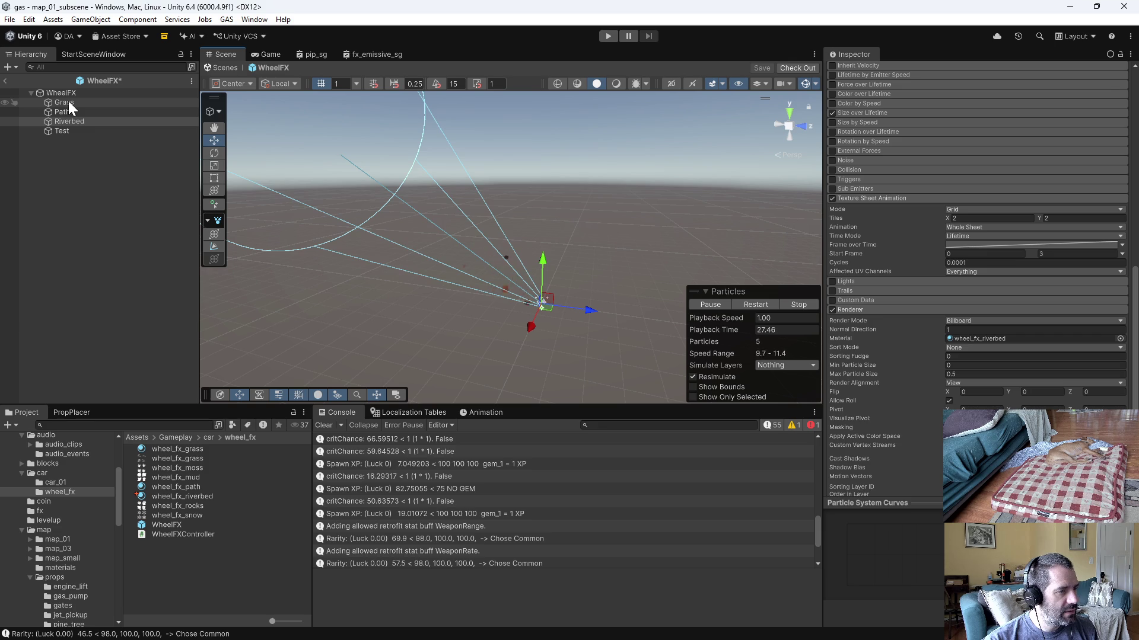
Step: Set the Grass emitter's Shape cone Angle to 4 and Rotation X to -110
{"action": "left_click", "coordinate": [69, 103]}
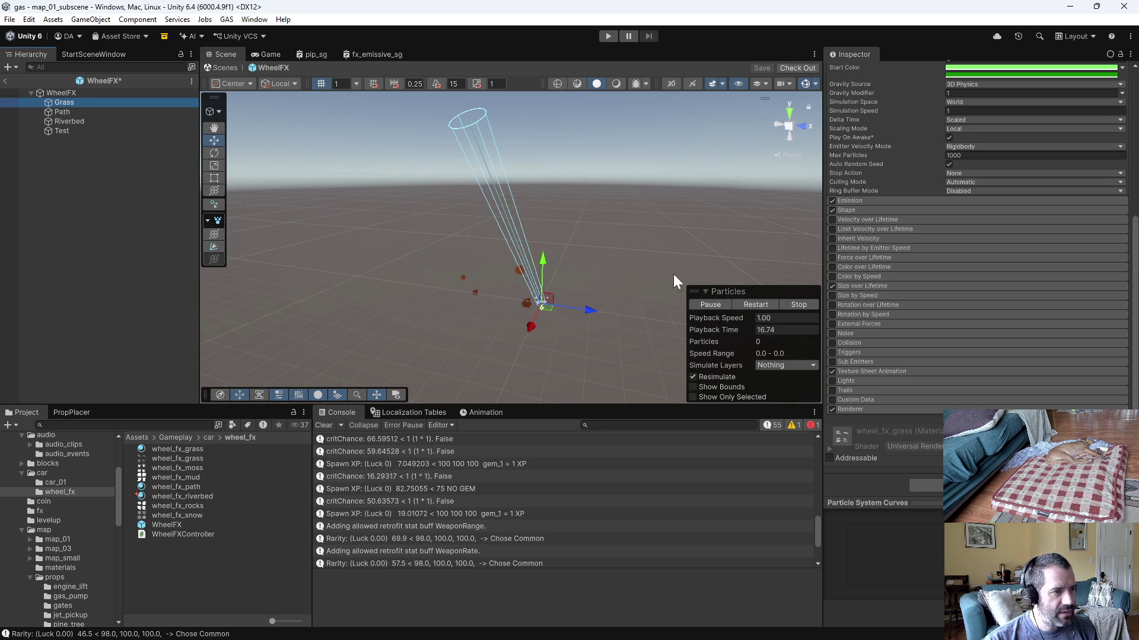
{"action": "left_click", "coordinate": [869, 211]}
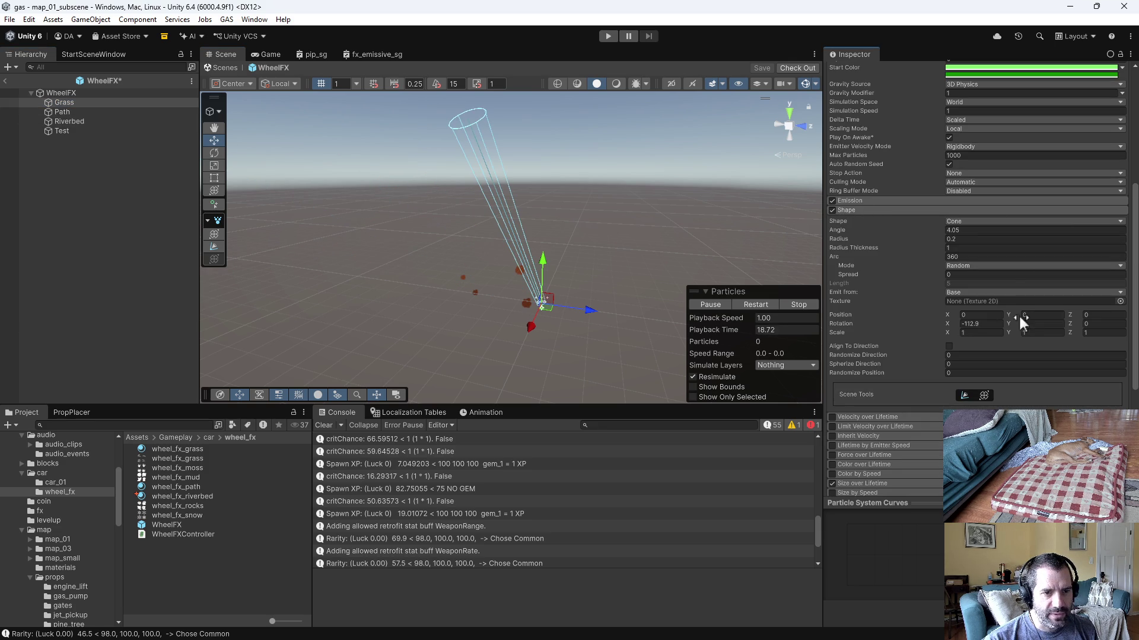
{"action": "left_click", "coordinate": [978, 230]}
{"action": "key", "text": "Tab"}
{"action": "key", "text": "Tab"}
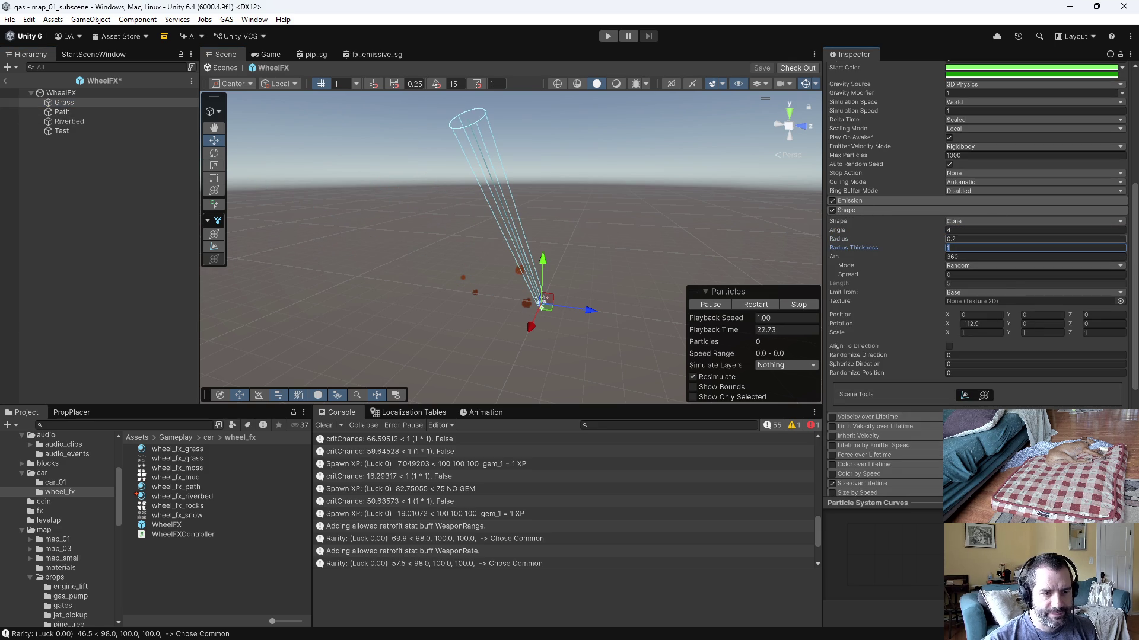
{"action": "left_click", "coordinate": [978, 324]}
{"action": "type", "text": "110"}
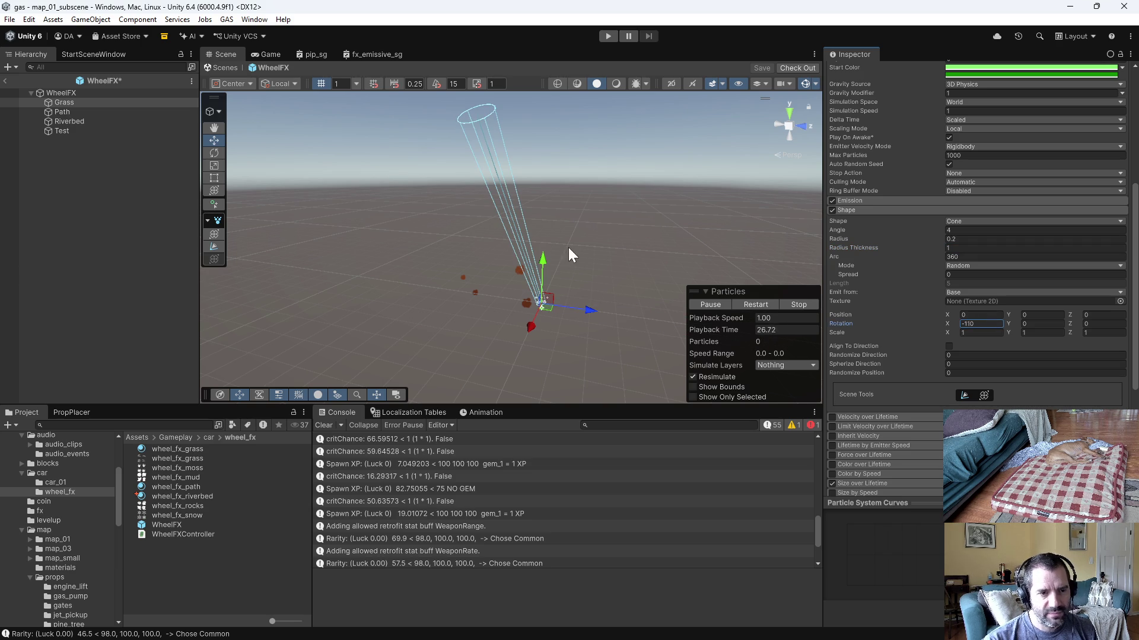
Step: Set the Riverbed emitter's Shape cone Angle to 4 and Rotation X to -110, then reselect it
{"action": "left_click", "coordinate": [66, 122]}
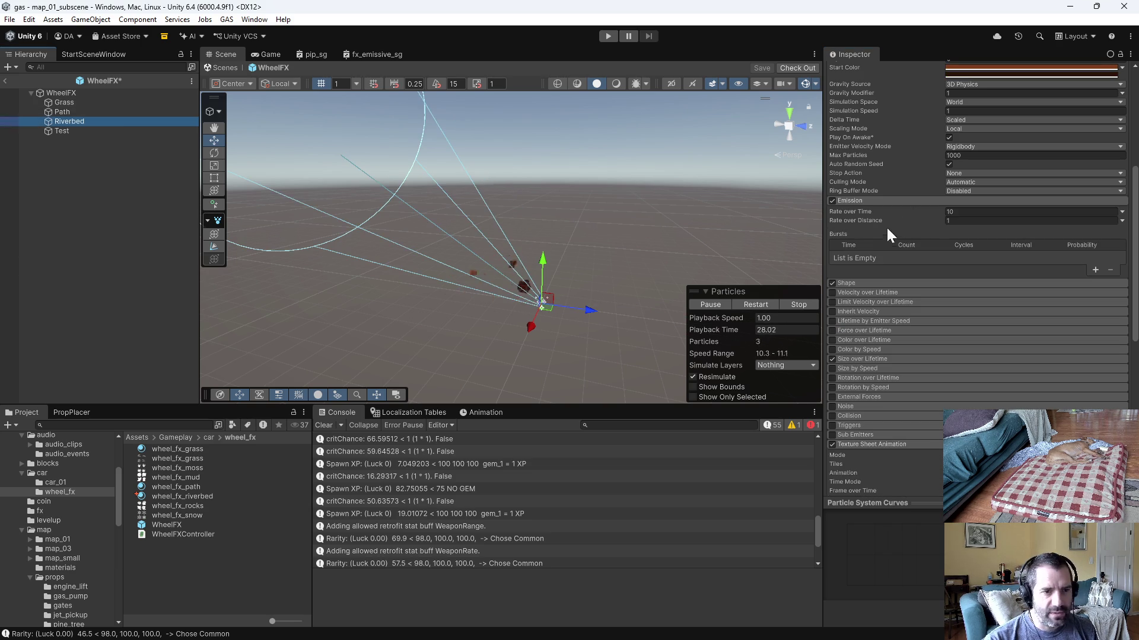
{"action": "left_click", "coordinate": [861, 283]}
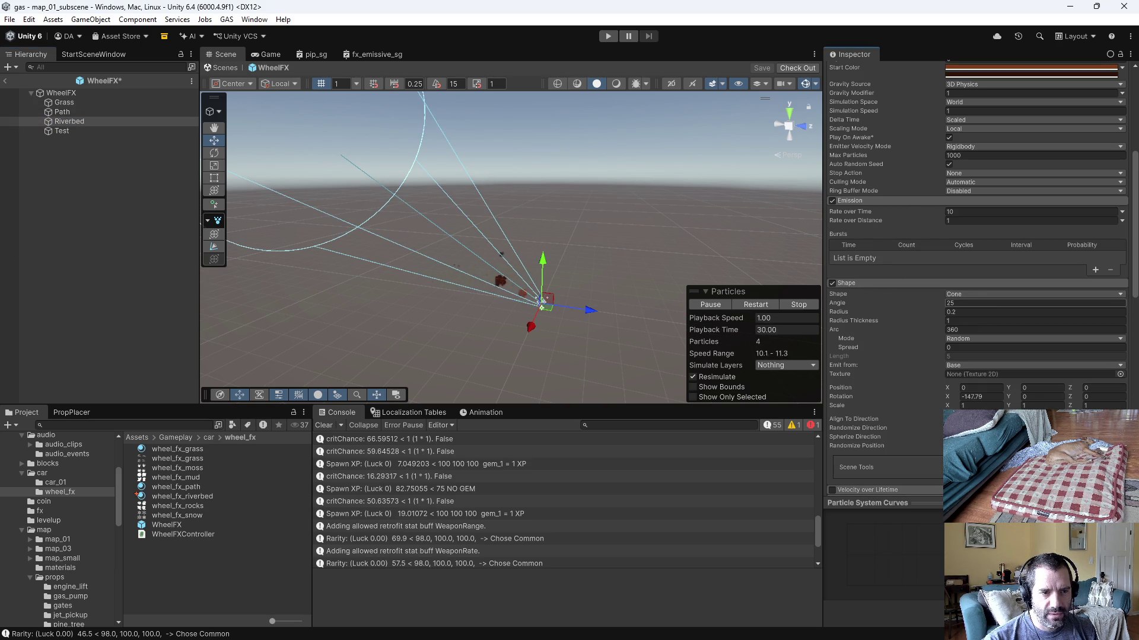
{"action": "type", "text": "4"}
{"action": "key", "text": "Tab"}
{"action": "key", "text": "Tab"}
{"action": "key", "text": "Tab"}
{"action": "key", "text": "Tab"}
{"action": "key", "text": "Tab"}
{"action": "key", "text": "Tab"}
{"action": "key", "text": "Tab"}
{"action": "key", "text": "Tab"}
{"action": "key", "text": "Tab"}
{"action": "type", "text": "-110"}
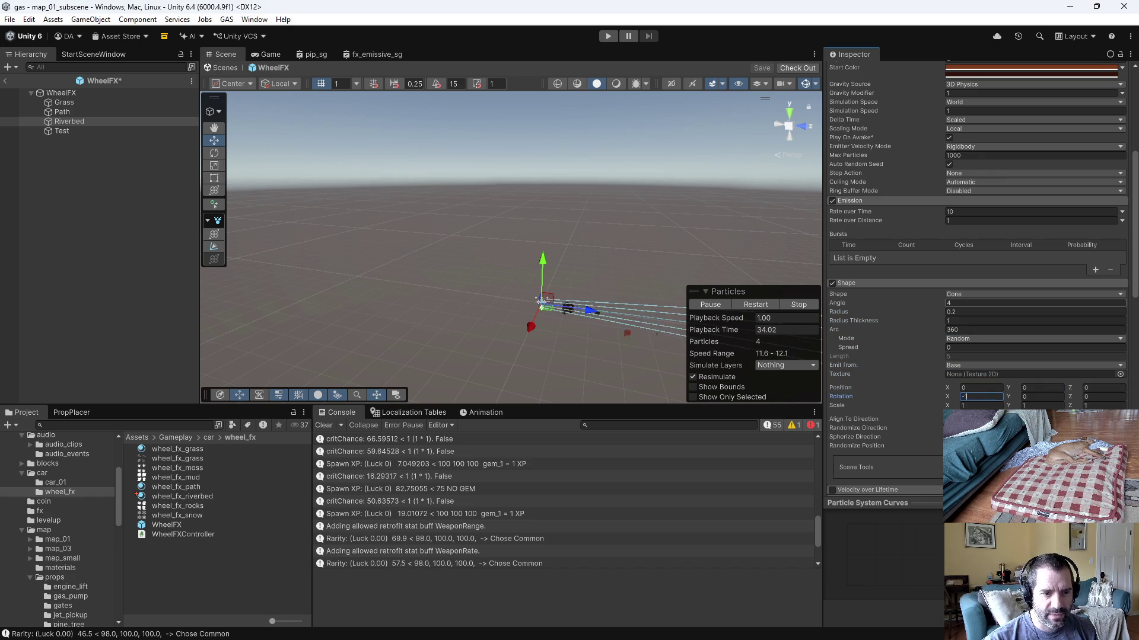
{"action": "left_click", "coordinate": [144, 219]}
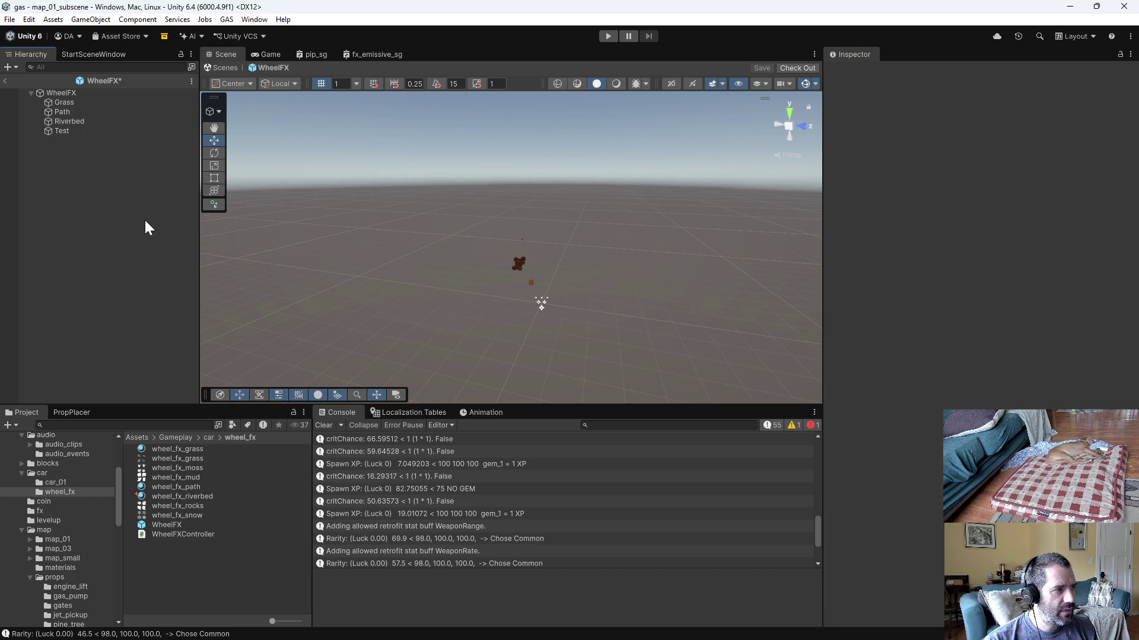
{"action": "left_click", "coordinate": [64, 122]}
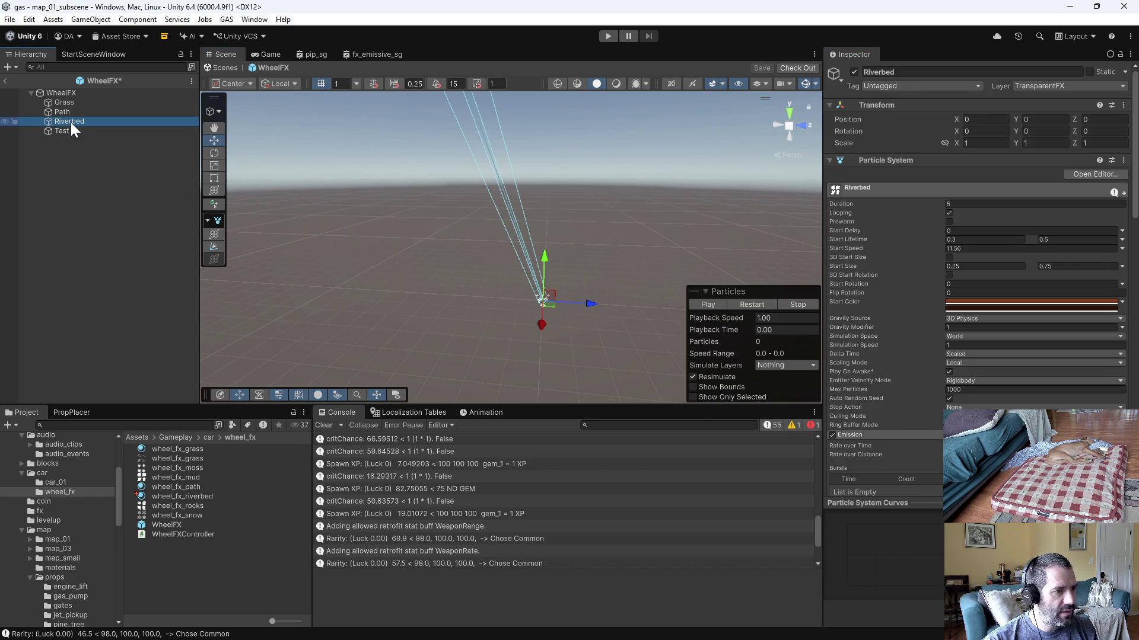
Step: Enable Limit Velocity over Lifetime on Riverbed particles and add some Drag while previewing
{"action": "left_click", "coordinate": [710, 304]}
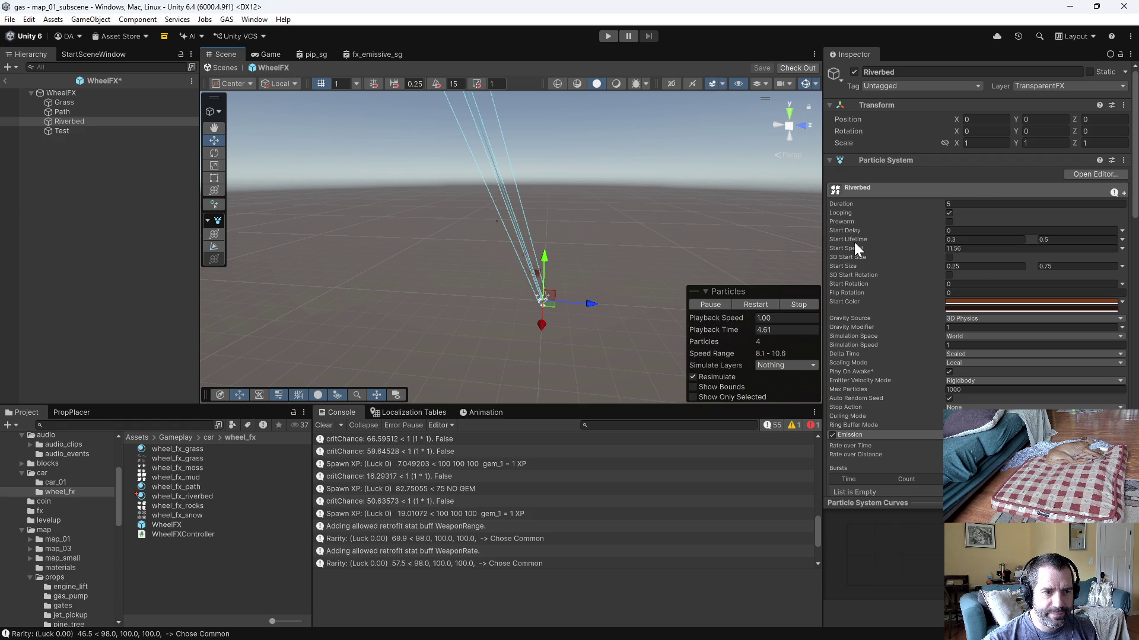
{"action": "scroll", "coordinate": [901, 350], "scroll_direction": "down", "scroll_amount": 2}
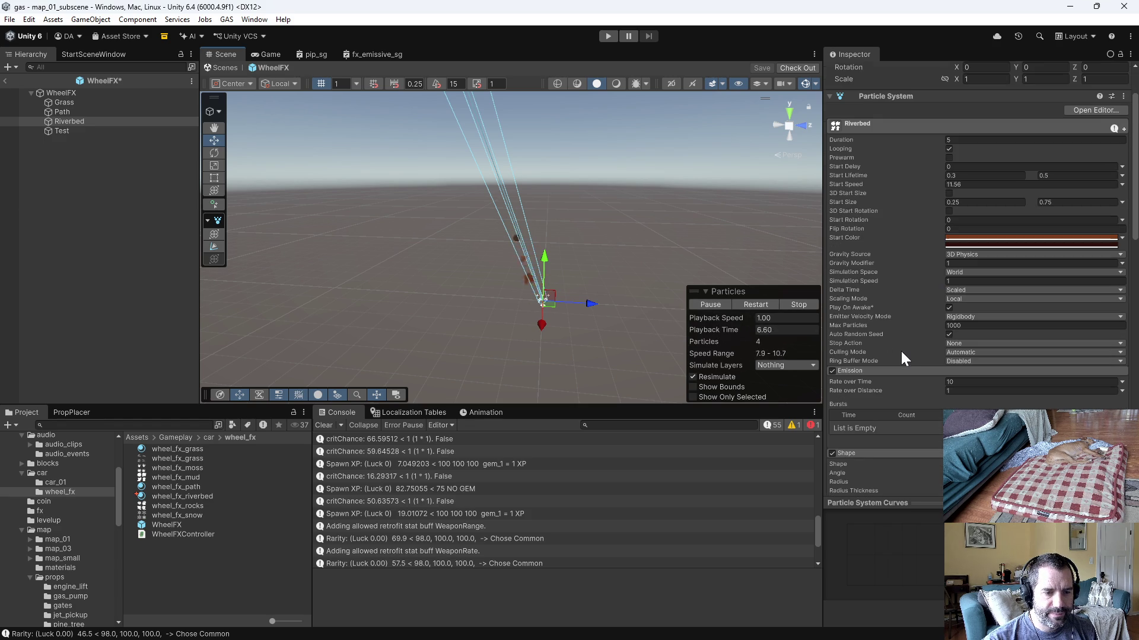
{"action": "scroll", "coordinate": [909, 396], "scroll_direction": "down", "scroll_amount": 4}
{"action": "scroll", "coordinate": [912, 413], "scroll_direction": "down", "scroll_amount": 4}
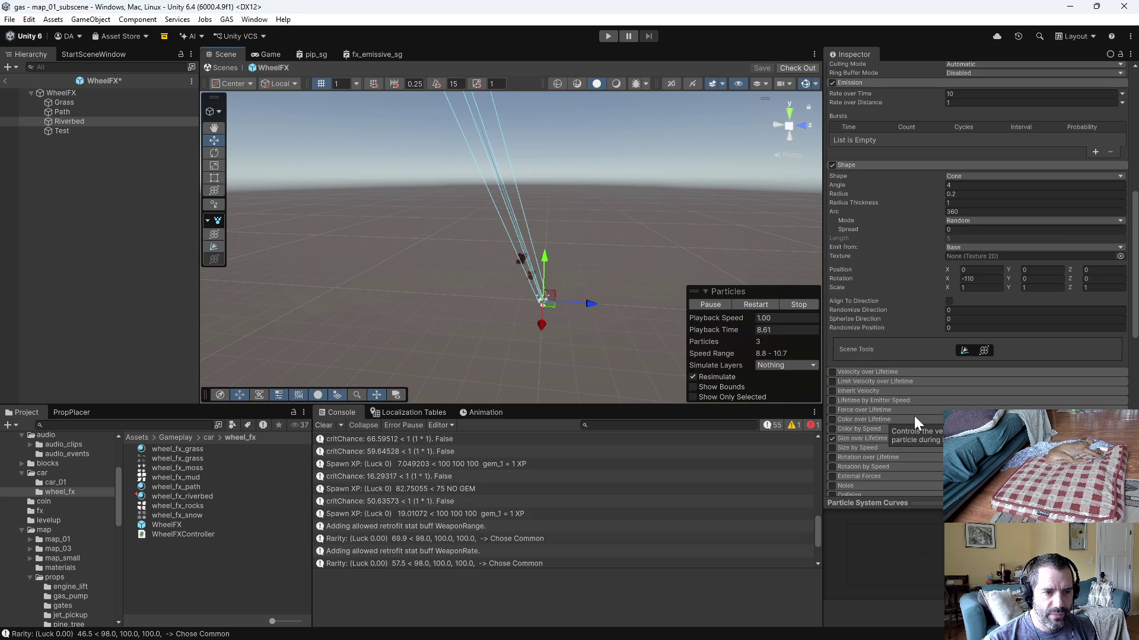
{"action": "scroll", "coordinate": [913, 416], "scroll_direction": "down", "scroll_amount": 4}
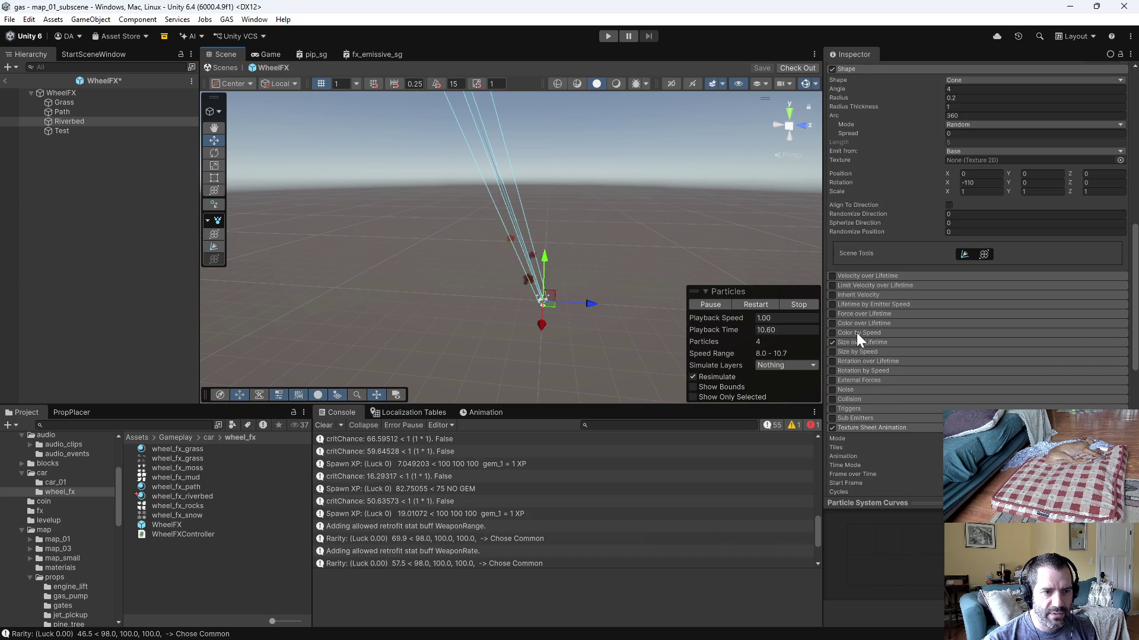
{"action": "left_click", "coordinate": [832, 285]}
{"action": "left_click", "coordinate": [872, 285]}
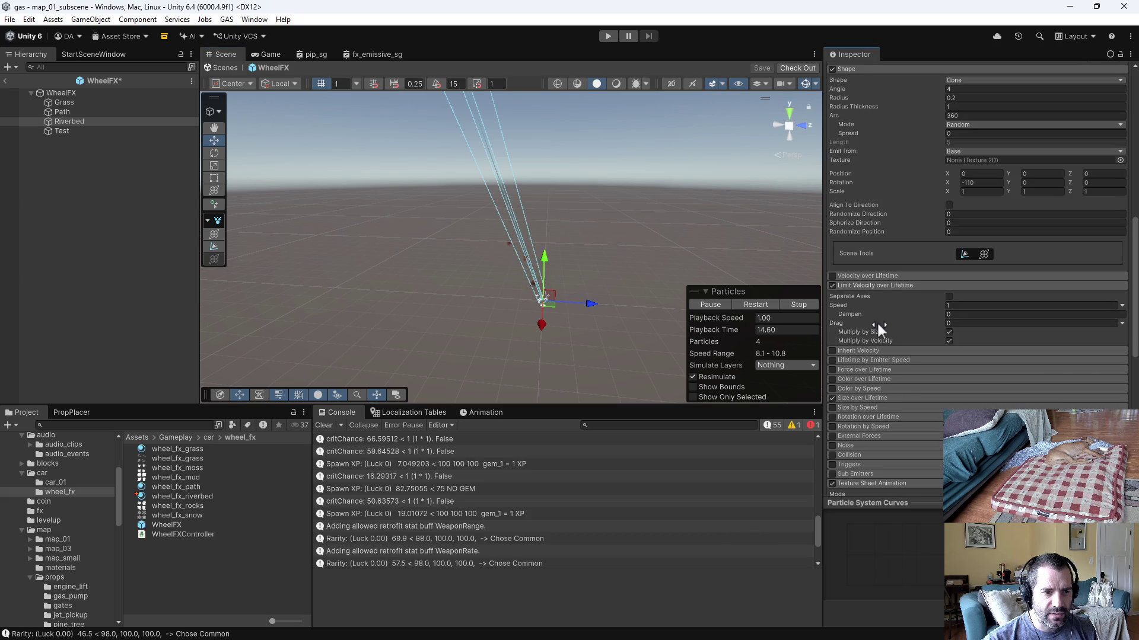
{"action": "left_click_drag", "start_coordinate": [837, 323], "coordinate": [856, 321]}
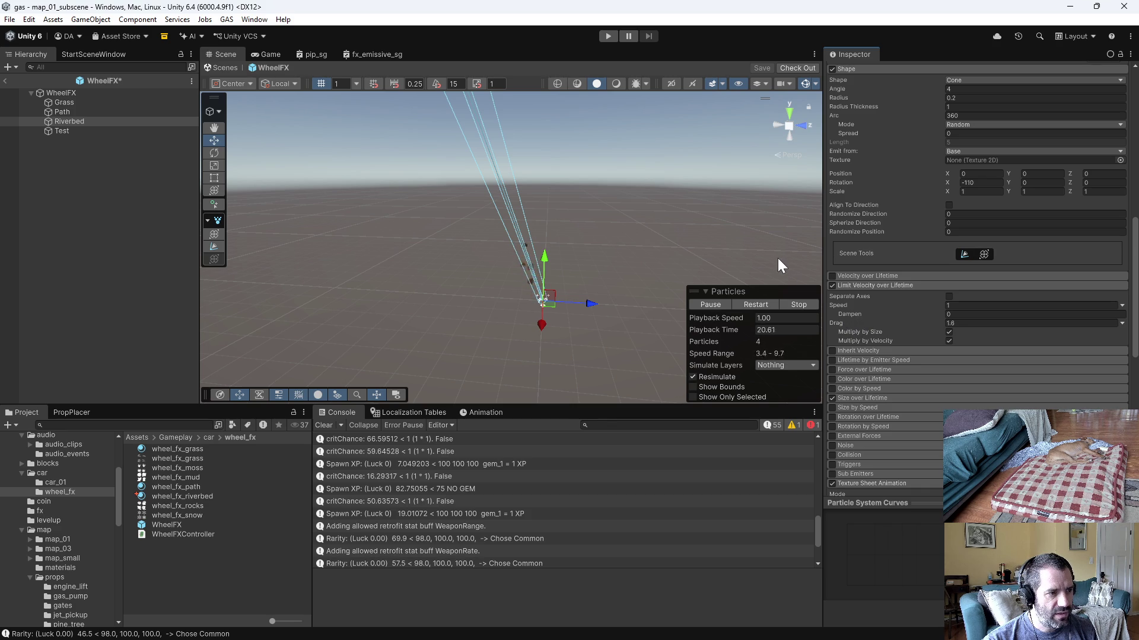
{"action": "scroll", "coordinate": [511, 263], "scroll_direction": "up", "scroll_amount": 2}
{"action": "scroll", "coordinate": [512, 276], "scroll_direction": "up", "scroll_amount": 2}
{"action": "mouse_move", "coordinate": [514, 301]}
{"action": "left_mouse_down"}
{"action": "mouse_move", "coordinate": [665, 253]}
{"action": "mouse_move", "coordinate": [571, 257]}
{"action": "left_mouse_up"}
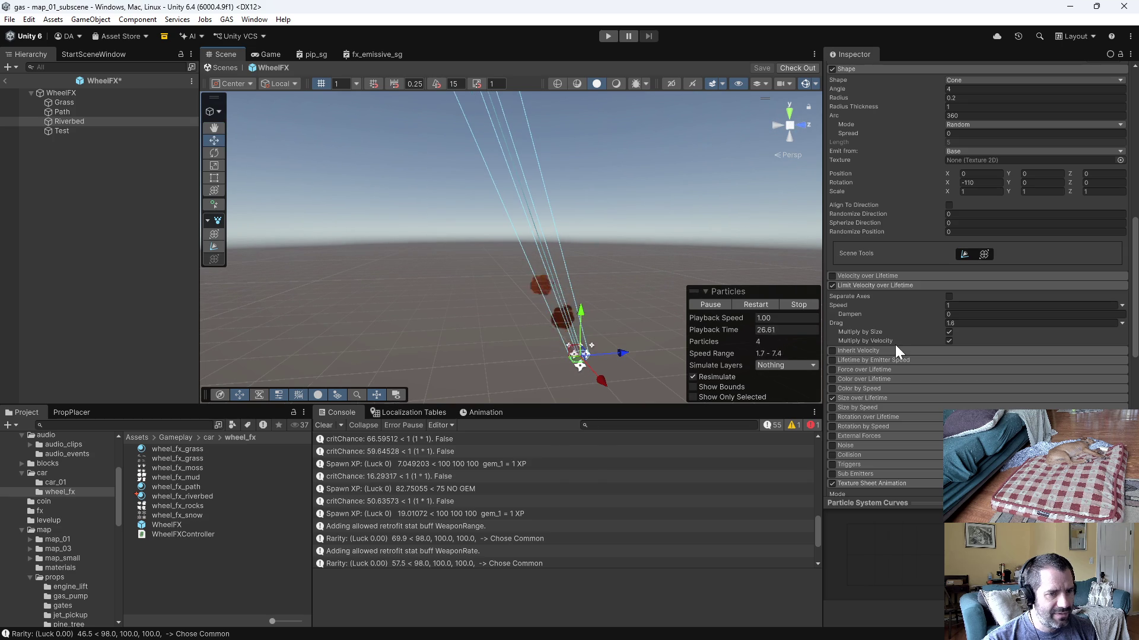
Step: Tune Drag to about 0.59, multiplied by velocity but not by size
{"action": "left_click", "coordinate": [948, 333]}
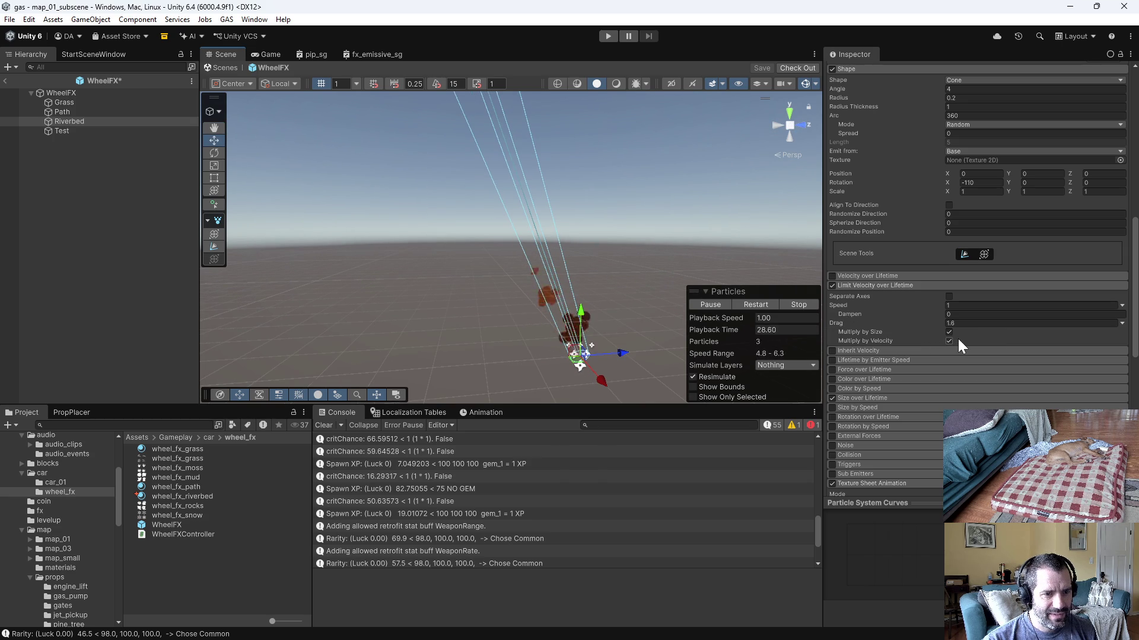
{"action": "left_click", "coordinate": [948, 340]}
{"action": "left_click_drag", "start_coordinate": [831, 324], "coordinate": [1089, 341]}
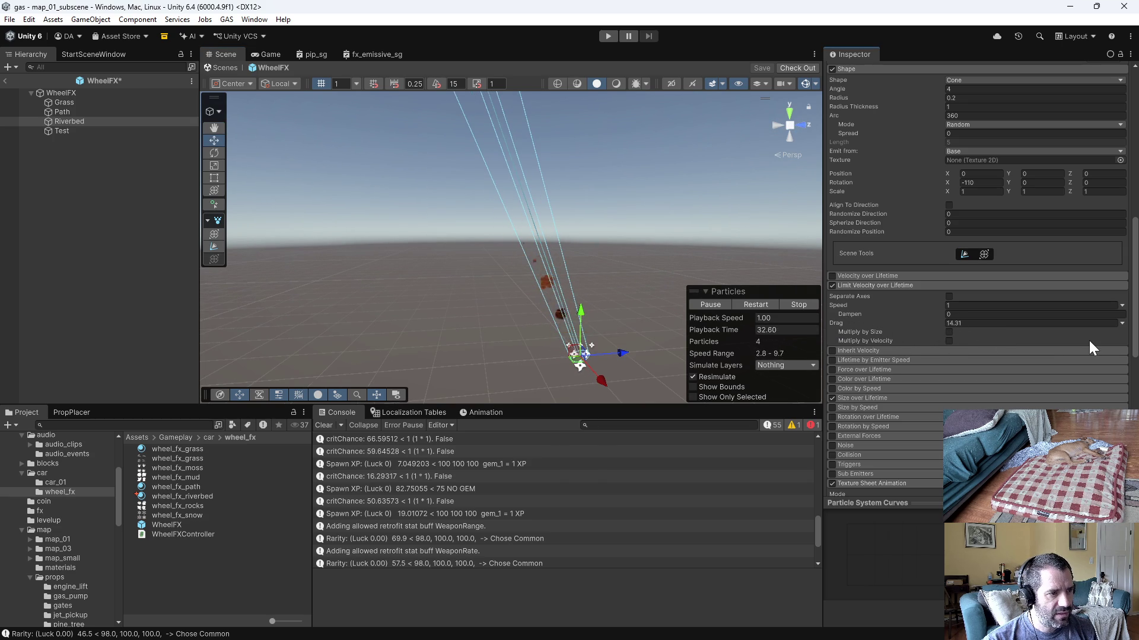
{"action": "mouse_move", "coordinate": [141, 340]}
{"action": "left_mouse_down"}
{"action": "mouse_move", "coordinate": [430, 340]}
{"action": "mouse_move", "coordinate": [62, 362]}
{"action": "mouse_move", "coordinate": [941, 350]}
{"action": "left_mouse_up"}
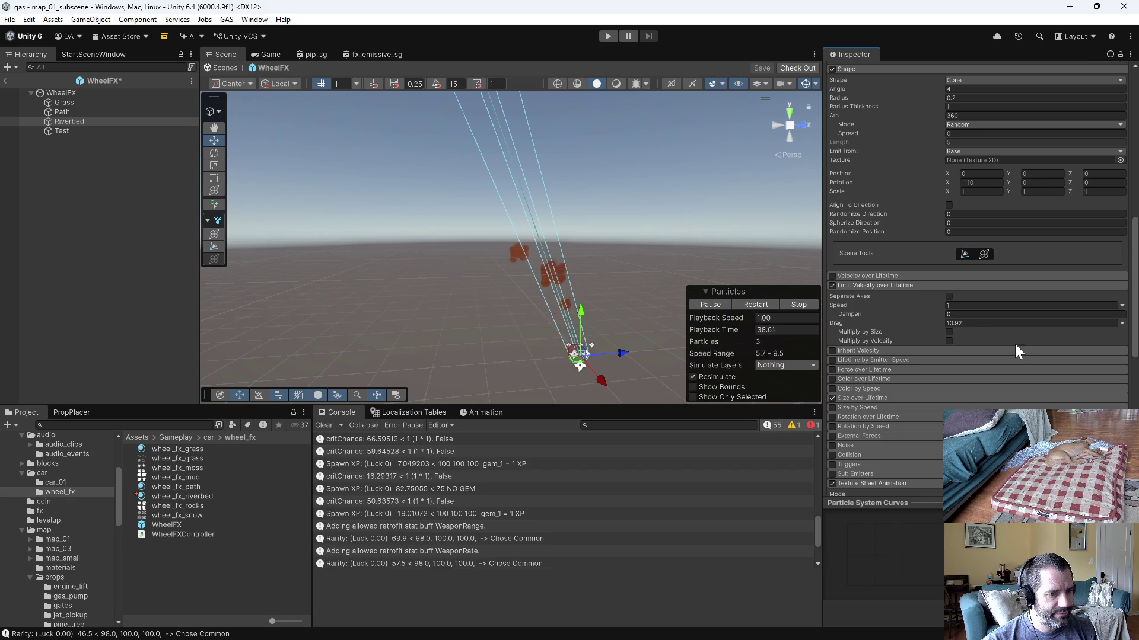
{"action": "left_click", "coordinate": [948, 342]}
{"action": "left_click_drag", "start_coordinate": [843, 320], "coordinate": [507, 300]}
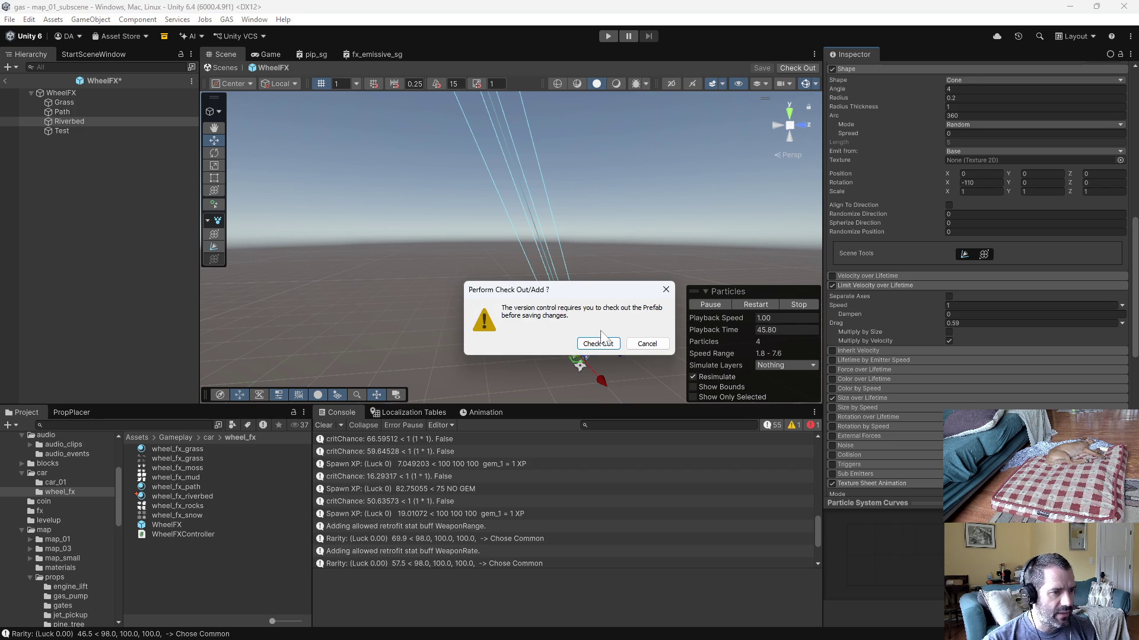
Step: Check out the WheelFX prefab, view its Grass, Path and Riverbed systems, and start the game
{"action": "left_click", "coordinate": [598, 344]}
{"action": "left_click", "coordinate": [60, 93]}
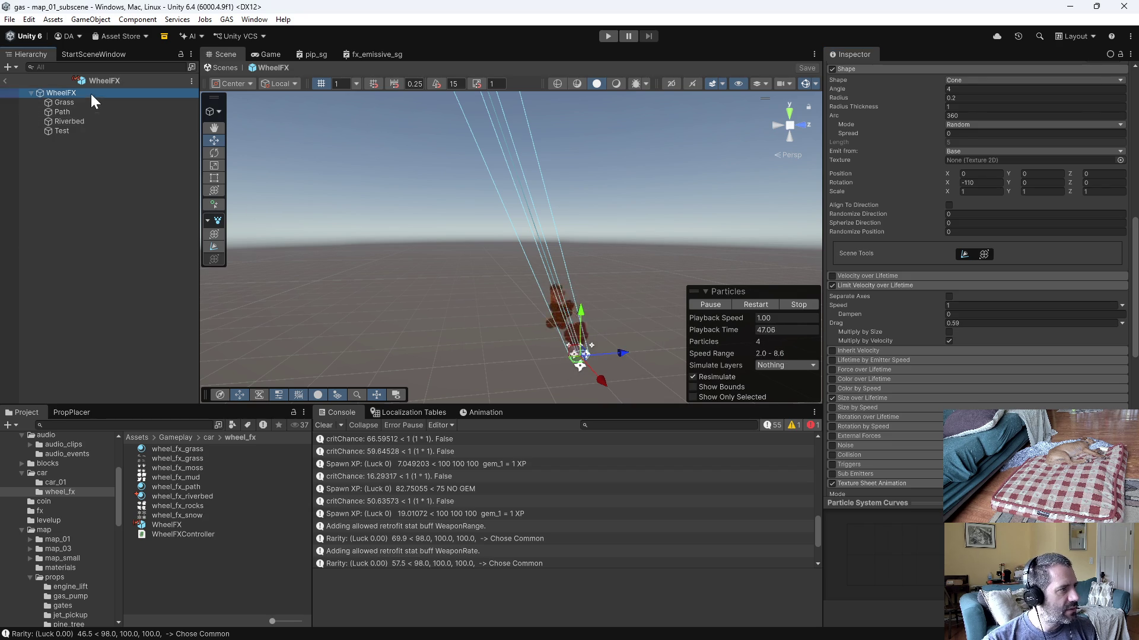
{"action": "left_click", "coordinate": [822, 183]}
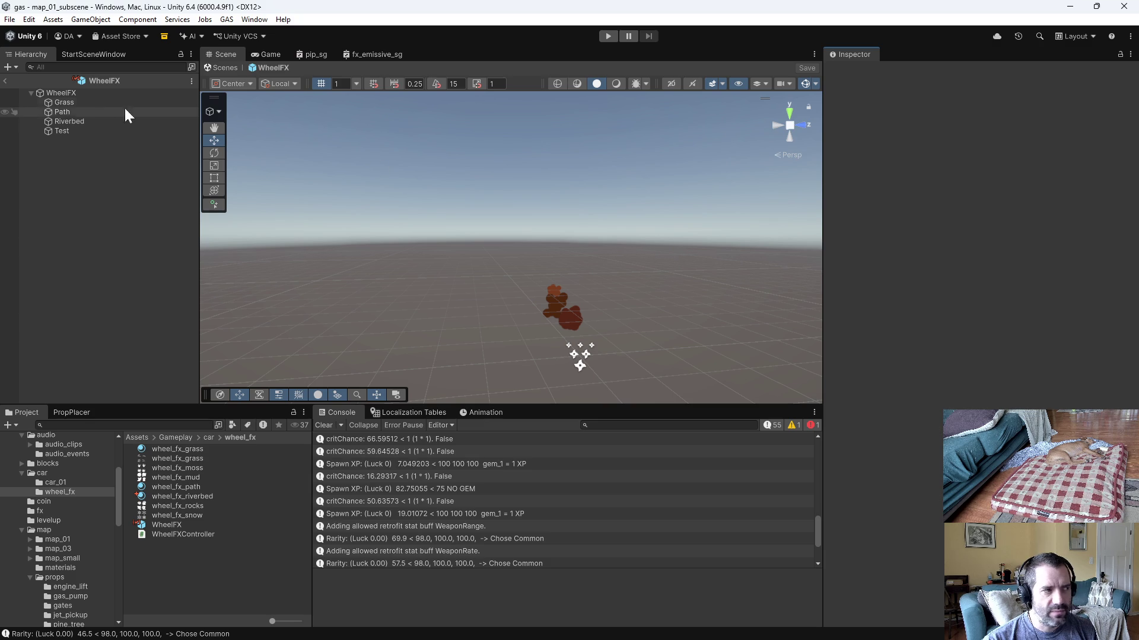
{"action": "left_click", "coordinate": [827, 184]}
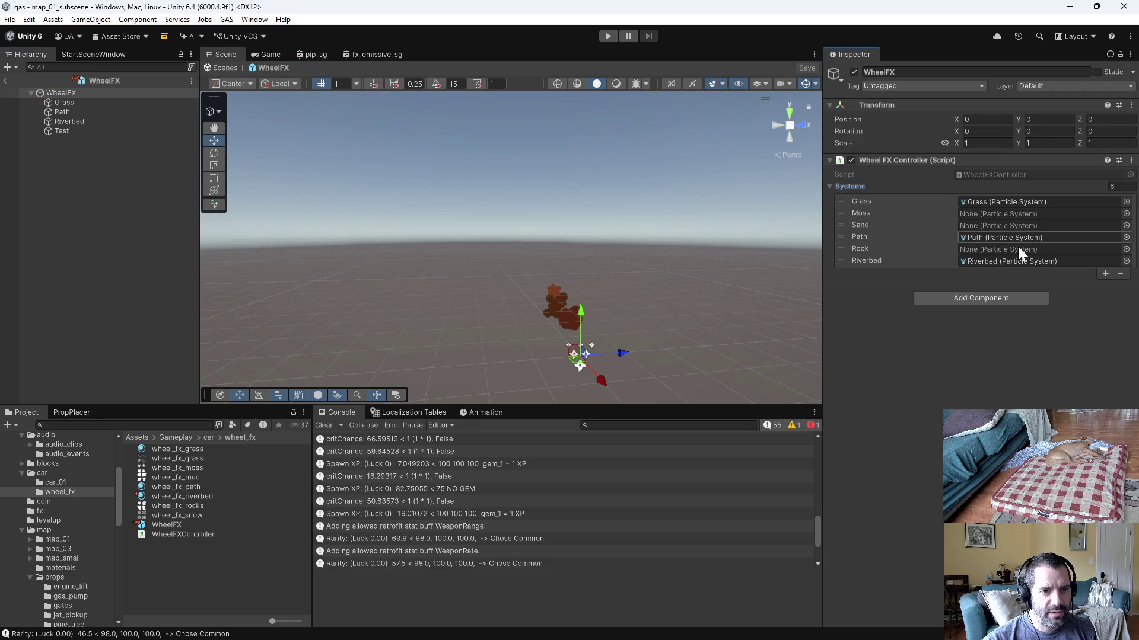
{"action": "left_click", "coordinate": [608, 37]}
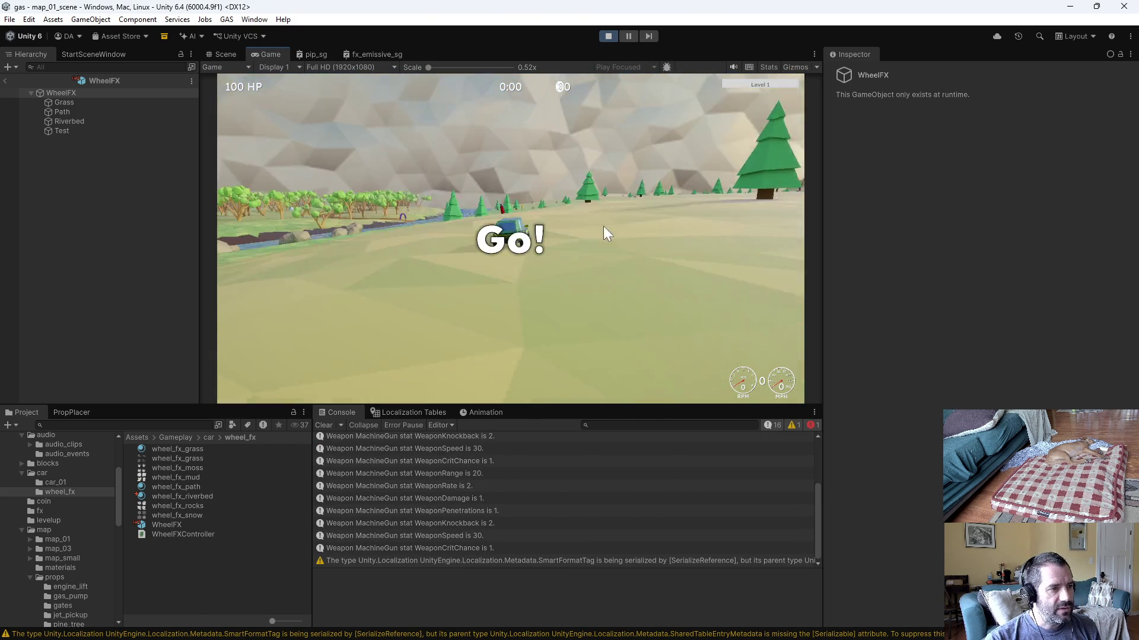
Step: Drive the car across the dirt banks and riverbed watching the dust particles, then stop play mode
{"action": "key", "text": "w"}
{"action": "key", "text": "d"}
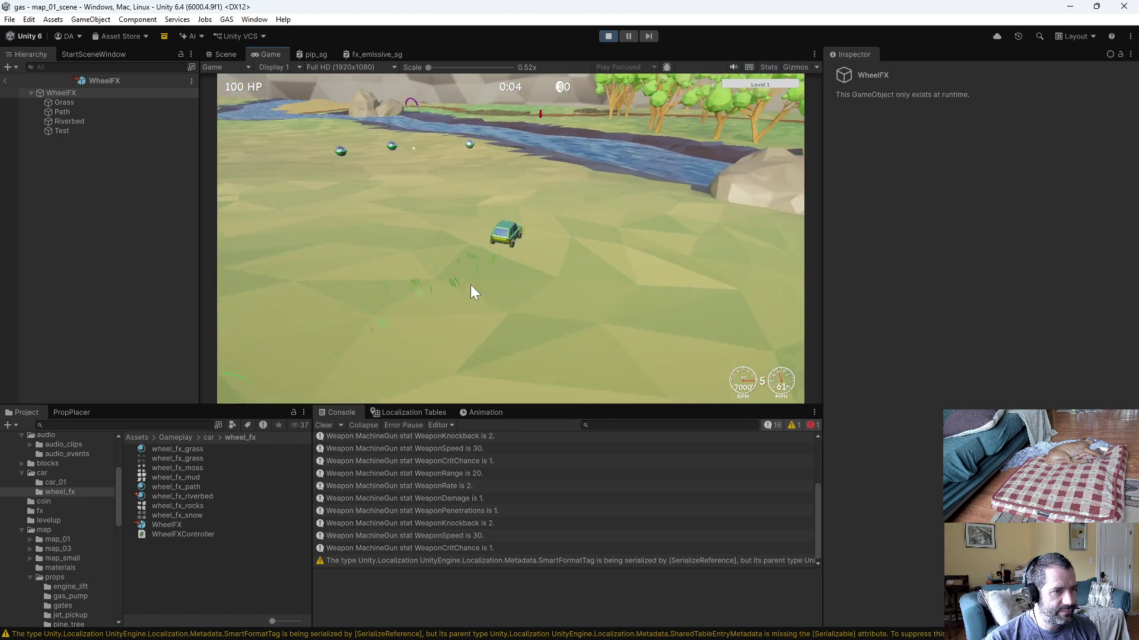
{"action": "key", "text": "a"}
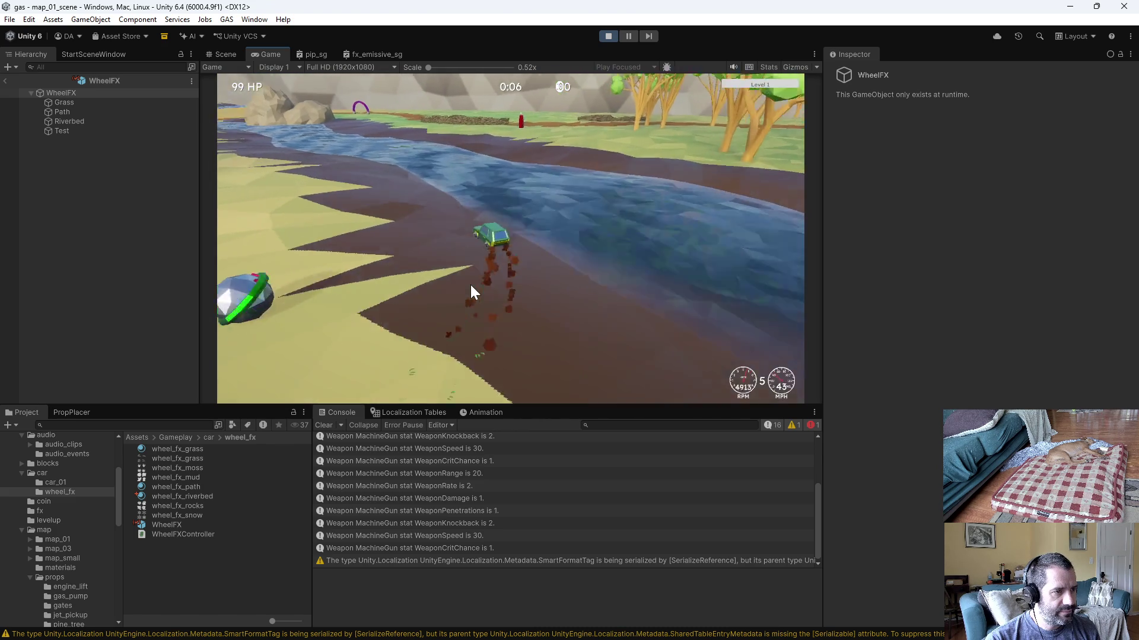
{"action": "key", "text": "a"}
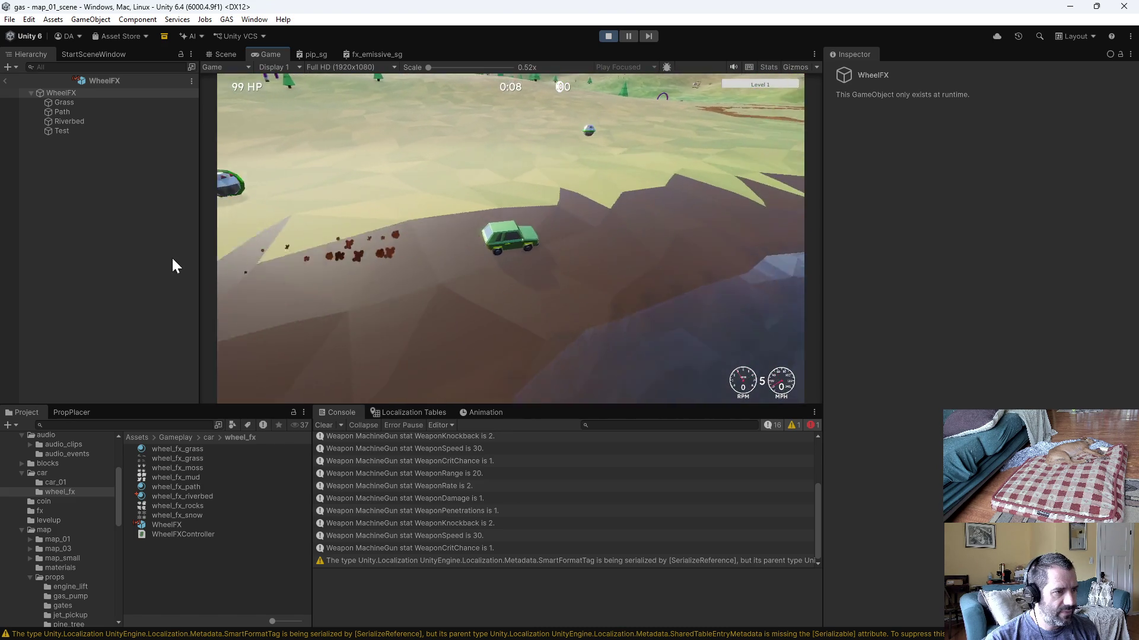
{"action": "key", "text": "a"}
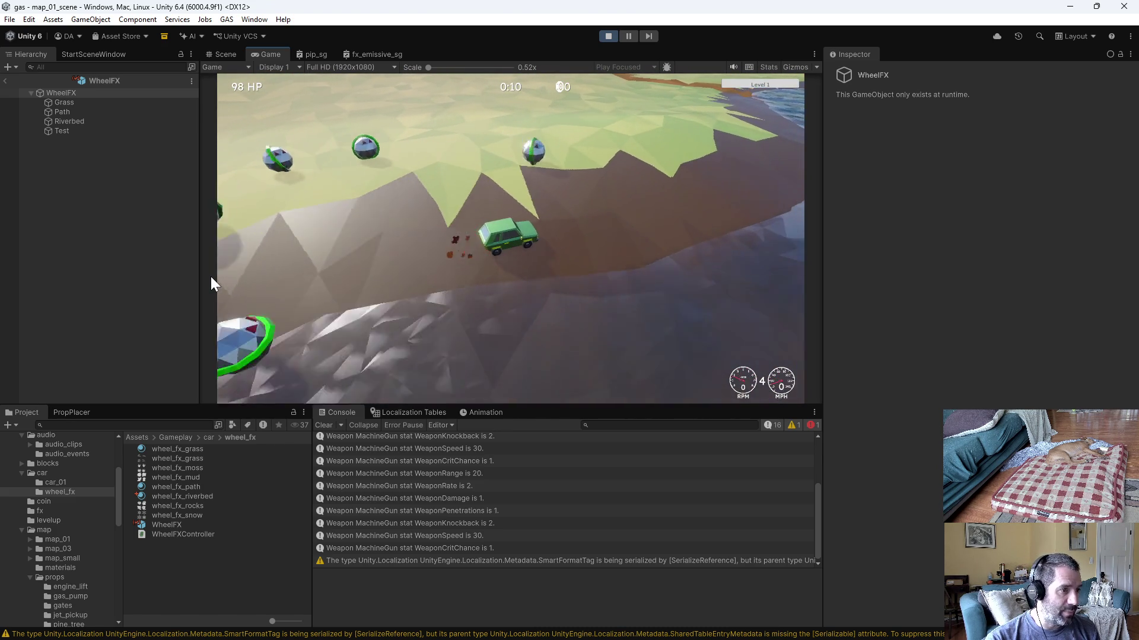
{"action": "key", "text": "w"}
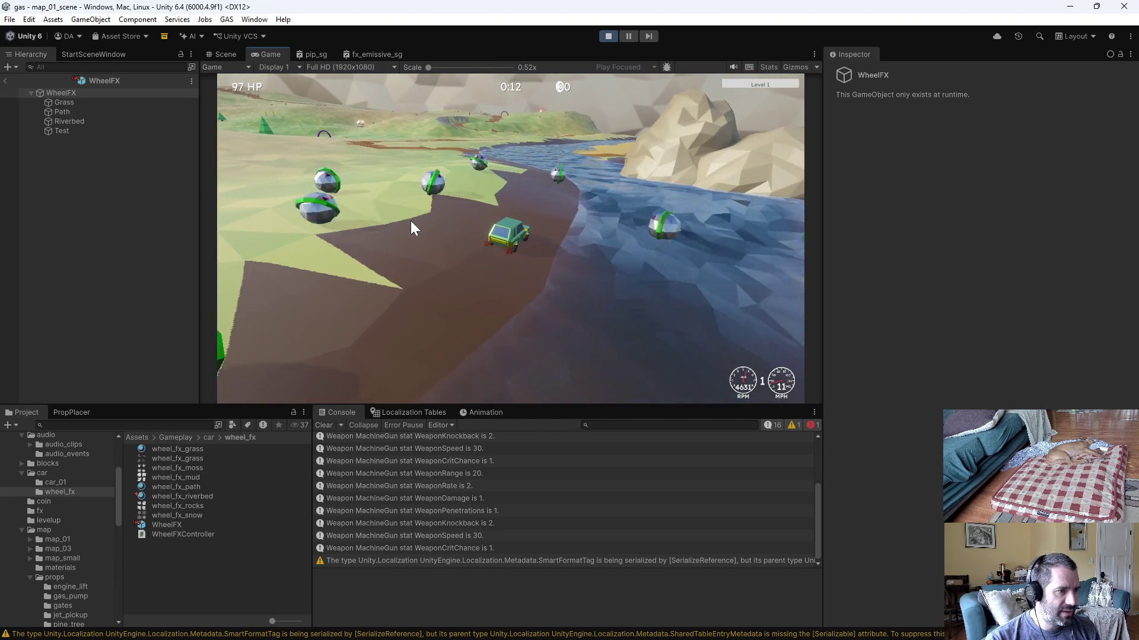
{"action": "key", "text": "d"}
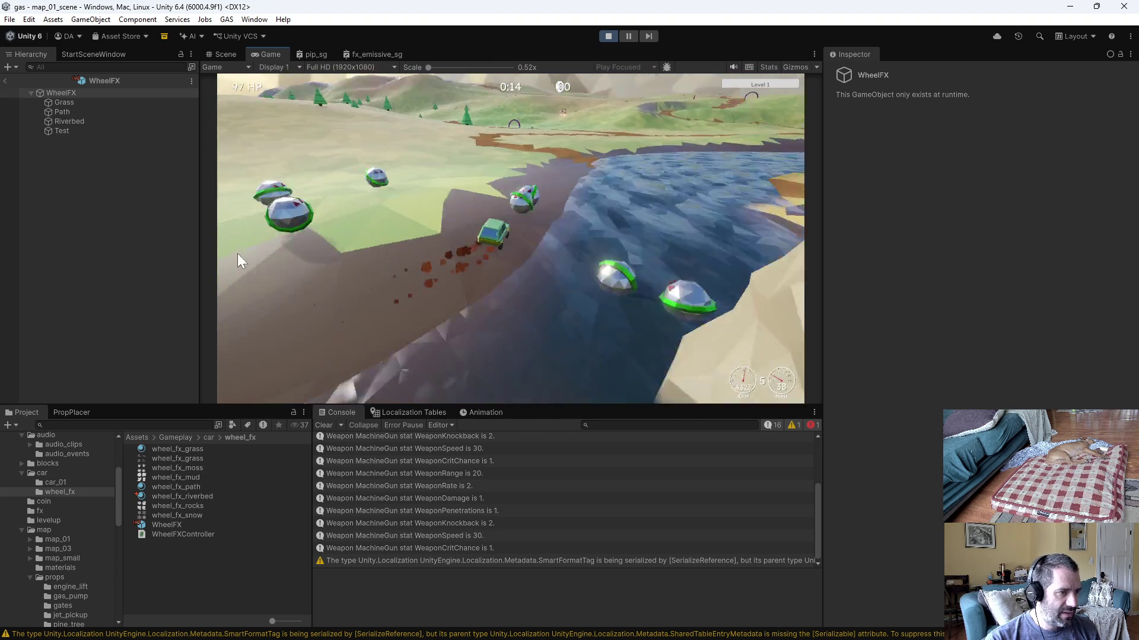
{"action": "key", "text": "a"}
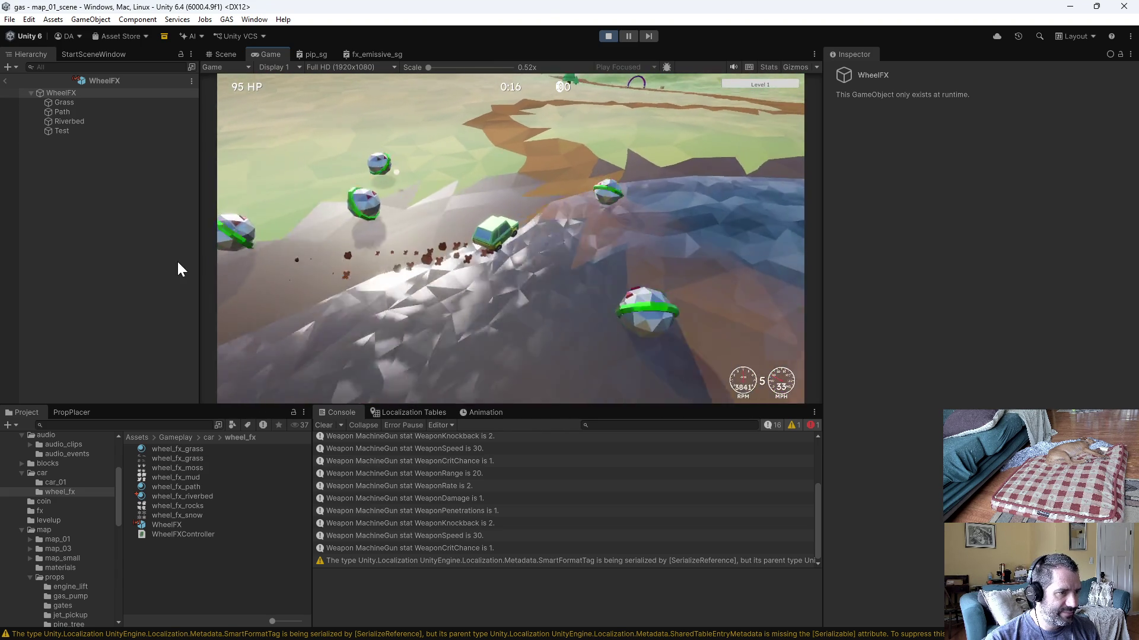
{"action": "key", "text": "w"}
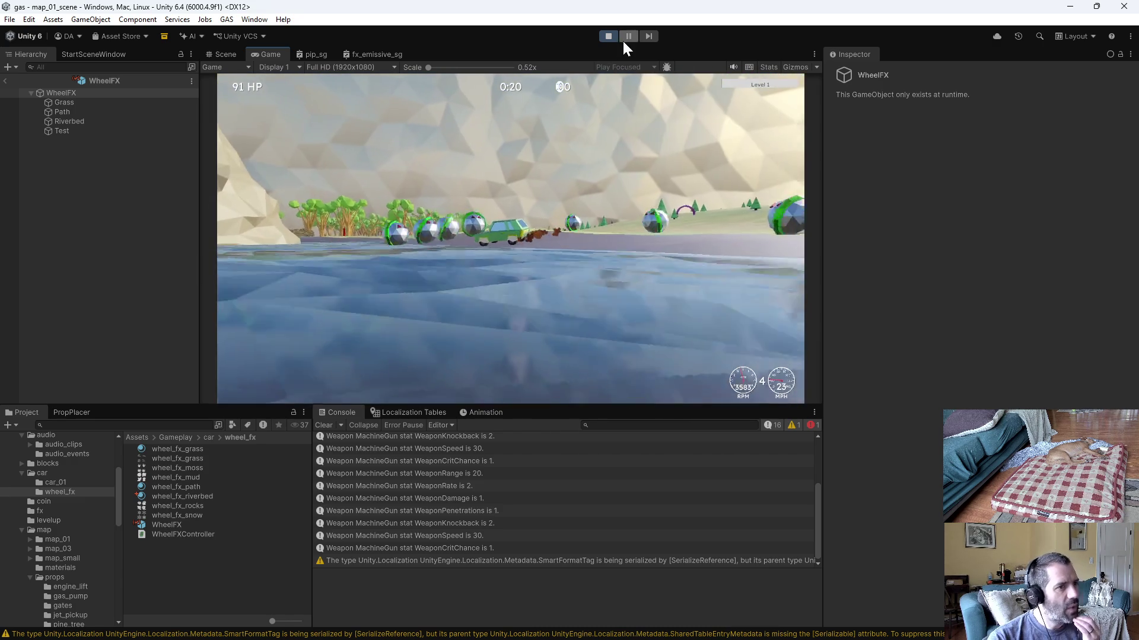
{"action": "left_click", "coordinate": [608, 36]}
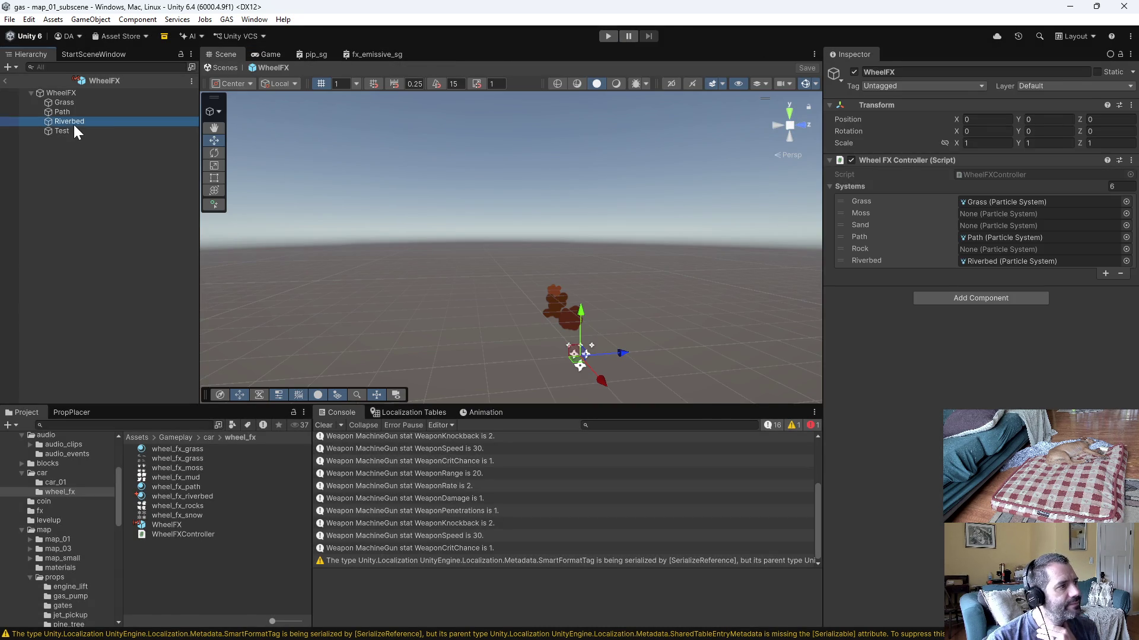
Step: Set Riverbed Emission rate over time 0, over distance 0.5, Start Size min 0.5, and play-test
{"action": "left_click", "coordinate": [71, 122]}
{"action": "scroll", "coordinate": [956, 356], "scroll_direction": "down", "scroll_amount": 3}
{"action": "left_click", "coordinate": [978, 285]}
{"action": "type", "text": "0"}
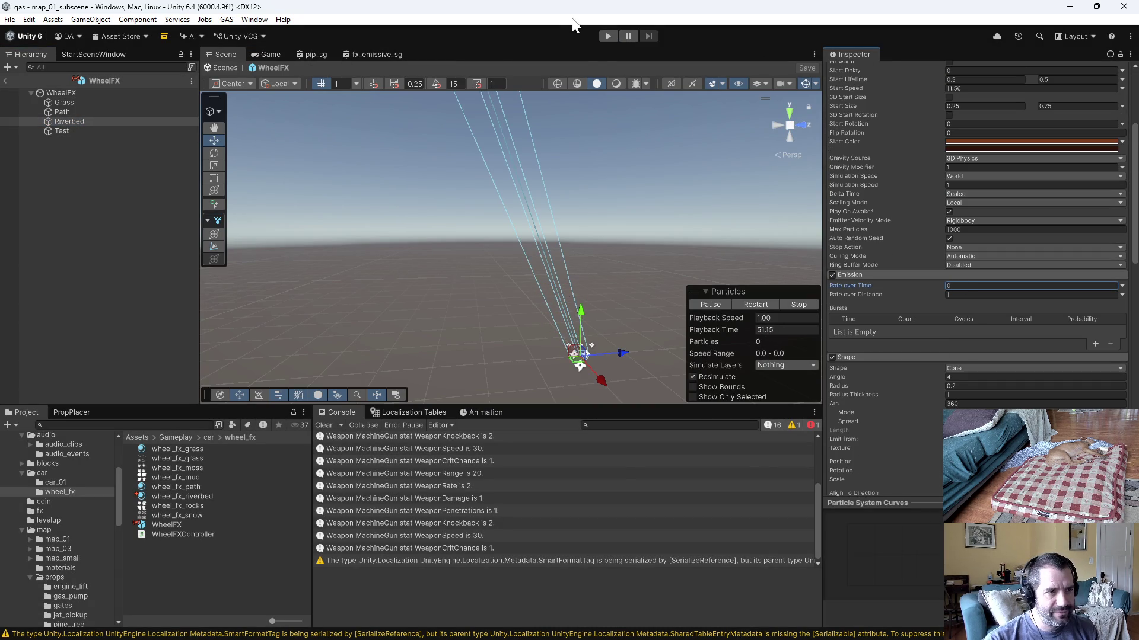
{"action": "left_click", "coordinate": [606, 36]}
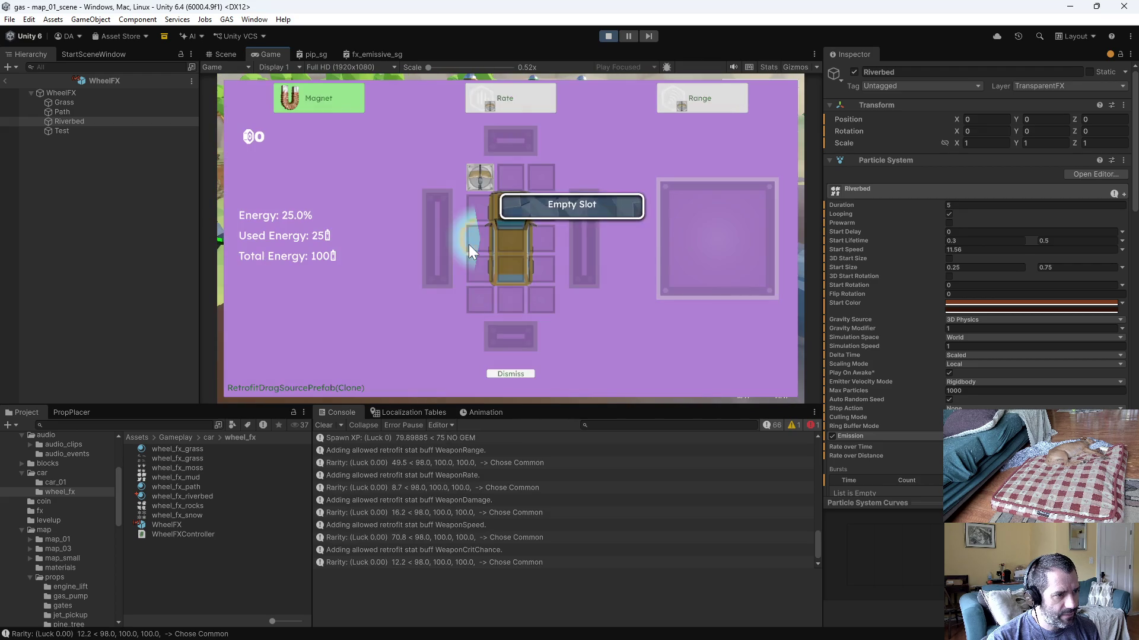
{"action": "left_click", "coordinate": [608, 36]}
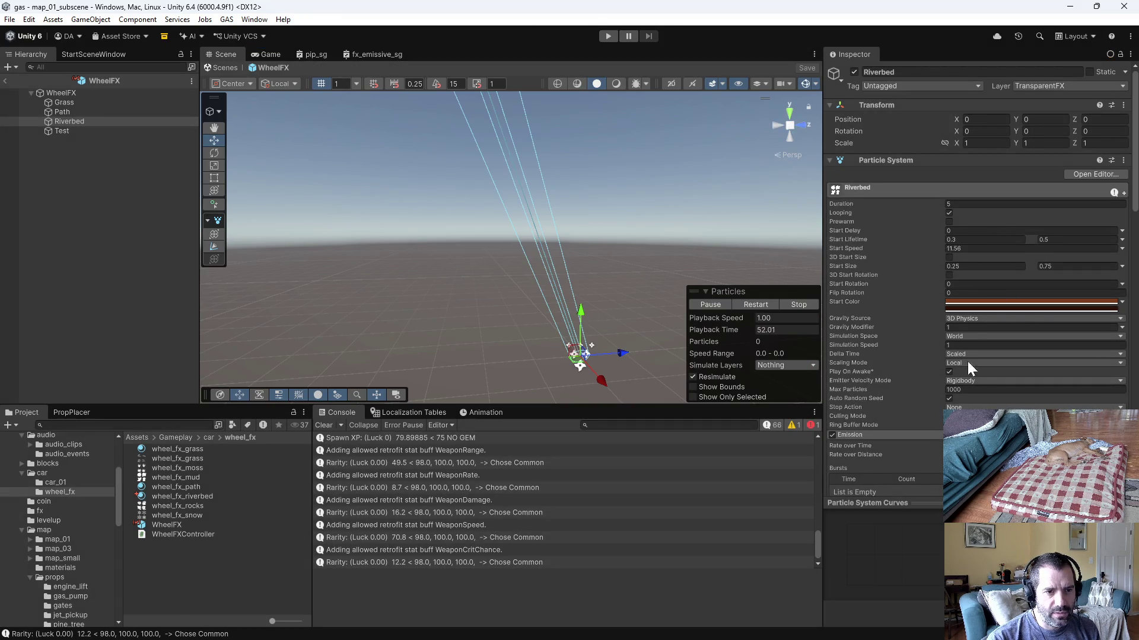
{"action": "scroll", "coordinate": [967, 361], "scroll_direction": "down", "scroll_amount": 3}
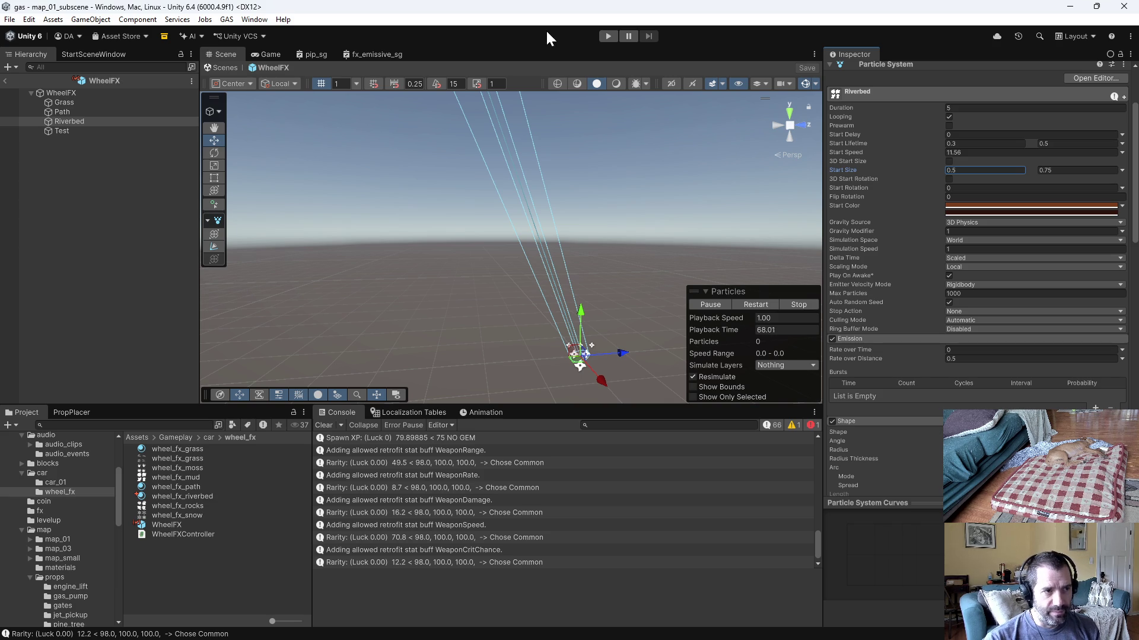
{"action": "left_click", "coordinate": [608, 35]}
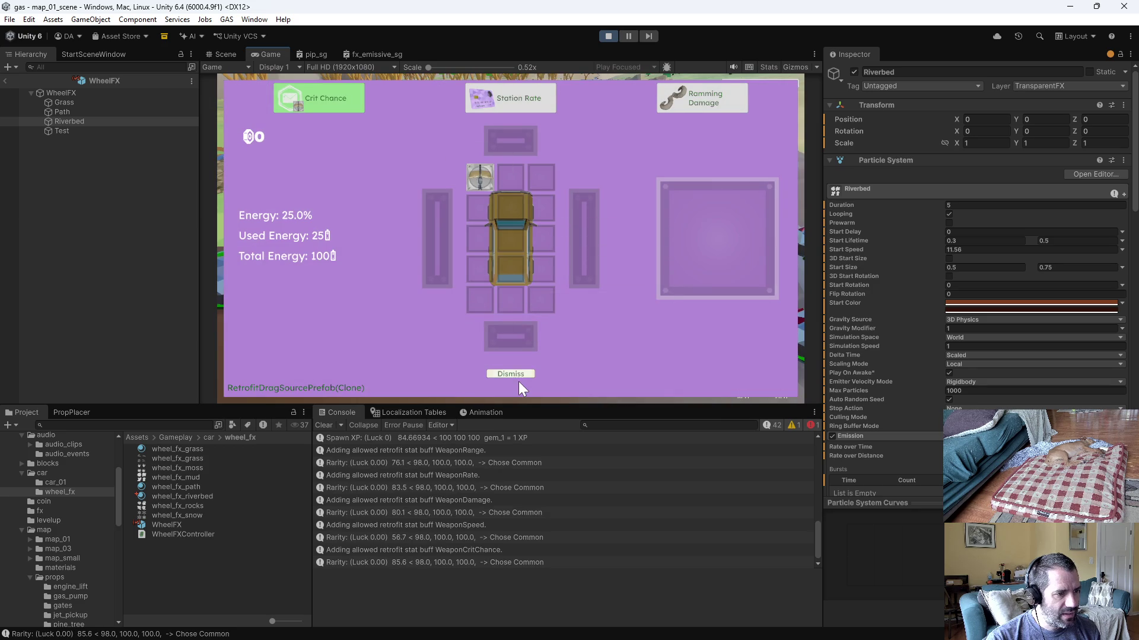
Step: Dismiss the retrofit screen, finish the test drive and edit Riverbed's minimum Start Size
{"action": "left_click", "coordinate": [514, 373]}
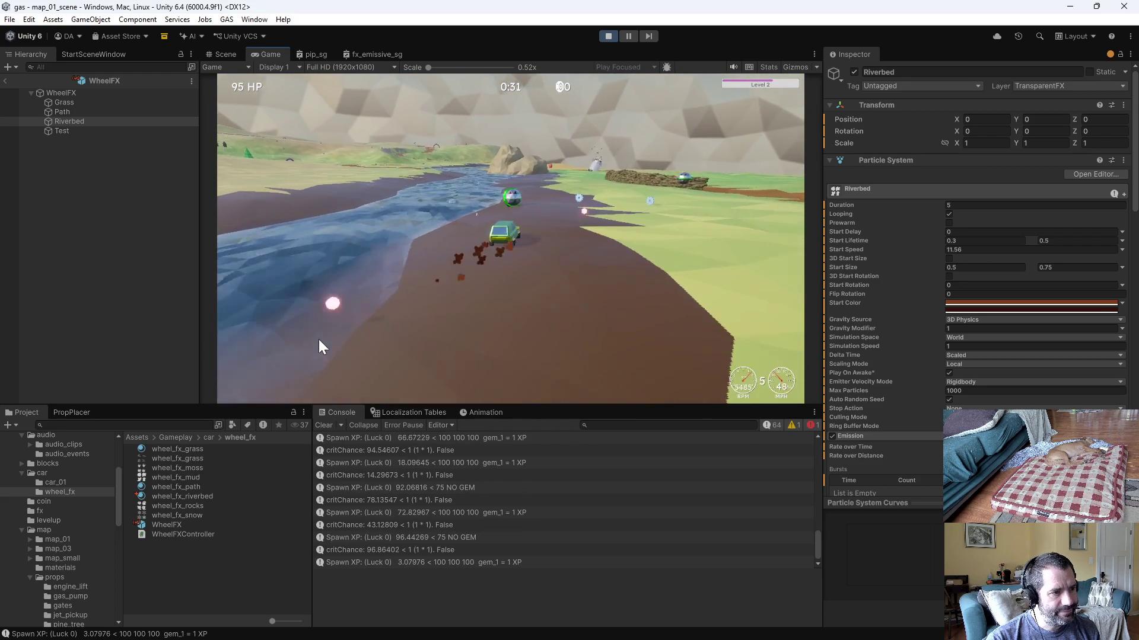
{"action": "left_click", "coordinate": [606, 35]}
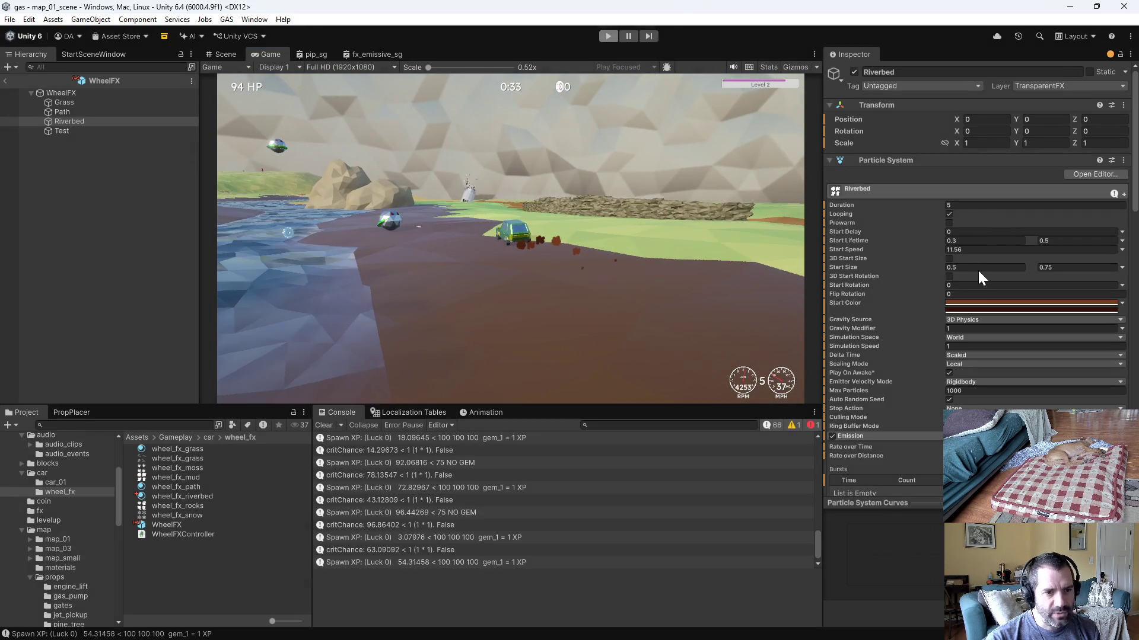
{"action": "left_click", "coordinate": [983, 268]}
{"action": "type", "text": "0.1"}
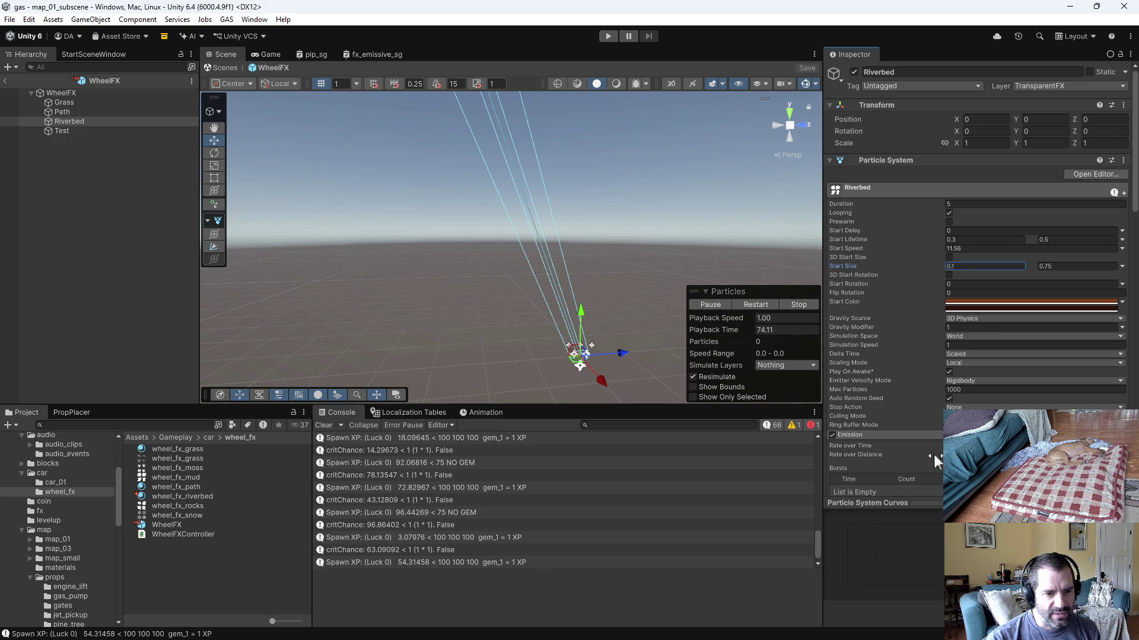
Step: Test-drive the car along the riverbed with the smaller dust particles, stop play mode and switch to the code editor
{"action": "left_click", "coordinate": [607, 35]}
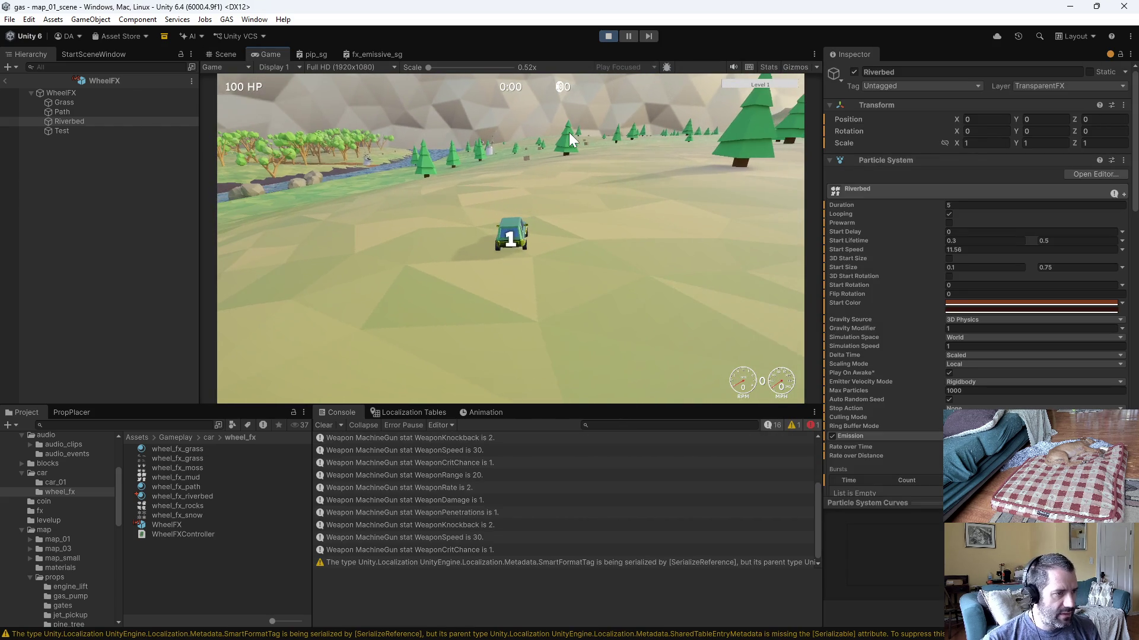
{"action": "key", "text": "w"}
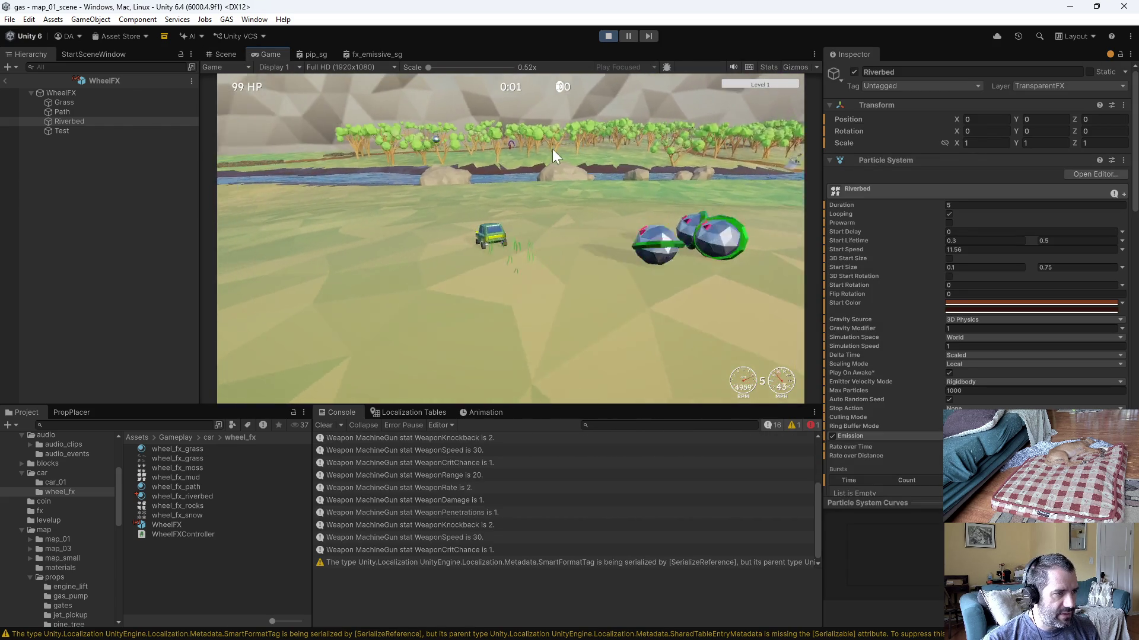
{"action": "key", "text": "a"}
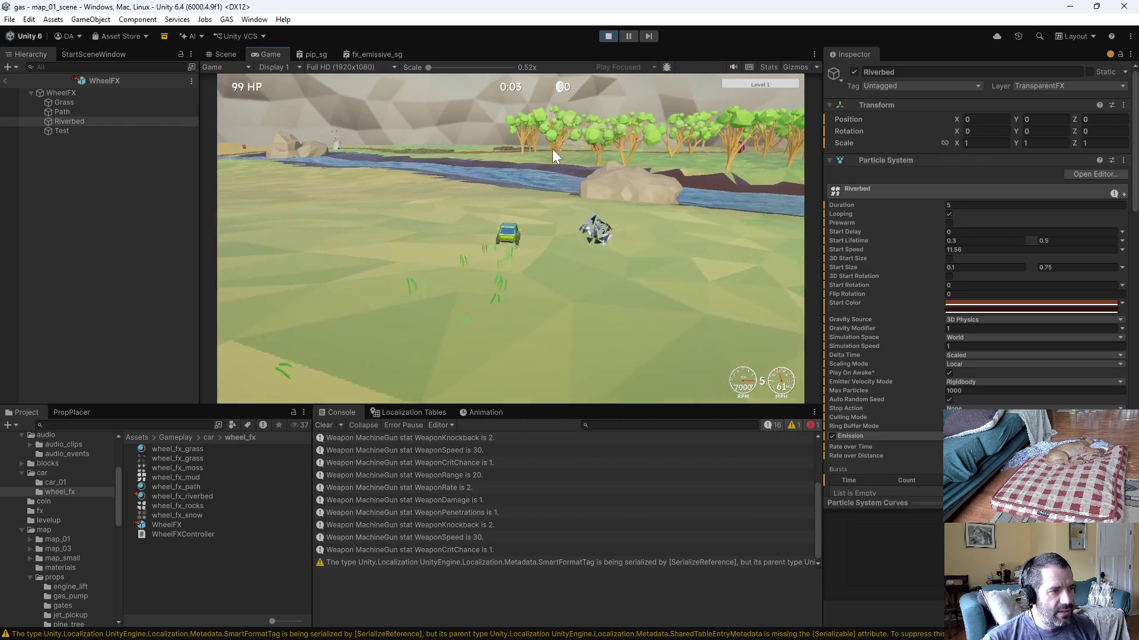
{"action": "key", "text": "a"}
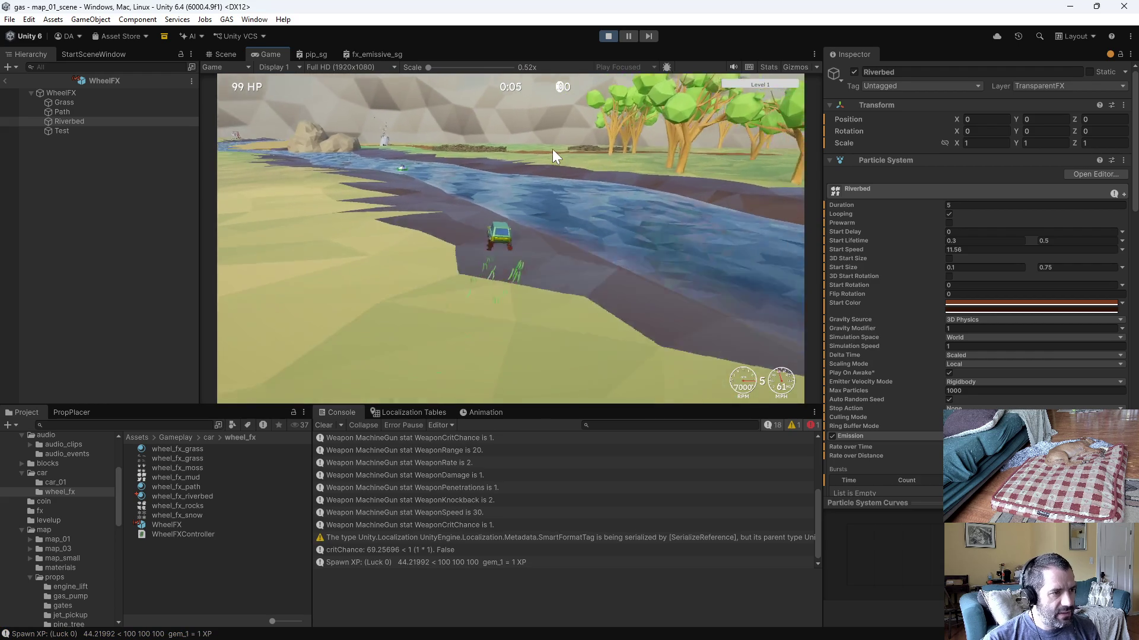
{"action": "key", "text": "a"}
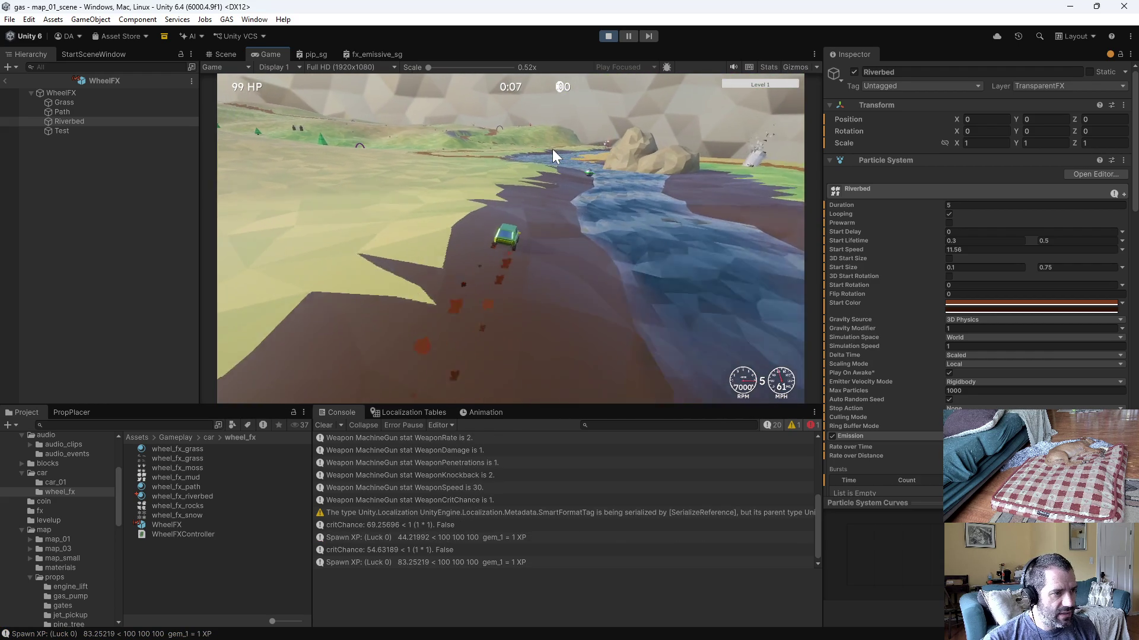
{"action": "key", "text": "a"}
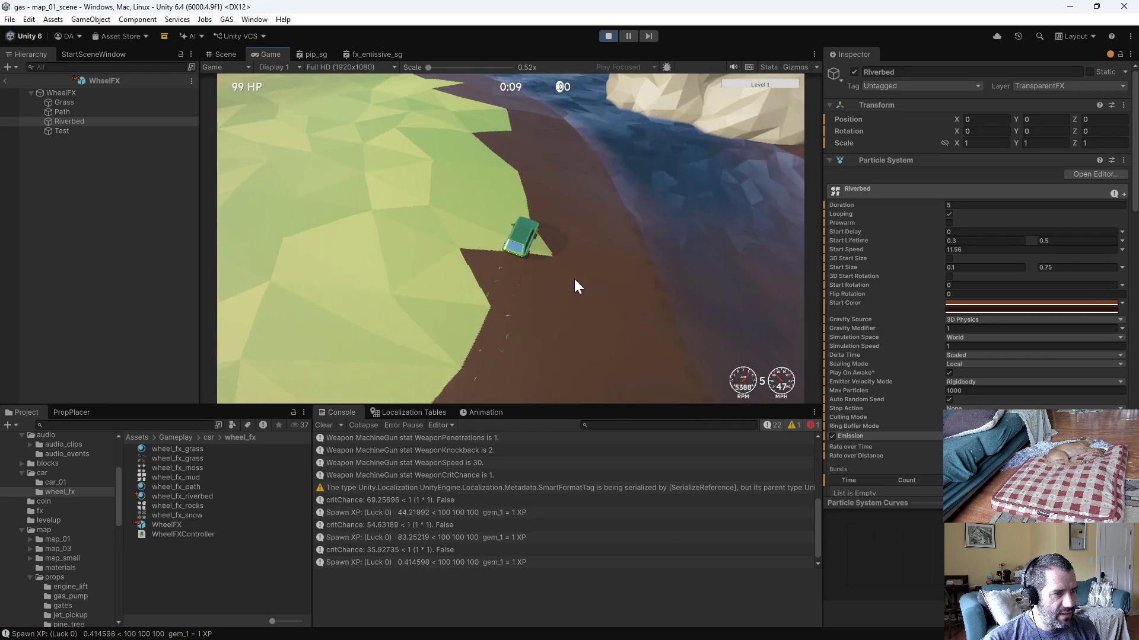
{"action": "key", "text": "a"}
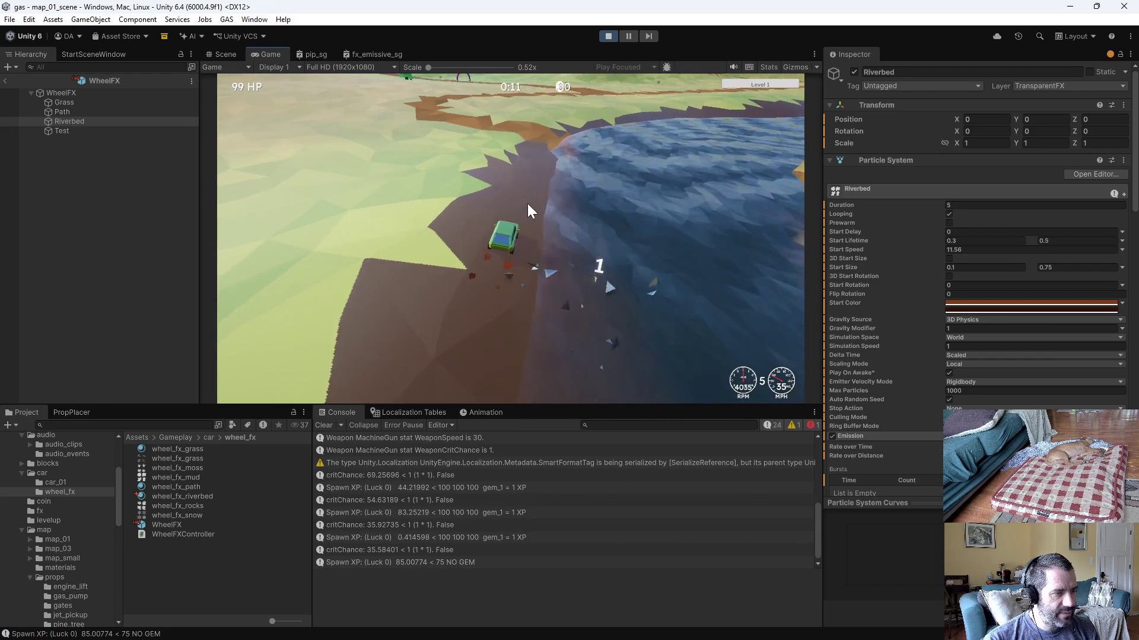
{"action": "key", "text": "a"}
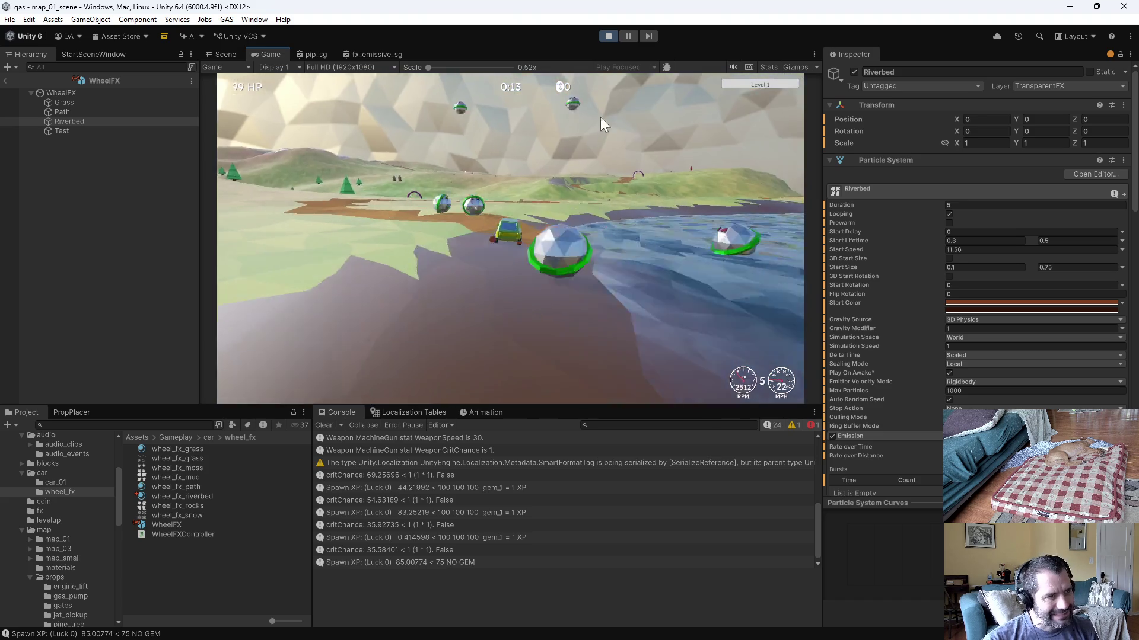
{"action": "key", "text": "w"}
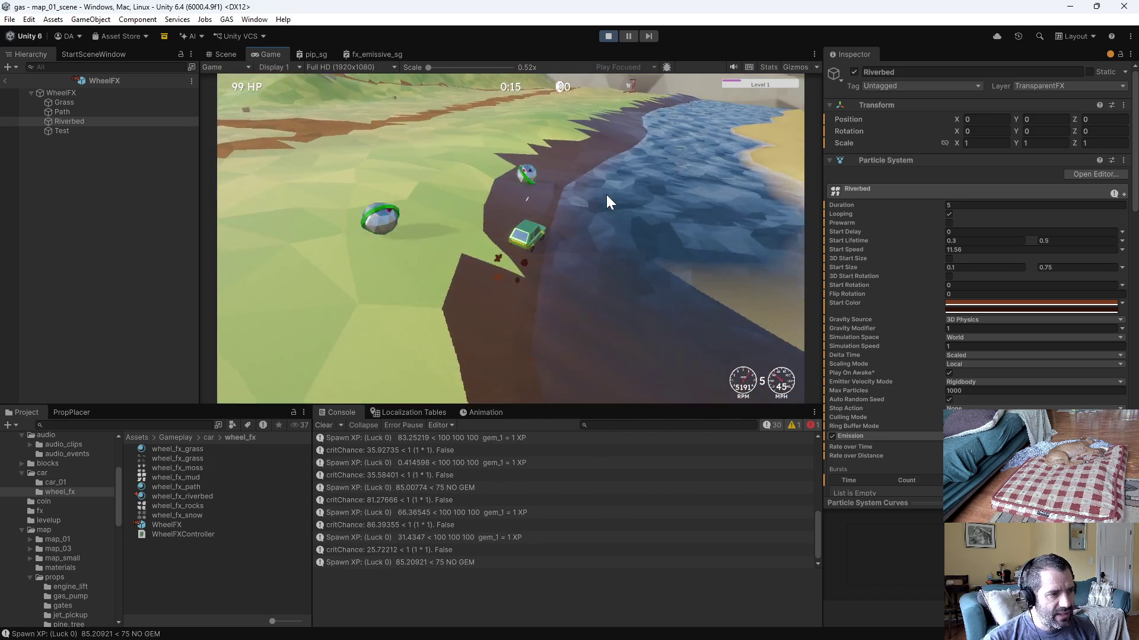
{"action": "key", "text": "a"}
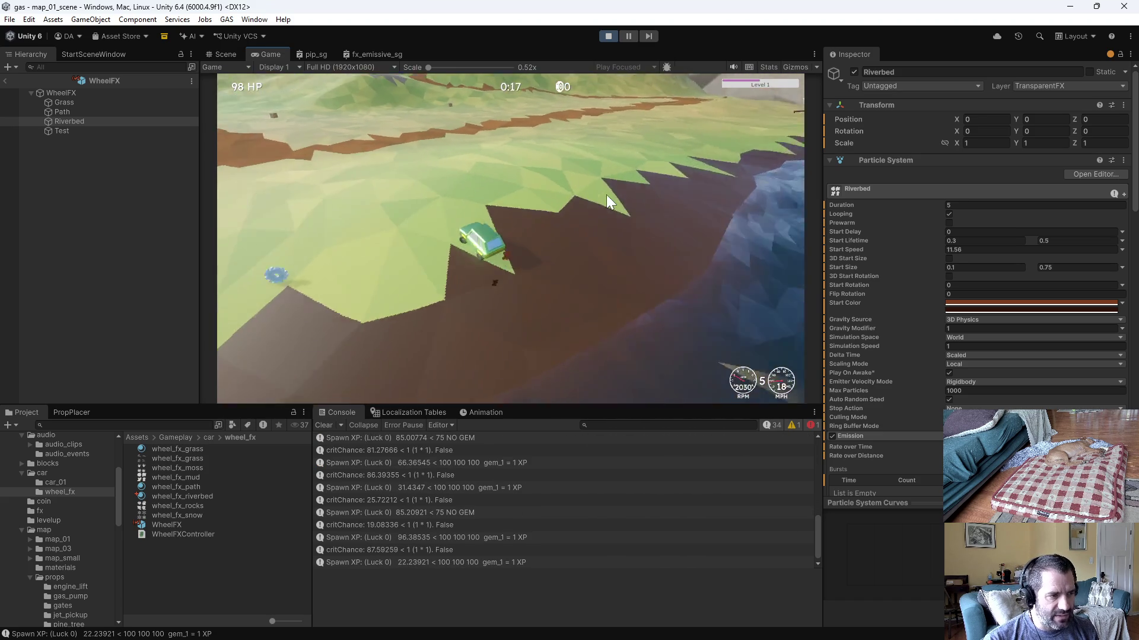
{"action": "key", "text": "w"}
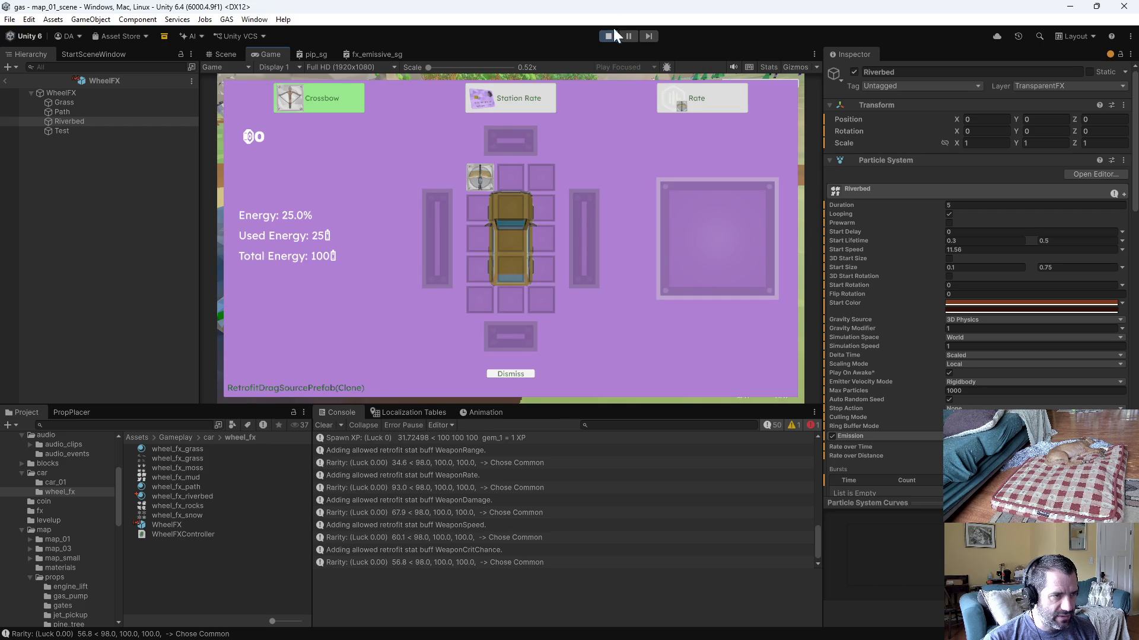
{"action": "left_click", "coordinate": [609, 35]}
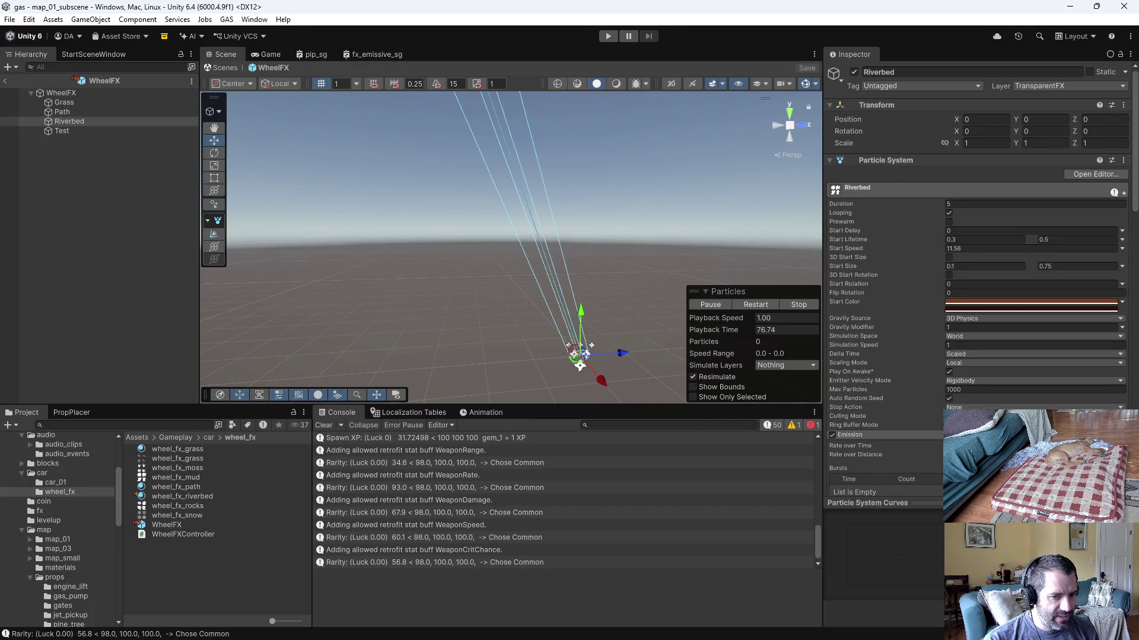
{"action": "key", "text": "alt+Tab"}
Step: Open CarBuilder.cs in Emacs, comment out debug weapon-slot lines, save and return to Unity
{"action": "key", "text": "ctrl+x"}
{"action": "key", "text": "ctrl+f"}
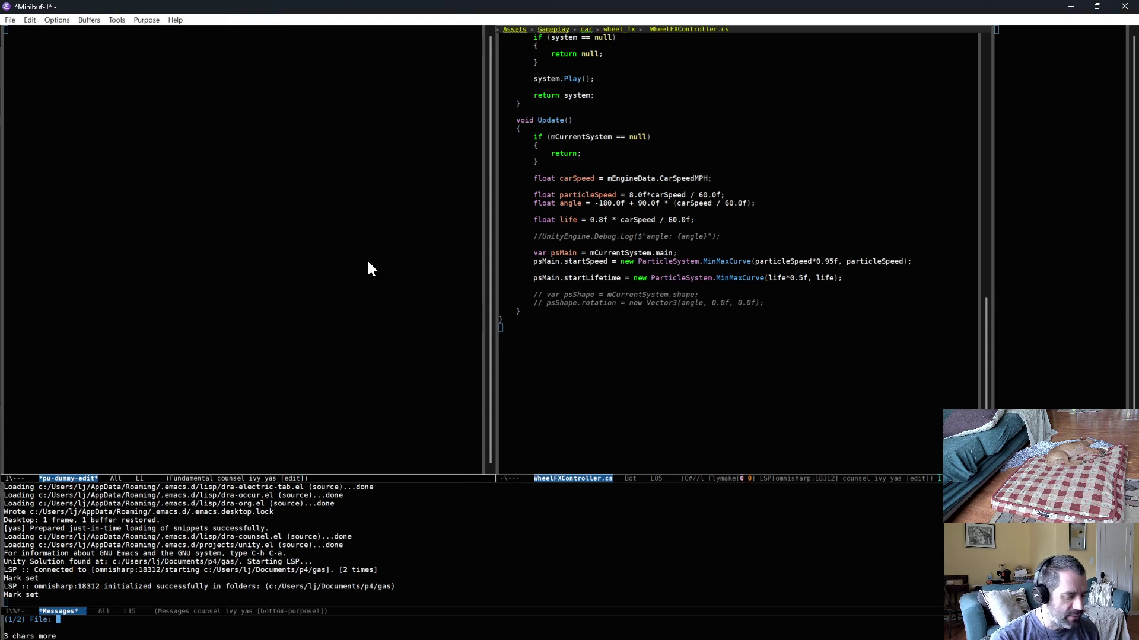
{"action": "type", "text": "carb"}
{"action": "key", "text": "Return"}
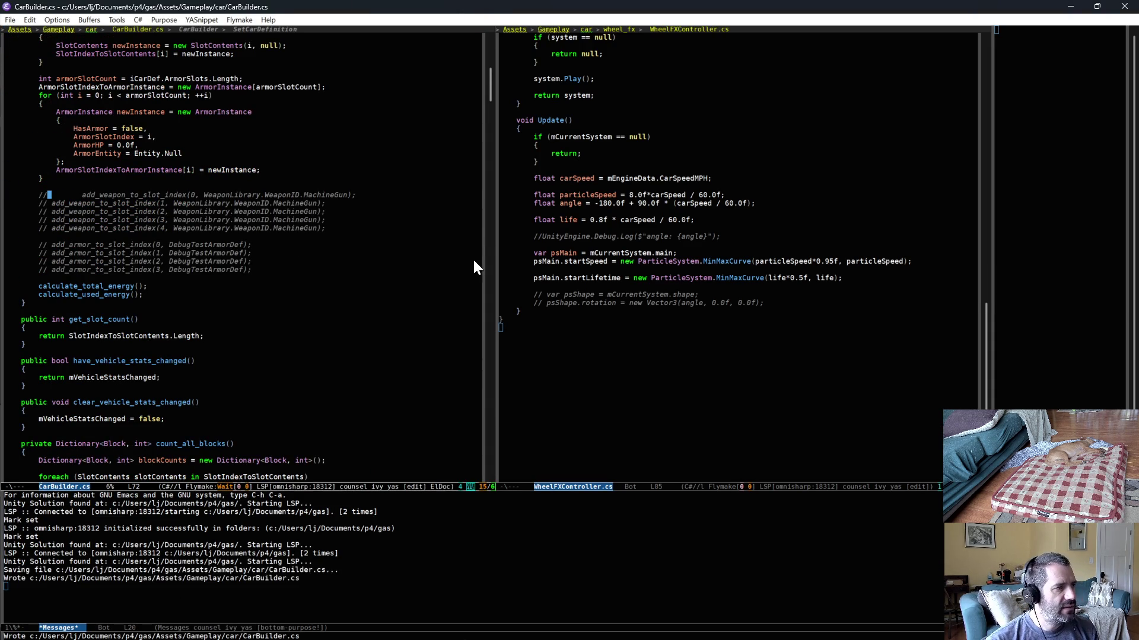
{"action": "key", "text": "alt+Tab"}
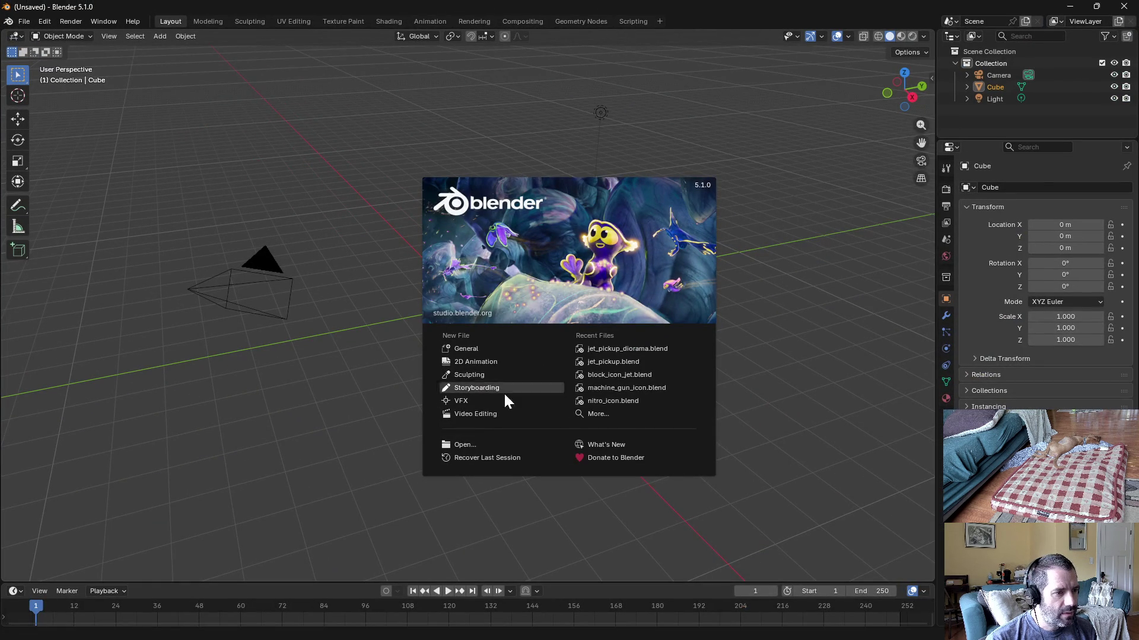
Step: Open maps/map_01/map_01.blend from the Blender splash screen
{"action": "left_click", "coordinate": [463, 444]}
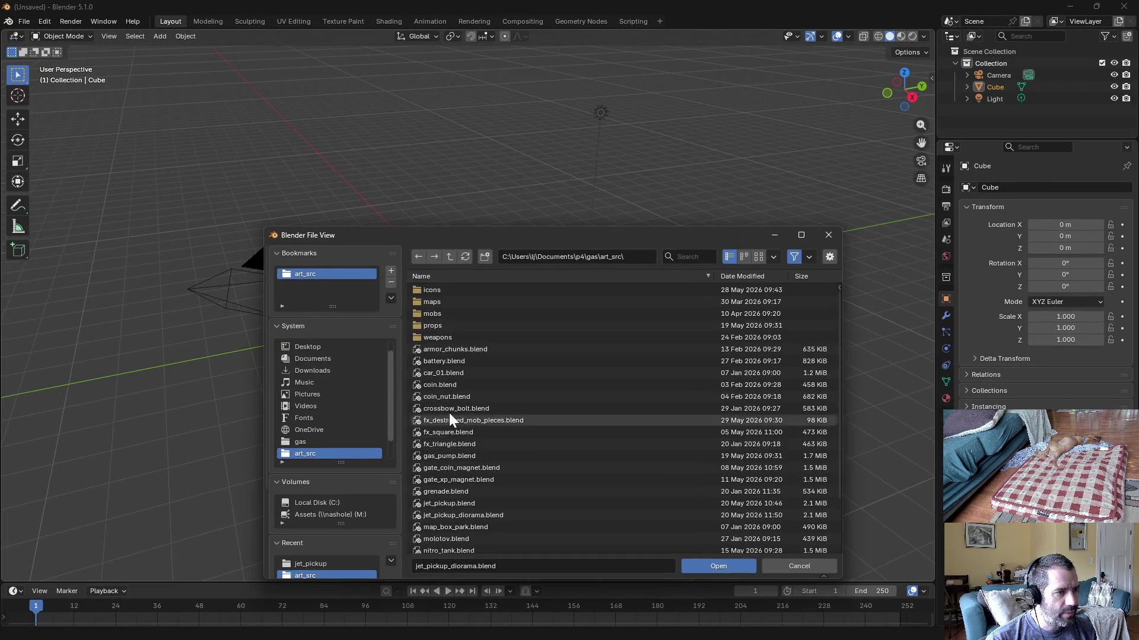
{"action": "left_click", "coordinate": [427, 302]}
{"action": "left_click", "coordinate": [442, 290]}
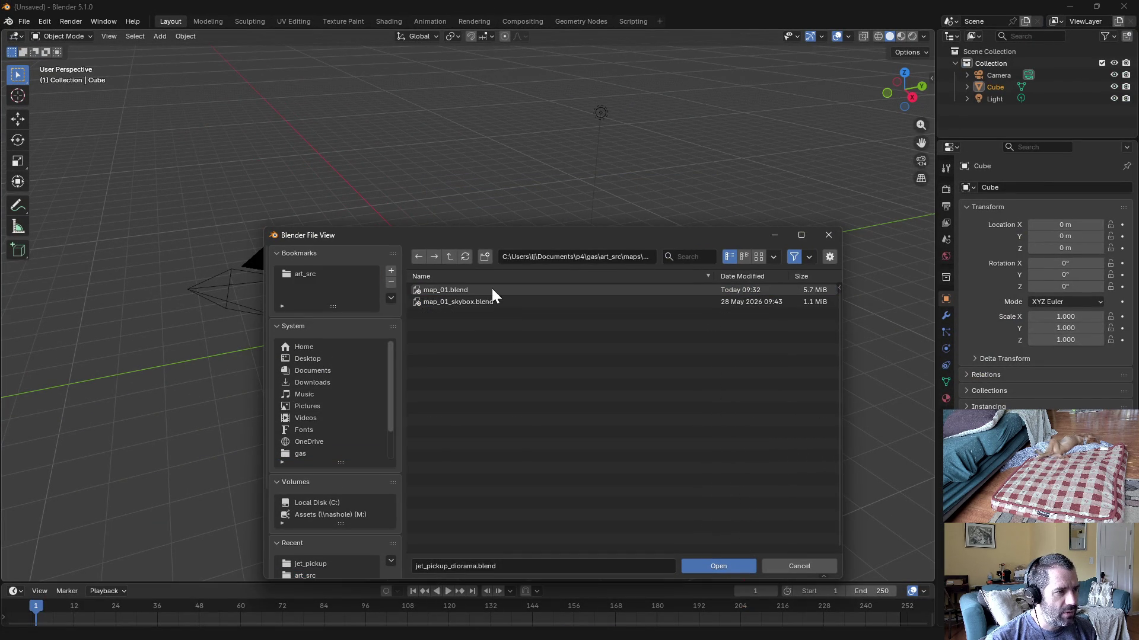
{"action": "double_click", "coordinate": [467, 290]}
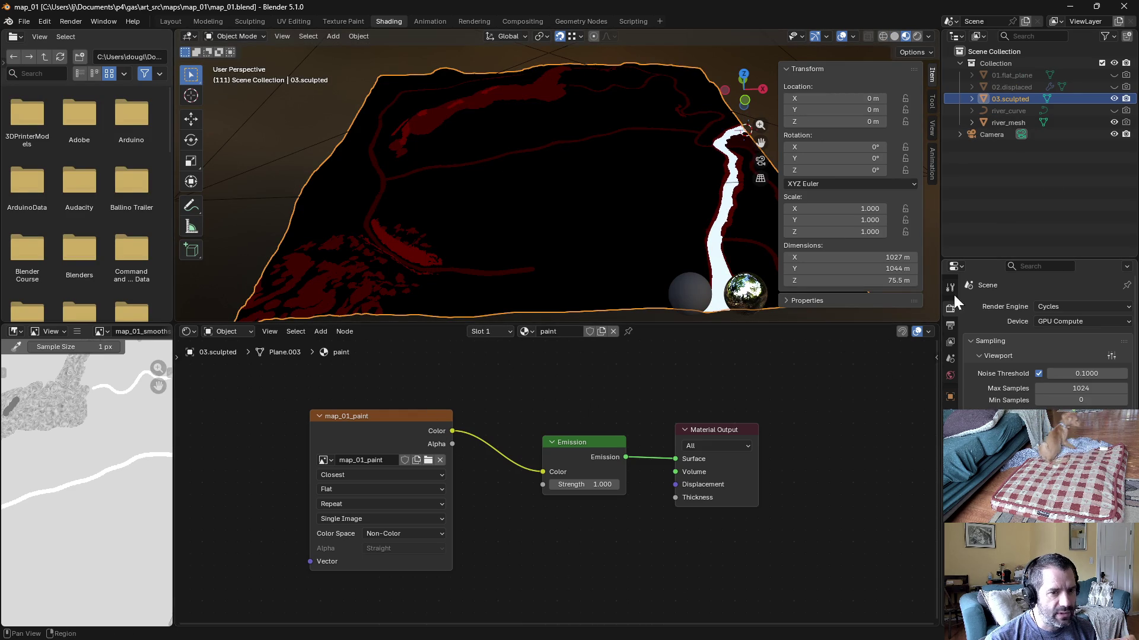
Step: In Material Properties, switch the terrain to lowpoly live normals, then back to the paint material
{"action": "left_click", "coordinate": [950, 395]}
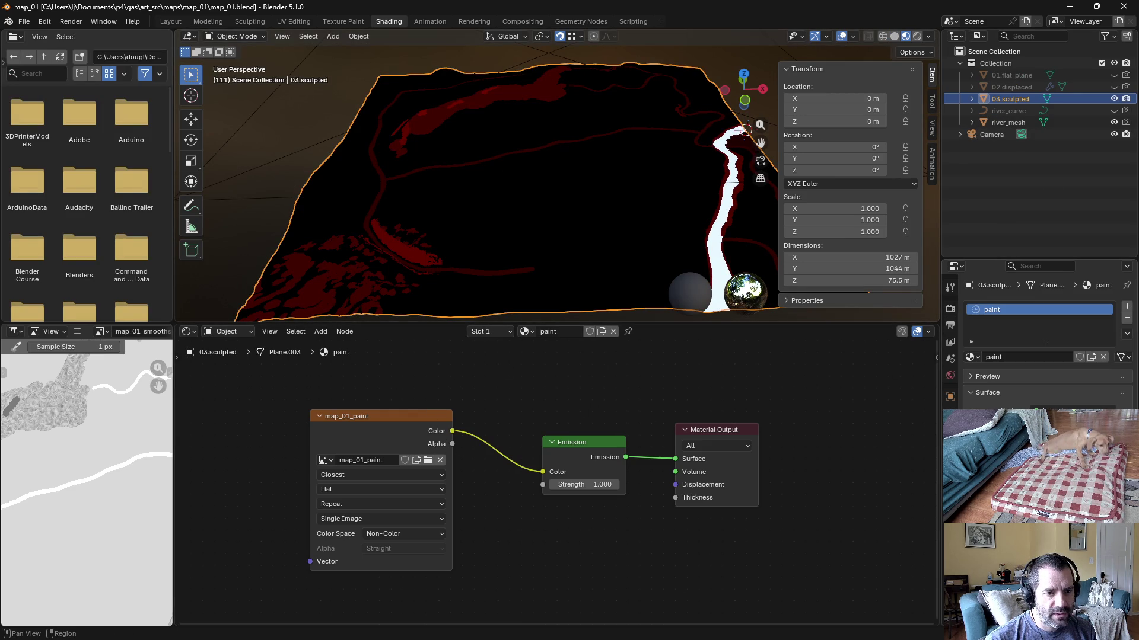
{"action": "left_click", "coordinate": [973, 357]}
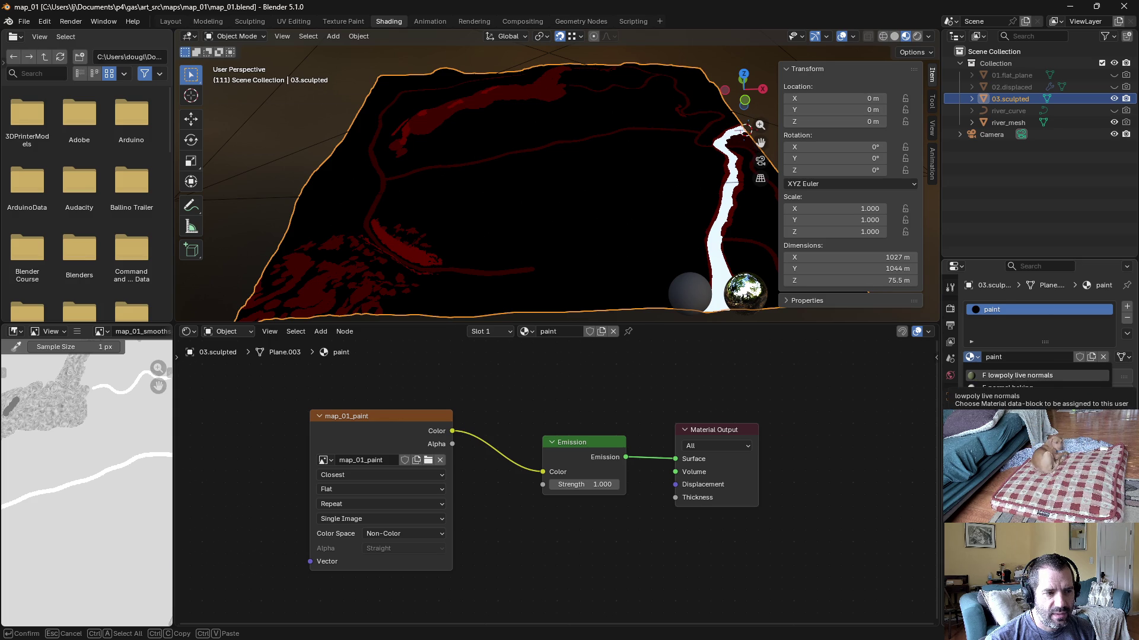
{"action": "left_click", "coordinate": [1016, 375]}
{"action": "scroll", "coordinate": [444, 542], "scroll_direction": "down", "scroll_amount": 2}
{"action": "scroll", "coordinate": [381, 526], "scroll_direction": "down", "scroll_amount": 2}
{"action": "scroll", "coordinate": [375, 521], "scroll_direction": "down", "scroll_amount": 2}
{"action": "key", "text": "Home"}
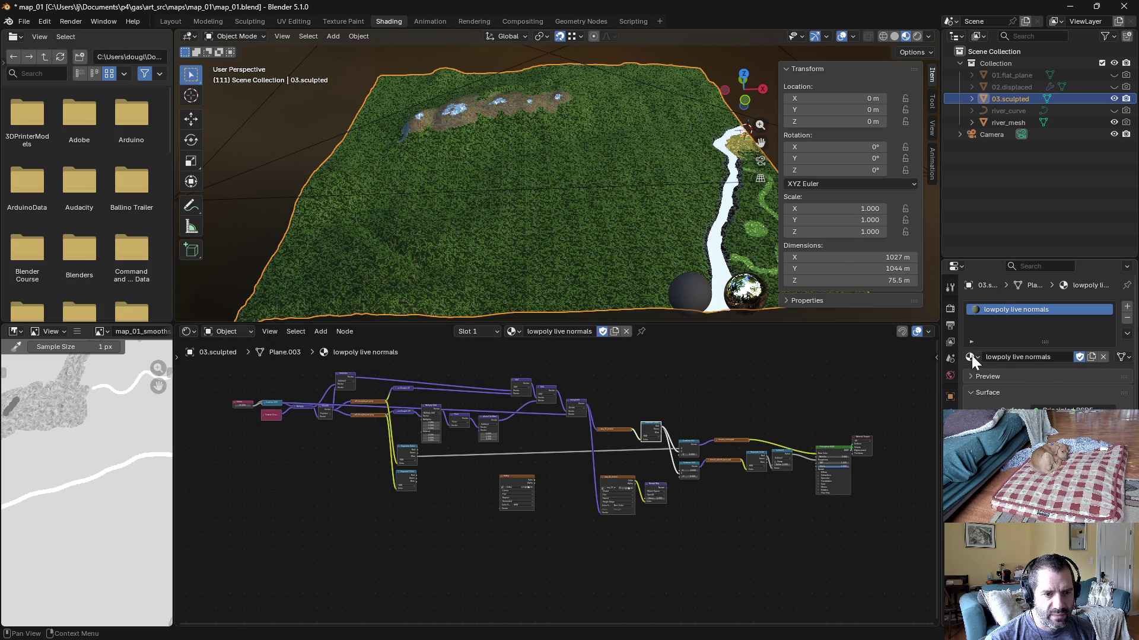
{"action": "left_click", "coordinate": [972, 357]}
{"action": "left_click", "coordinate": [972, 356]}
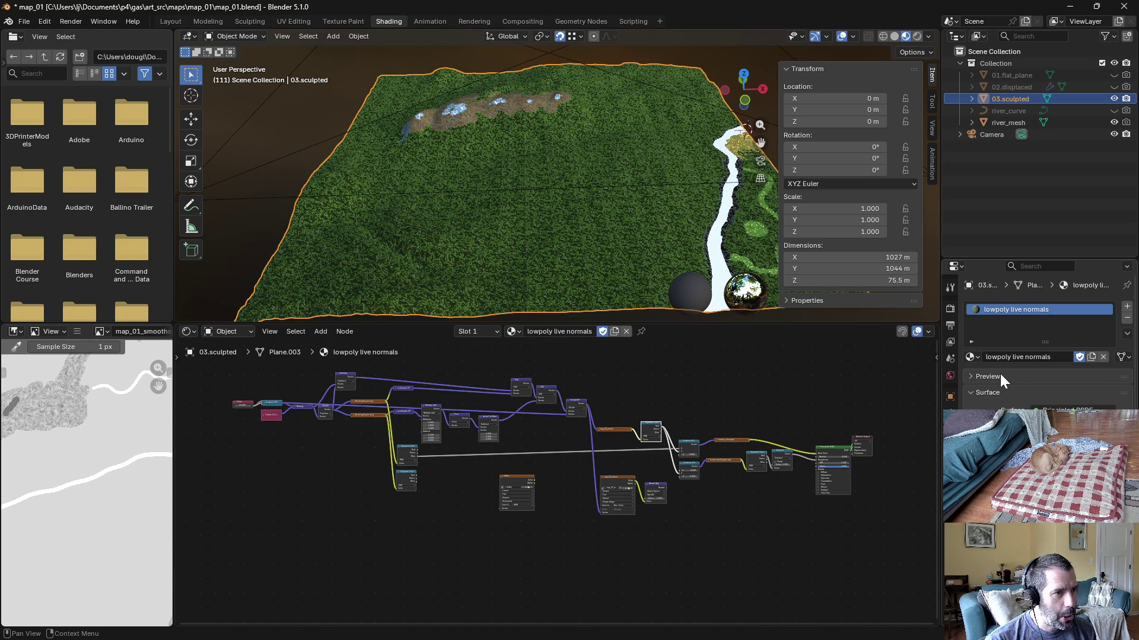
{"action": "left_click", "coordinate": [972, 357]}
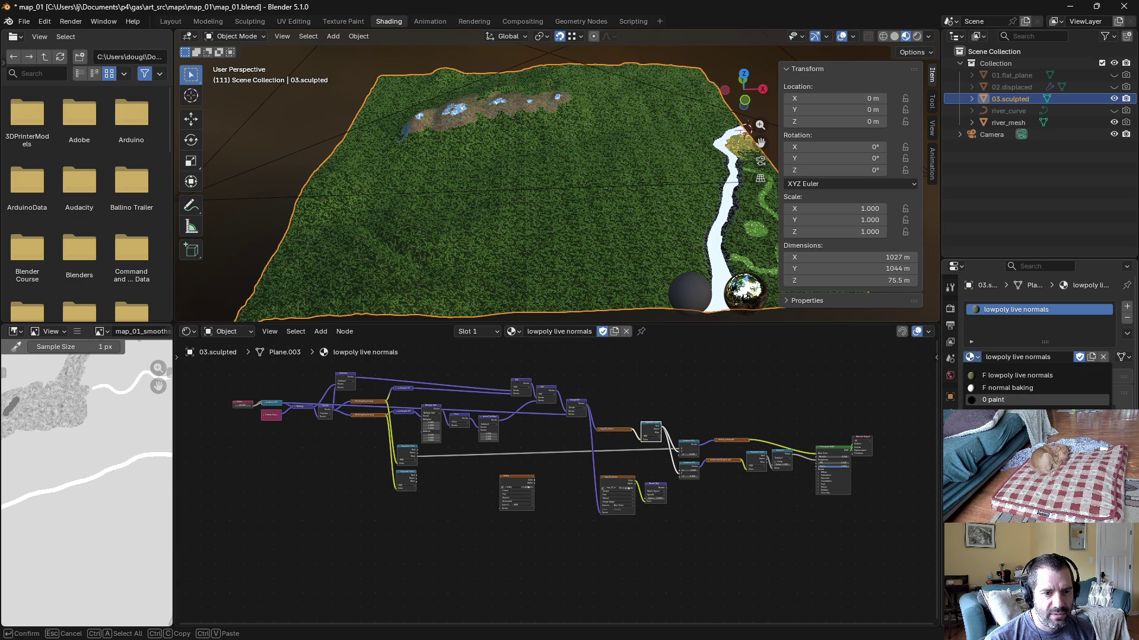
{"action": "left_click", "coordinate": [993, 400]}
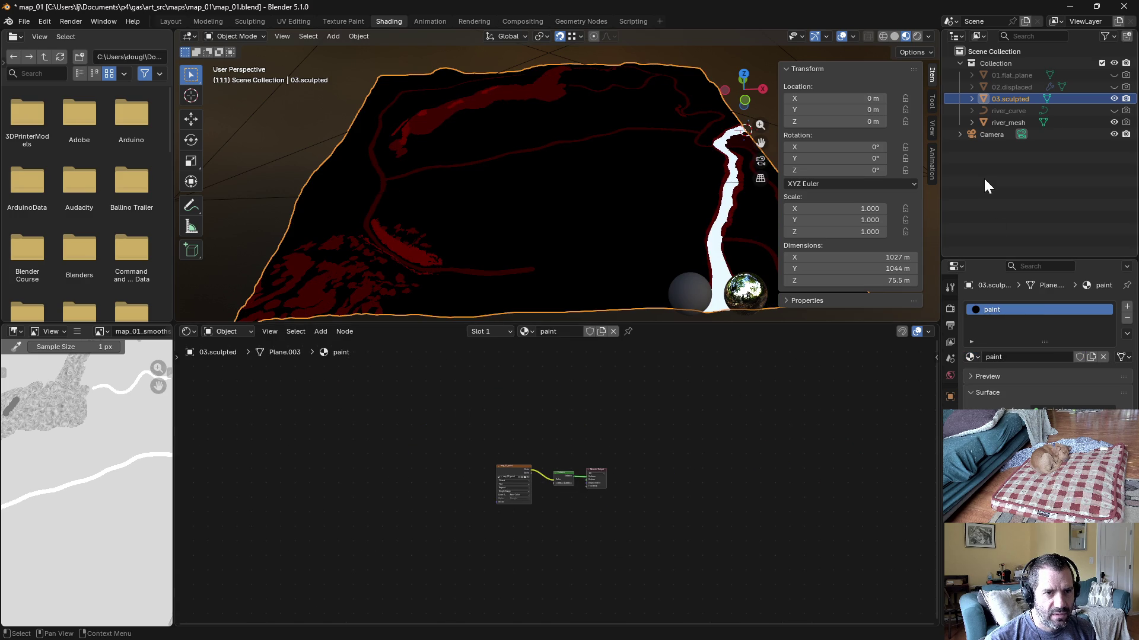
Step: Reselect the sculpted terrain and cycle its material through lowpoly live normals, normal baking, and paint
{"action": "left_click", "coordinate": [1023, 122]}
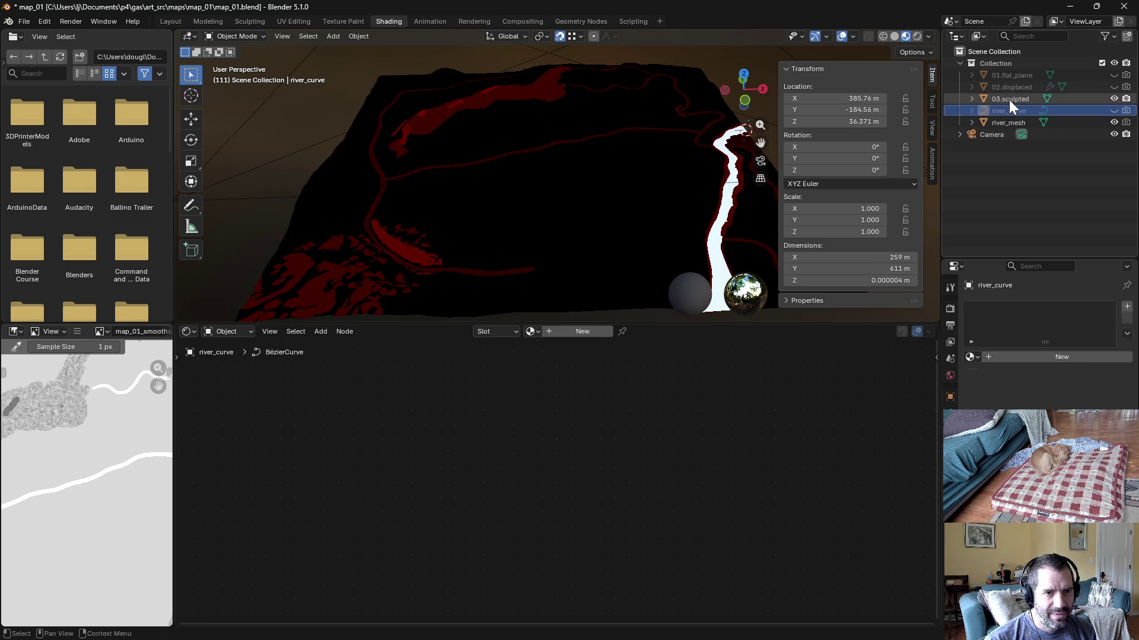
{"action": "left_click", "coordinate": [1009, 100]}
{"action": "left_click", "coordinate": [974, 357]}
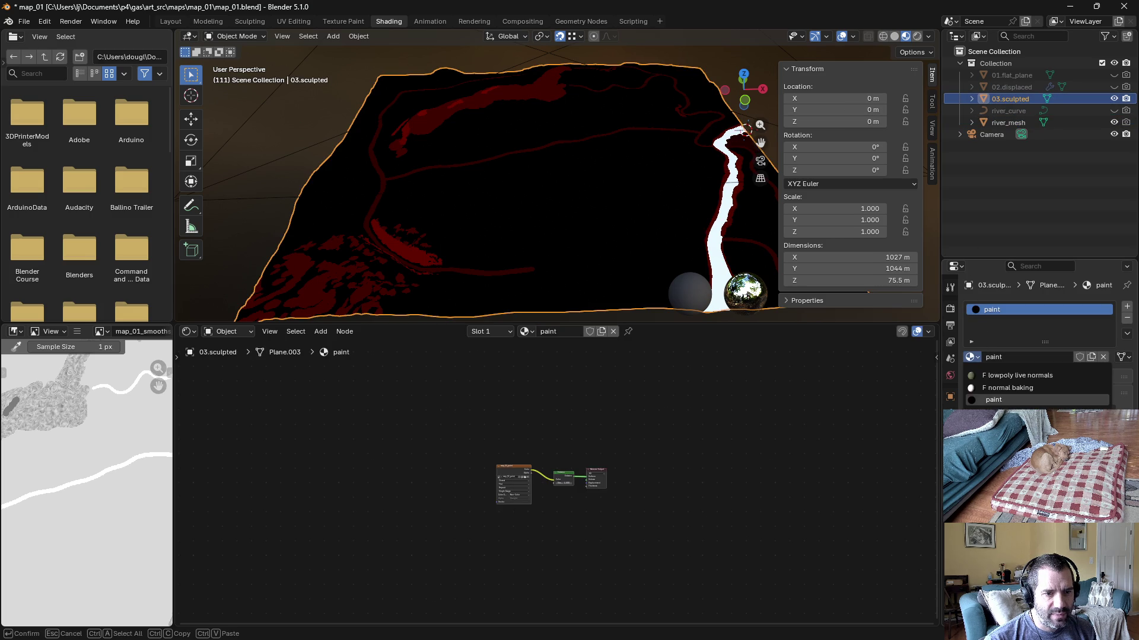
{"action": "left_click", "coordinate": [996, 374]}
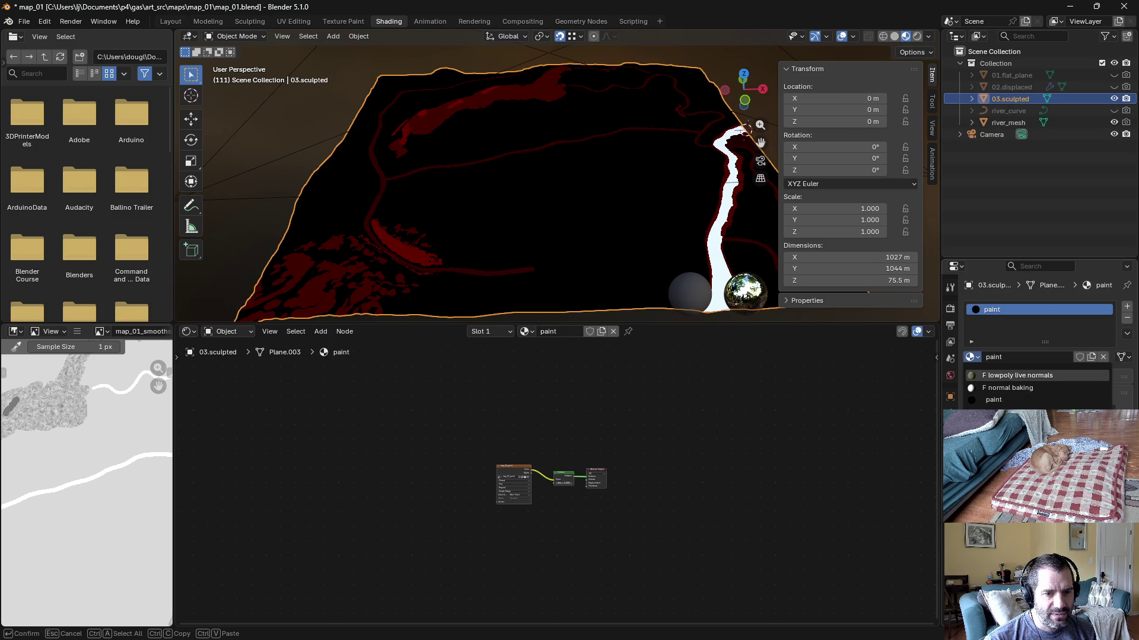
{"action": "left_click", "coordinate": [973, 356]}
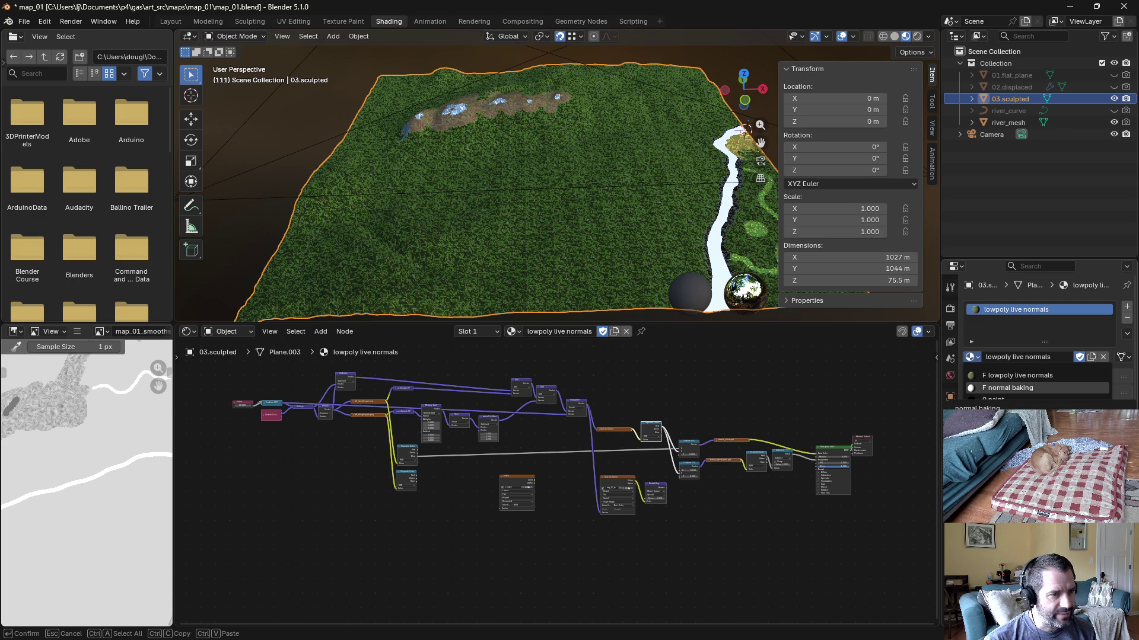
{"action": "left_click", "coordinate": [1007, 388]}
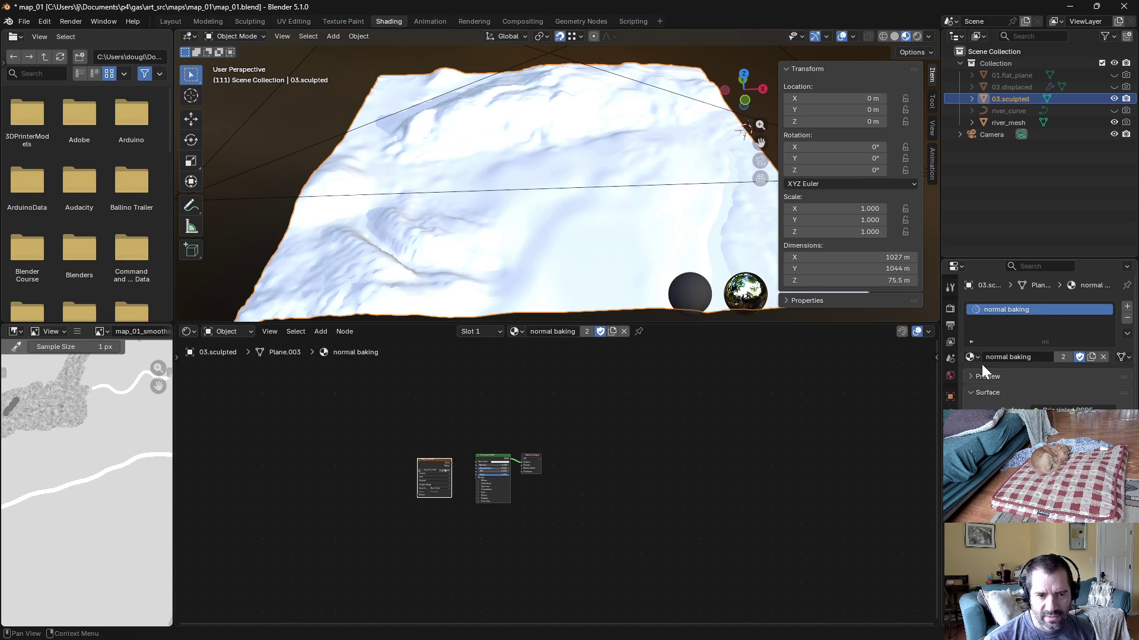
{"action": "left_click", "coordinate": [974, 357]}
{"action": "left_click", "coordinate": [993, 400]}
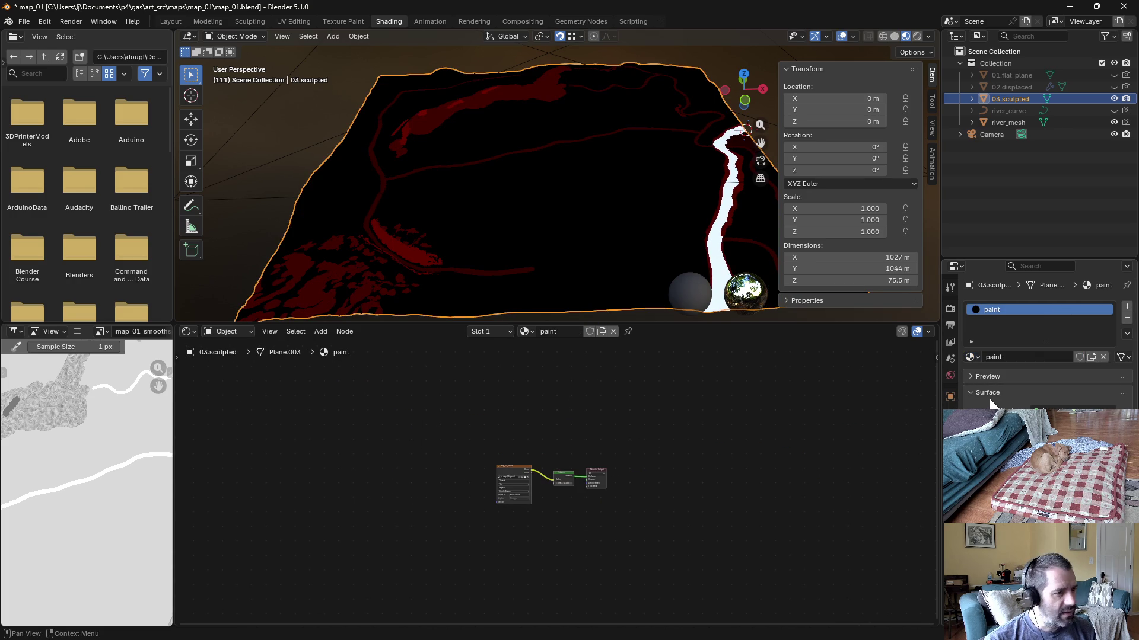
Step: Check the node editor's material list, then cancel quitting Blender at the save prompt
{"action": "left_click", "coordinate": [525, 331]}
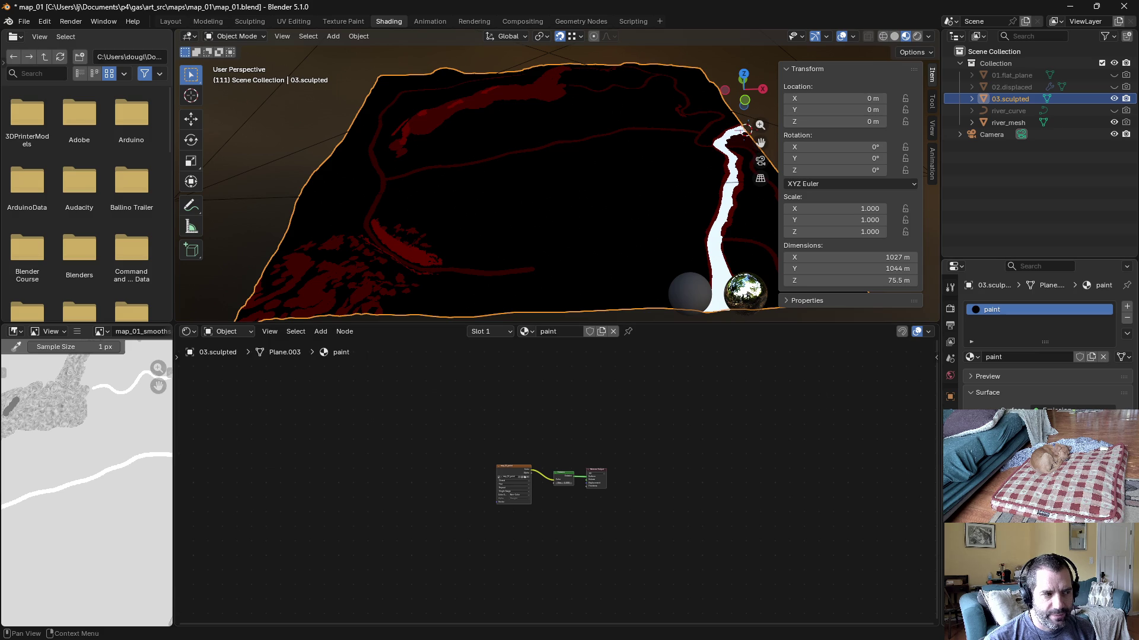
{"action": "left_click", "coordinate": [1123, 7]}
{"action": "left_click", "coordinate": [657, 345]}
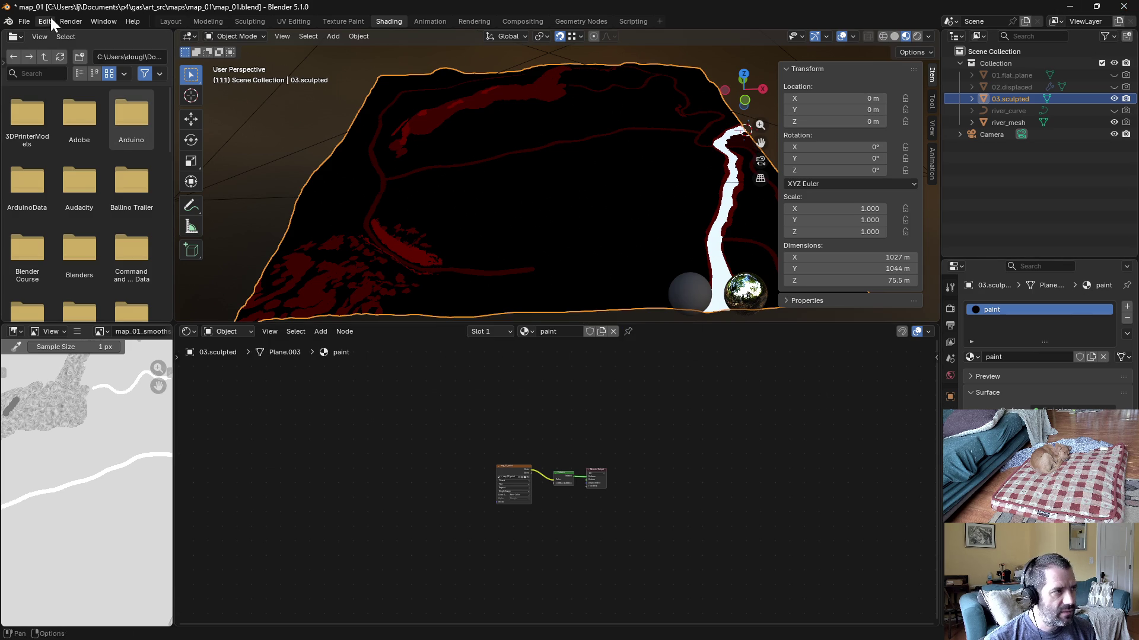
{"action": "left_click", "coordinate": [29, 19]}
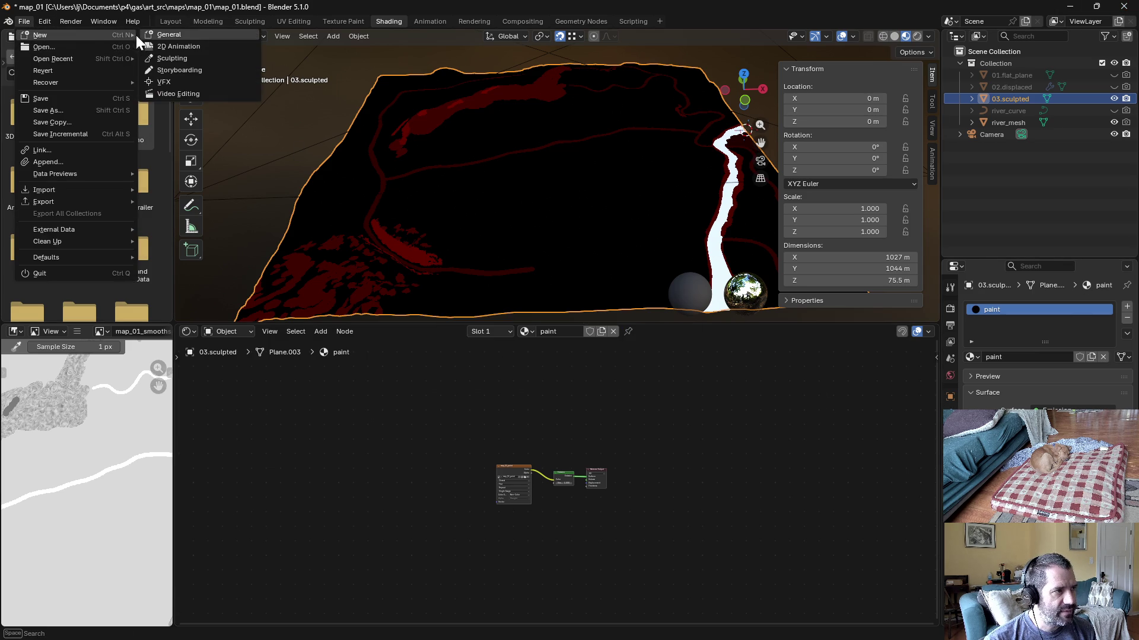
Step: Start a new General scene in Blender without saving and switch to P4V
{"action": "left_click", "coordinate": [165, 37]}
{"action": "left_click", "coordinate": [584, 342]}
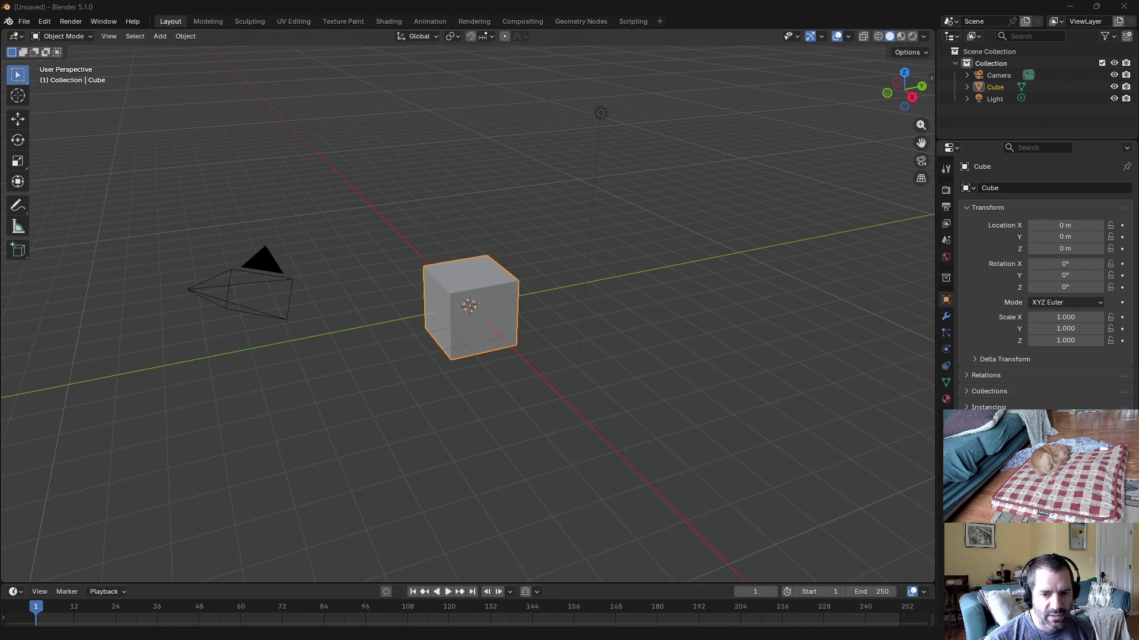
{"action": "key", "text": "alt+Tab"}
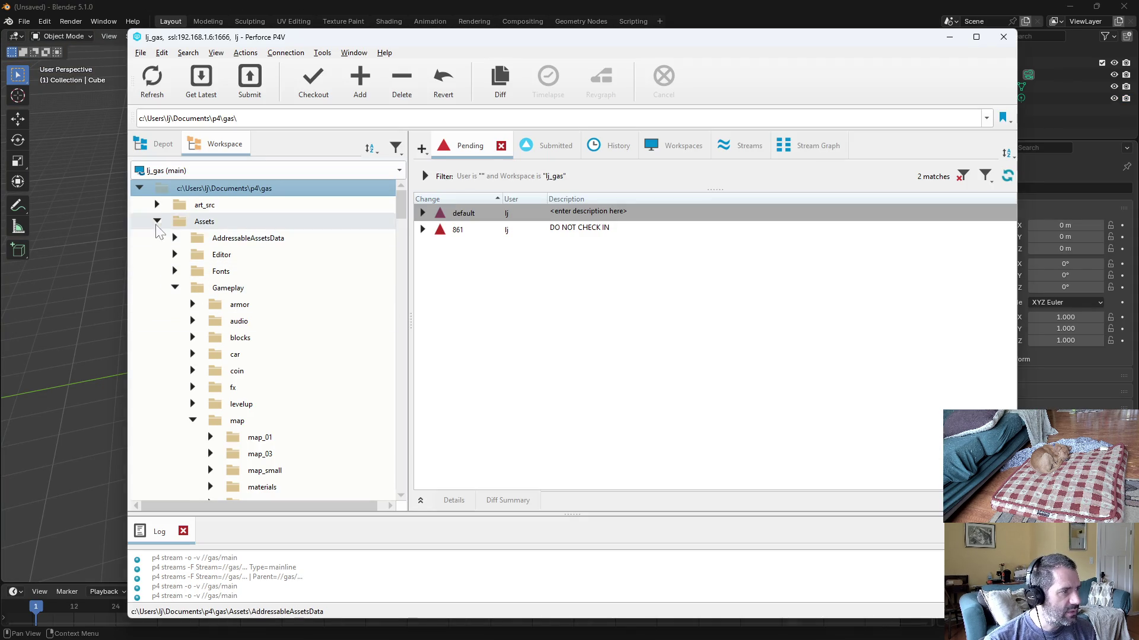
Step: Expand art_src > maps > map_01 and show map_01.blend's revision history
{"action": "left_click", "coordinate": [156, 205]}
{"action": "left_click", "coordinate": [174, 238]}
{"action": "left_click", "coordinate": [193, 255]}
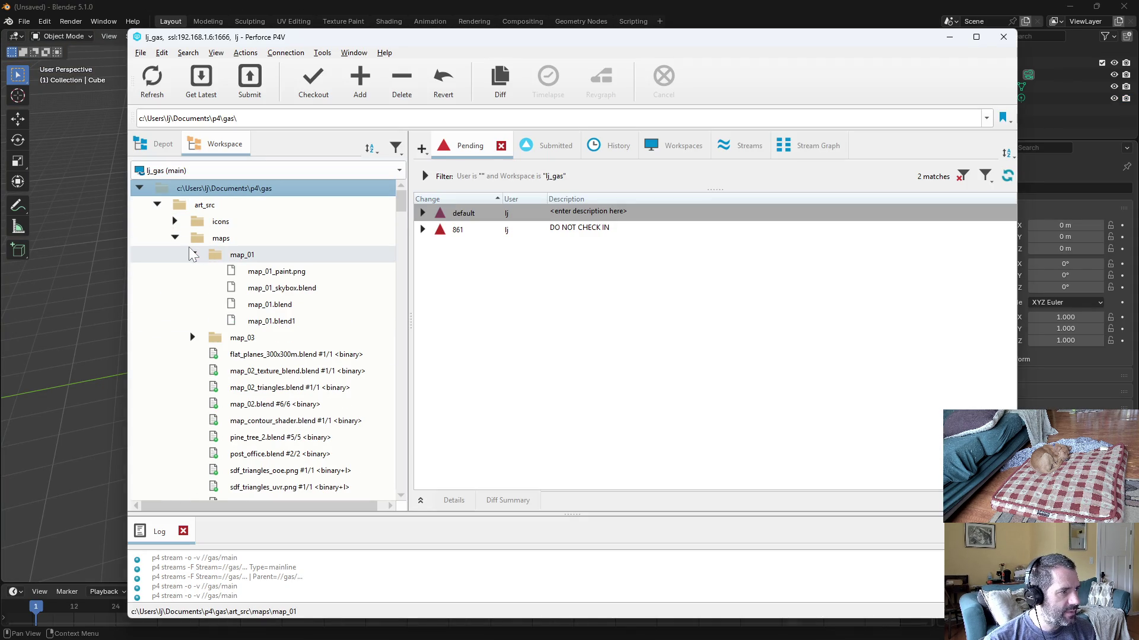
{"action": "left_click", "coordinate": [294, 306]}
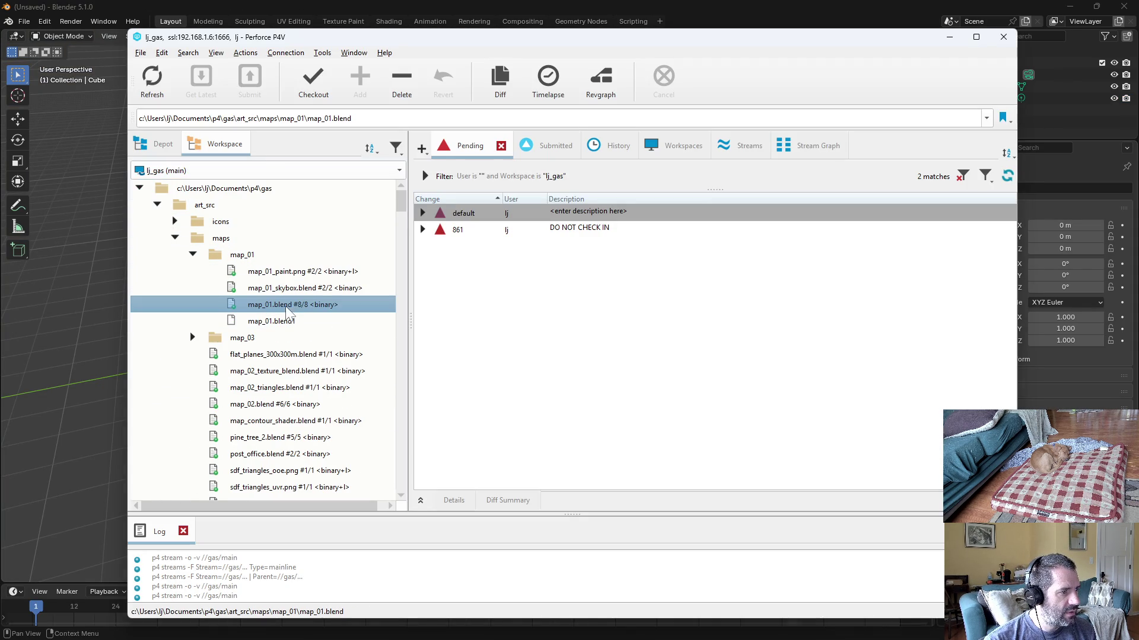
{"action": "double_click", "coordinate": [331, 307]}
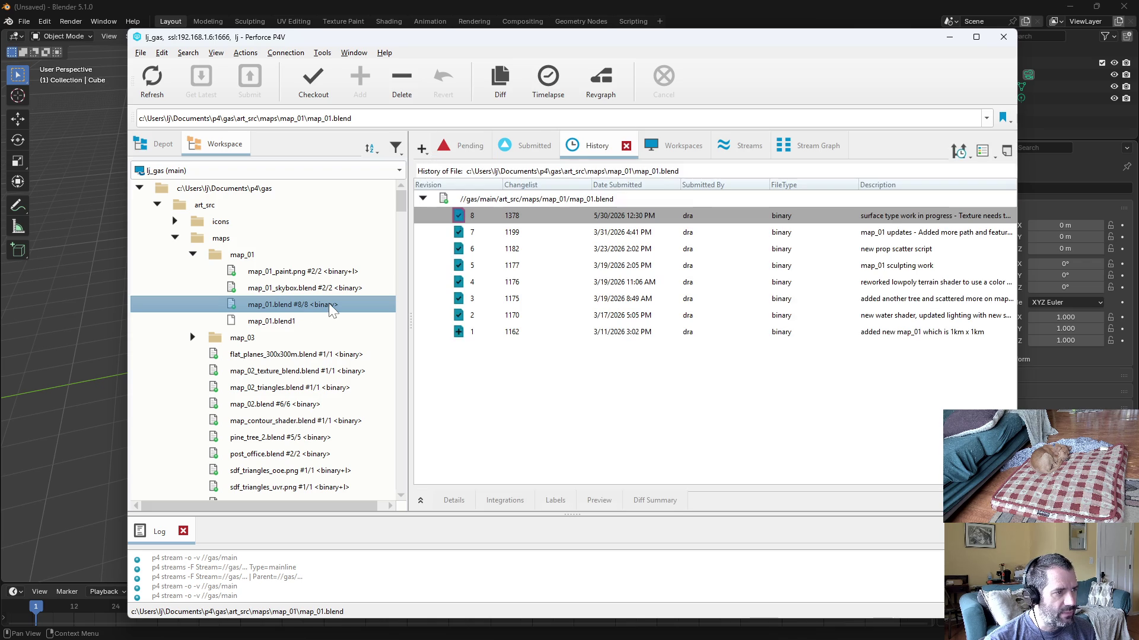
Step: Get revision 7 of map_01.blend into the workspace and return to Blender's File menu
{"action": "left_click", "coordinate": [621, 235]}
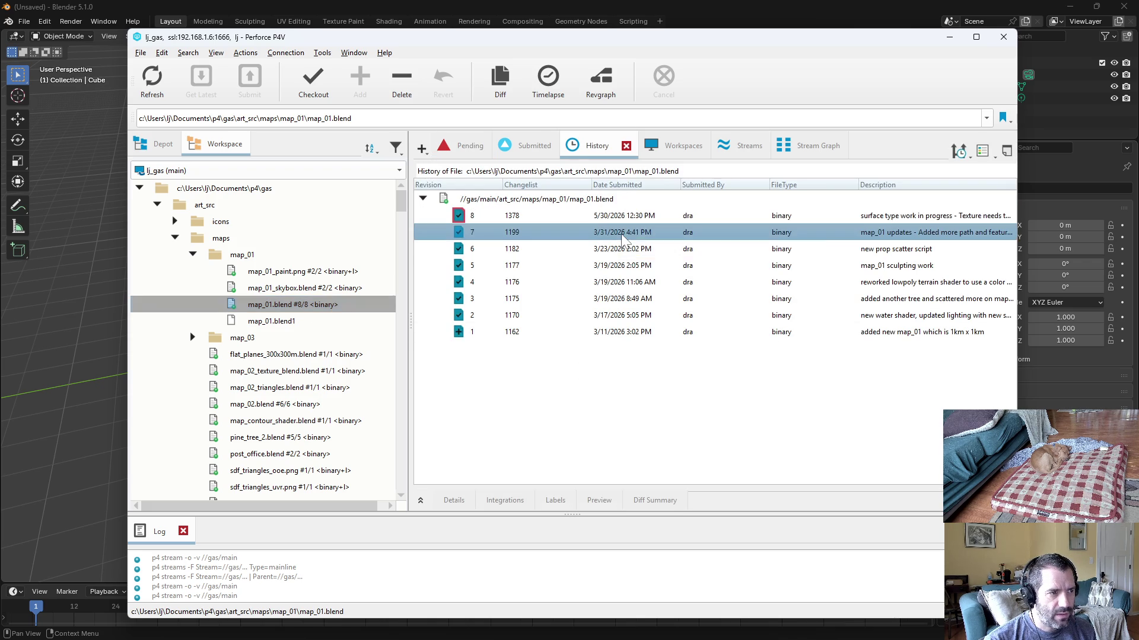
{"action": "right_click", "coordinate": [622, 237]}
{"action": "left_click", "coordinate": [681, 267]}
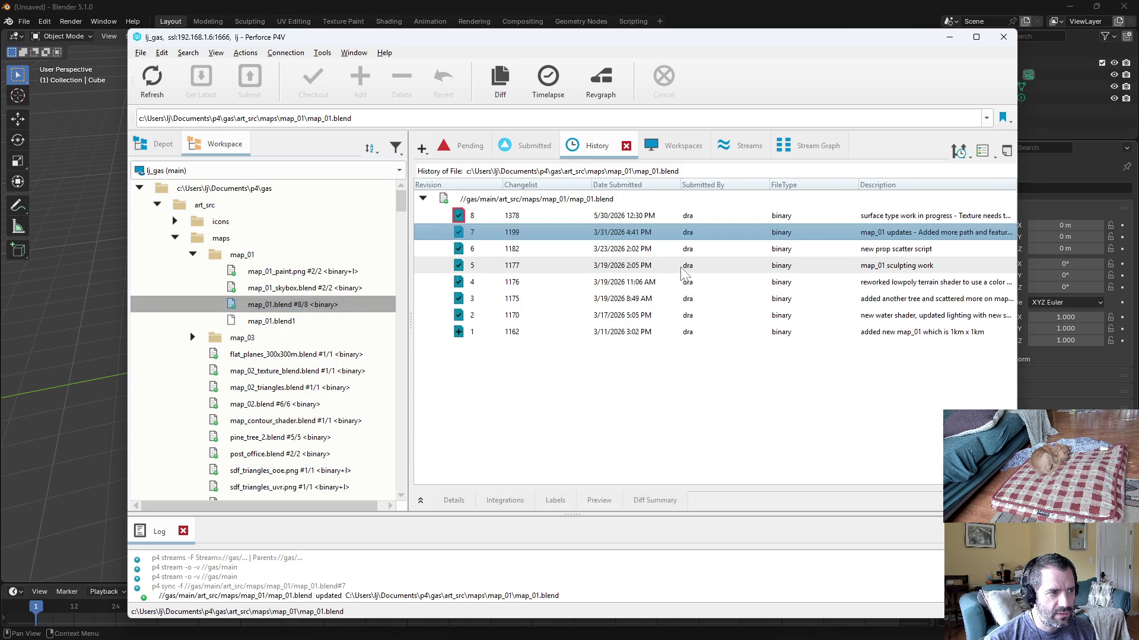
{"action": "key", "text": "alt+Tab"}
{"action": "left_click", "coordinate": [21, 18]}
{"action": "mouse_move", "coordinate": [45, 82]}
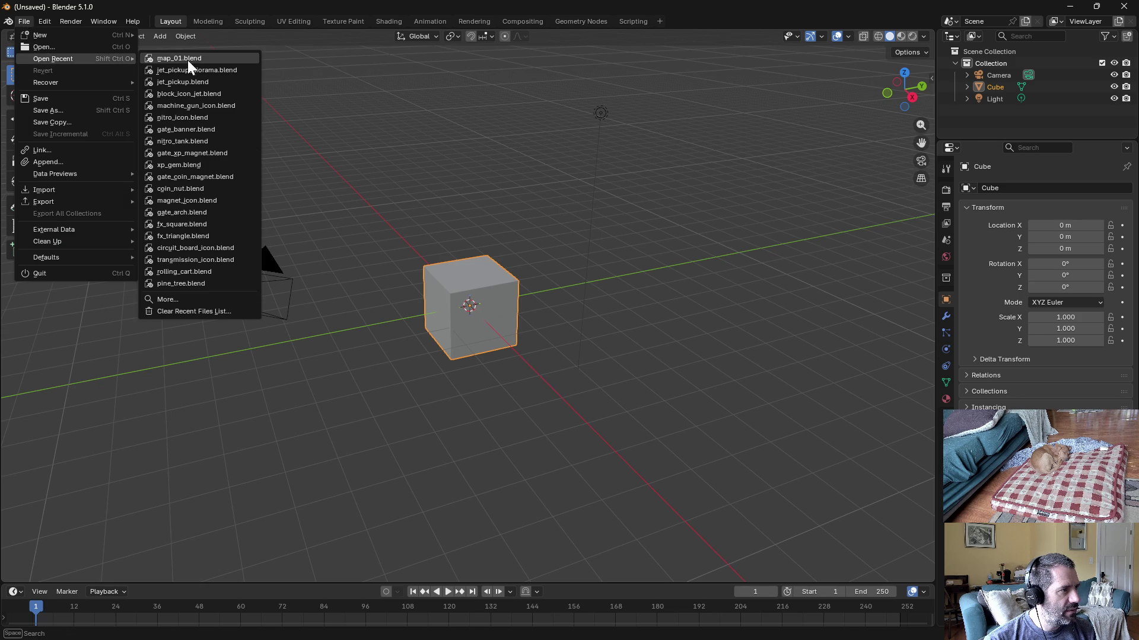
Step: Reopen map_01.blend from recents and bring up the terrain material's Path colour ramp
{"action": "mouse_move", "coordinate": [54, 59]}
{"action": "left_click", "coordinate": [187, 60]}
{"action": "mouse_move", "coordinate": [787, 416]}
{"action": "left_mouse_down"}
{"action": "mouse_move", "coordinate": [443, 491]}
{"action": "mouse_move", "coordinate": [418, 597]}
{"action": "left_mouse_up"}
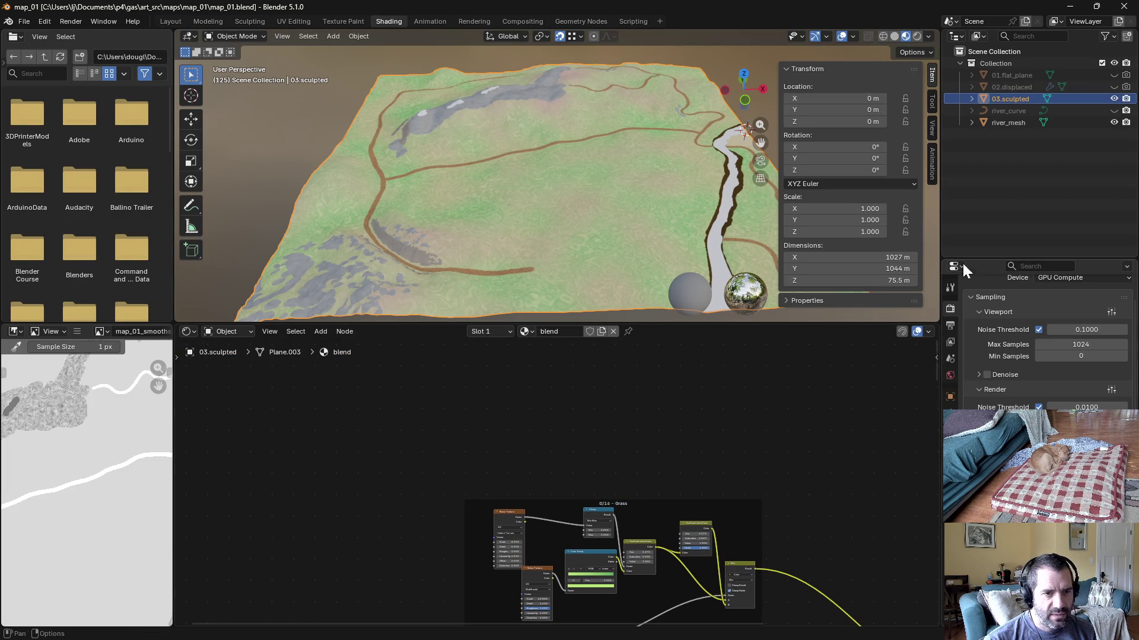
{"action": "left_click", "coordinate": [950, 500]}
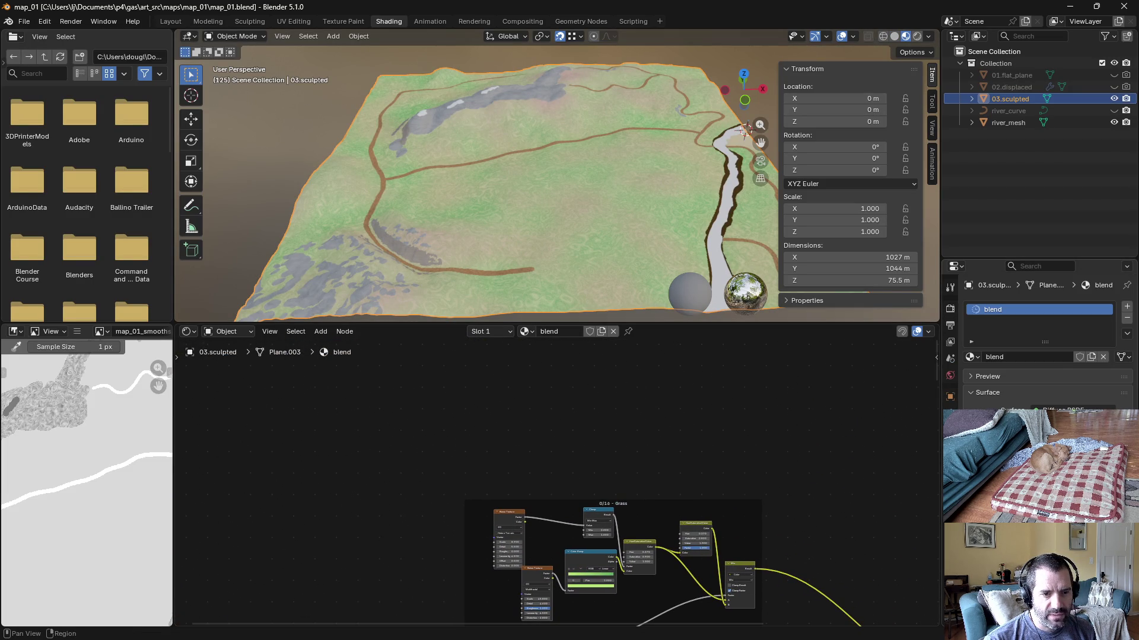
{"action": "left_click", "coordinate": [973, 357]}
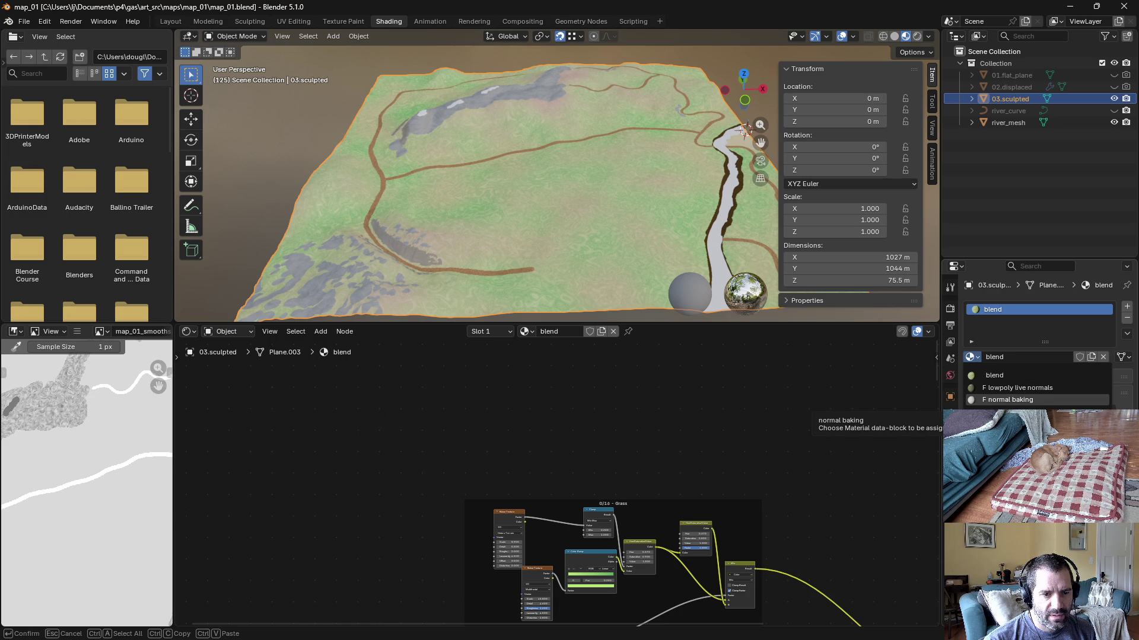
{"action": "scroll", "coordinate": [774, 516], "scroll_direction": "down", "scroll_amount": 4}
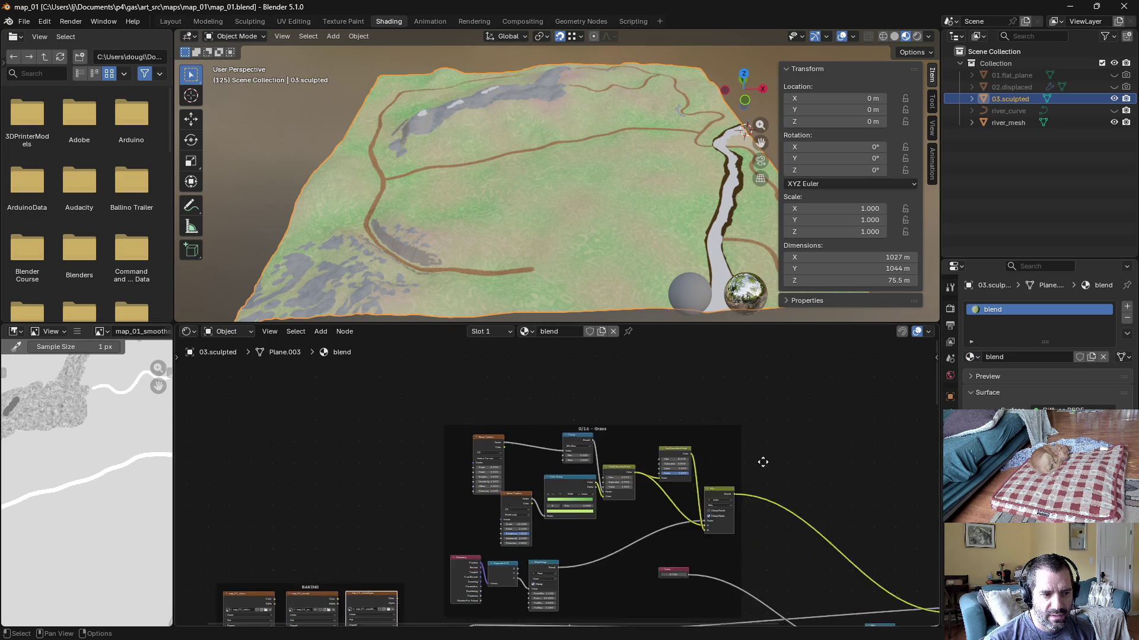
{"action": "scroll", "coordinate": [752, 534], "scroll_direction": "down", "scroll_amount": 5}
{"action": "scroll", "coordinate": [743, 591], "scroll_direction": "down", "scroll_amount": 3}
{"action": "scroll", "coordinate": [381, 569], "scroll_direction": "down", "scroll_amount": 3}
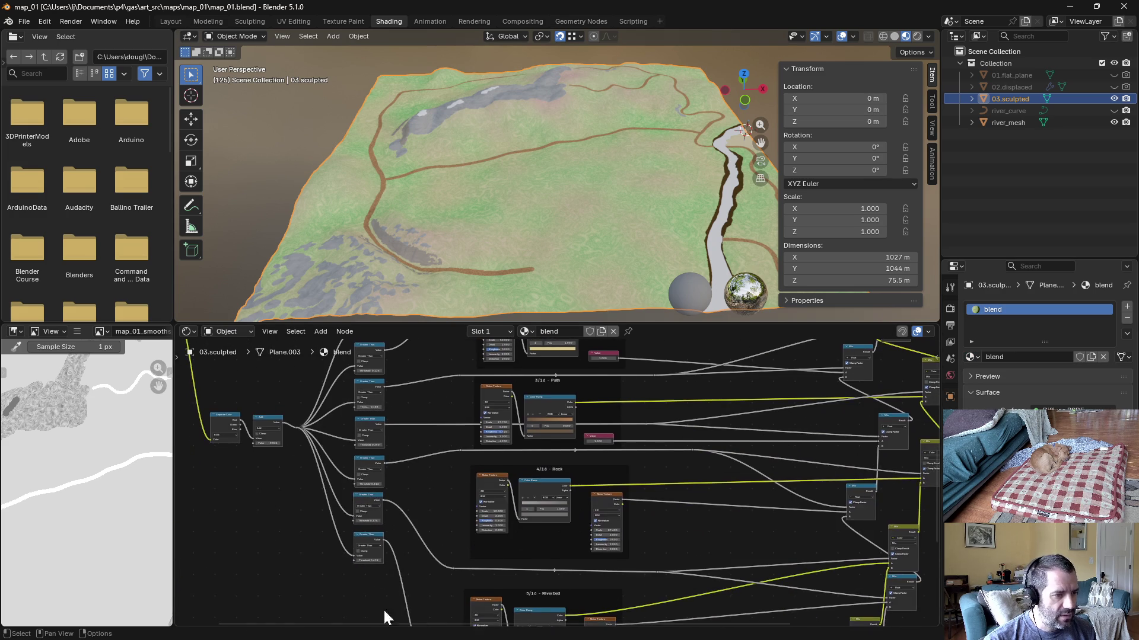
{"action": "scroll", "coordinate": [563, 386], "scroll_direction": "up", "scroll_amount": 2}
{"action": "scroll", "coordinate": [763, 540], "scroll_direction": "up", "scroll_amount": 2}
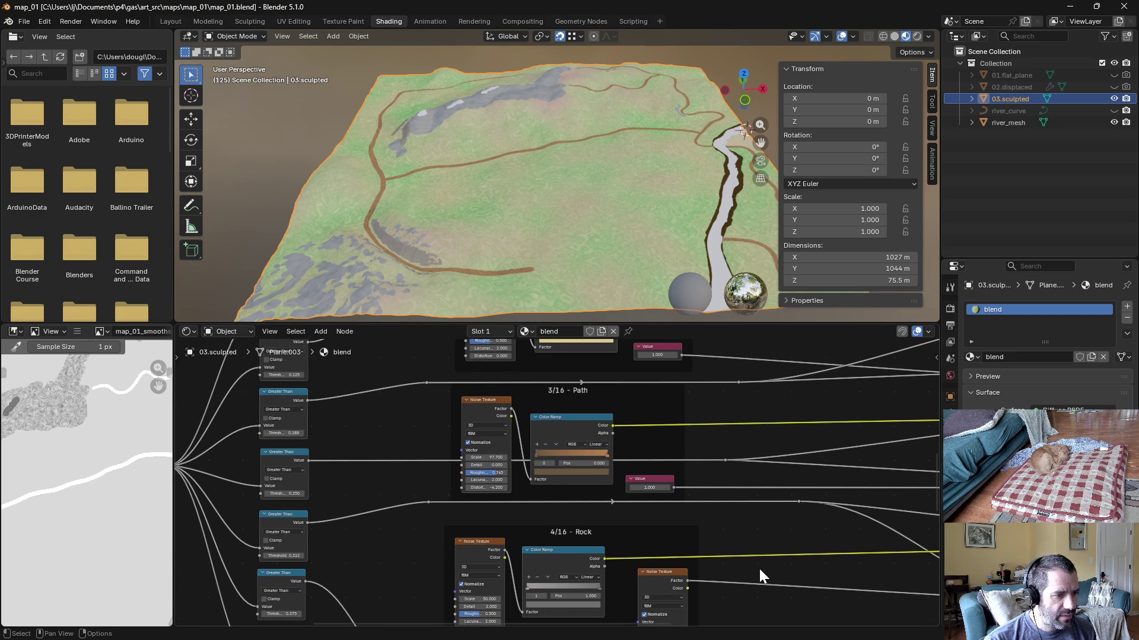
{"action": "scroll", "coordinate": [719, 425], "scroll_direction": "down", "scroll_amount": 2}
{"action": "scroll", "coordinate": [727, 417], "scroll_direction": "up", "scroll_amount": 2}
{"action": "scroll", "coordinate": [534, 433], "scroll_direction": "up", "scroll_amount": 2}
{"action": "scroll", "coordinate": [597, 460], "scroll_direction": "up", "scroll_amount": 3}
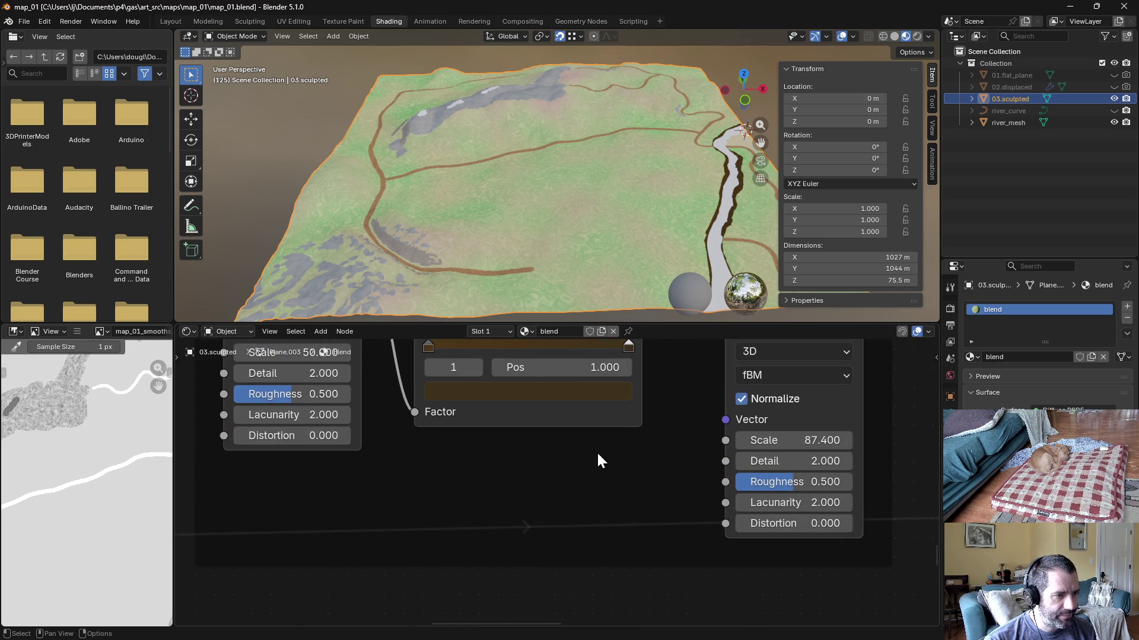
{"action": "scroll", "coordinate": [598, 461], "scroll_direction": "up", "scroll_amount": 3}
{"action": "left_click", "coordinate": [461, 495]}
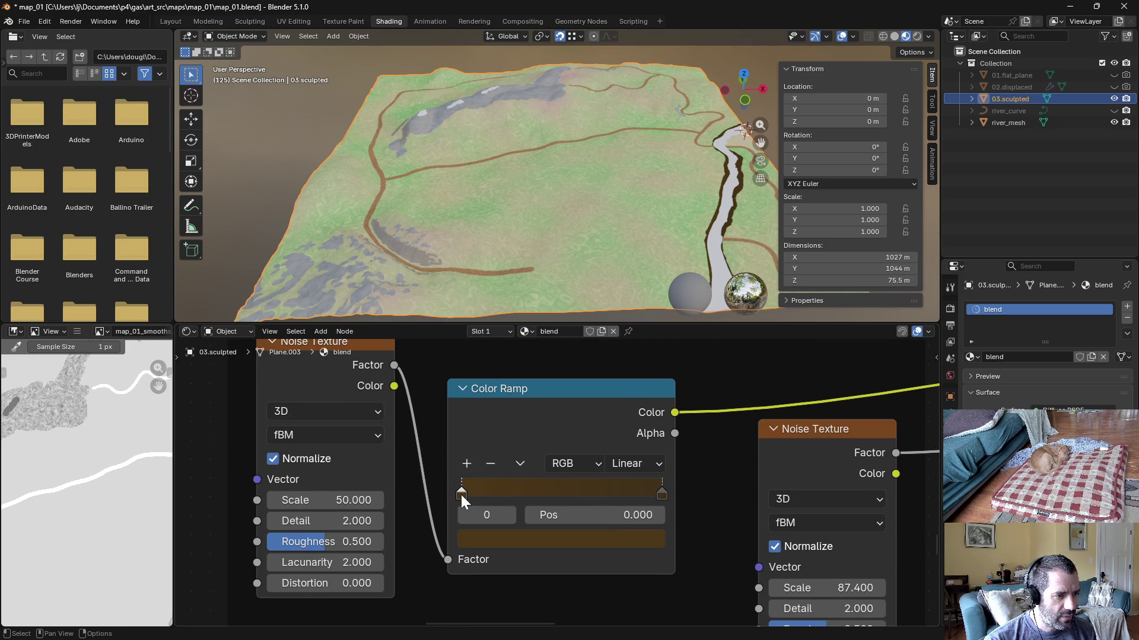
Step: Read the left ramp stop's hex #4E3818FF and compare it with Unity's Riverbed start colour
{"action": "left_click", "coordinate": [488, 537]}
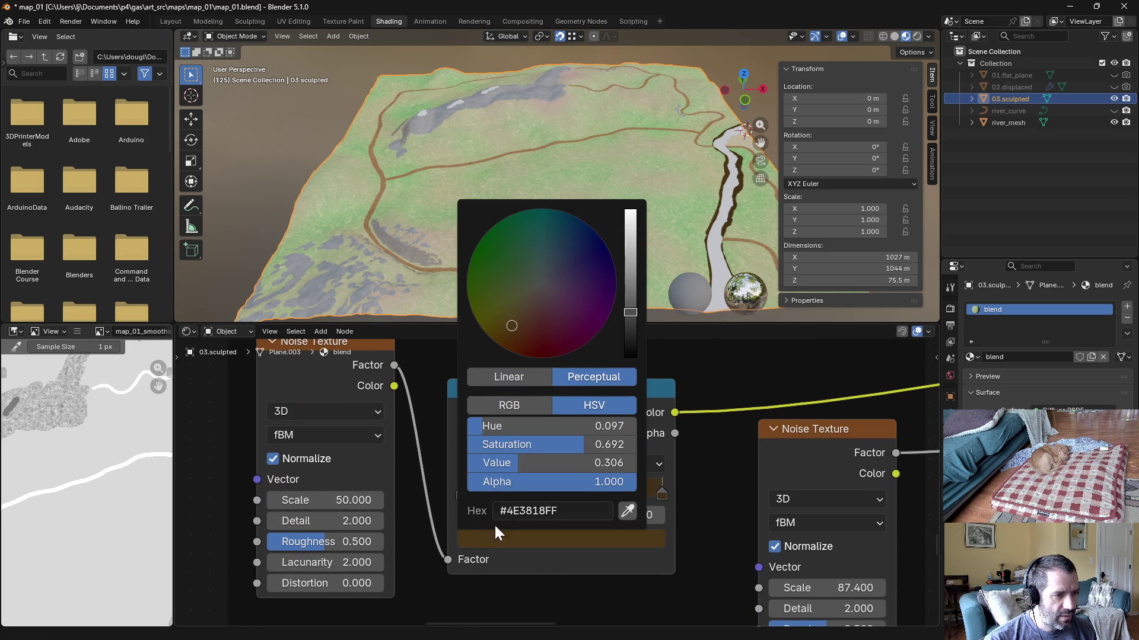
{"action": "left_click", "coordinate": [551, 512]}
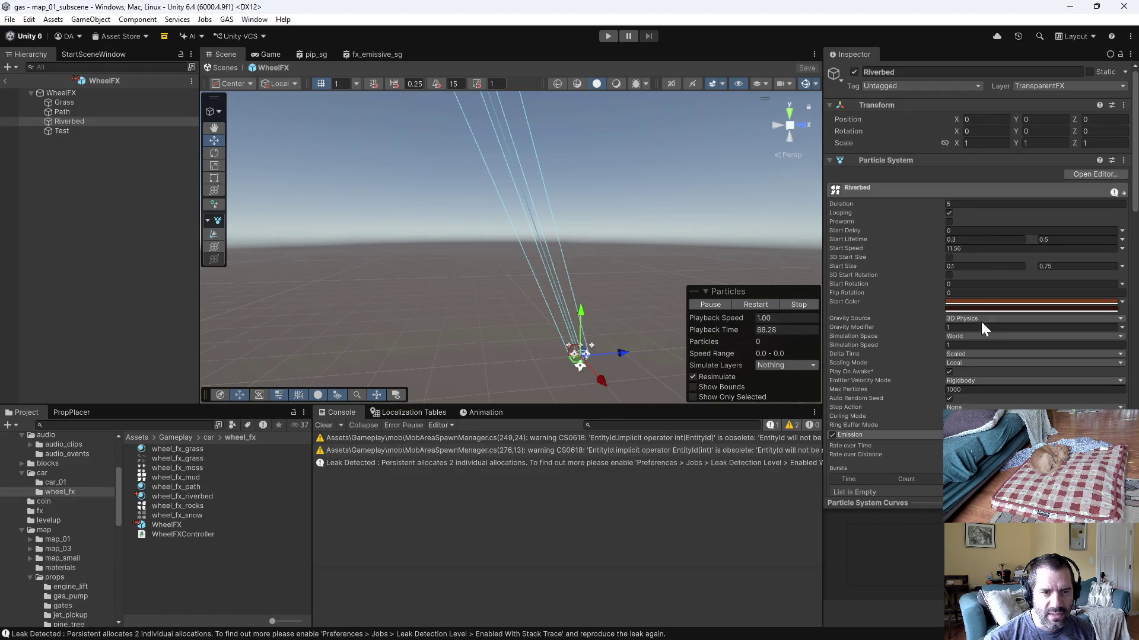
{"action": "left_click", "coordinate": [985, 303]}
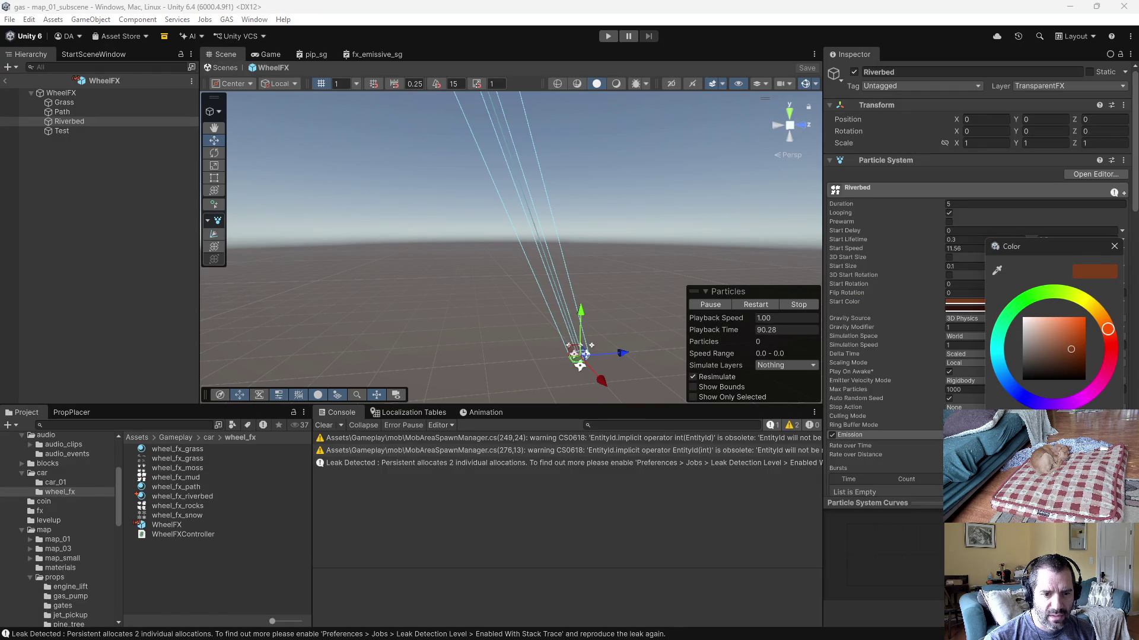
{"action": "left_click", "coordinate": [1113, 247]}
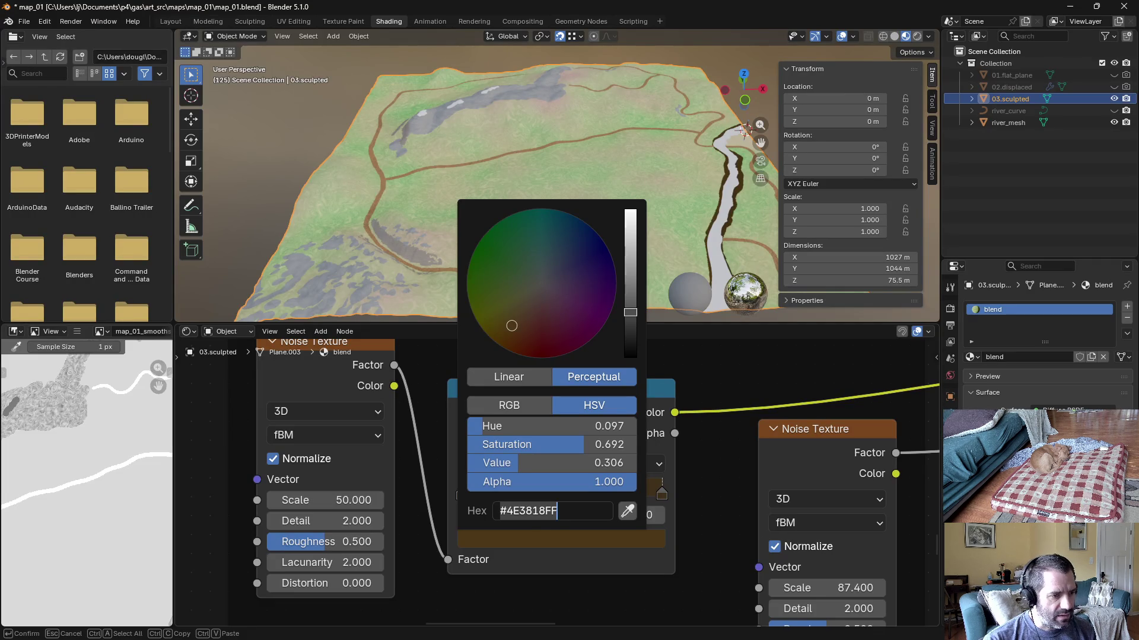
{"action": "key", "text": "Return"}
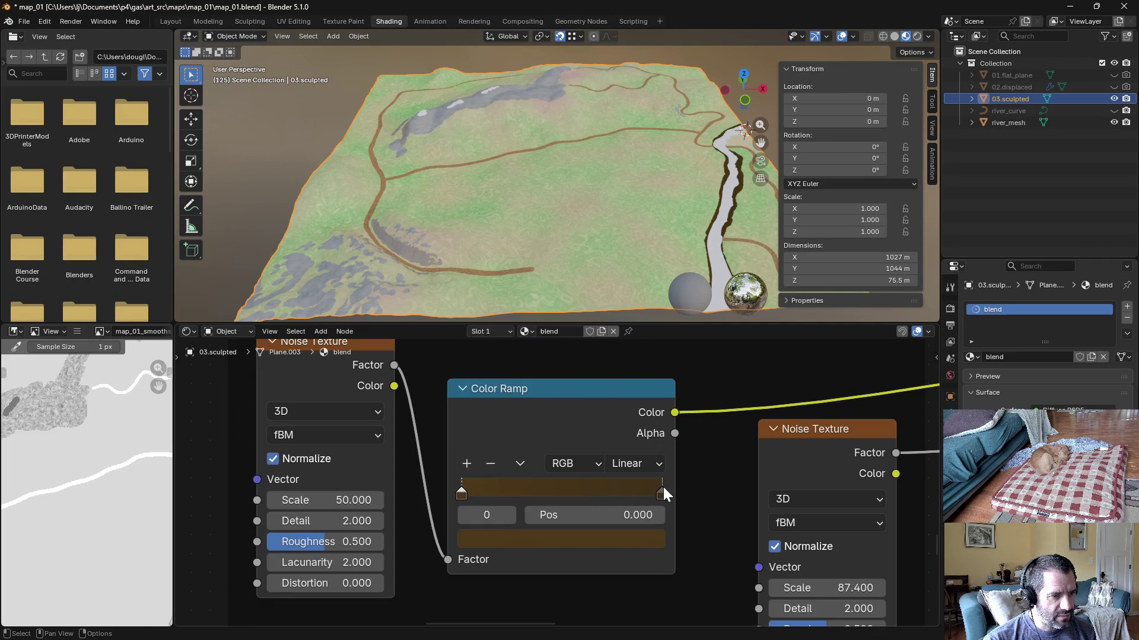
Step: Read the right ramp stop's hex value #3F301AFF
{"action": "left_click", "coordinate": [662, 492]}
{"action": "left_click", "coordinate": [634, 541]}
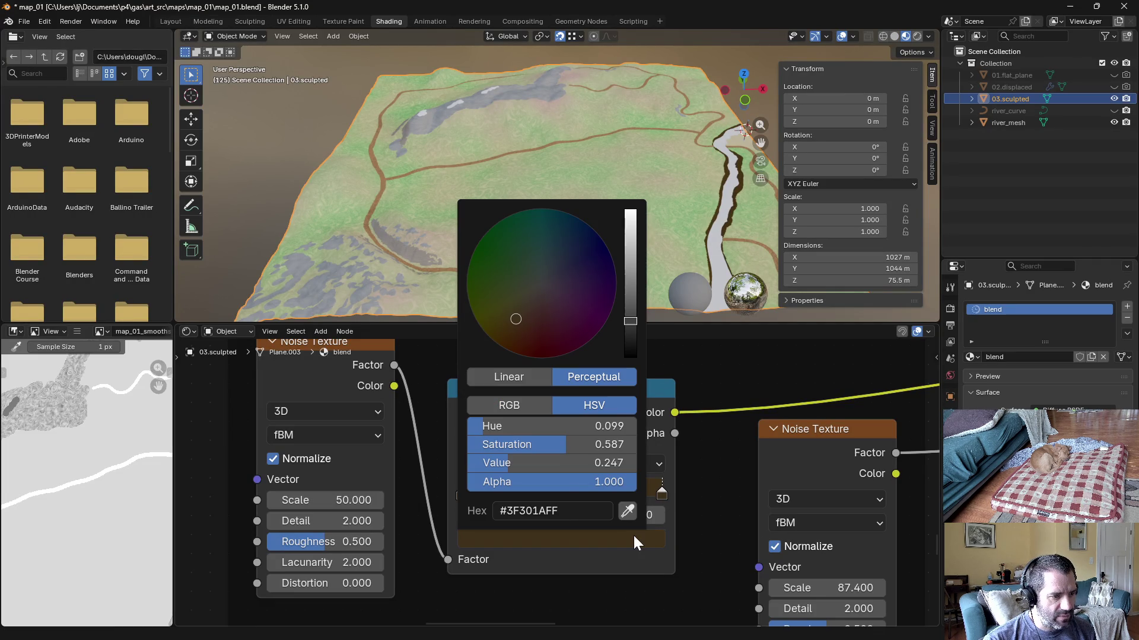
{"action": "left_click", "coordinate": [603, 512]}
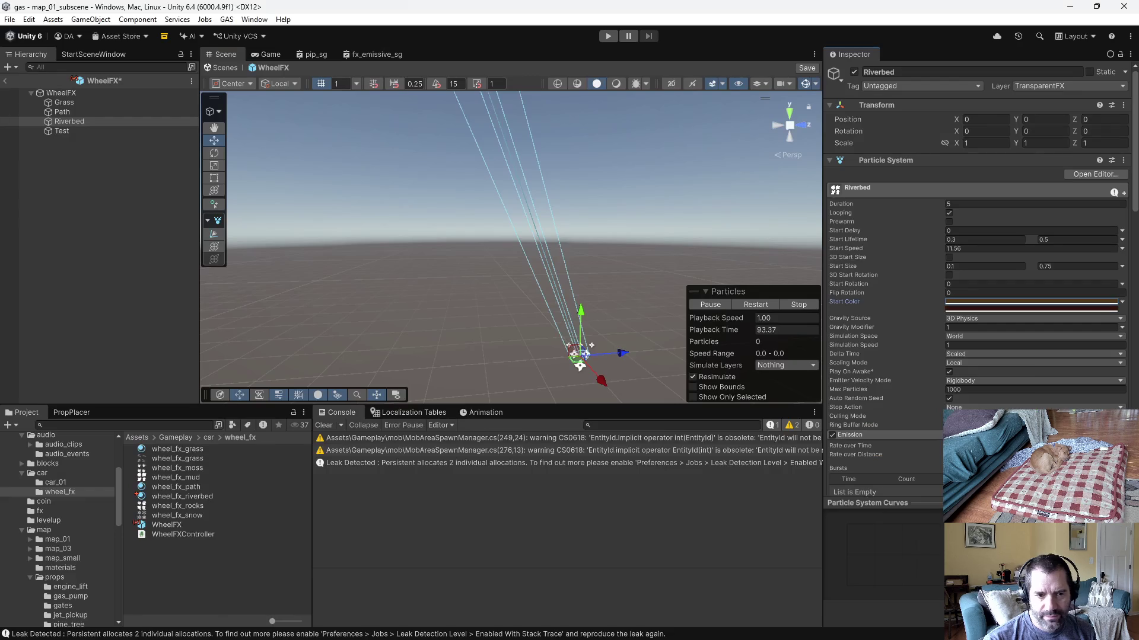
Step: Check the Riverbed start colour, replay the particle preview, and enter Play mode
{"action": "left_click", "coordinate": [999, 307]}
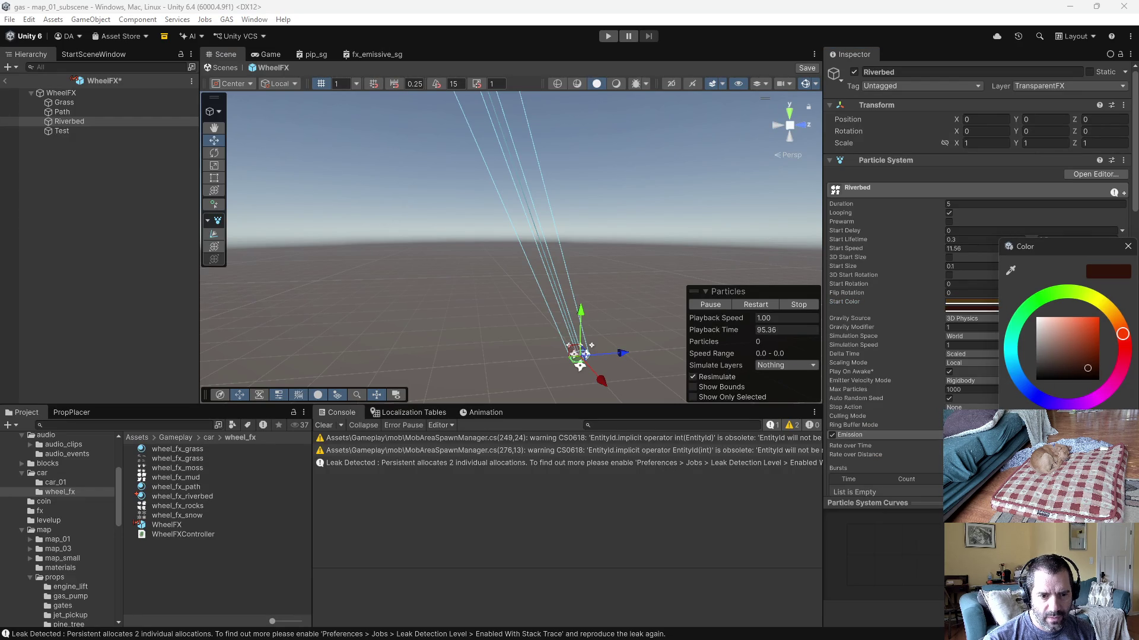
{"action": "left_click", "coordinate": [1128, 247]}
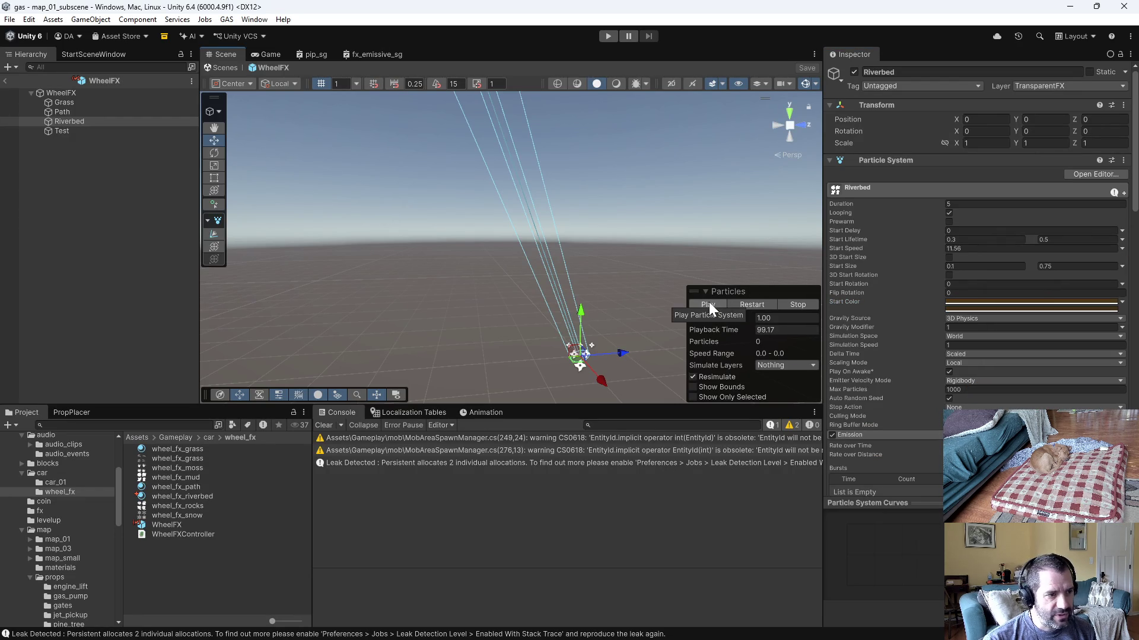
{"action": "left_click", "coordinate": [785, 301]}
{"action": "left_click", "coordinate": [605, 36]}
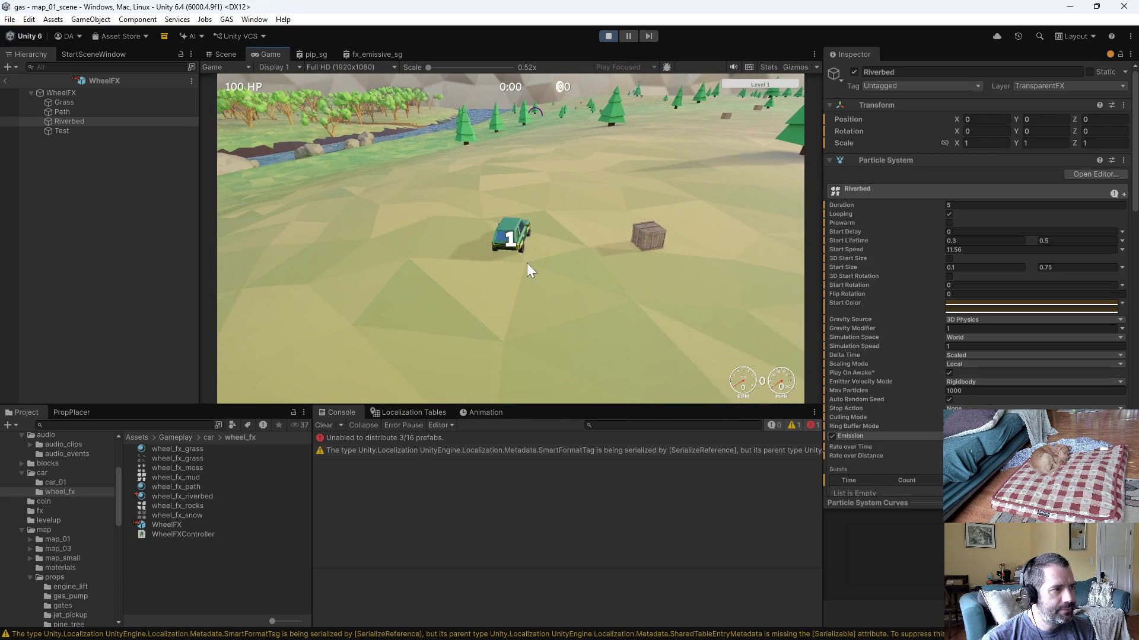
Step: Drive the car across grass, mud bank and river, stop the test, and switch to the WheelFXController code
{"action": "key", "text": "w"}
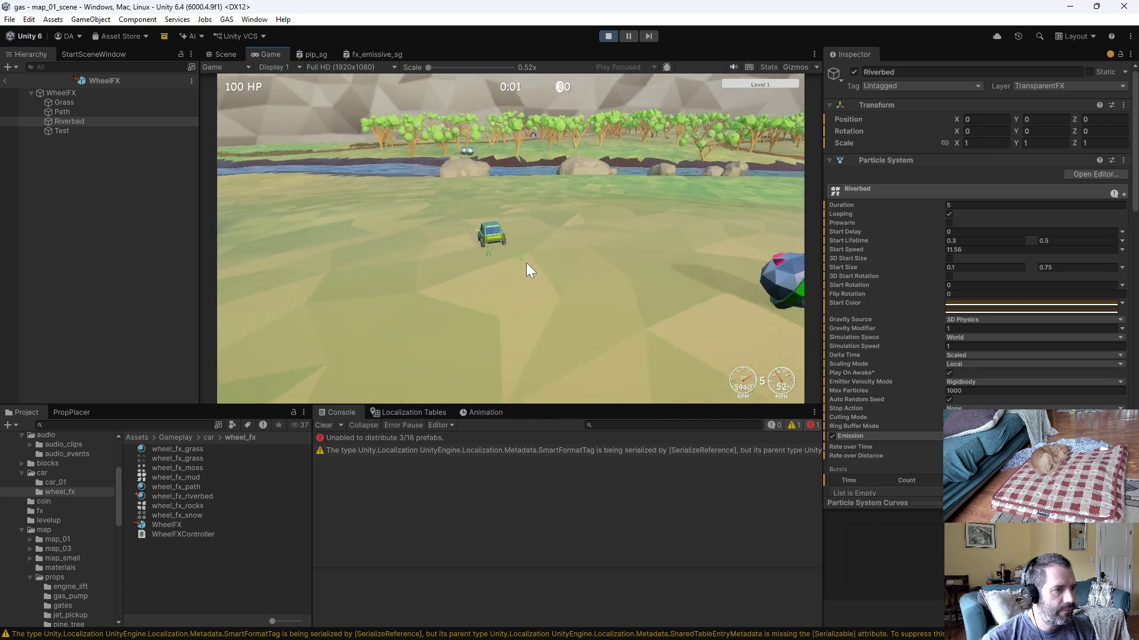
{"action": "key", "text": "a"}
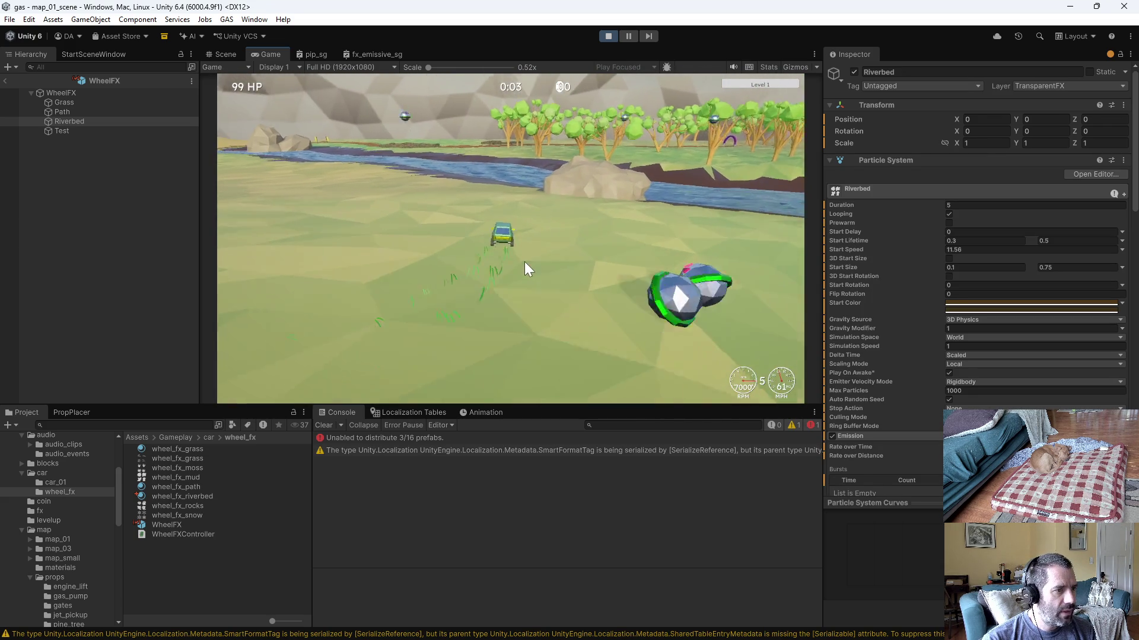
{"action": "key", "text": "a"}
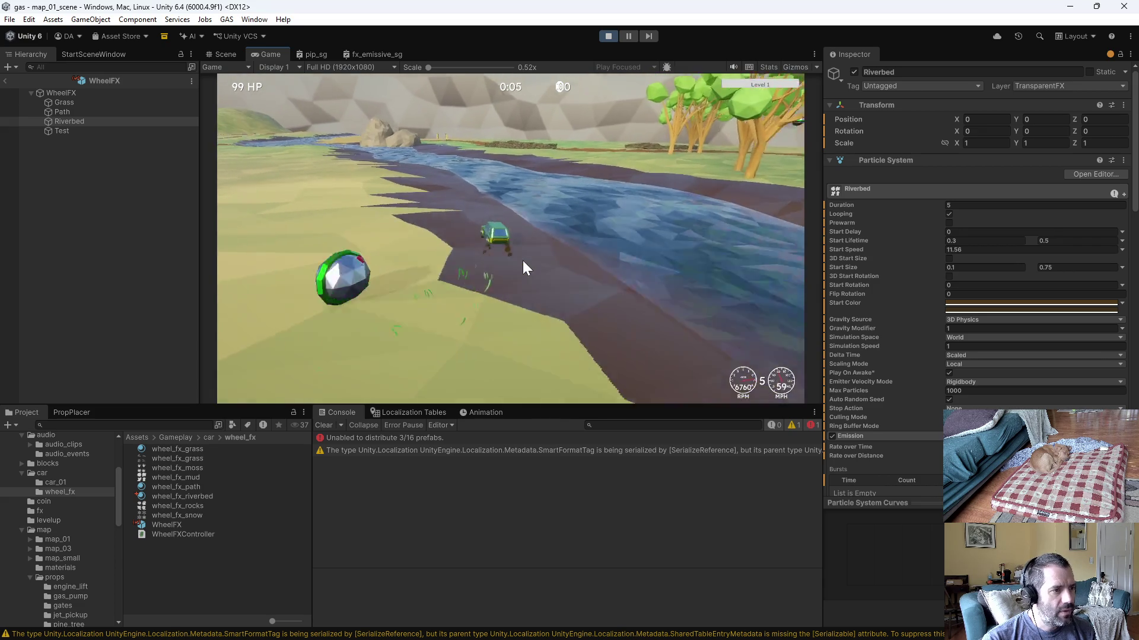
{"action": "key", "text": "d"}
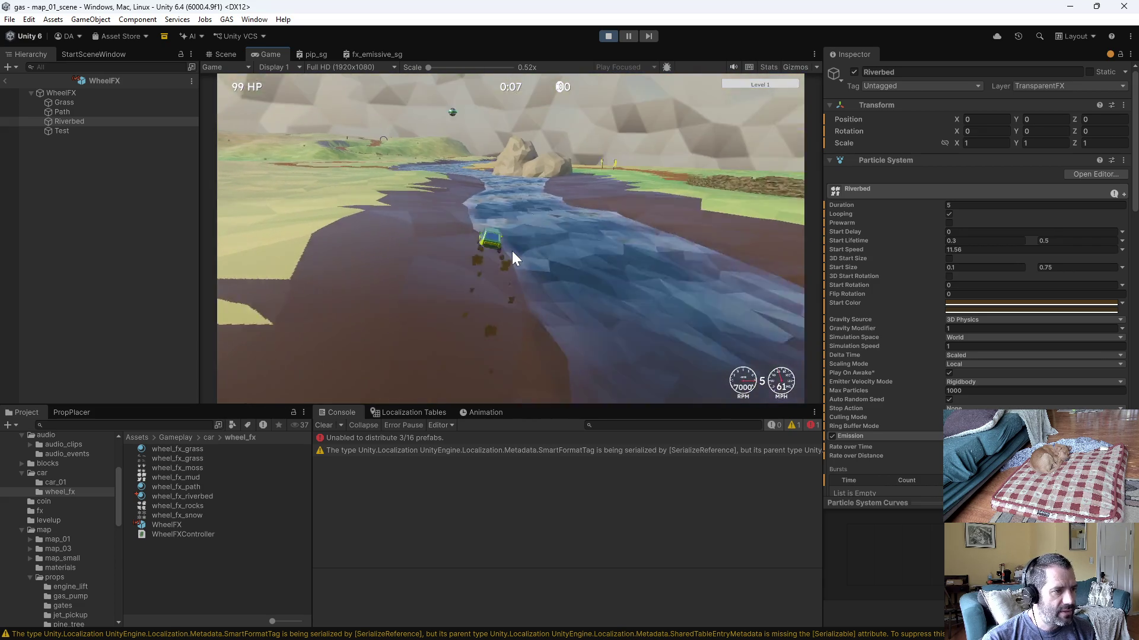
{"action": "key", "text": "a"}
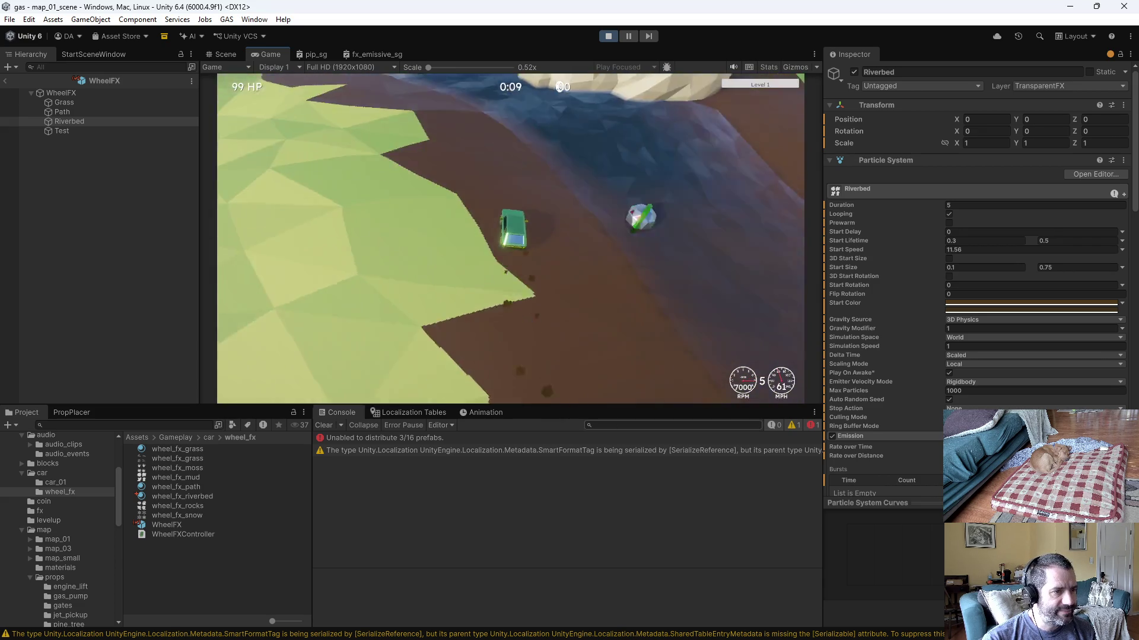
{"action": "key", "text": "a"}
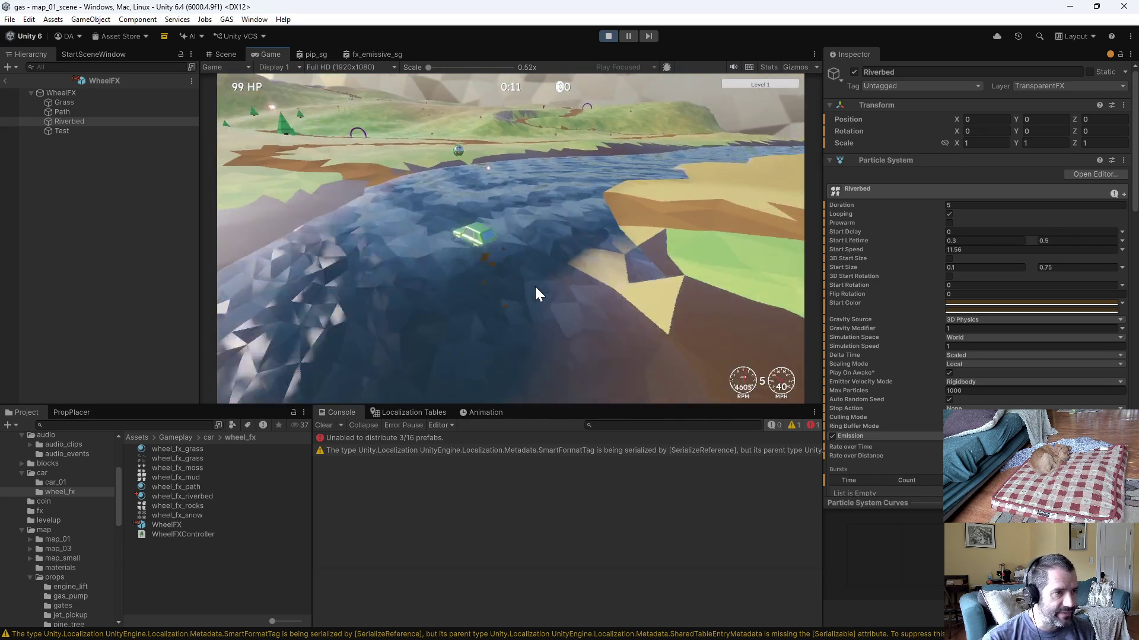
{"action": "key", "text": "d"}
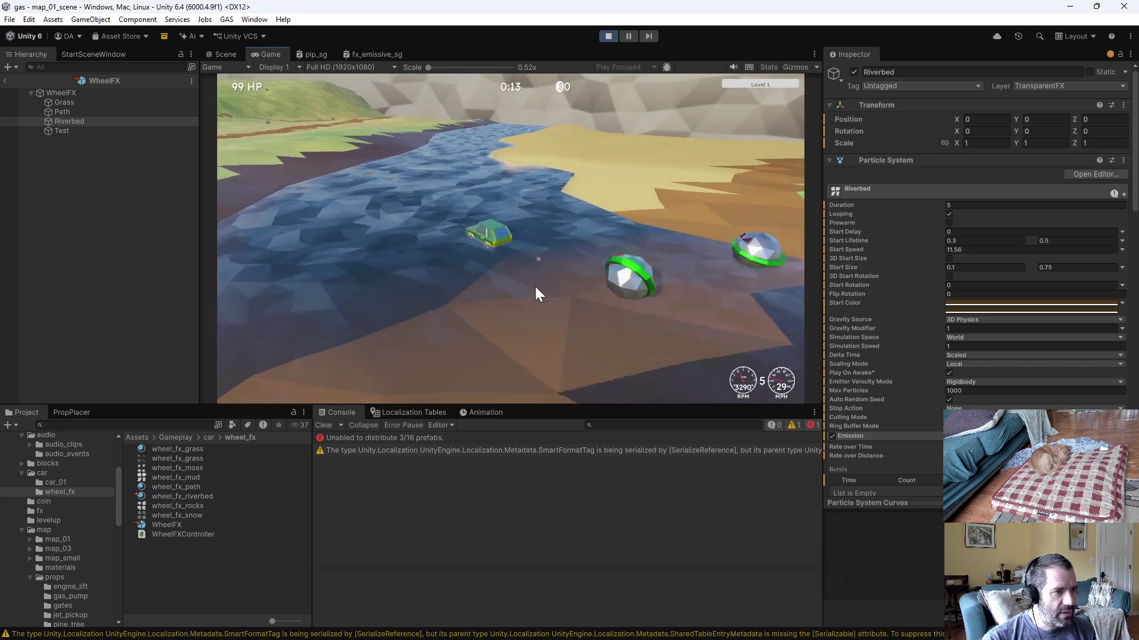
{"action": "key", "text": "a"}
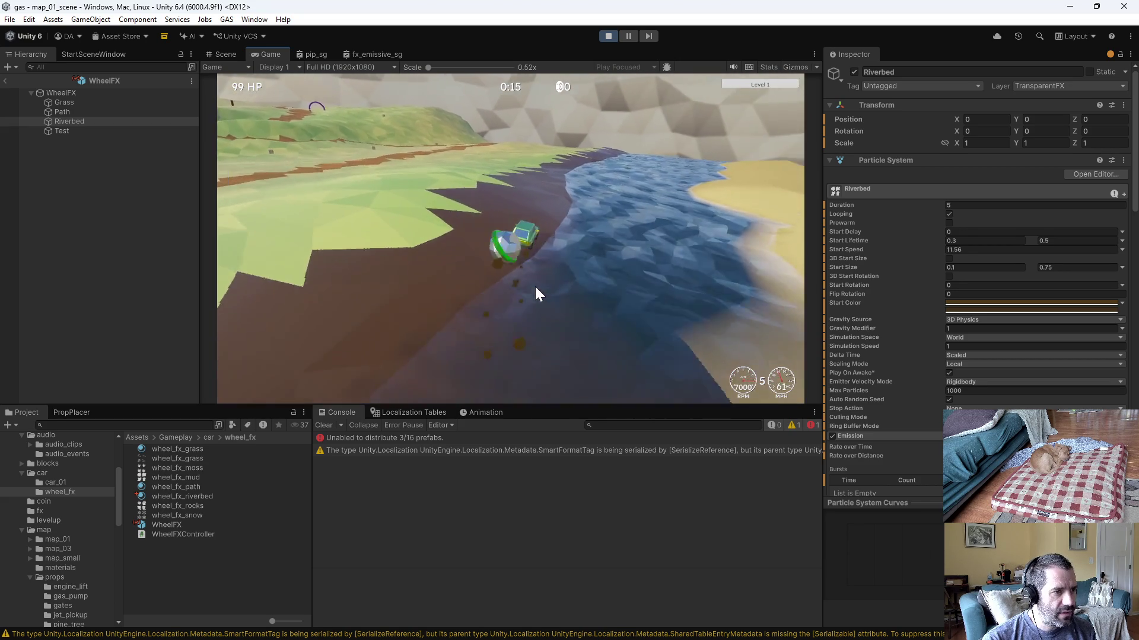
{"action": "key", "text": "w"}
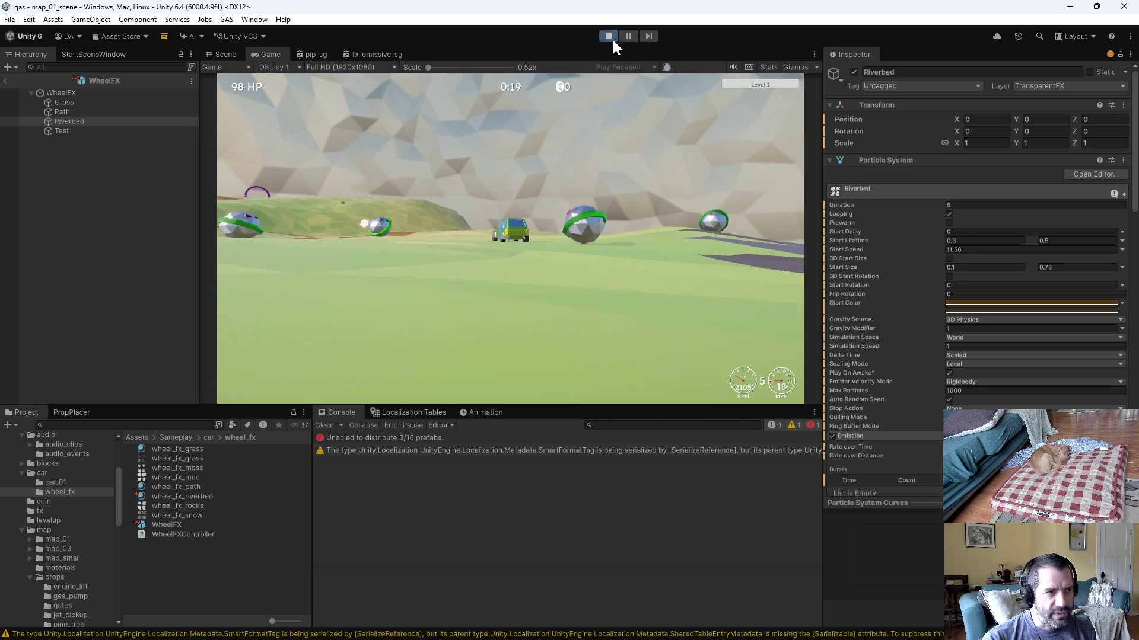
{"action": "left_click", "coordinate": [607, 36]}
{"action": "key", "text": "alt+Tab"}
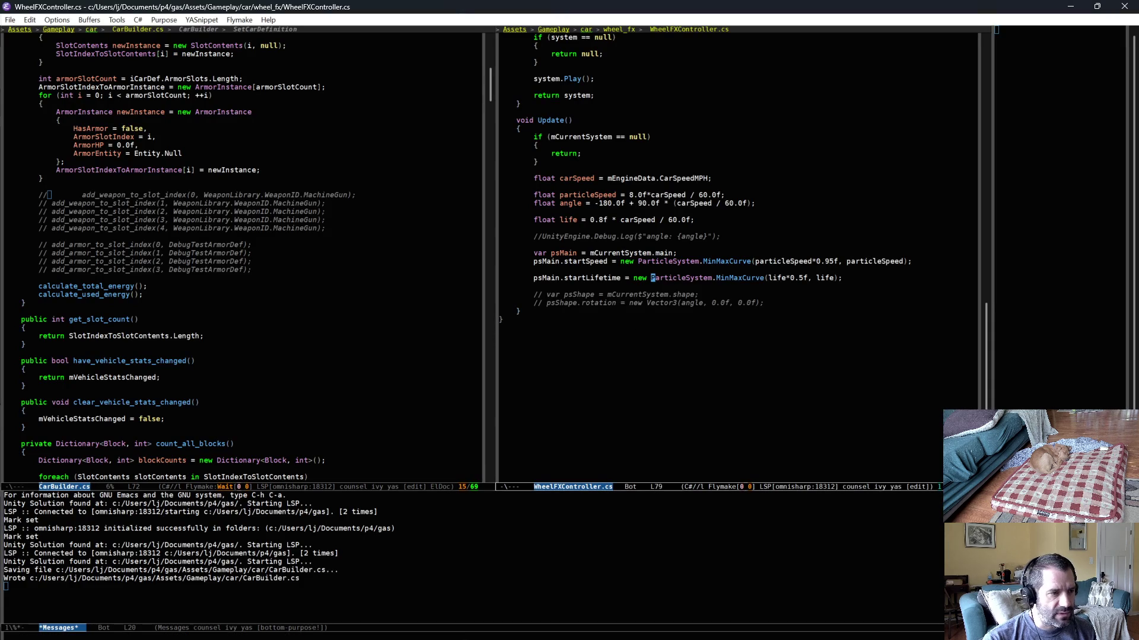
Step: In Update add 'var psEmit = mCurrentSystem.emission;' and begin the psEmit rate statement
{"action": "key", "text": "Return"}
{"action": "type", "text": "ps"}
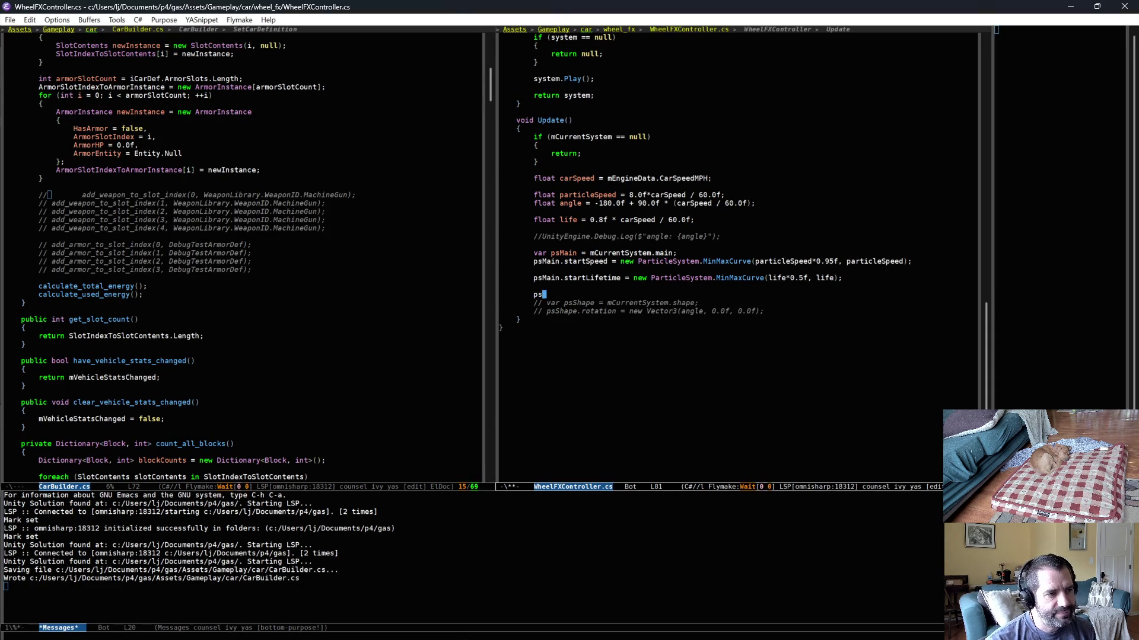
{"action": "type", "text": "Main.ra"}
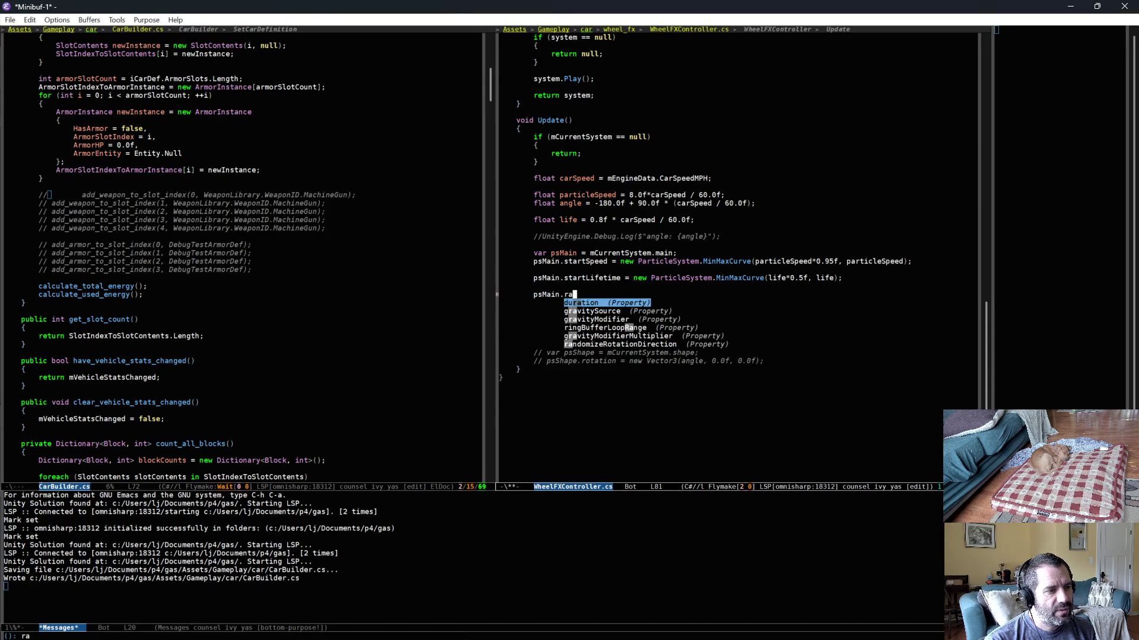
{"action": "key", "text": "BackSpace"}
{"action": "key", "text": "BackSpace"}
{"action": "key", "text": "ctrl+g"}
{"action": "key", "text": "ctrl+g"}
{"action": "key", "text": "BackSpace"}
{"action": "key", "text": "BackSpace"}
{"action": "key", "text": "BackSpace"}
{"action": "type", "text": "var psEmit = mCurrentSystem."}
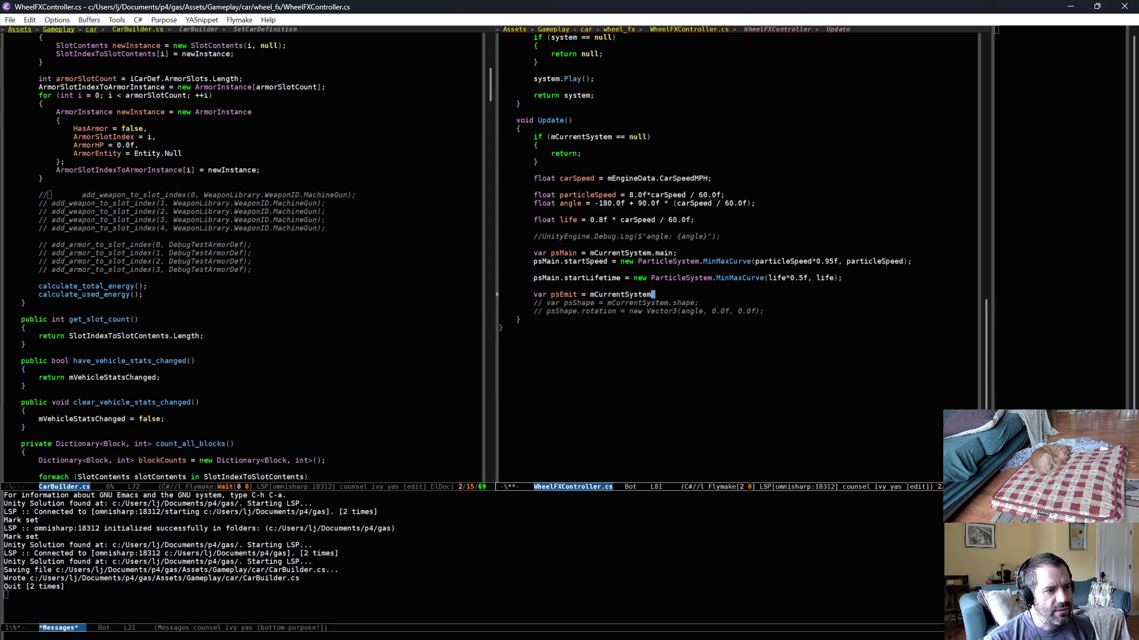
{"action": "type", "text": "emi"}
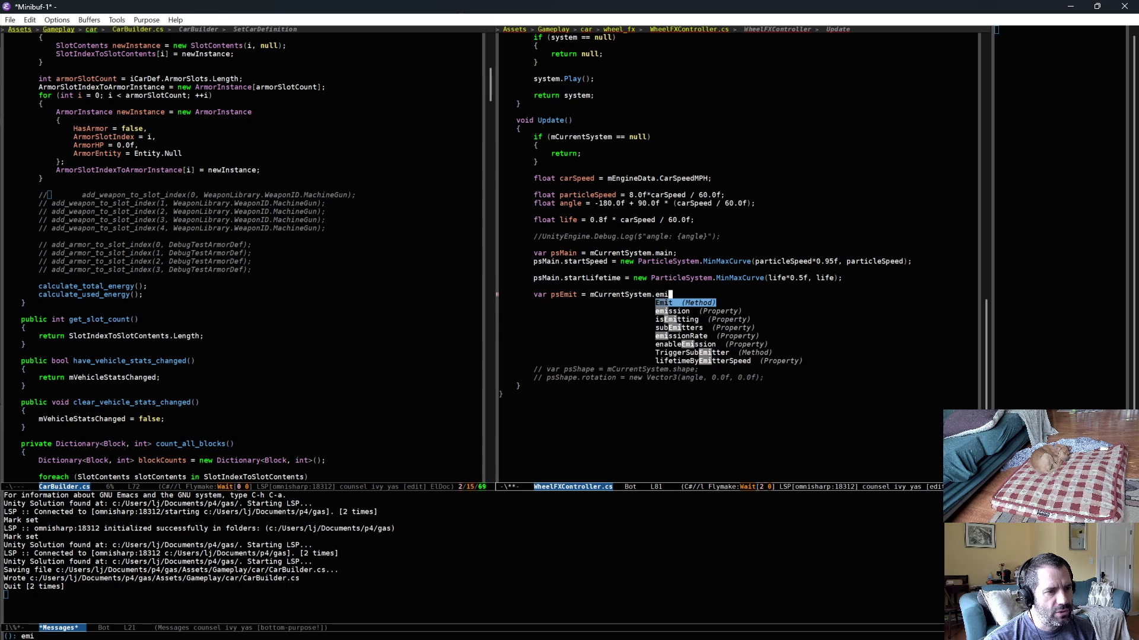
{"action": "key", "text": "Return"}
{"action": "type", "text": ";"}
{"action": "key", "text": "Return"}
{"action": "type", "text": "psEmit."}
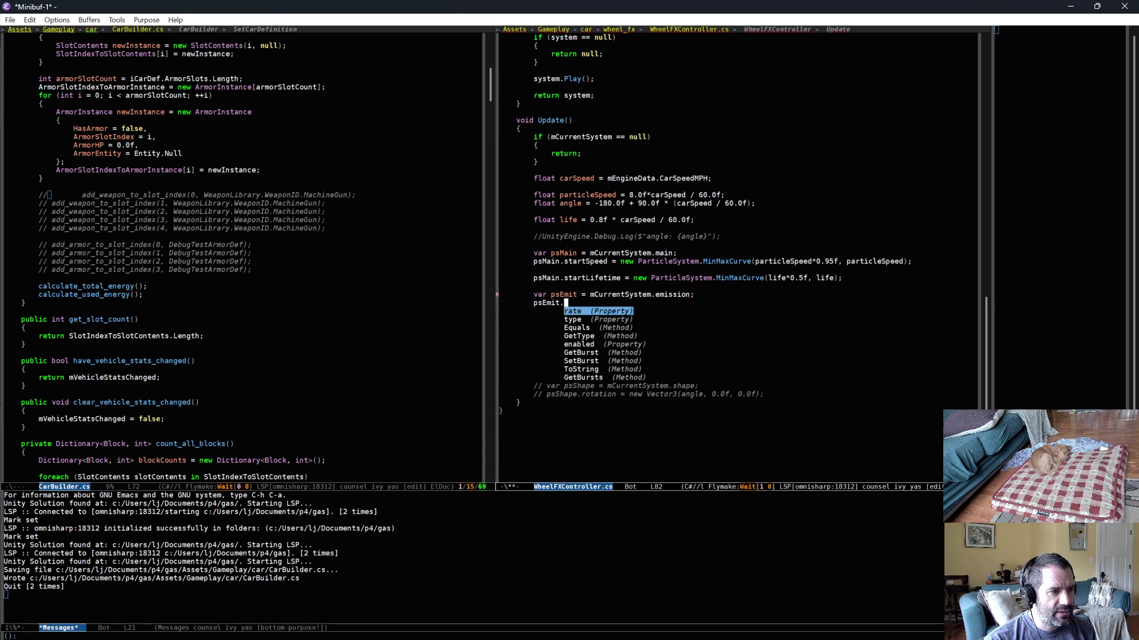
{"action": "type", "text": "di"}
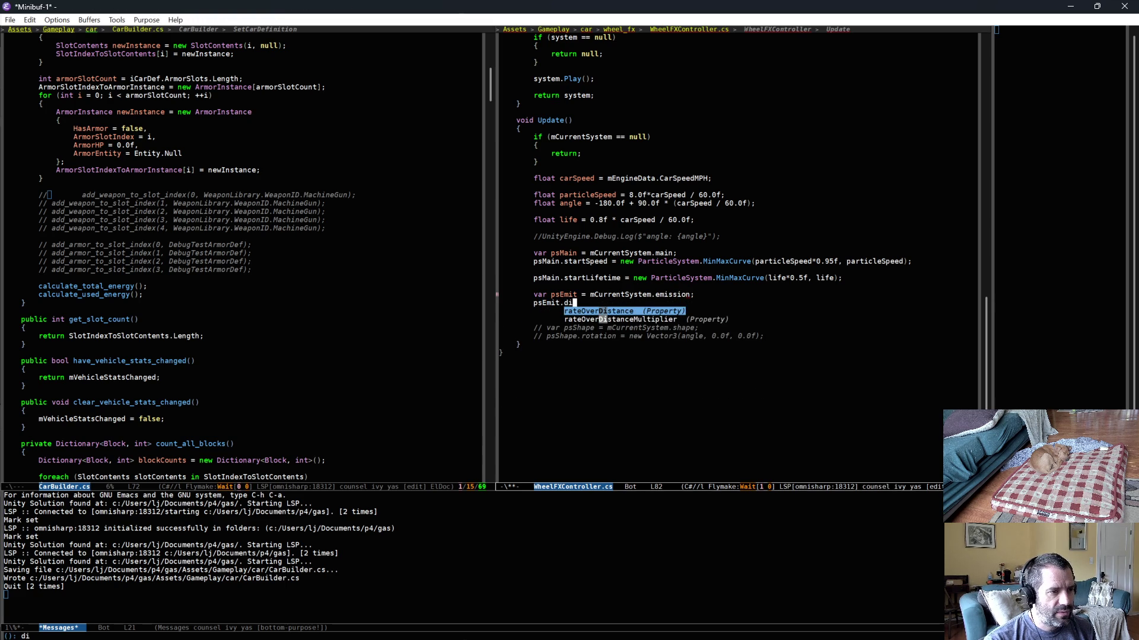
{"action": "key", "text": "BackSpace"}
{"action": "key", "text": "BackSpace"}
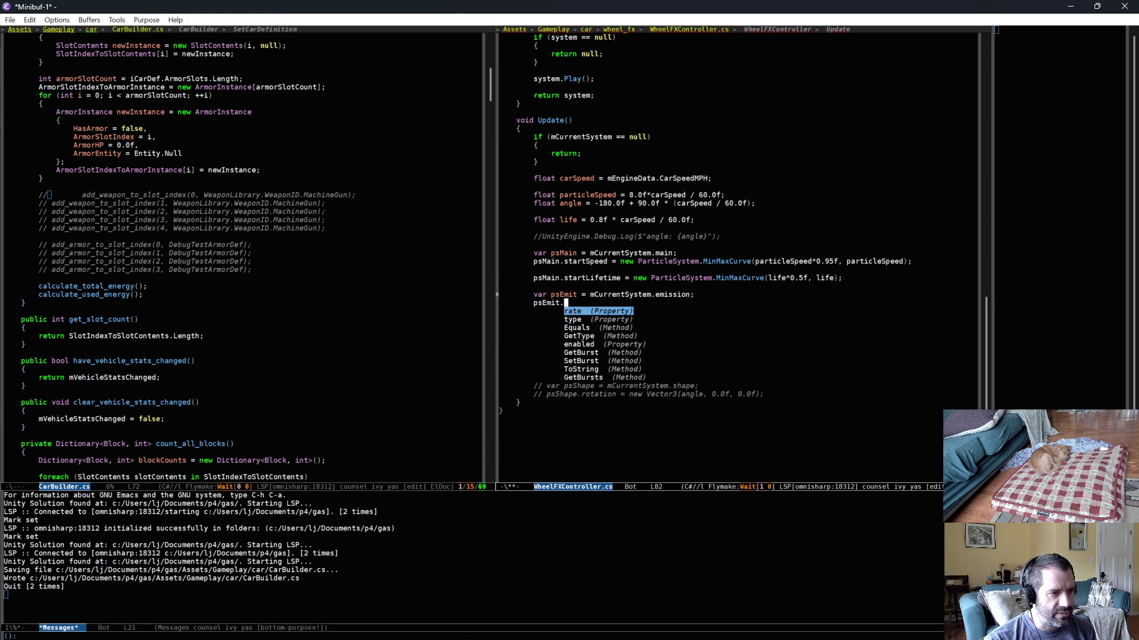
{"action": "type", "text": "rate"}
{"action": "key", "text": "Return"}
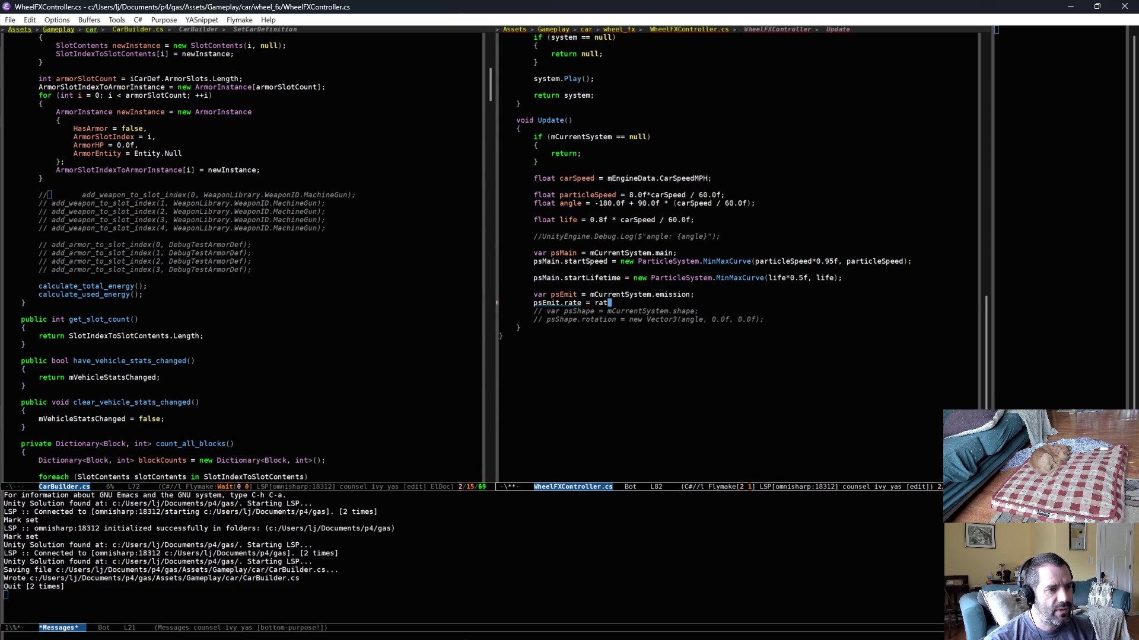
Step: Add 'float rate = 5.0f*carSpeed / 60.0f;' below the life line and save
{"action": "key", "text": "Up"}
{"action": "key", "text": "Up"}
{"action": "key", "text": "Up"}
{"action": "key", "text": "Up"}
{"action": "key", "text": "Up"}
{"action": "key", "text": "Up"}
{"action": "key", "text": "Return"}
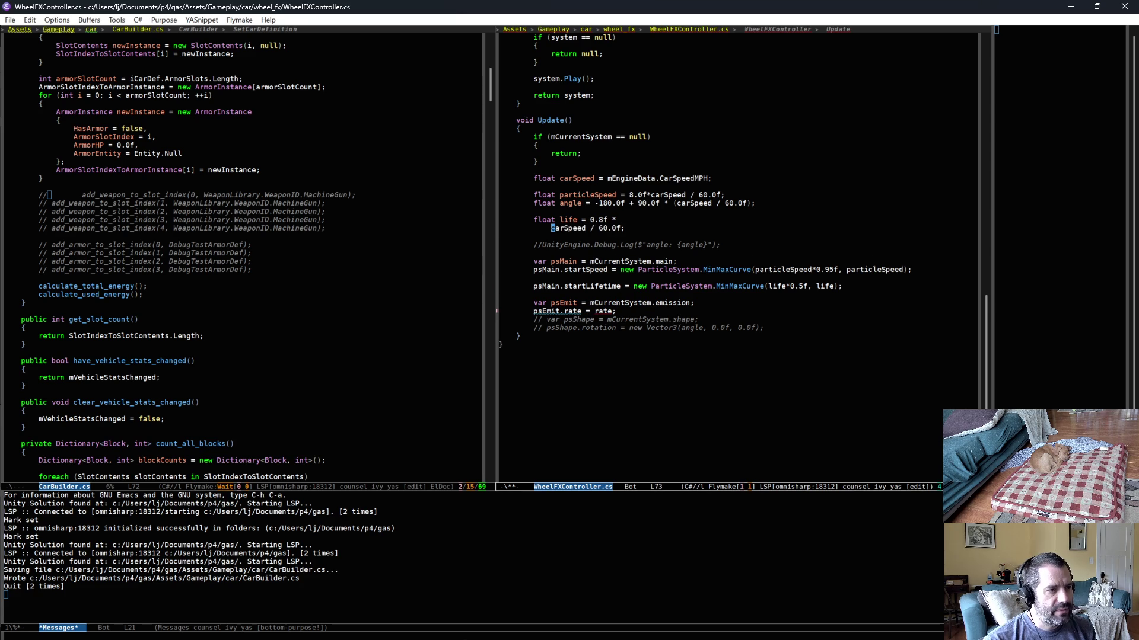
{"action": "key", "text": "ctrl+/"}
{"action": "key", "text": "Return"}
{"action": "key", "text": "Return"}
{"action": "type", "text": "float rate = carSpee"}
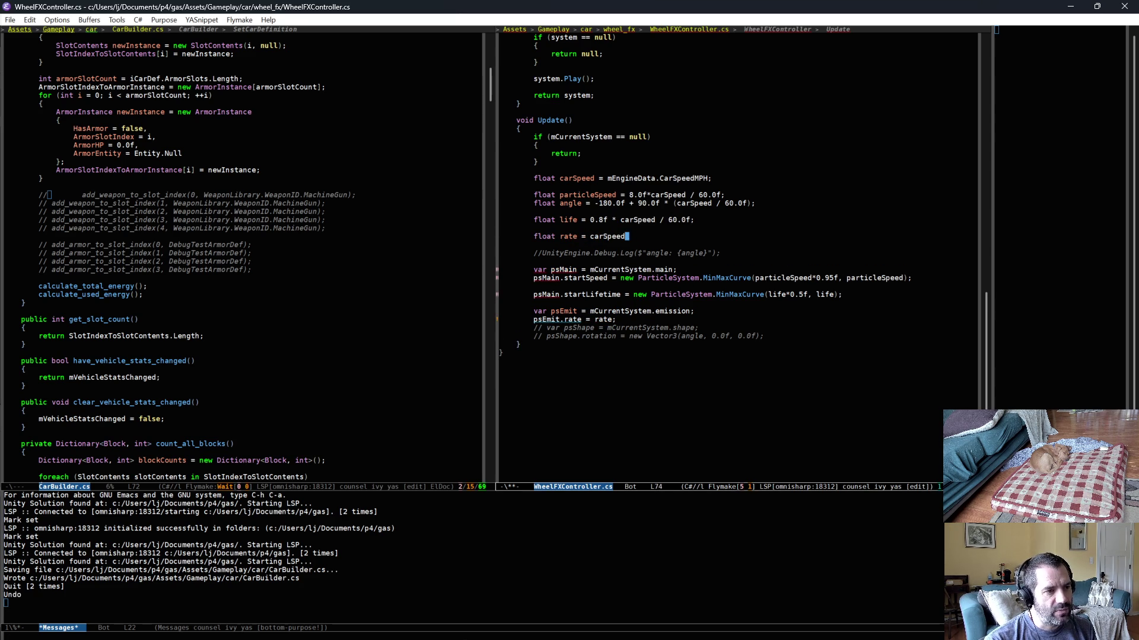
{"action": "type", "text": "d/ 60.0f;"}
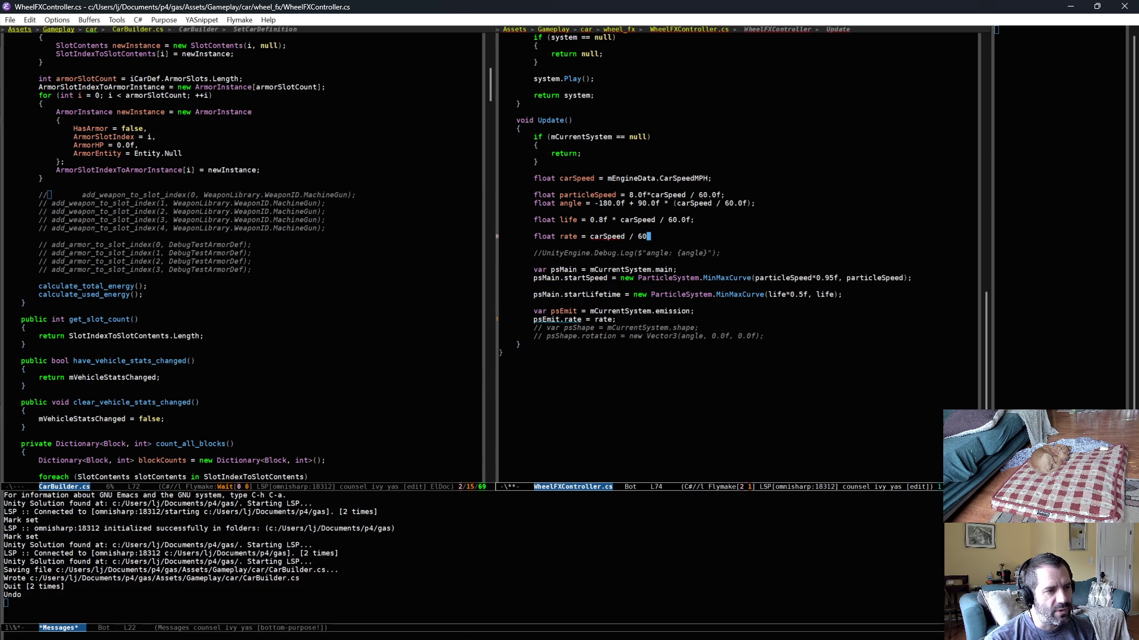
{"action": "key", "text": "alt+b"}
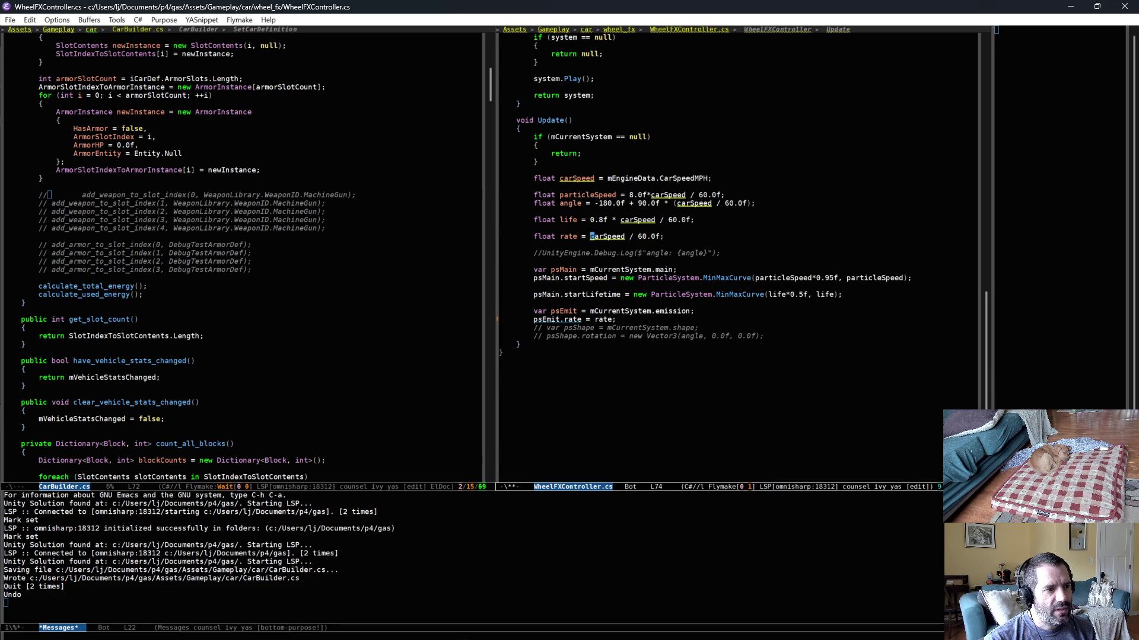
{"action": "type", "text": "5.0f*"}
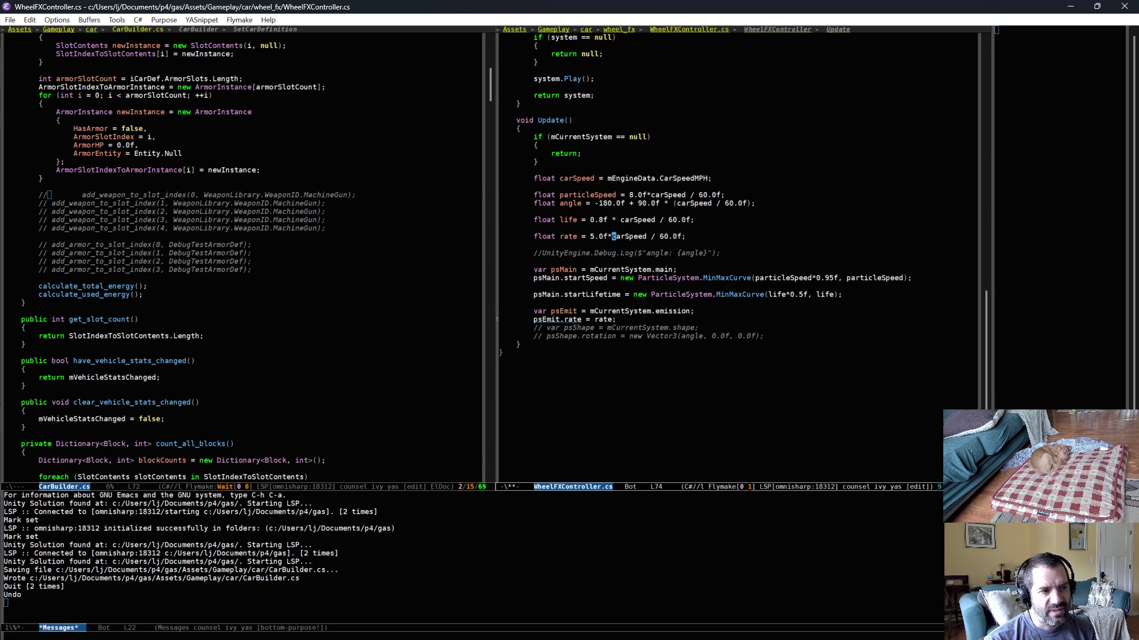
{"action": "key", "text": "ctrl+x"}
{"action": "key", "text": "ctrl+s"}
Step: Complete 'psEmit.rateOverTime = rate;', save the script, and return to Unity to recompile
{"action": "left_click", "coordinate": [603, 365]}
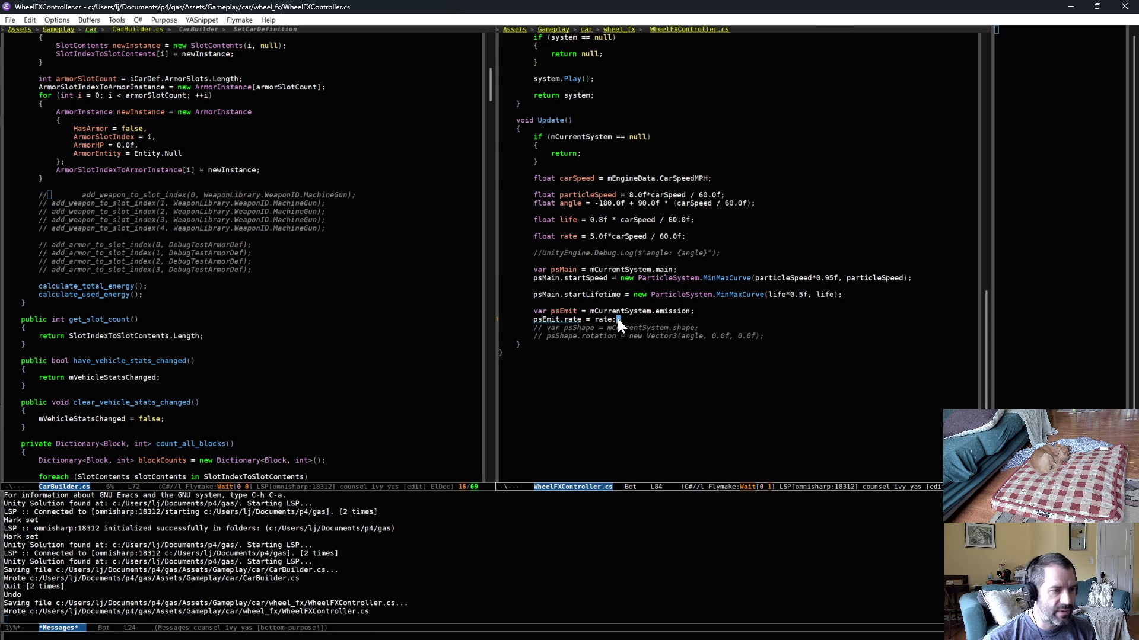
{"action": "key", "text": "alt+b"}
{"action": "key", "text": "alt+b"}
{"action": "key", "text": "alt+f"}
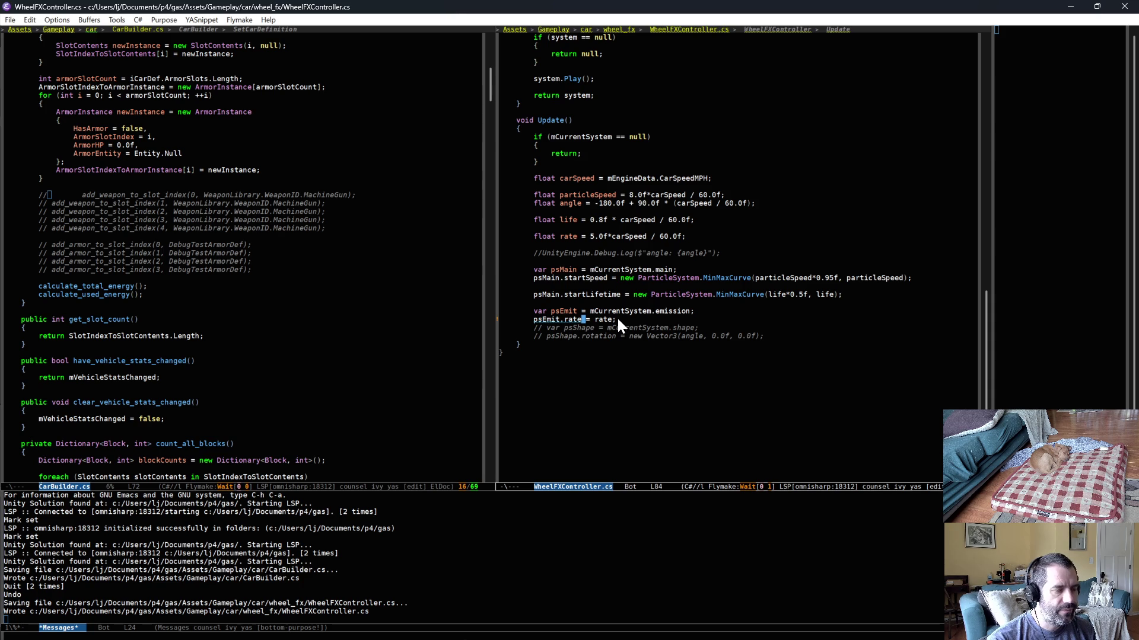
{"action": "type", "text": "OverT"}
{"action": "key", "text": "Return"}
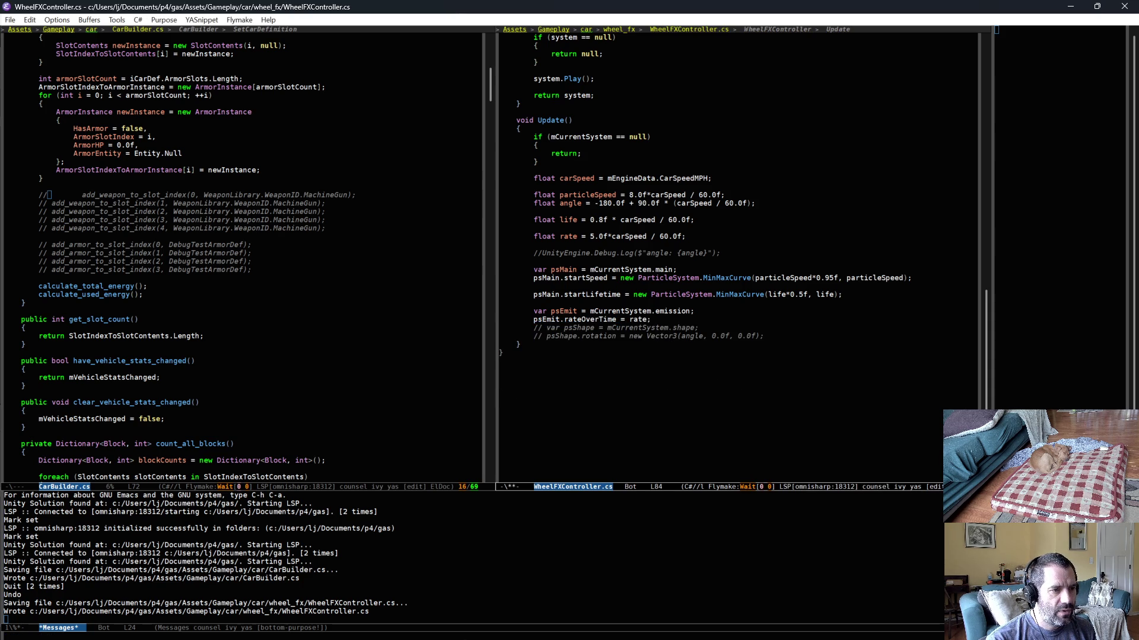
{"action": "key", "text": "ctrl+x"}
{"action": "key", "text": "ctrl+s"}
{"action": "left_click", "coordinate": [500, 355]}
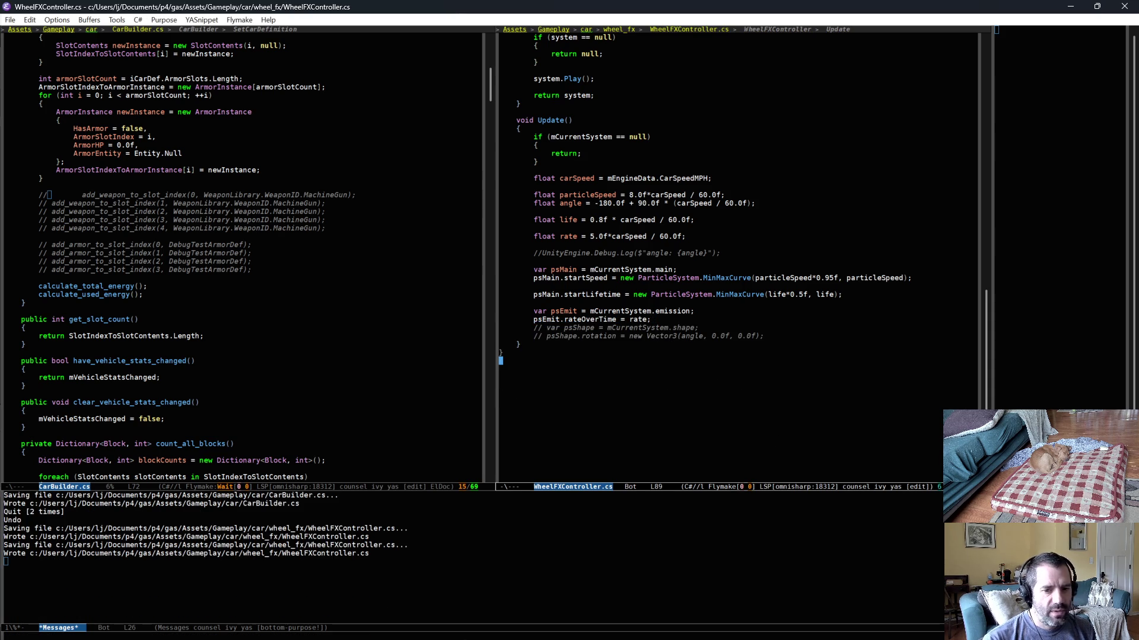
{"action": "key", "text": "alt+Tab"}
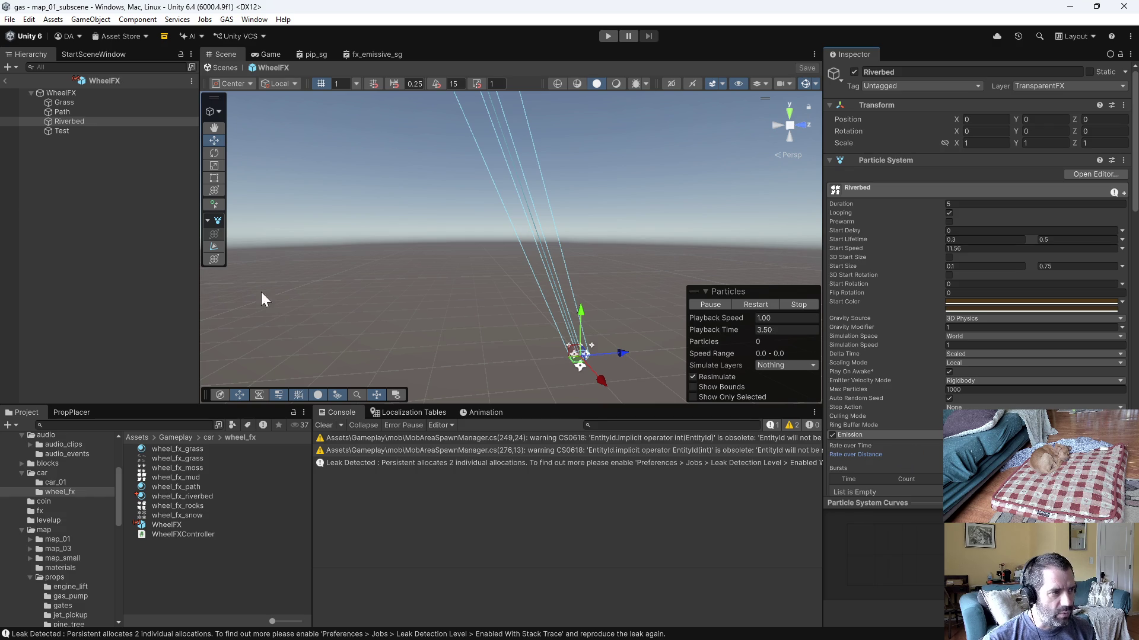
Step: Start a play test and drive the car along the riverbank and river path
{"action": "left_click", "coordinate": [605, 36]}
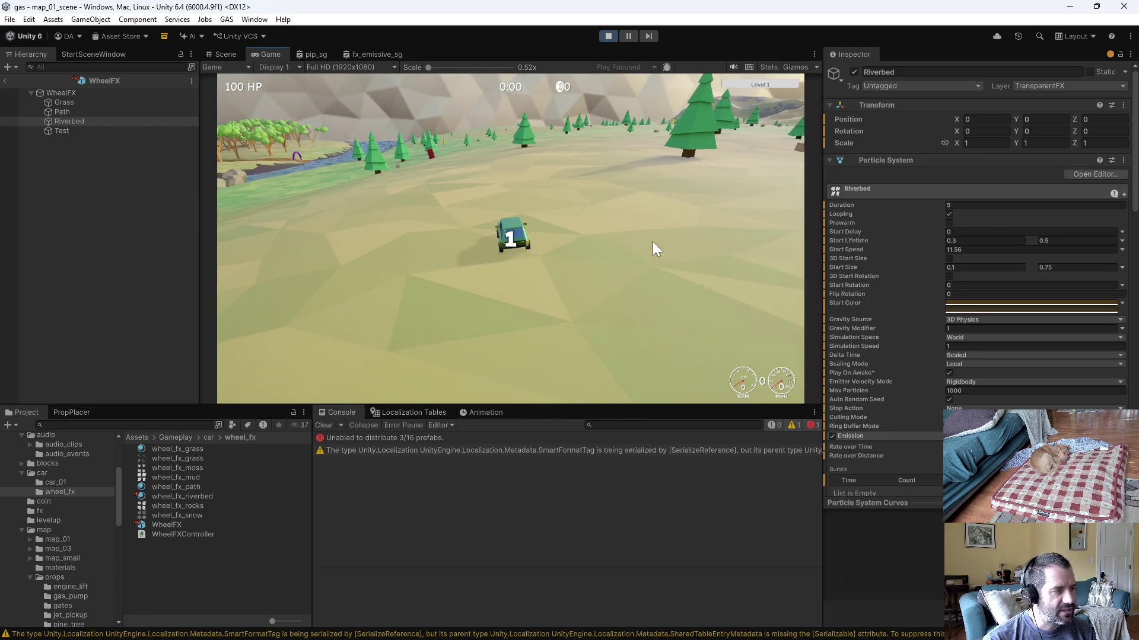
{"action": "key", "text": "w"}
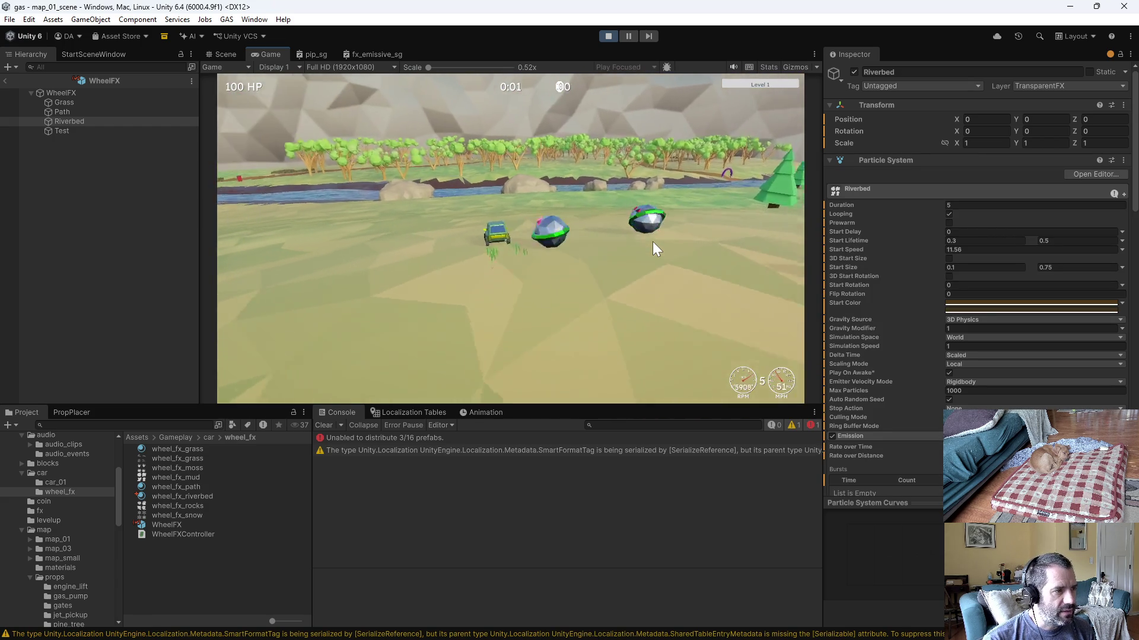
{"action": "key", "text": "a"}
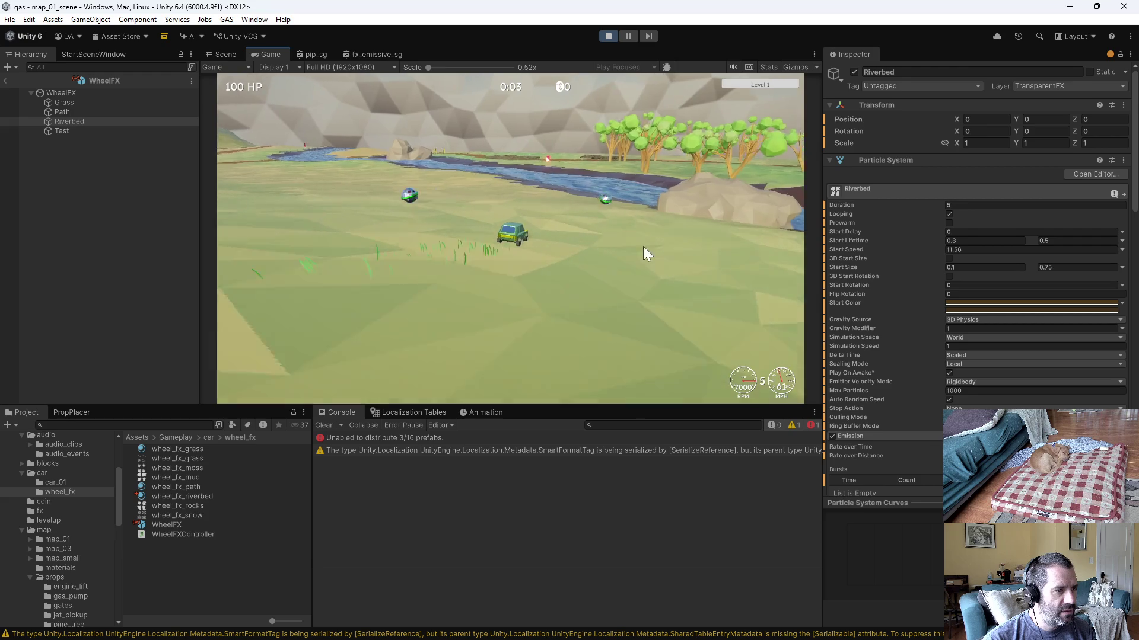
{"action": "key", "text": "a"}
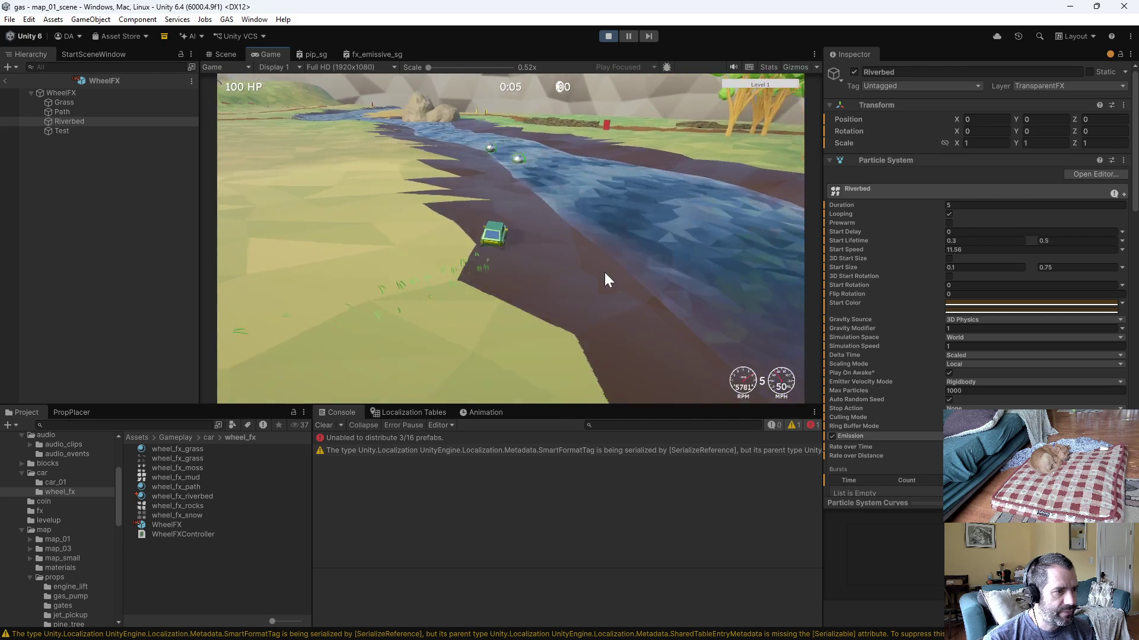
{"action": "key", "text": "a"}
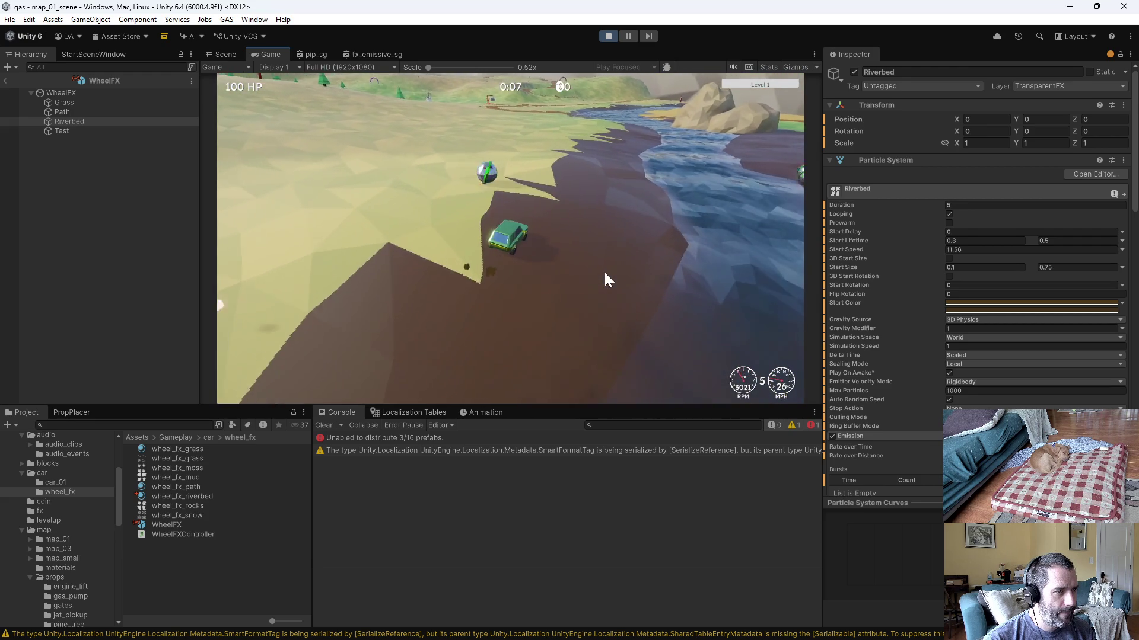
{"action": "key", "text": "d"}
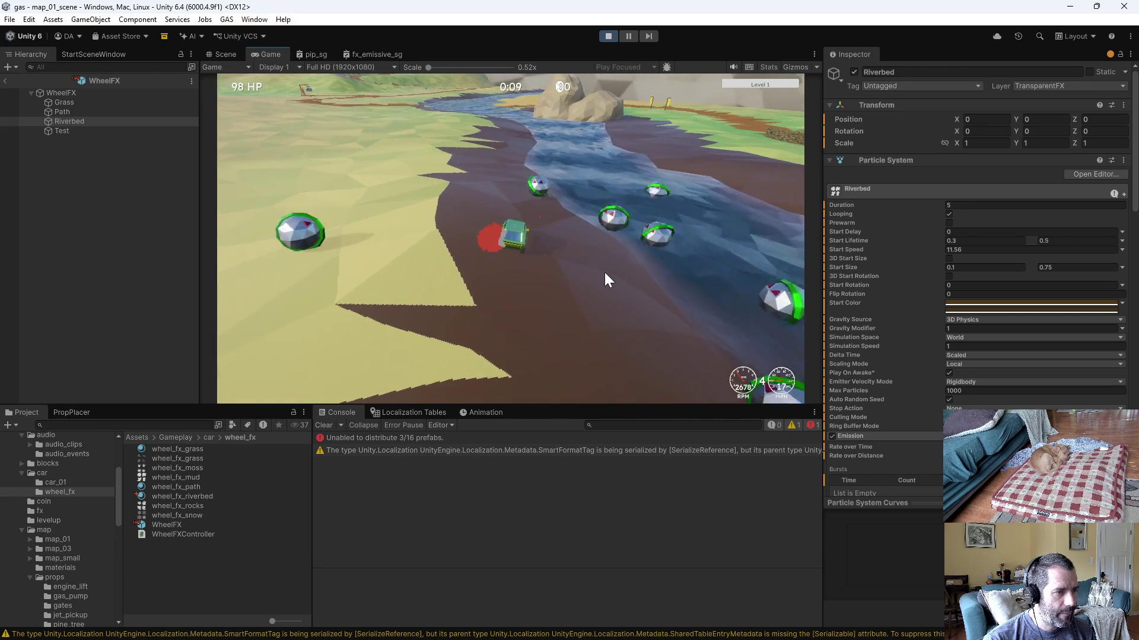
{"action": "key", "text": "w"}
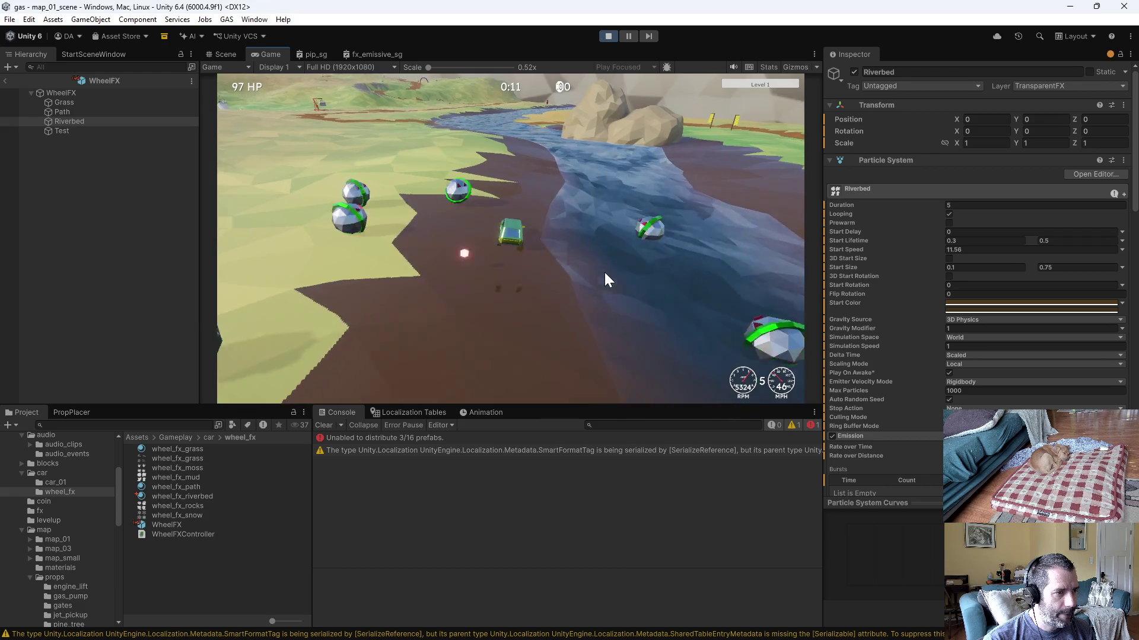
{"action": "key", "text": "d"}
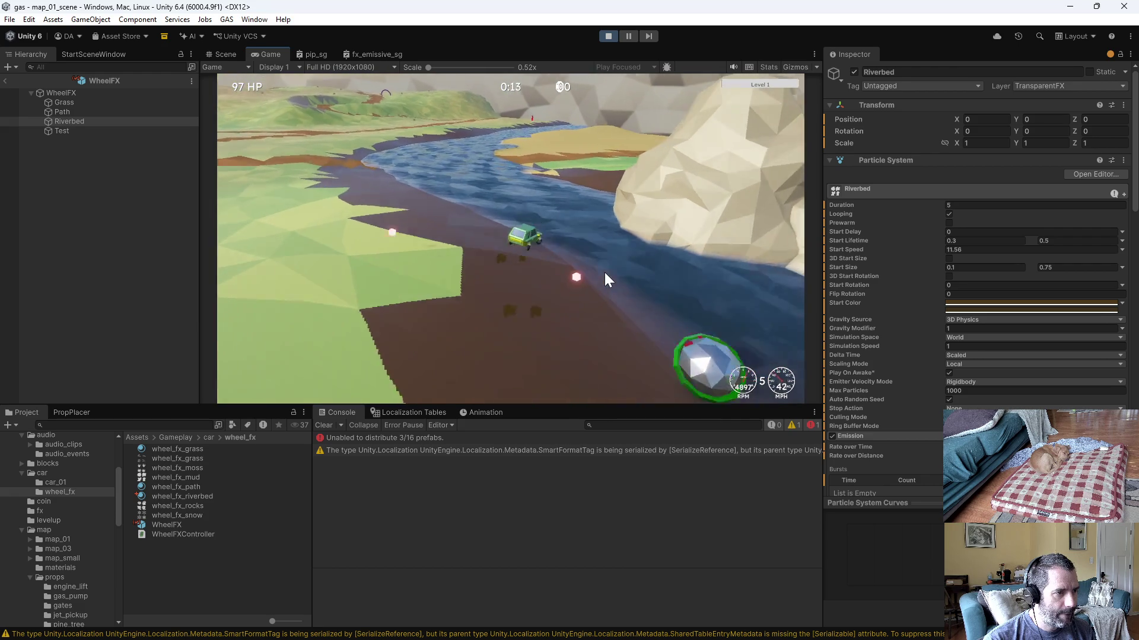
{"action": "key", "text": "d"}
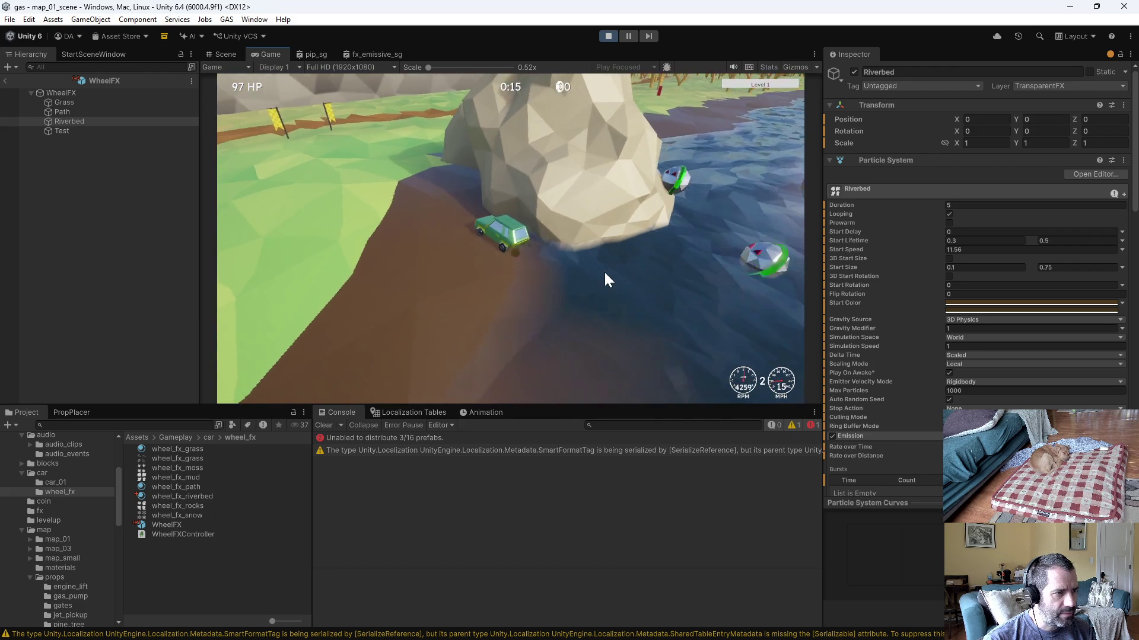
Step: Drive up the grassy slope into the rock, back over the riverbed, then stop the test
{"action": "key", "text": "a"}
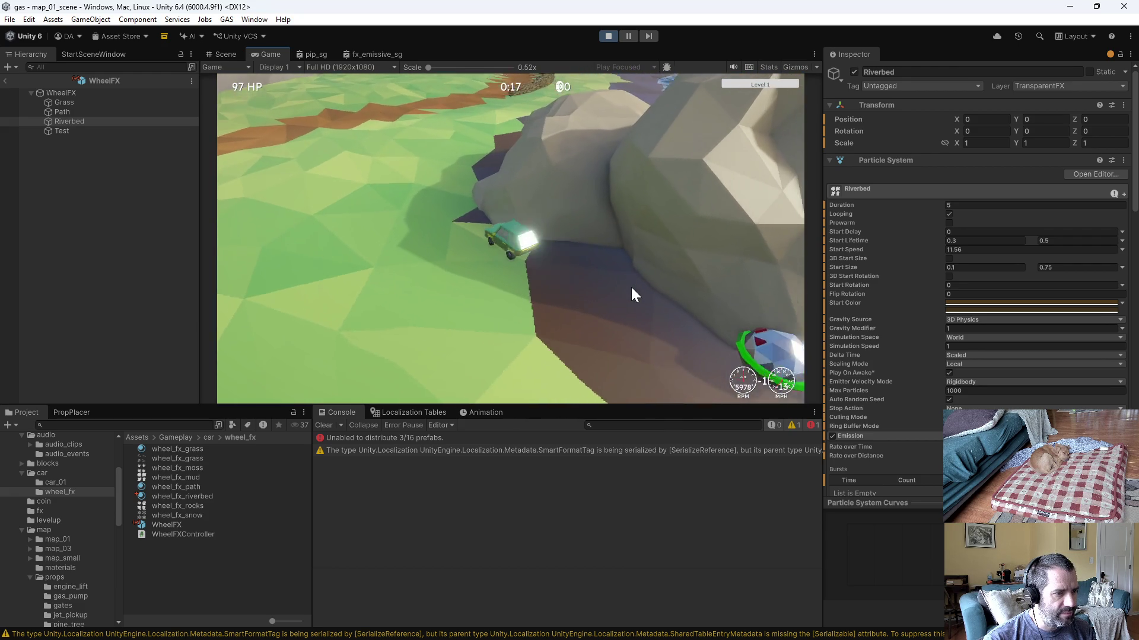
{"action": "key", "text": "w"}
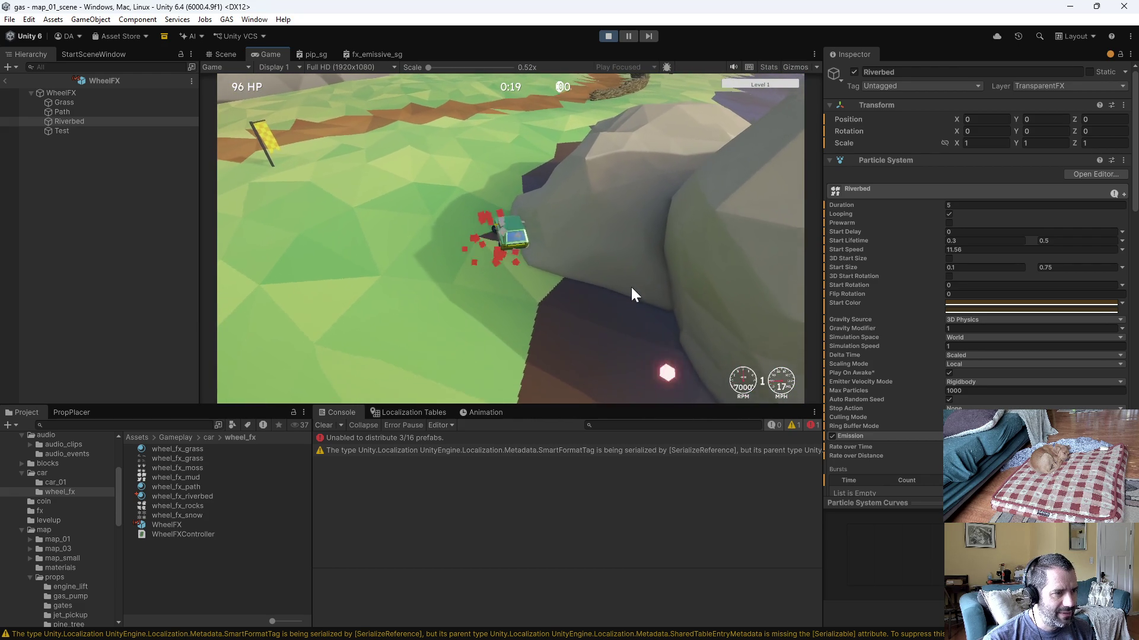
{"action": "key", "text": "w"}
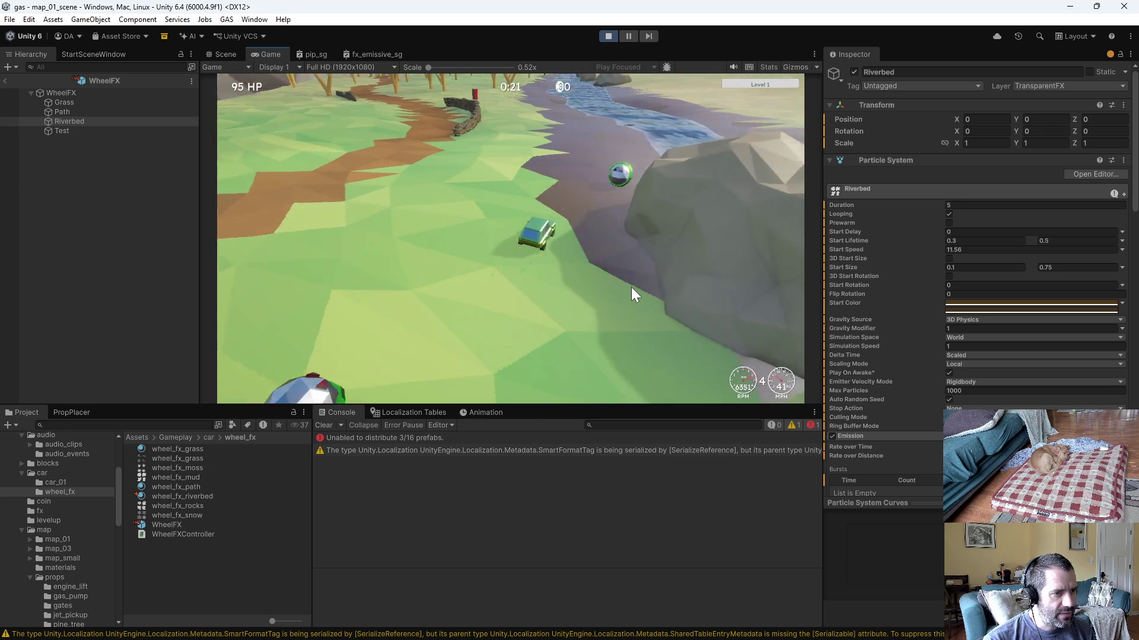
{"action": "key", "text": "d"}
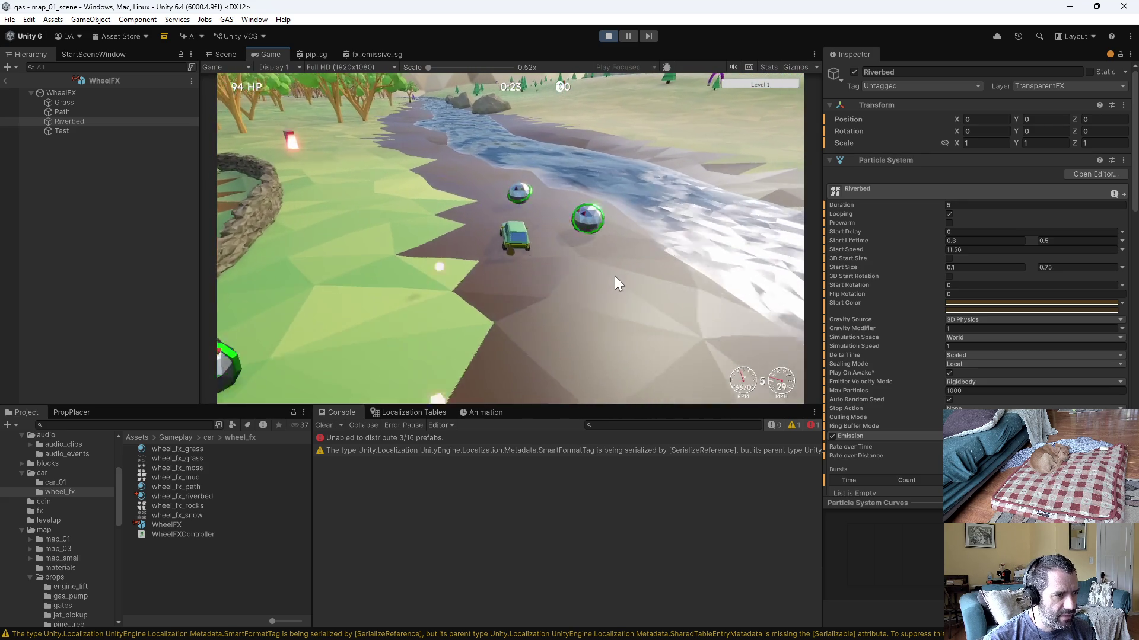
{"action": "key", "text": "d"}
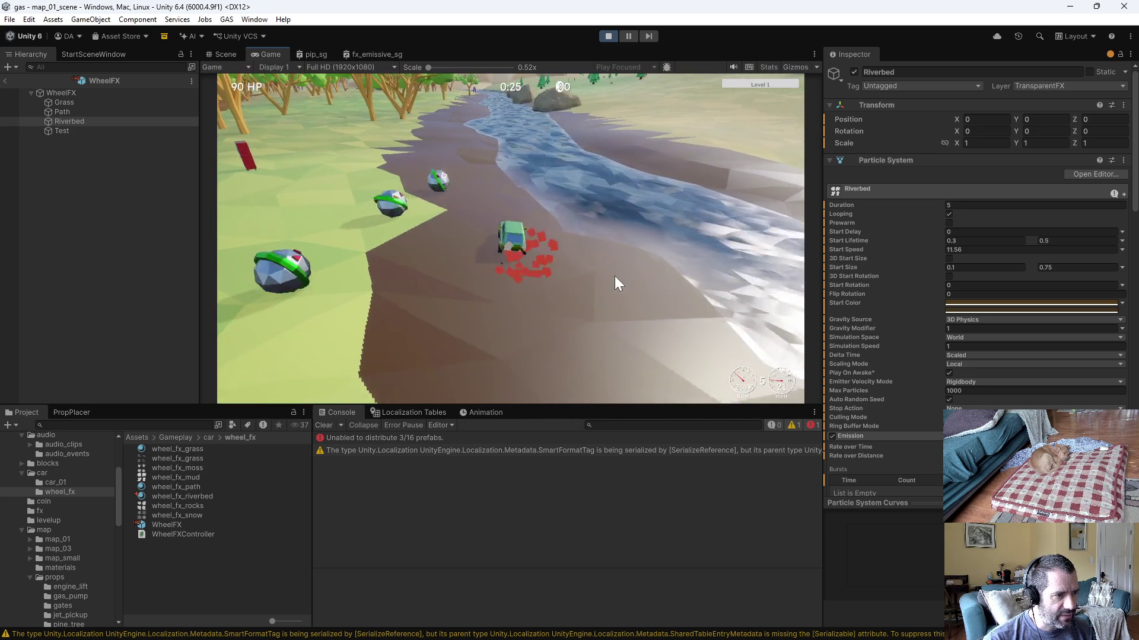
{"action": "key", "text": "a"}
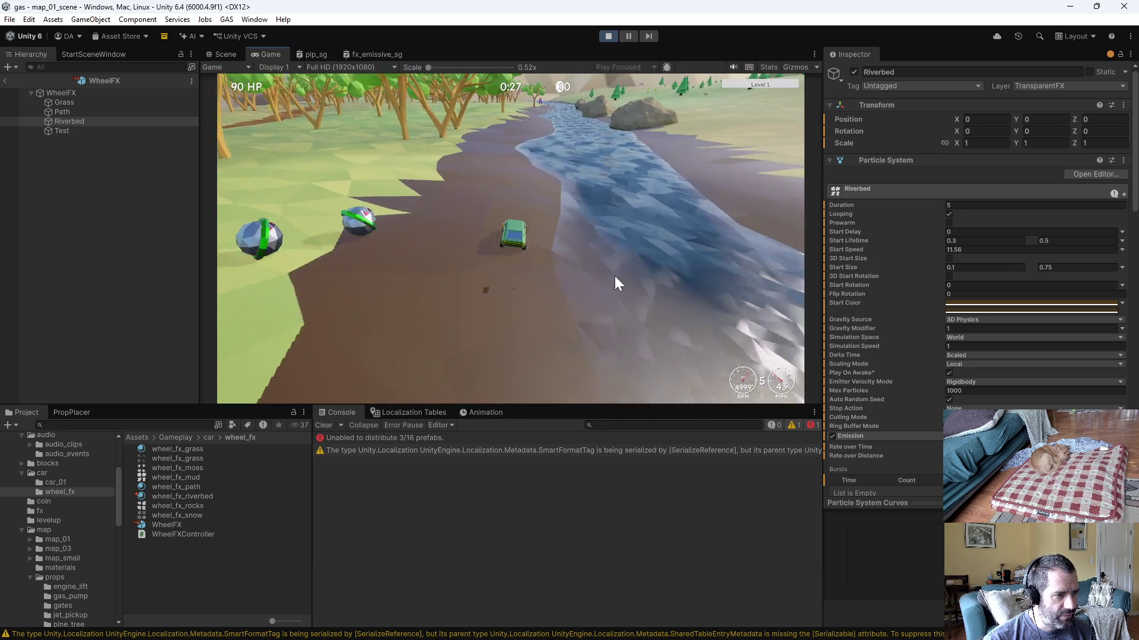
{"action": "key", "text": "d"}
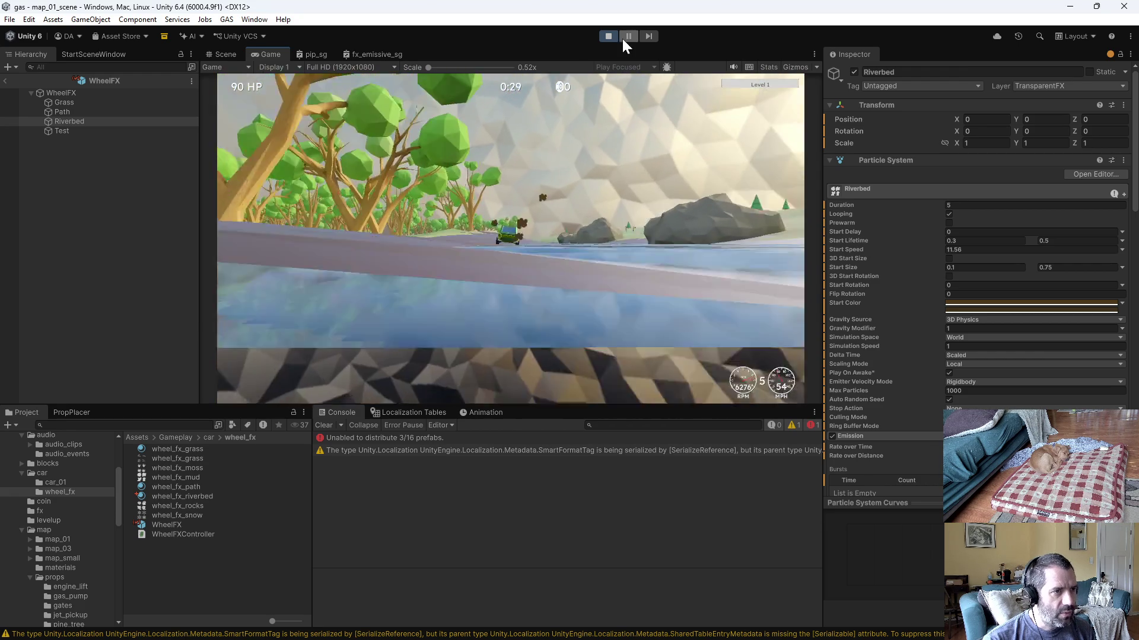
{"action": "left_click", "coordinate": [609, 37]}
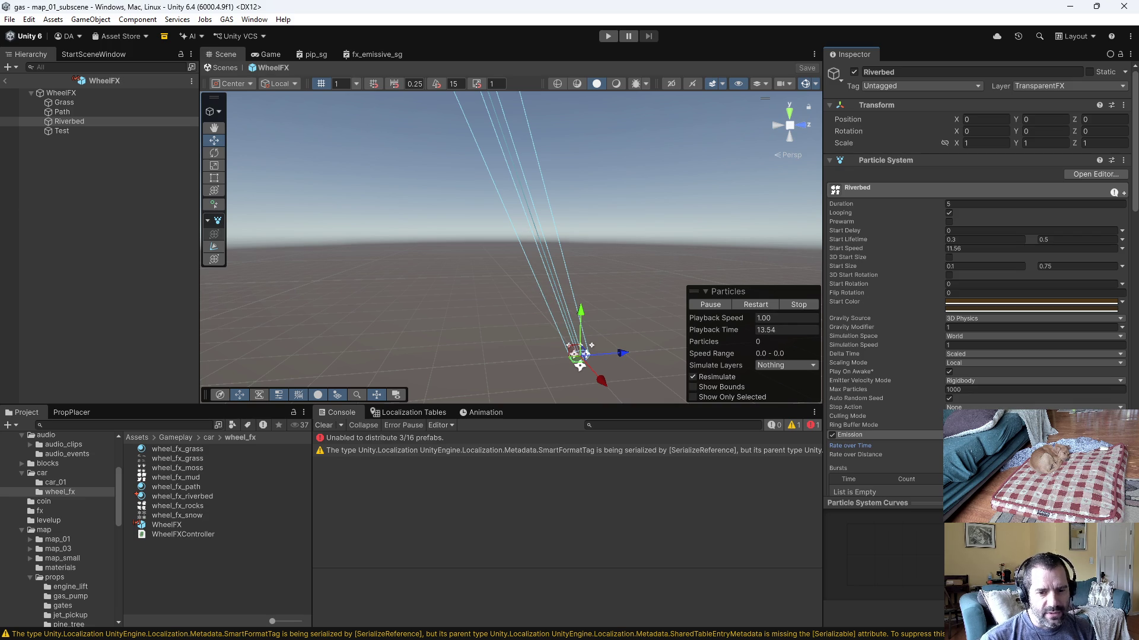
Step: Save WheelFXController.cs in Emacs and return to Unity
{"action": "key", "text": "alt+Tab"}
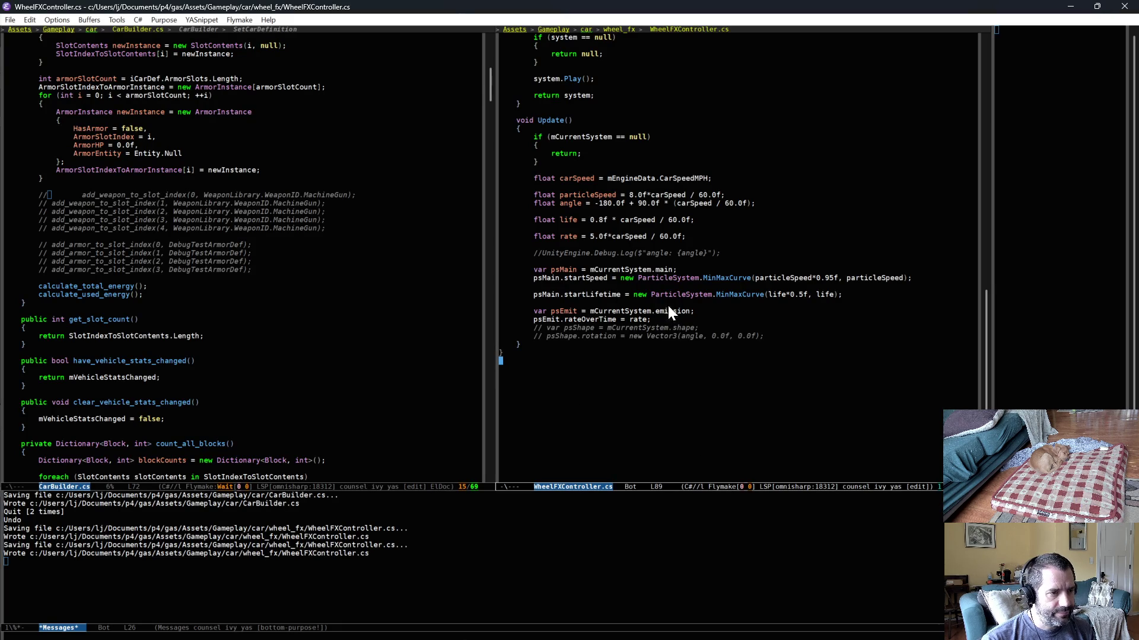
{"action": "key", "text": "ctrl+x"}
{"action": "key", "text": "ctrl+s"}
{"action": "key", "text": "alt+Tab"}
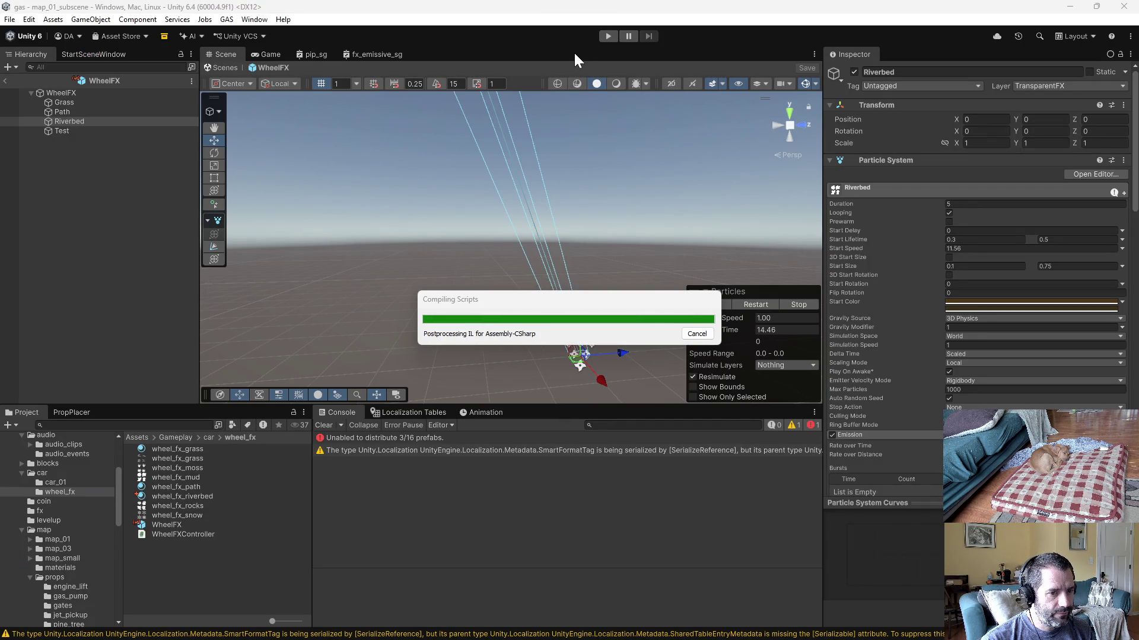
Step: Run another play test, stop it, and select the Grass wheel effect
{"action": "left_click", "coordinate": [604, 36]}
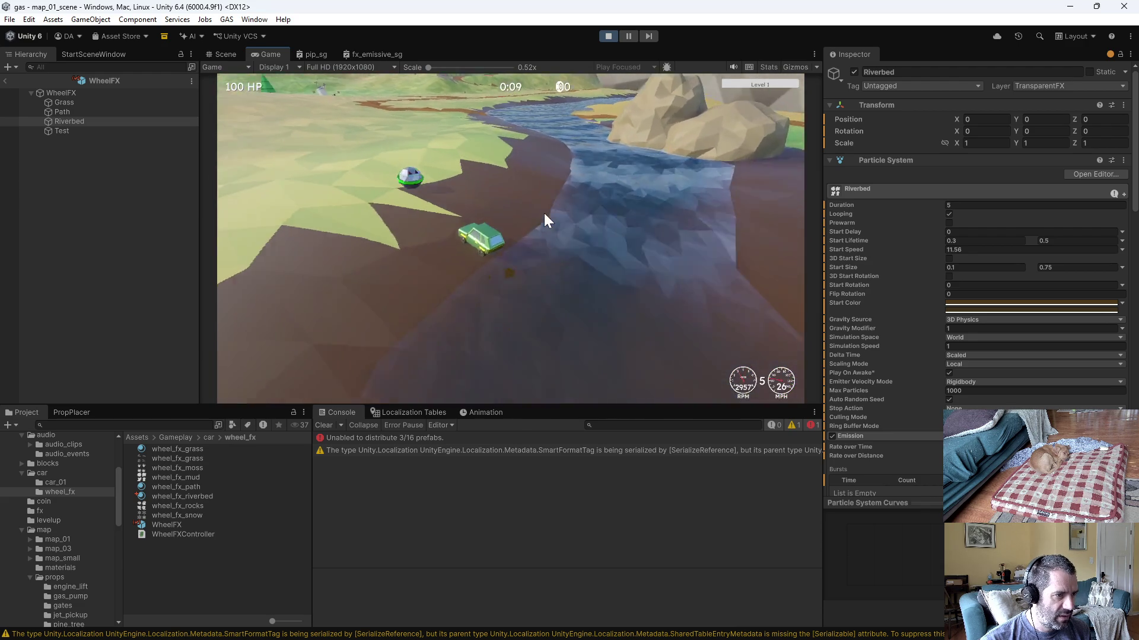
{"action": "left_click", "coordinate": [607, 35]}
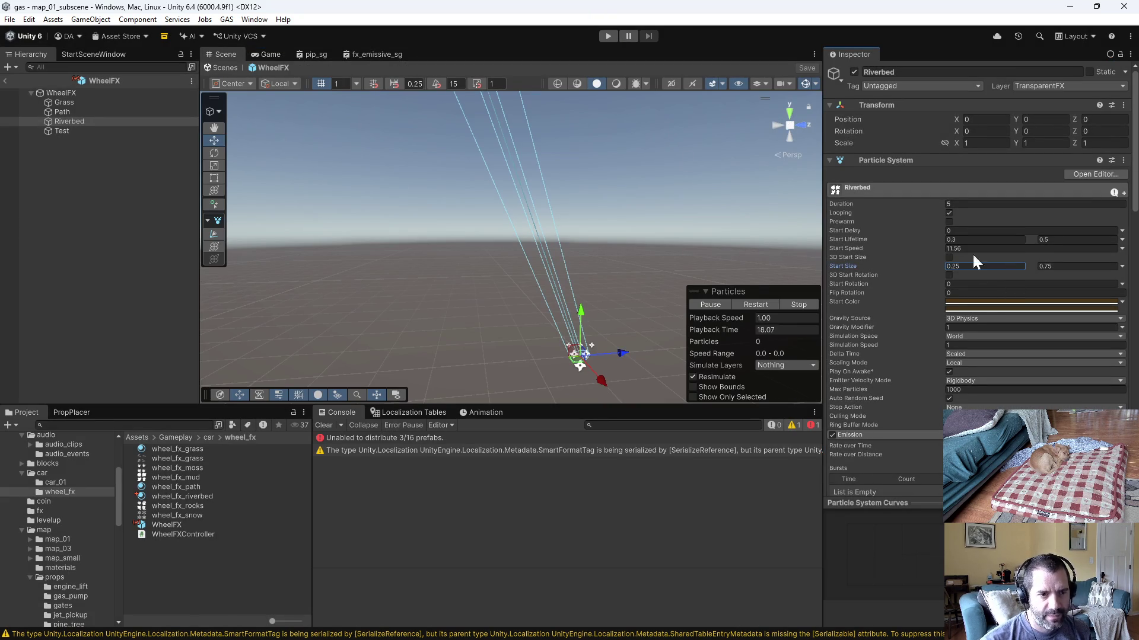
{"action": "left_click", "coordinate": [74, 102]}
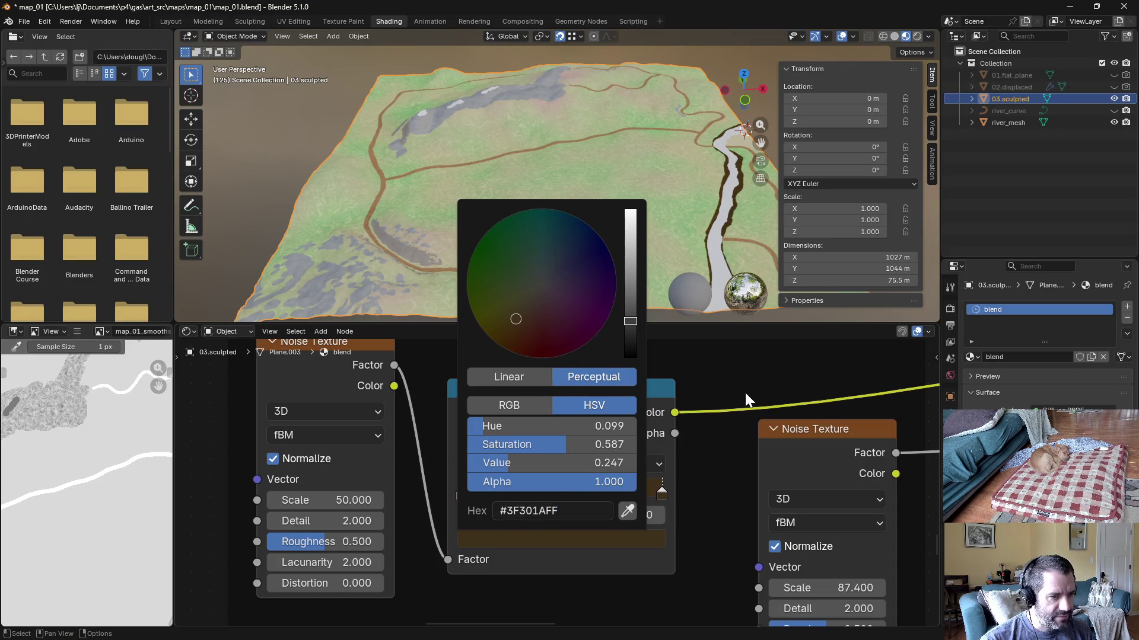
{"action": "scroll", "coordinate": [729, 396], "scroll_direction": "down", "scroll_amount": 2}
{"action": "scroll", "coordinate": [718, 394], "scroll_direction": "down", "scroll_amount": 2}
{"action": "scroll", "coordinate": [706, 424], "scroll_direction": "down", "scroll_amount": 2}
{"action": "scroll", "coordinate": [702, 419], "scroll_direction": "down", "scroll_amount": 2}
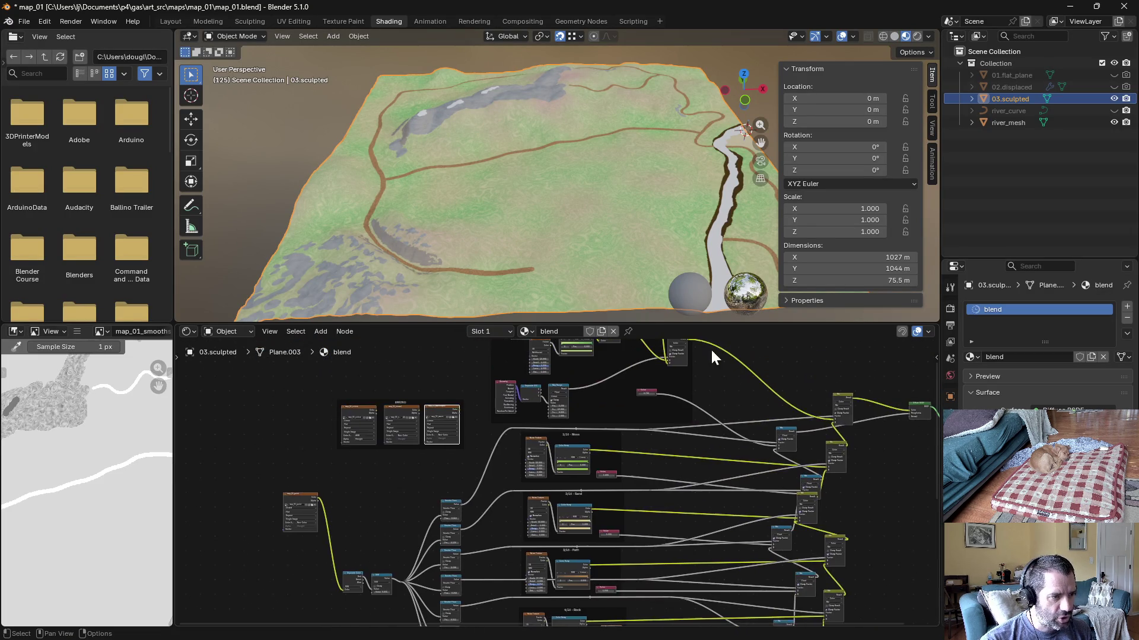
{"action": "scroll", "coordinate": [588, 435], "scroll_direction": "up", "scroll_amount": 3}
{"action": "scroll", "coordinate": [589, 434], "scroll_direction": "up", "scroll_amount": 2}
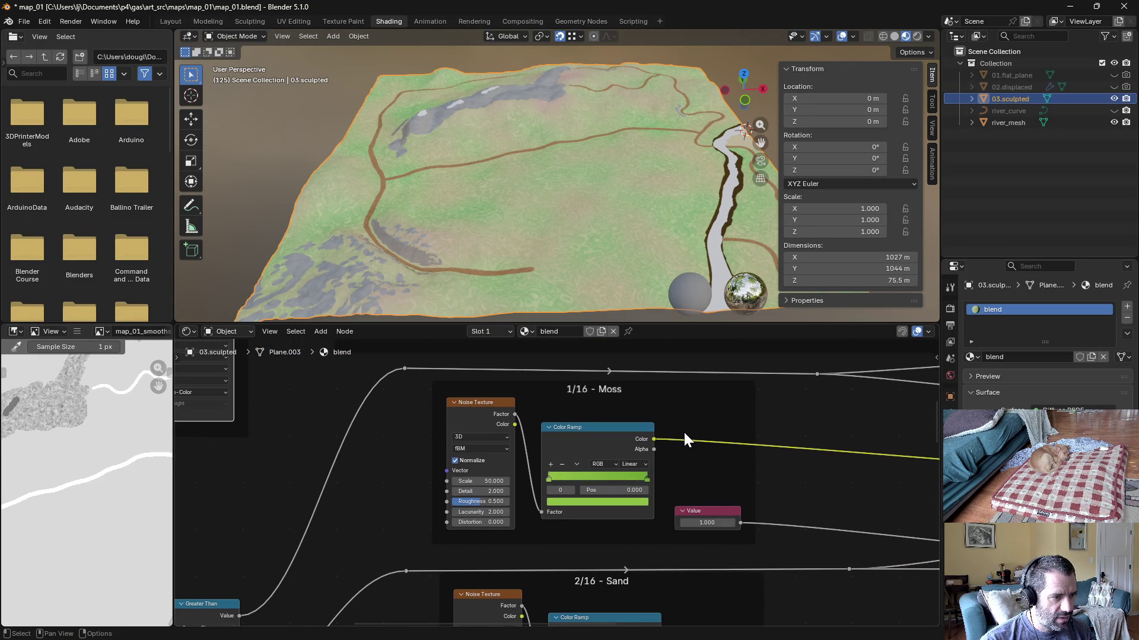
{"action": "scroll", "coordinate": [554, 452], "scroll_direction": "up", "scroll_amount": 5}
{"action": "scroll", "coordinate": [689, 337], "scroll_direction": "down", "scroll_amount": 2}
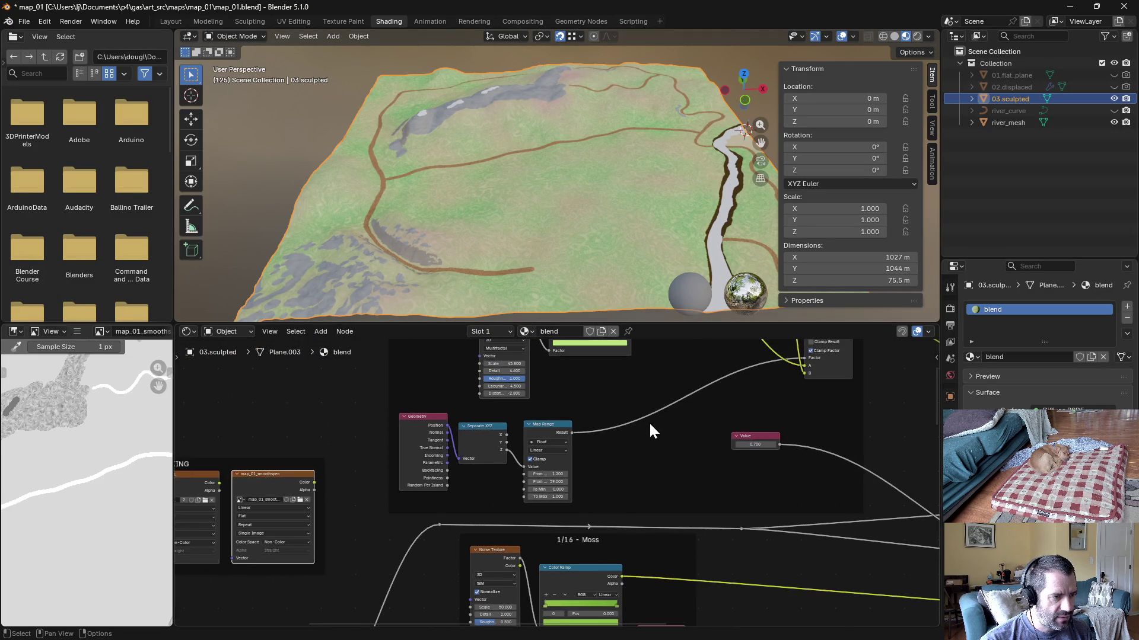
{"action": "scroll", "coordinate": [649, 421], "scroll_direction": "up", "scroll_amount": 3}
{"action": "scroll", "coordinate": [549, 478], "scroll_direction": "up", "scroll_amount": 2}
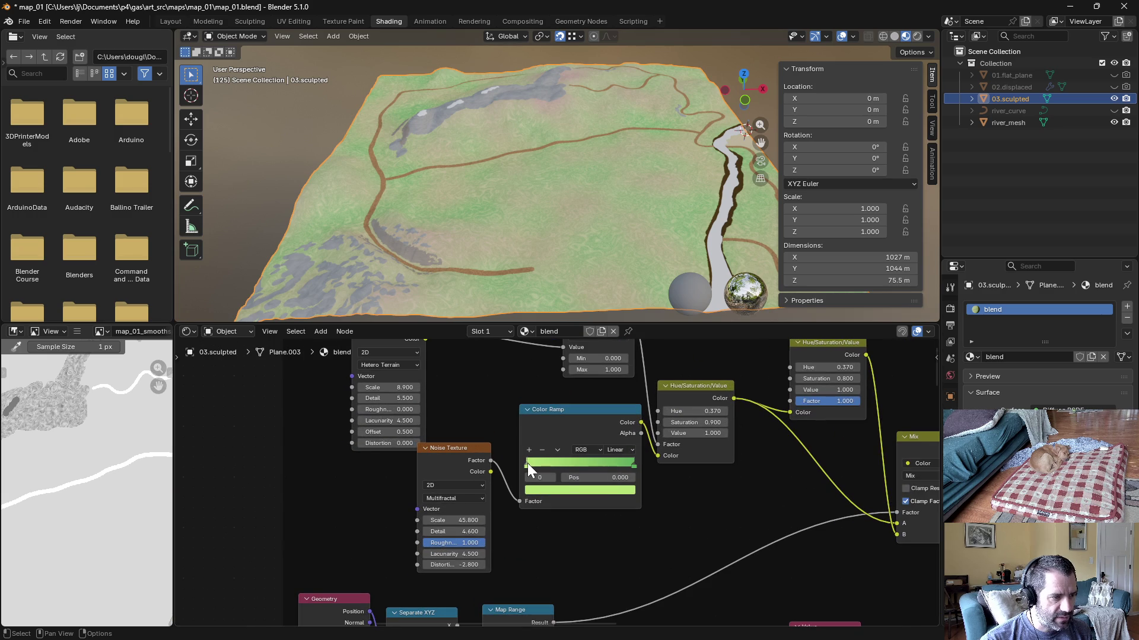
Step: Read the Grass ramp's light green #B6E276 in Blender and return to Unity
{"action": "left_click", "coordinate": [539, 490]}
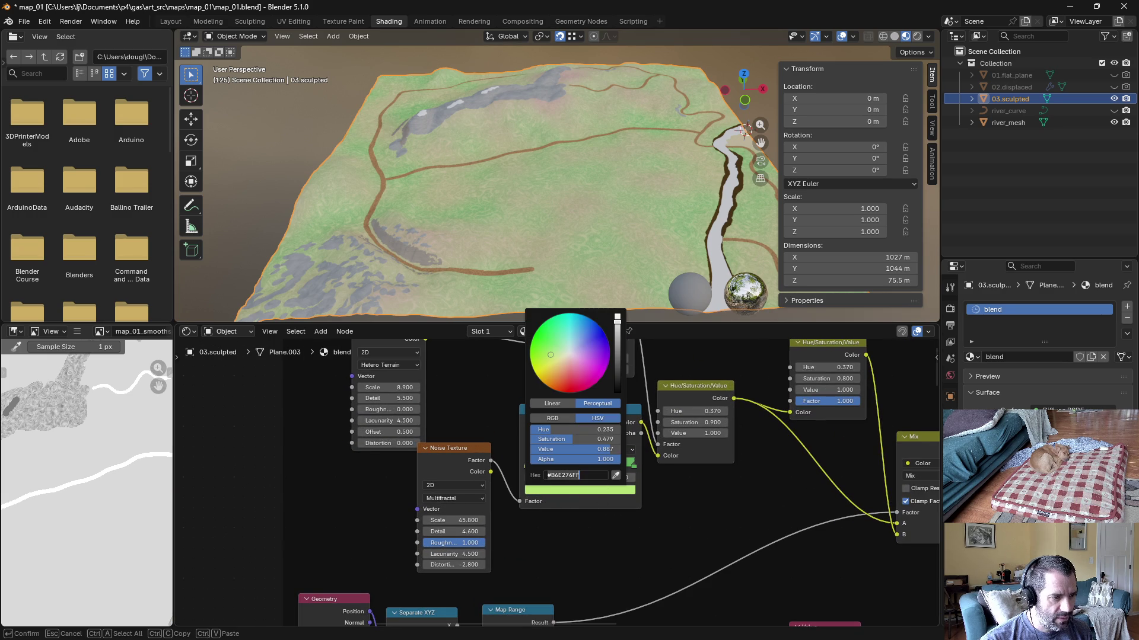
{"action": "key", "text": "alt+Tab"}
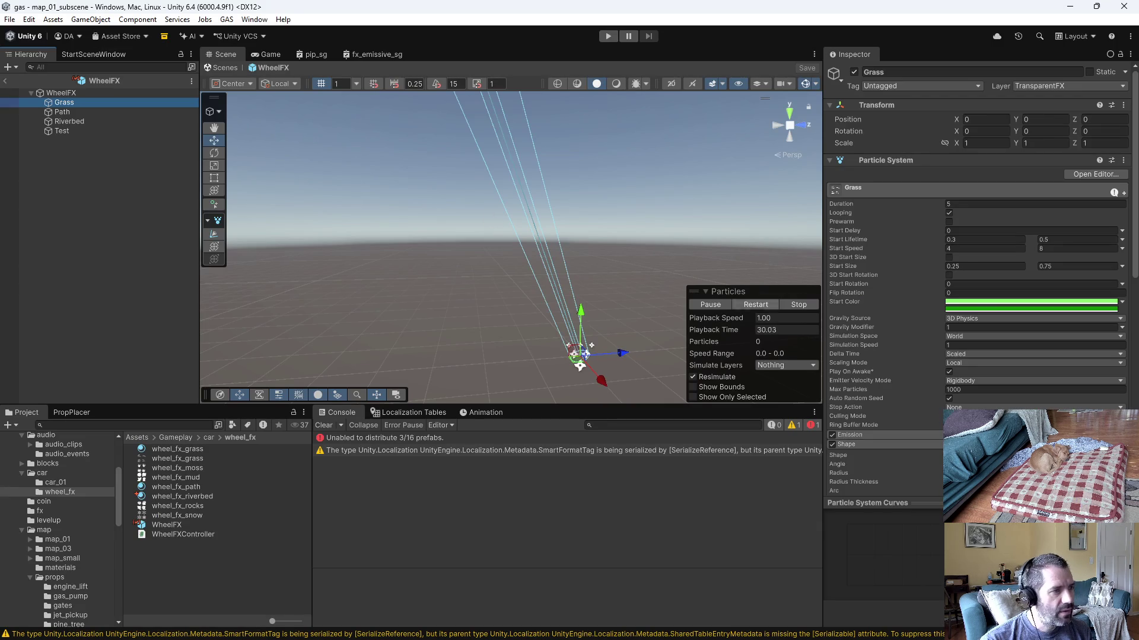
Step: Set the Grass start colour to the light green, then look up the darker green ramp stop in Blender
{"action": "left_click", "coordinate": [978, 301]}
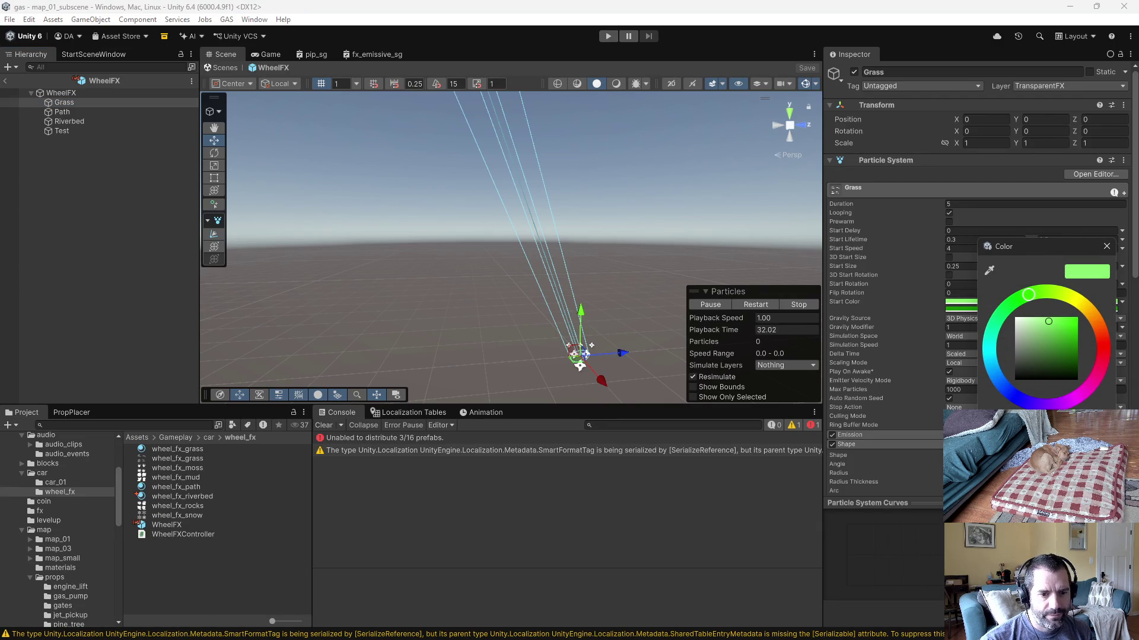
{"action": "left_click", "coordinate": [1106, 248]}
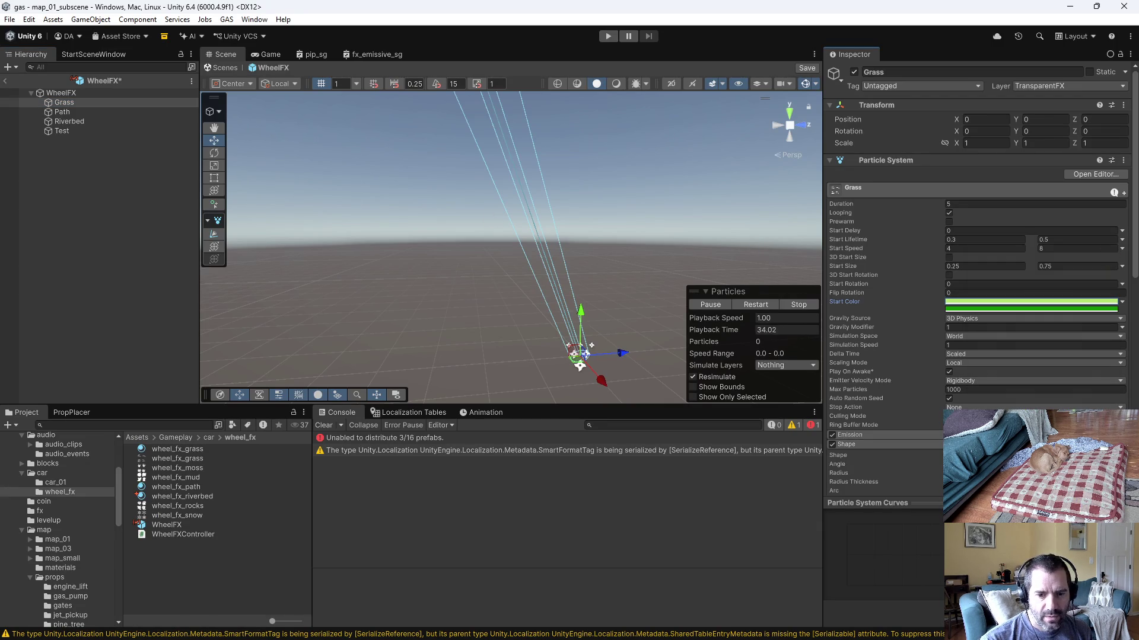
{"action": "key", "text": "alt+Tab"}
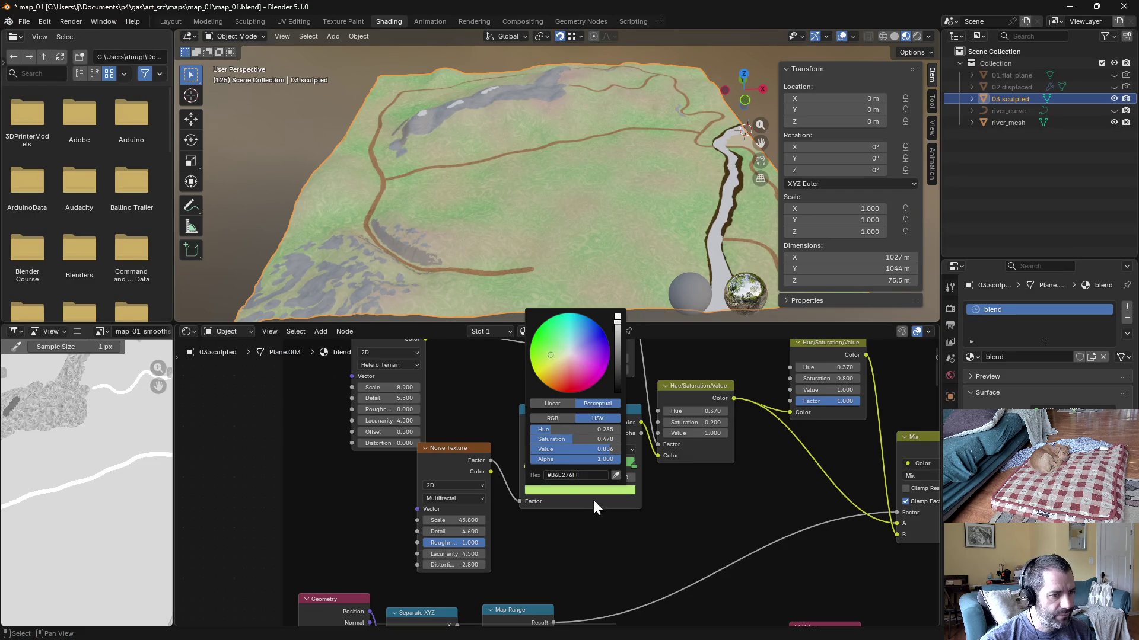
{"action": "left_click", "coordinate": [634, 463]}
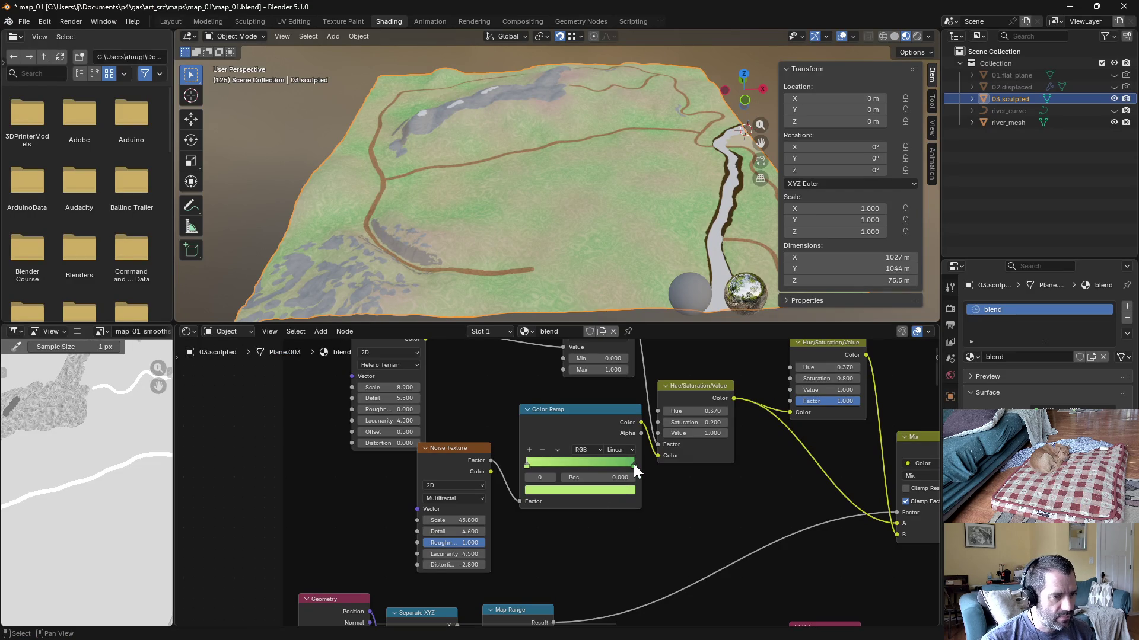
{"action": "left_click", "coordinate": [634, 464]}
{"action": "left_click", "coordinate": [620, 490]}
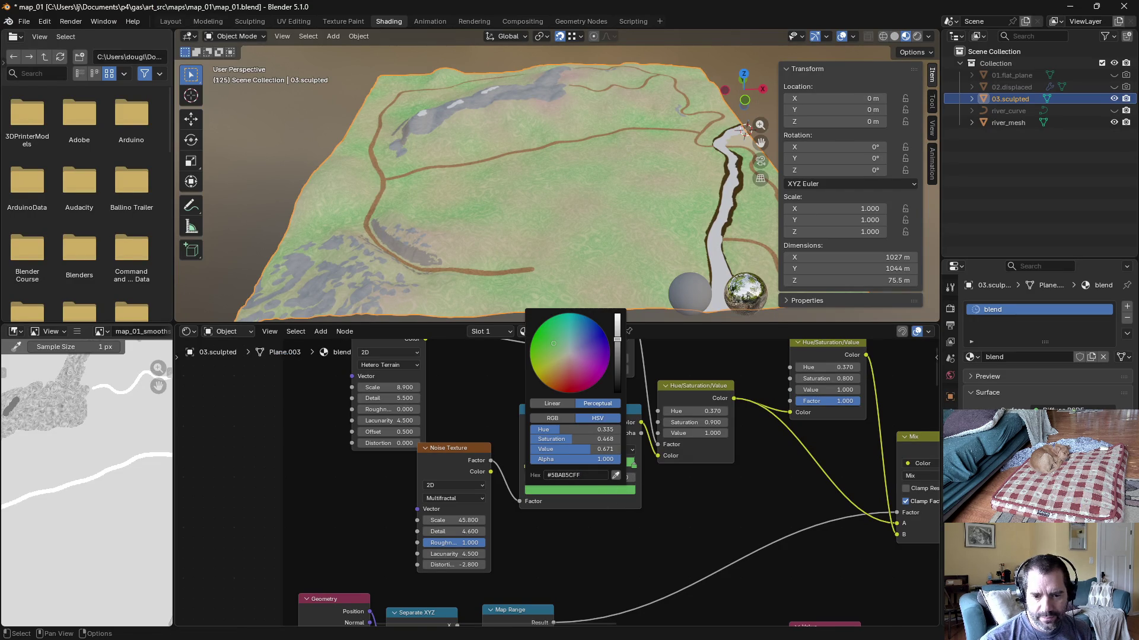
{"action": "key", "text": "alt+Tab"}
Step: Apply the darker green to the Grass start colour, select Riverbed, and start a play test
{"action": "left_click", "coordinate": [1004, 307]}
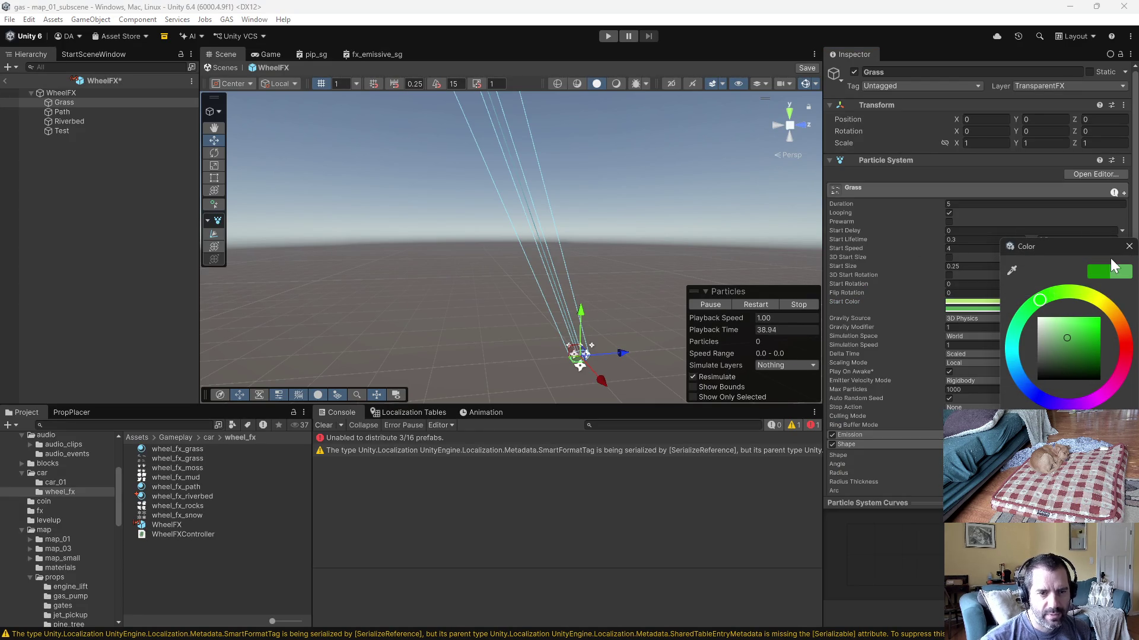
{"action": "left_click", "coordinate": [1128, 248]}
{"action": "left_click", "coordinate": [124, 122]}
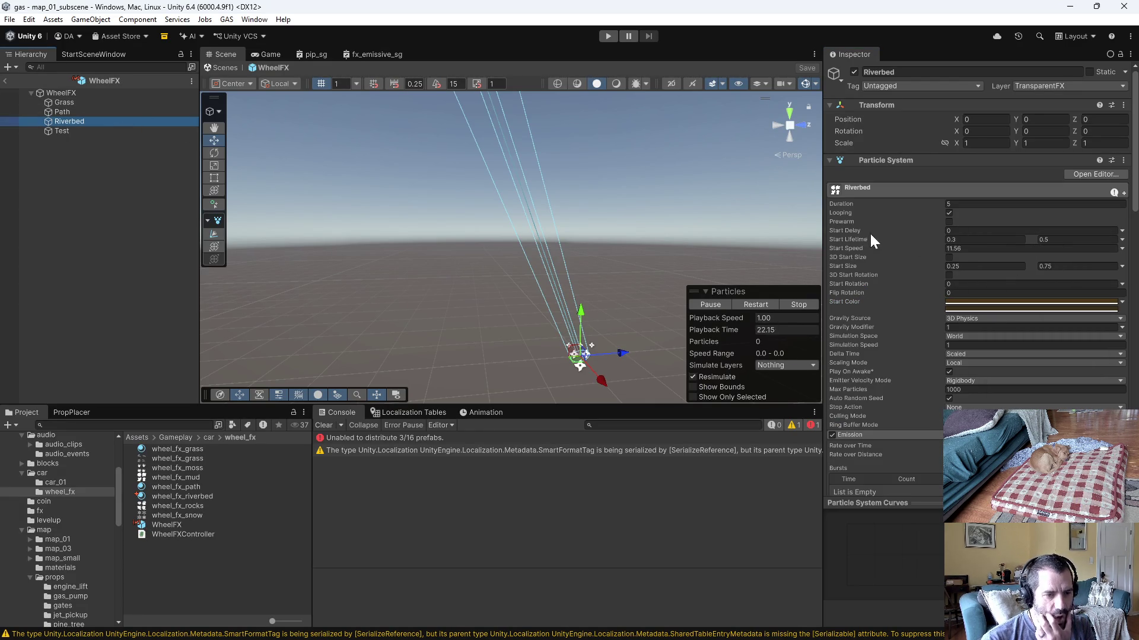
{"action": "left_click", "coordinate": [601, 36]}
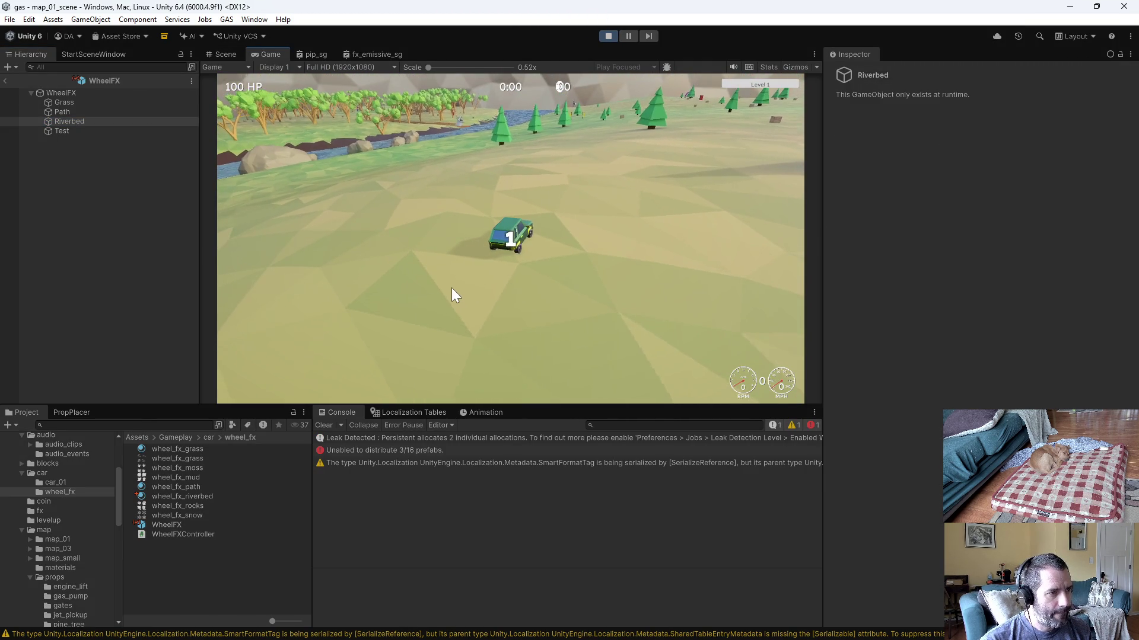
Step: Drive the car from the start across the field, onto the riverbed and in and out of the river
{"action": "key", "text": "w"}
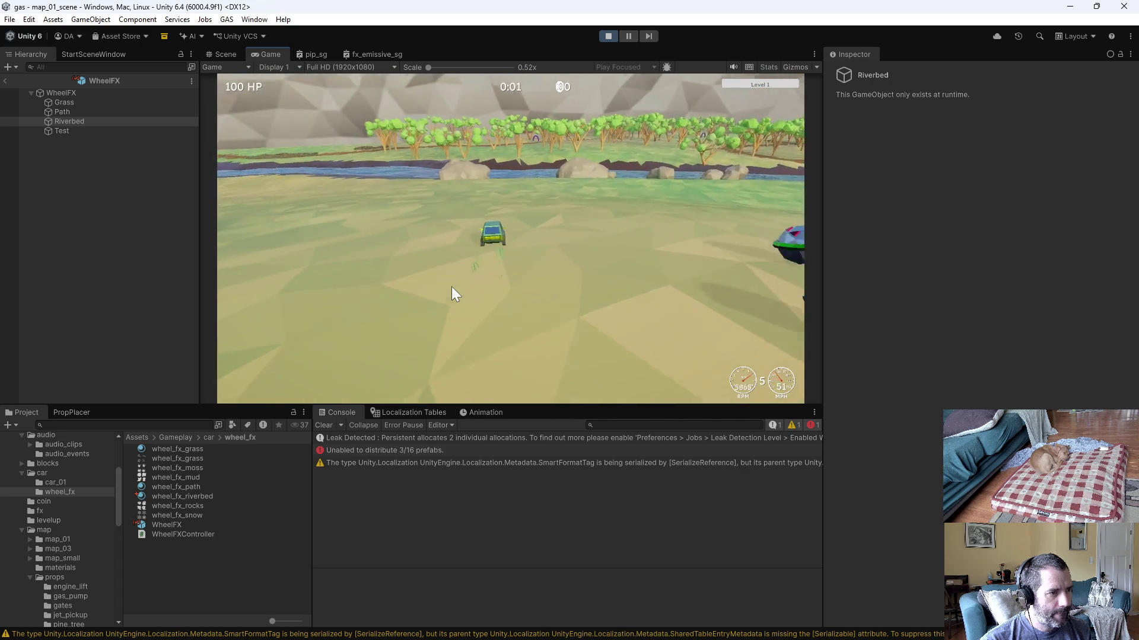
{"action": "key", "text": "d"}
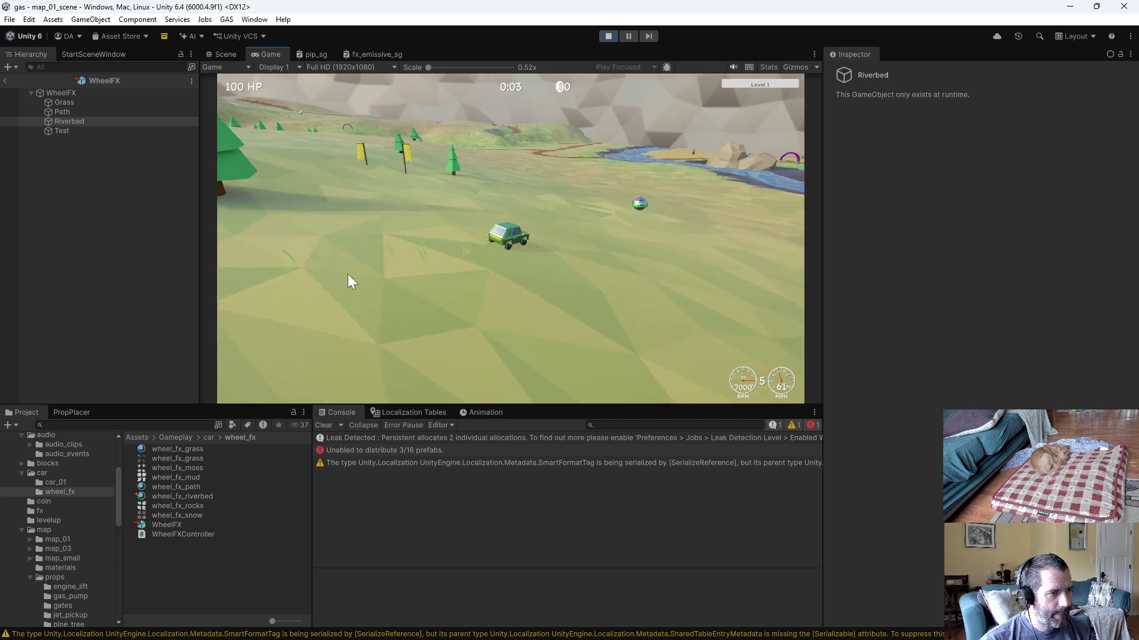
{"action": "key", "text": "w"}
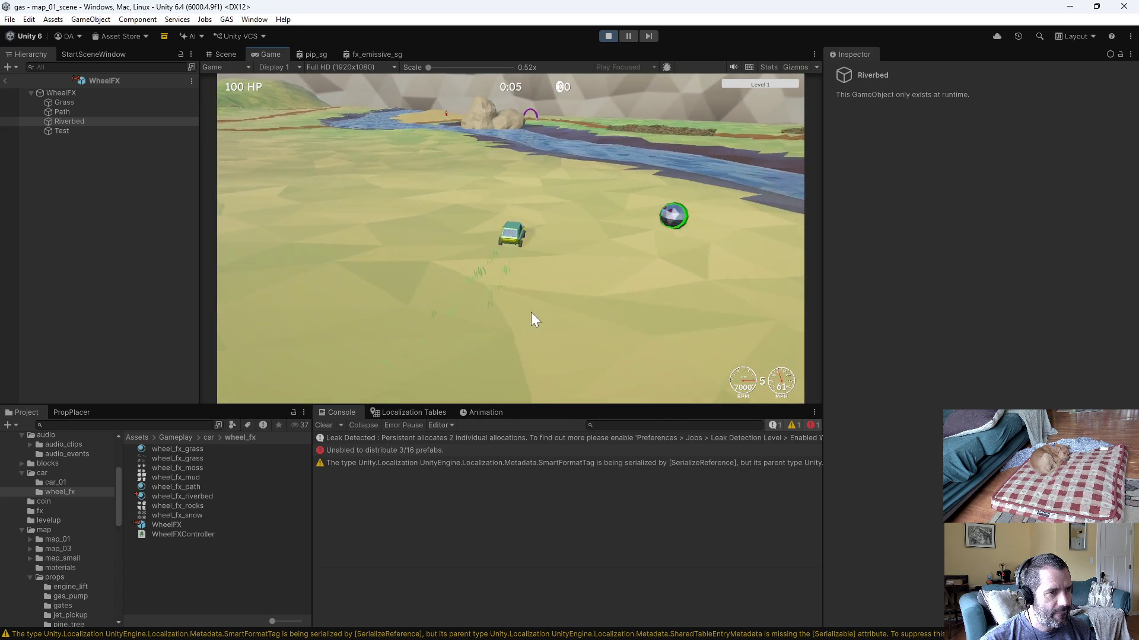
{"action": "key", "text": "d"}
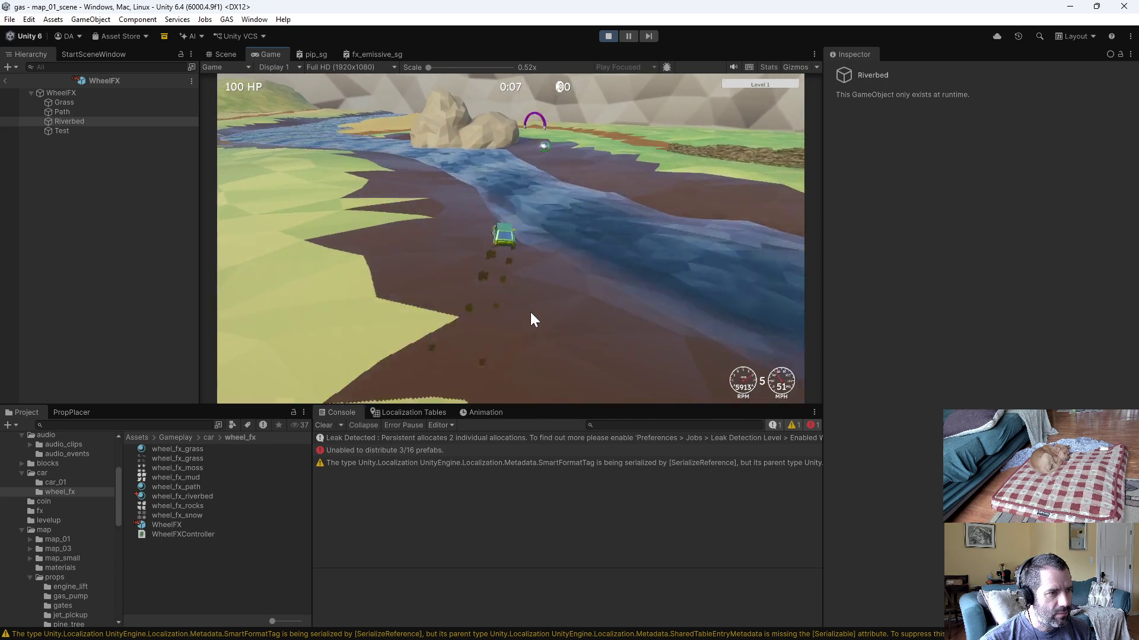
{"action": "key", "text": "a"}
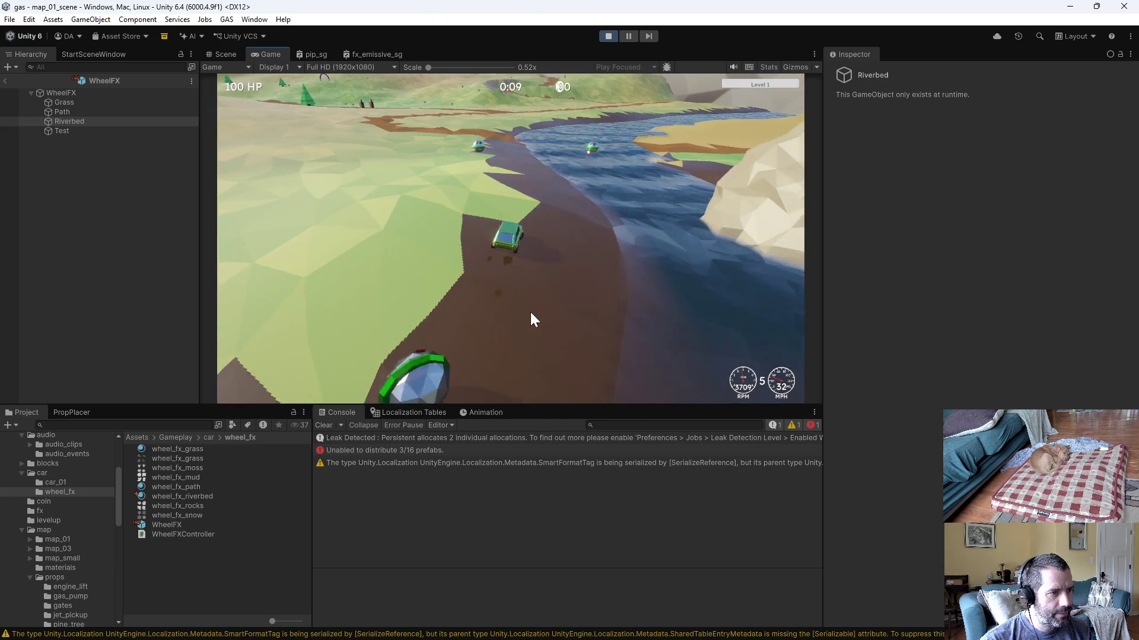
{"action": "key", "text": "d"}
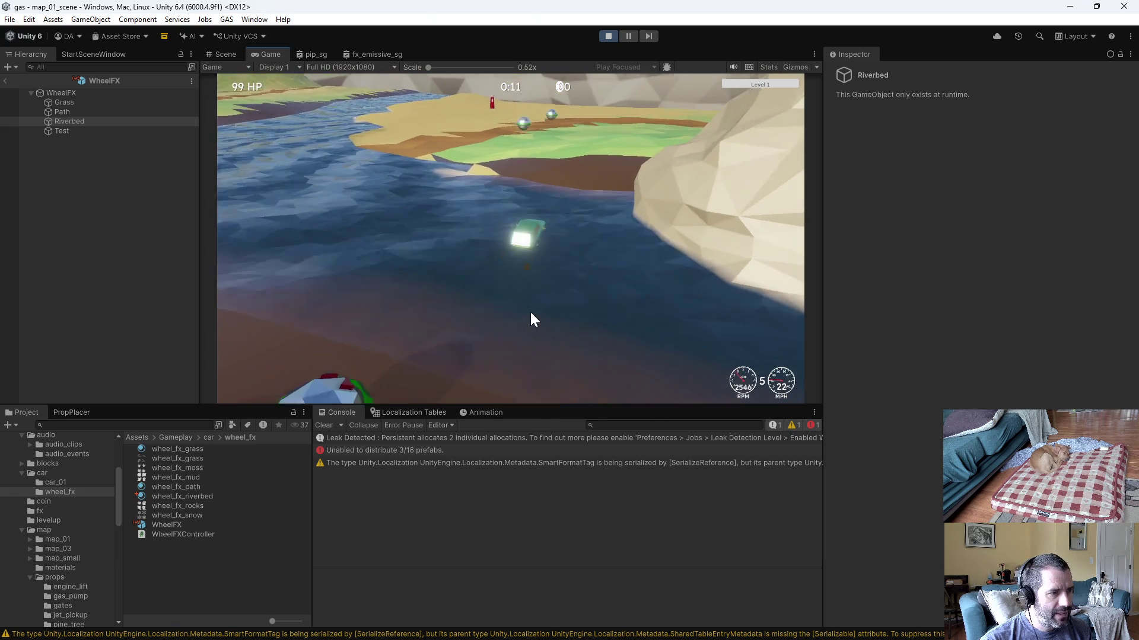
{"action": "key", "text": "d"}
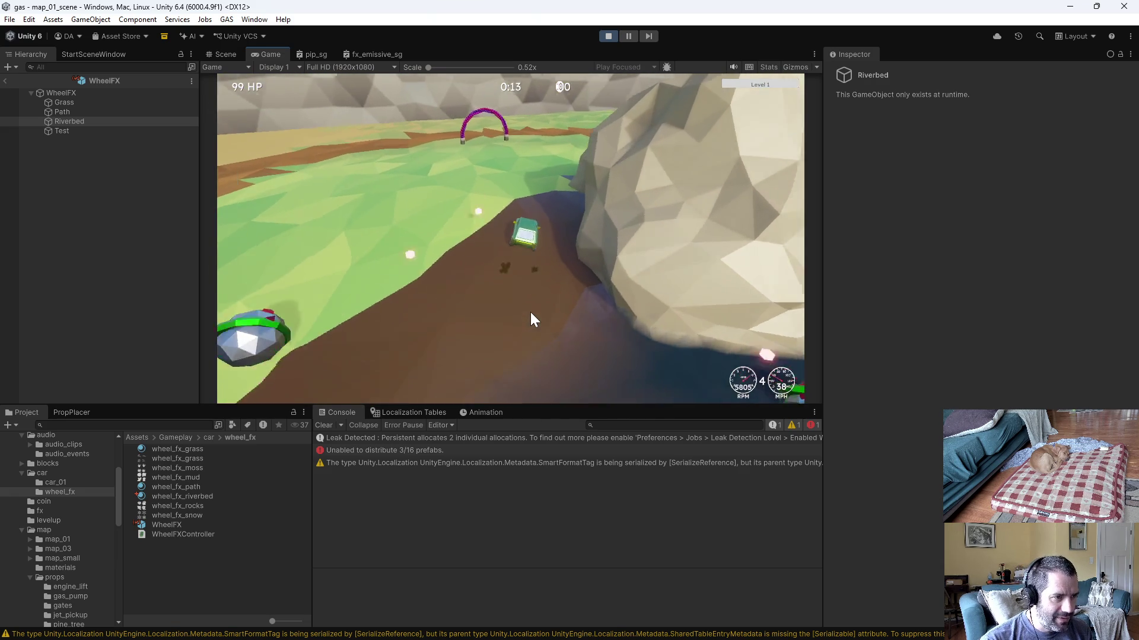
{"action": "key", "text": "a"}
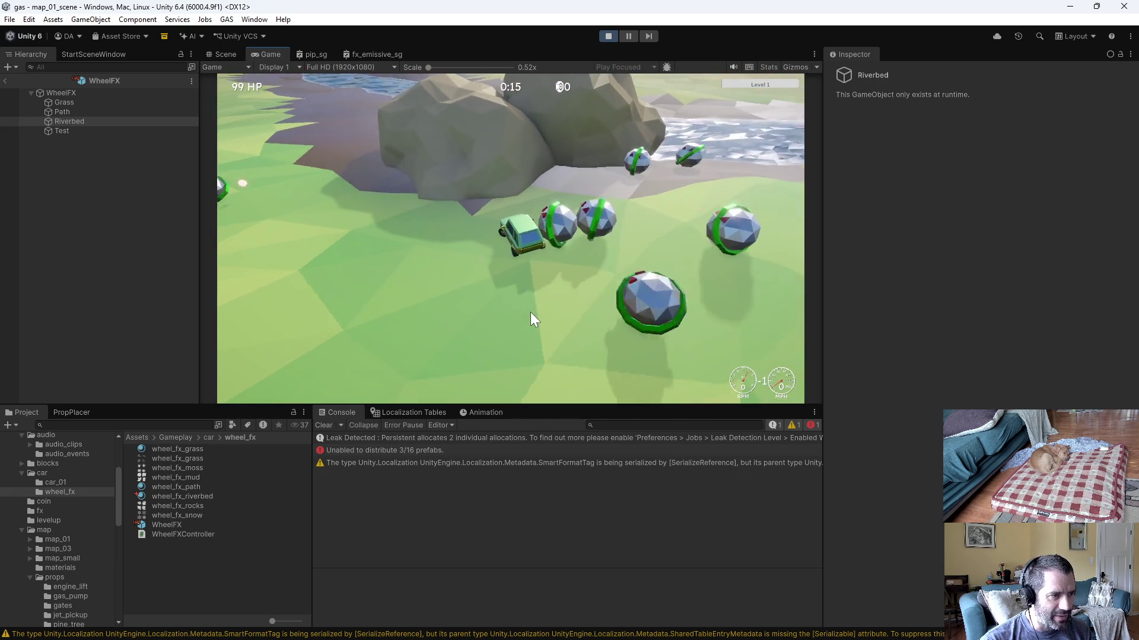
{"action": "key", "text": "d"}
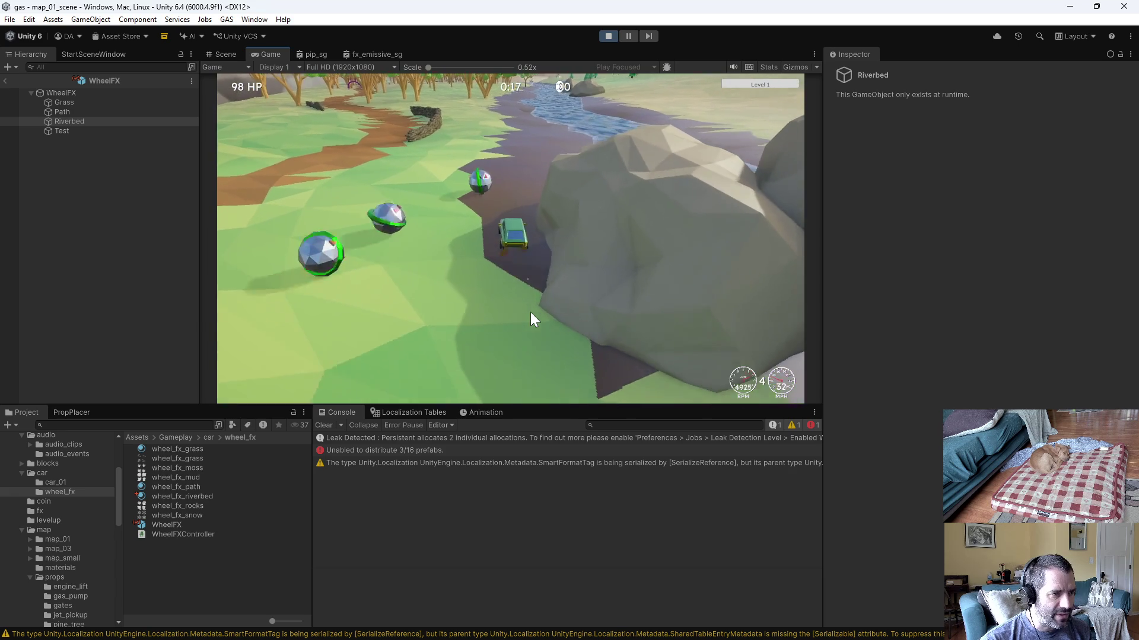
{"action": "key", "text": "a"}
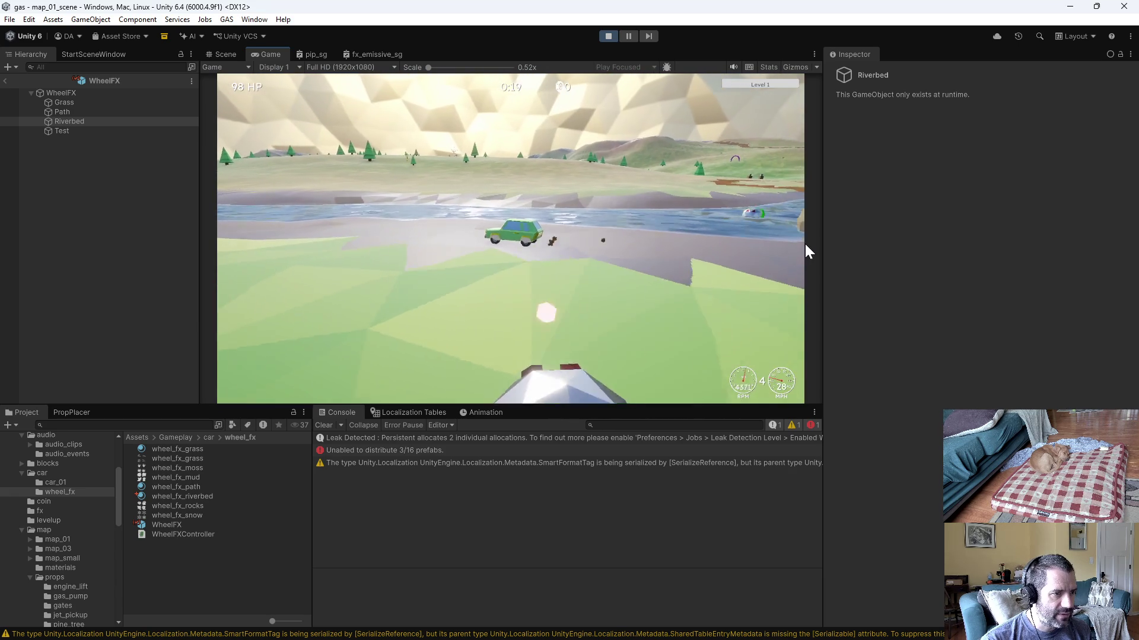
{"action": "key", "text": "a"}
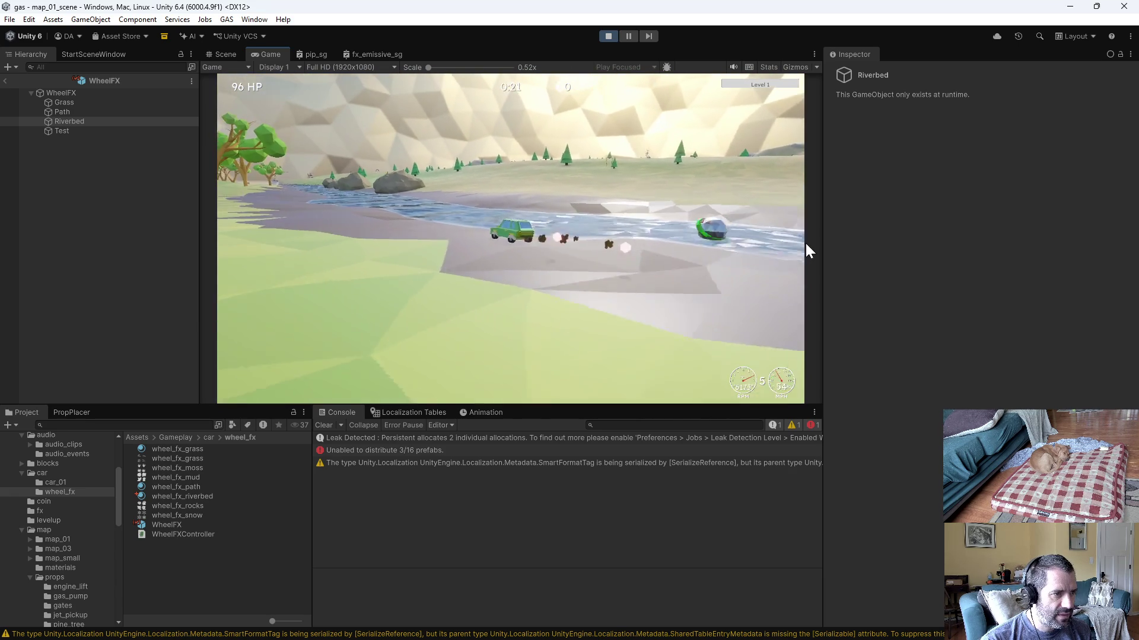
{"action": "key", "text": "a"}
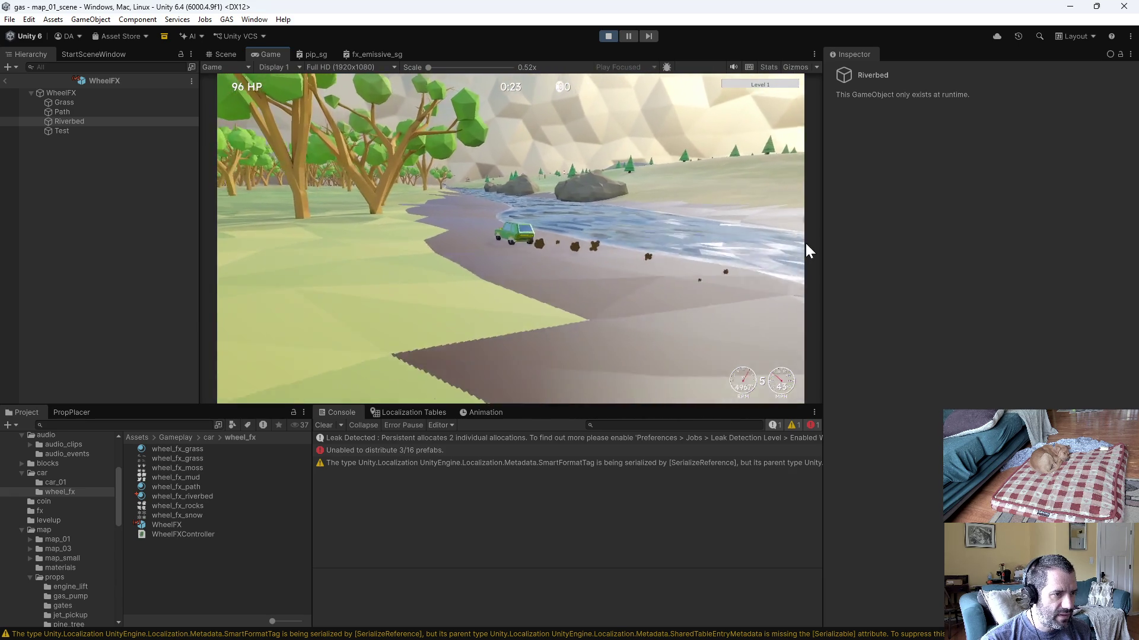
Step: Keep driving along the riverbank and riverbed to watch the wheel dust
{"action": "key", "text": "a"}
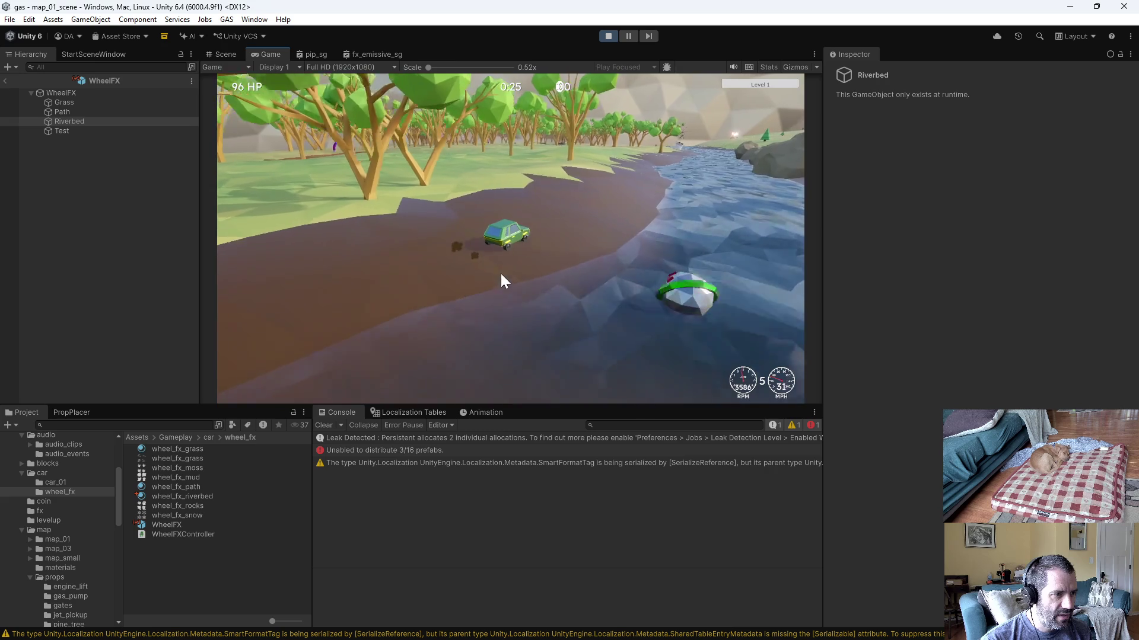
{"action": "key", "text": "a"}
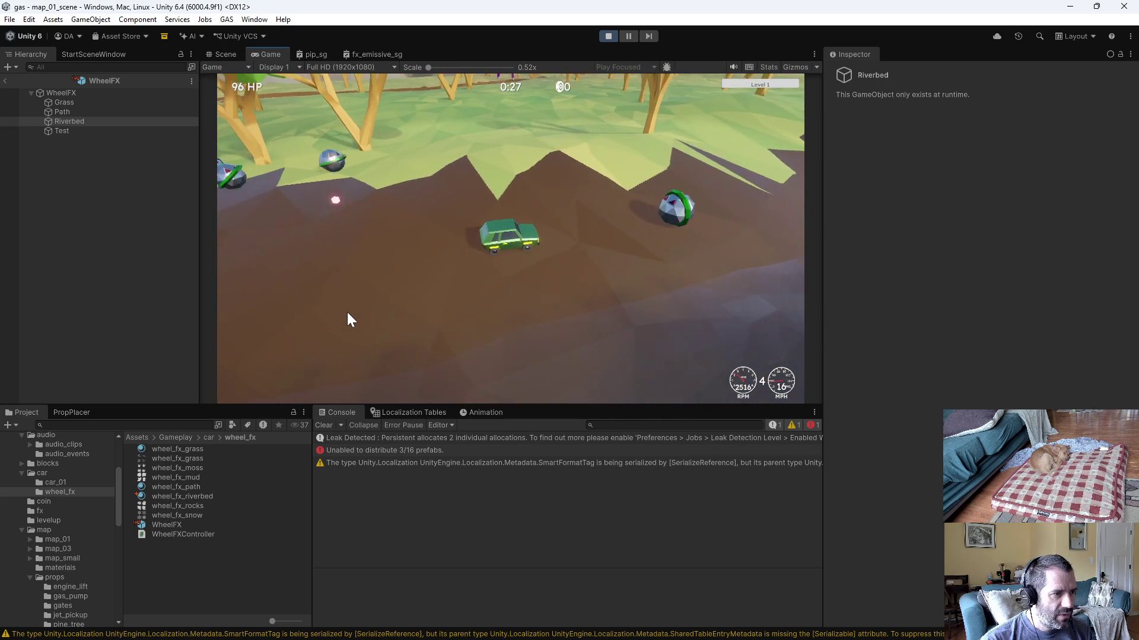
{"action": "key", "text": "d"}
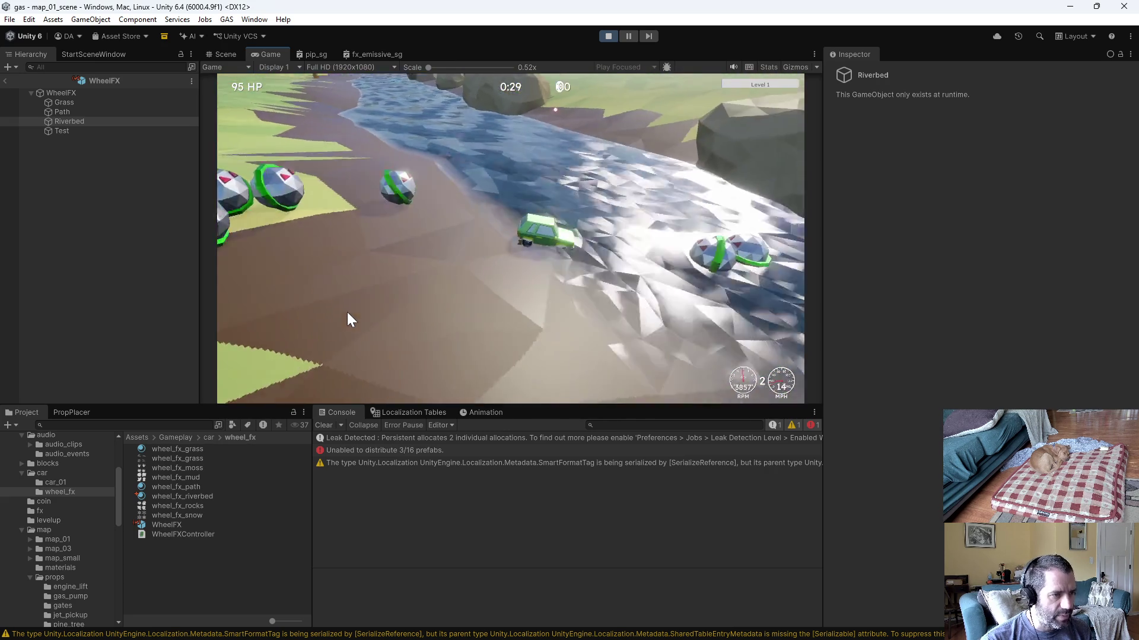
{"action": "key", "text": "d"}
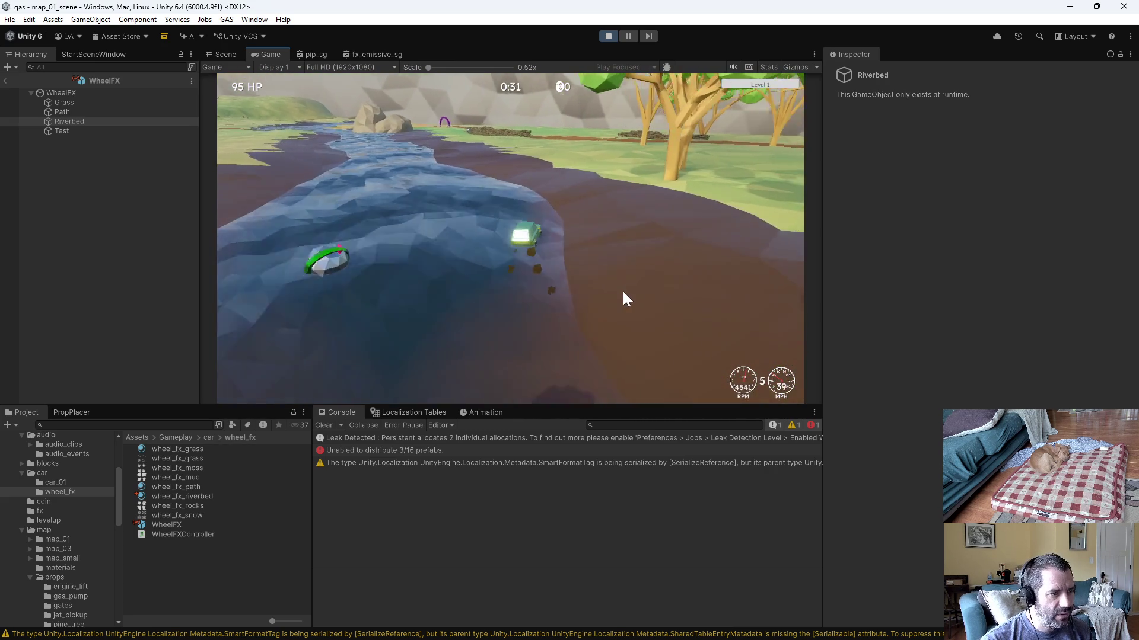
{"action": "key", "text": "a"}
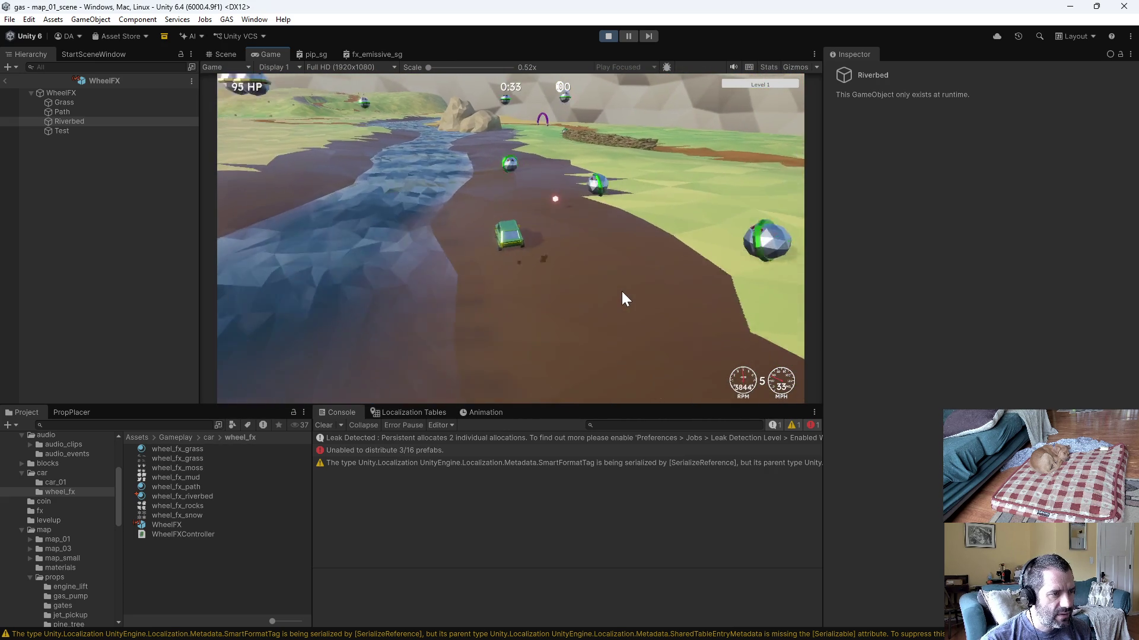
{"action": "key", "text": "w"}
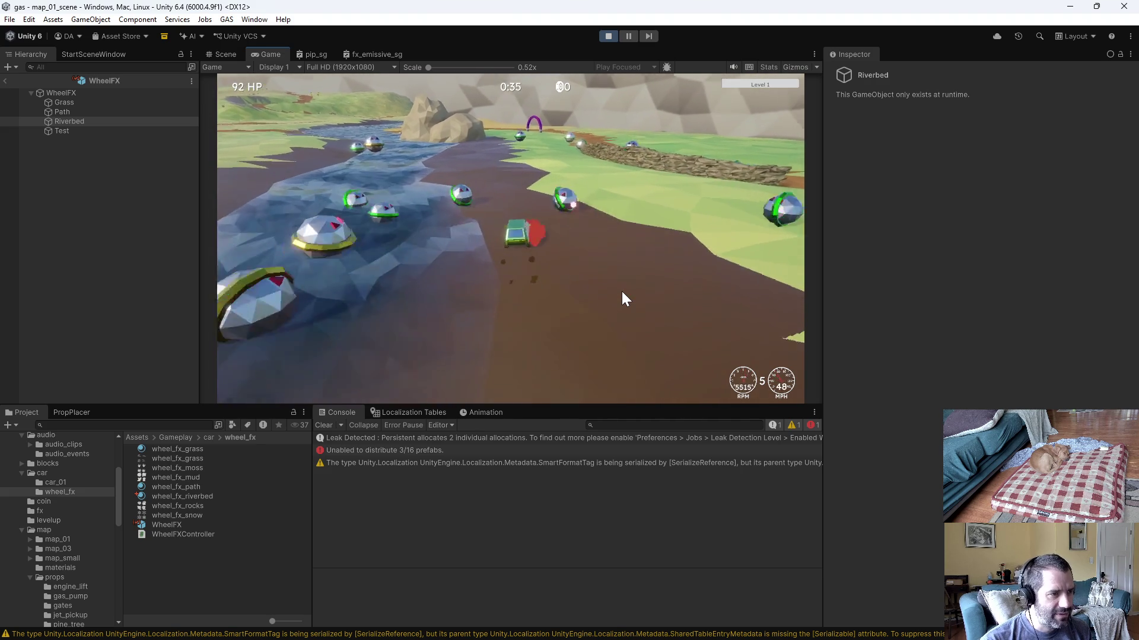
{"action": "key", "text": "a"}
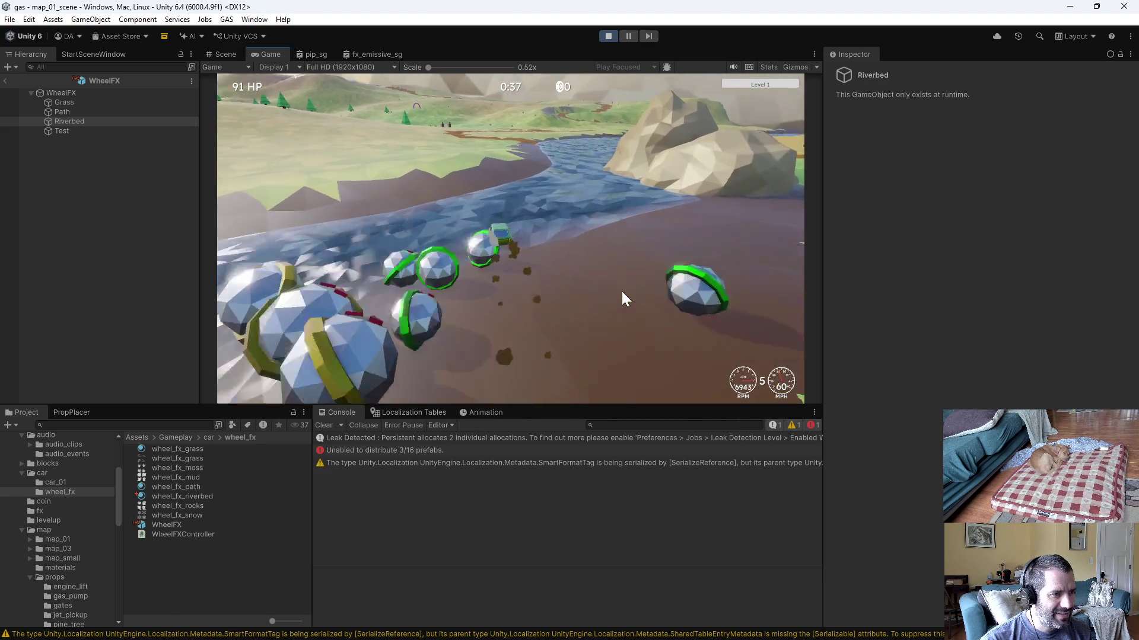
{"action": "key", "text": "a"}
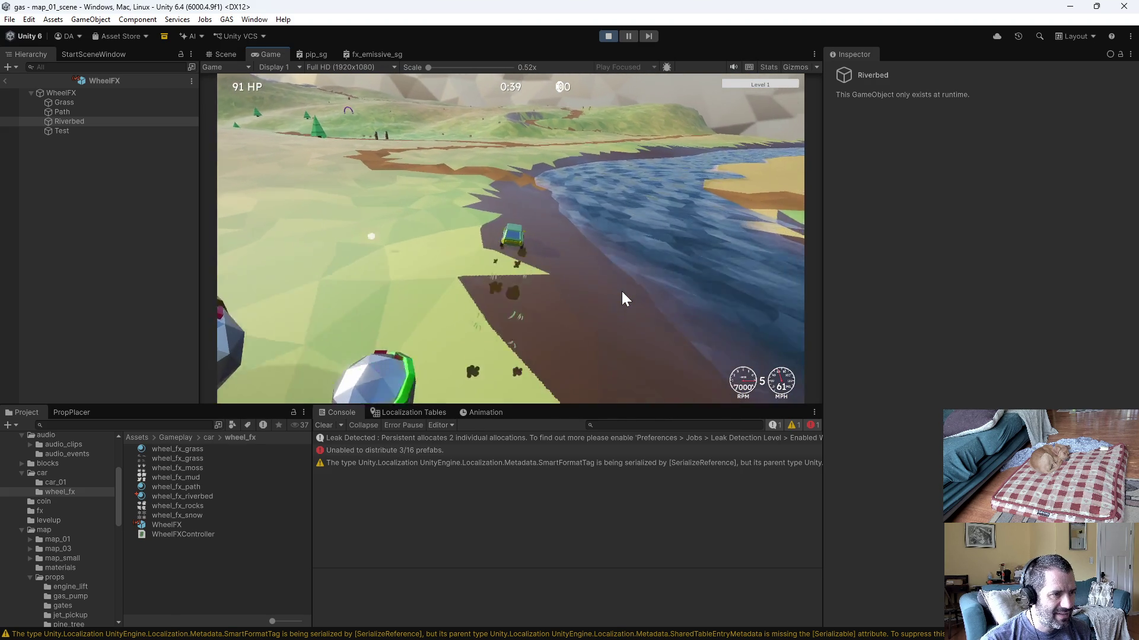
{"action": "key", "text": "d"}
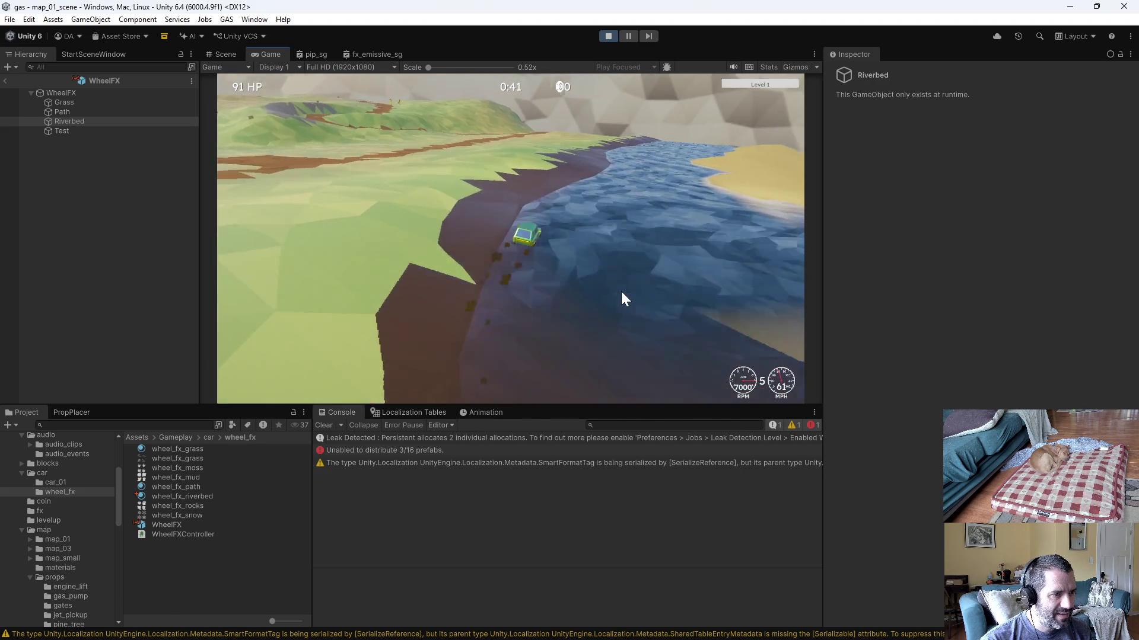
{"action": "key", "text": "a"}
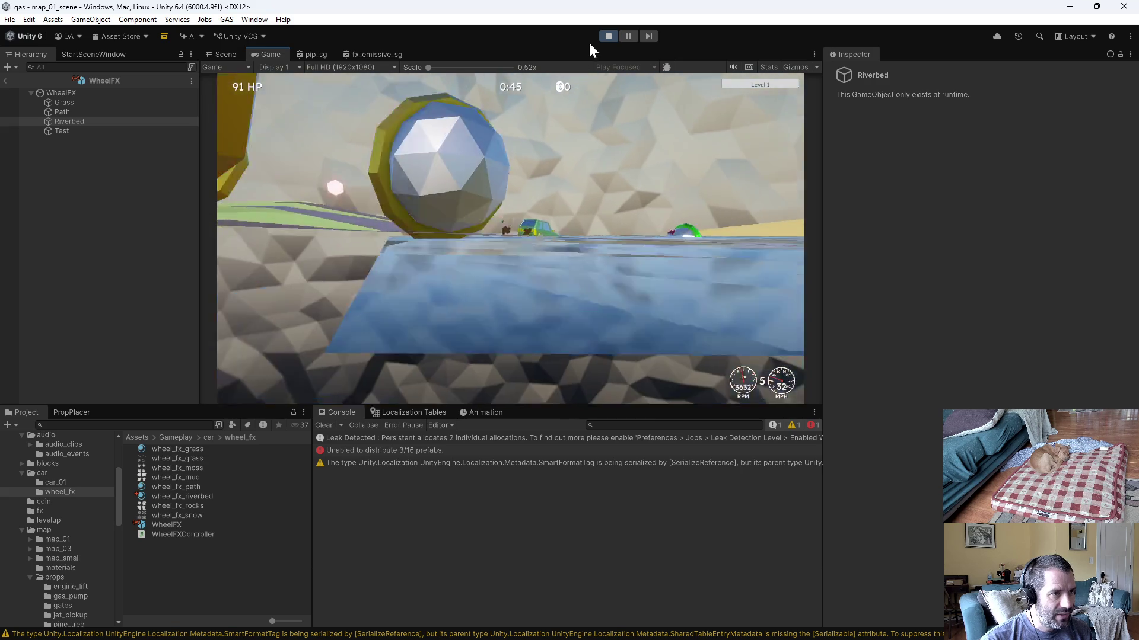
Step: Stop the play test and switch over to the code editor
{"action": "left_click", "coordinate": [607, 36]}
{"action": "key", "text": "alt+Tab"}
{"action": "key", "text": "alt+Tab"}
{"action": "key", "text": "alt+Tab"}
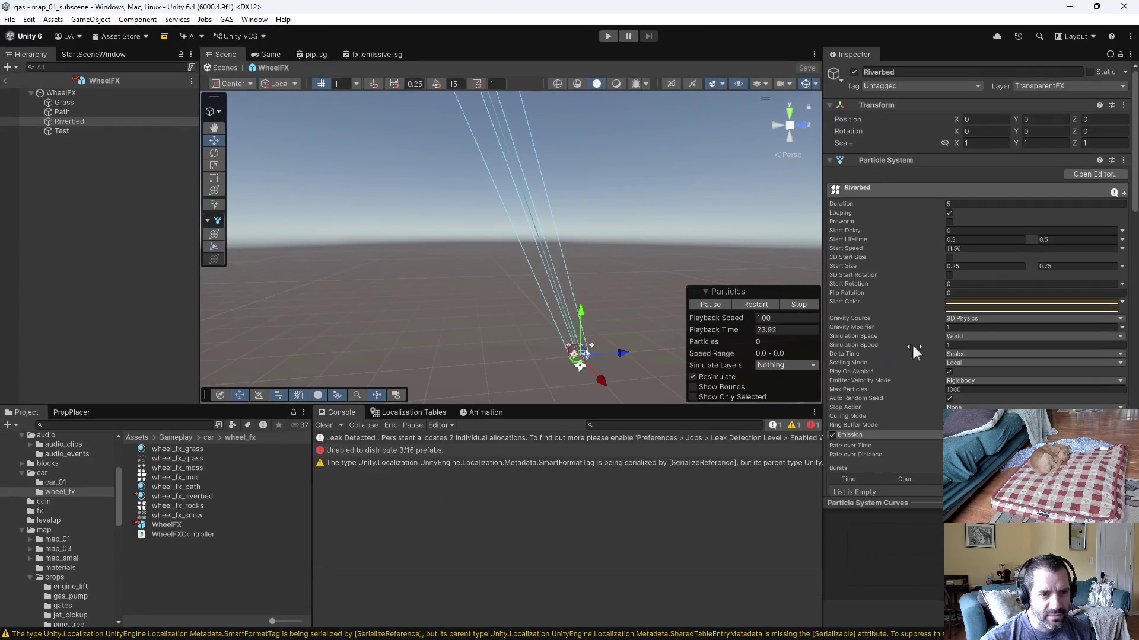
{"action": "key", "text": "alt+Tab"}
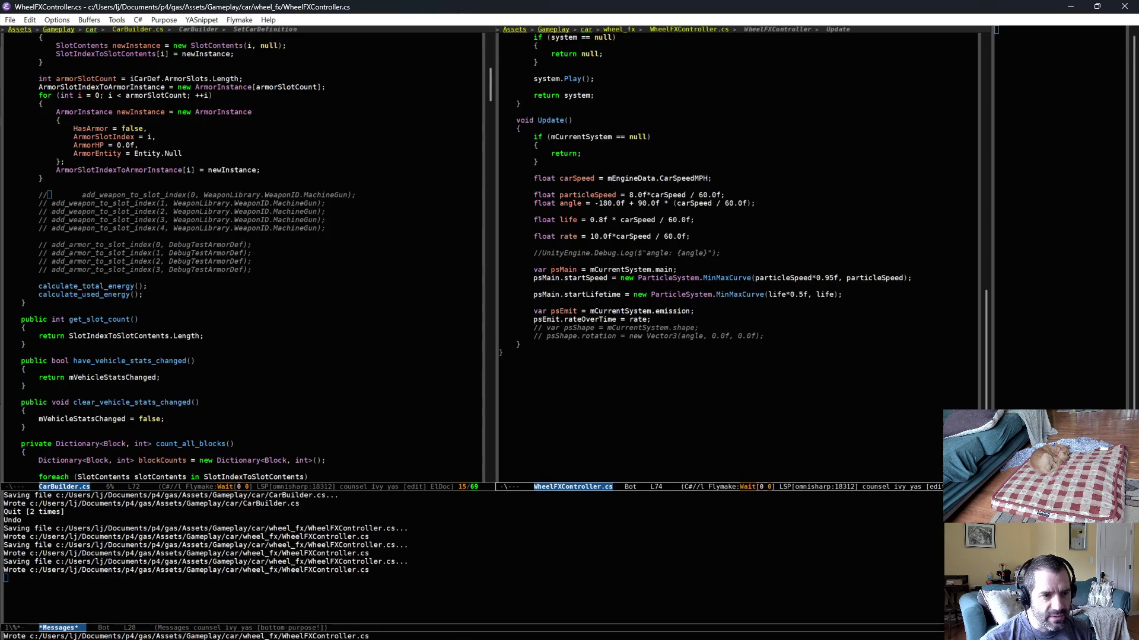
{"action": "type", "text": "2"}
Step: Save WheelFXController.cs with the emission rate multiplier at 20.0f and return to Unity
{"action": "key", "text": "ctrl+x"}
{"action": "key", "text": "ctrl+s"}
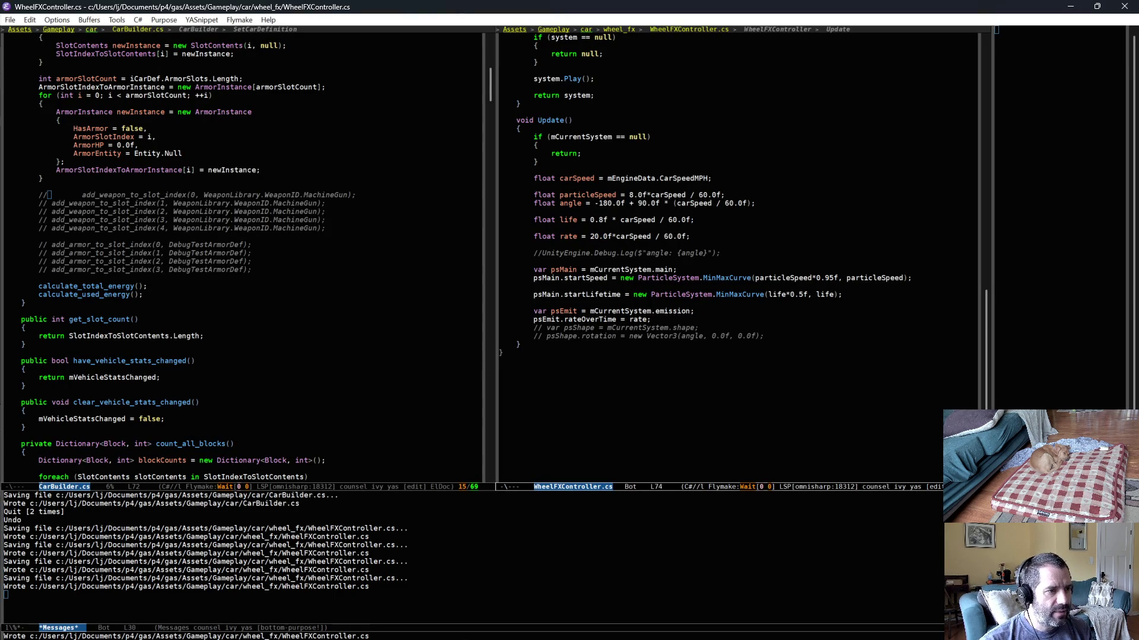
{"action": "key", "text": "alt+Tab"}
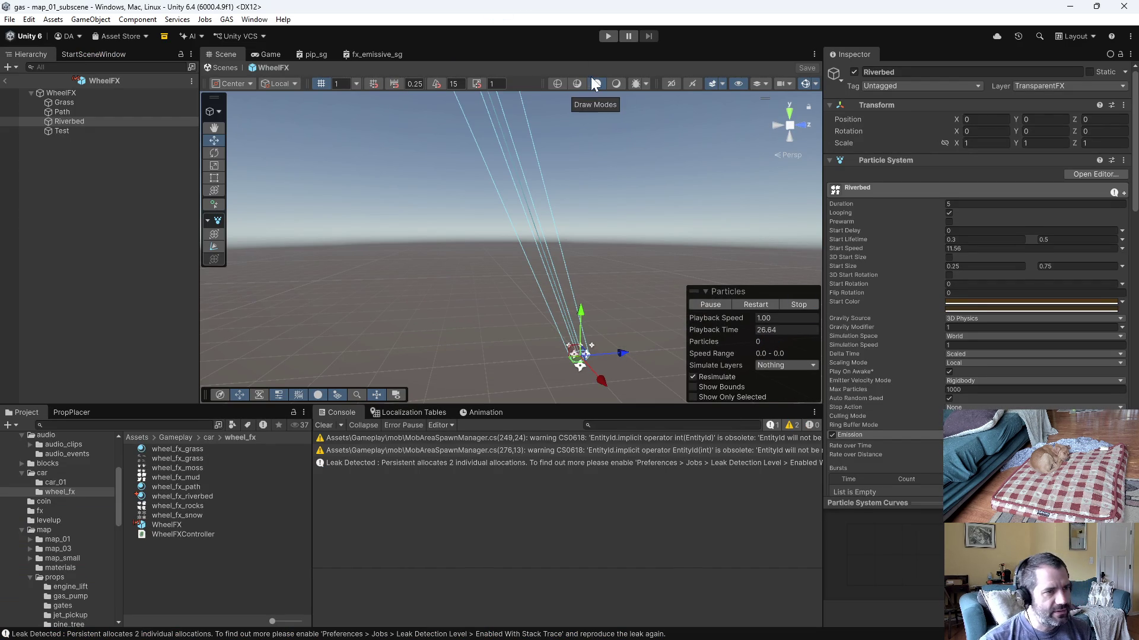
Step: Start a play test to drive with the doubled particle rate
{"action": "left_click", "coordinate": [606, 36]}
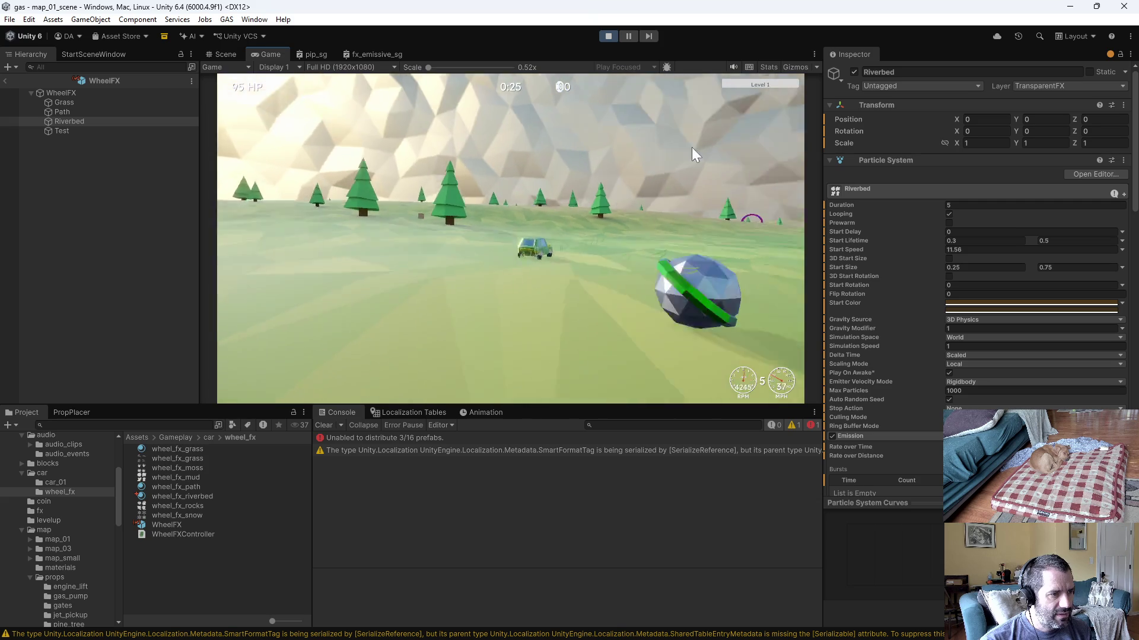
Step: Stop play, select Grass under WheelFX and adjust its emission Rate over Time
{"action": "left_click", "coordinate": [608, 35]}
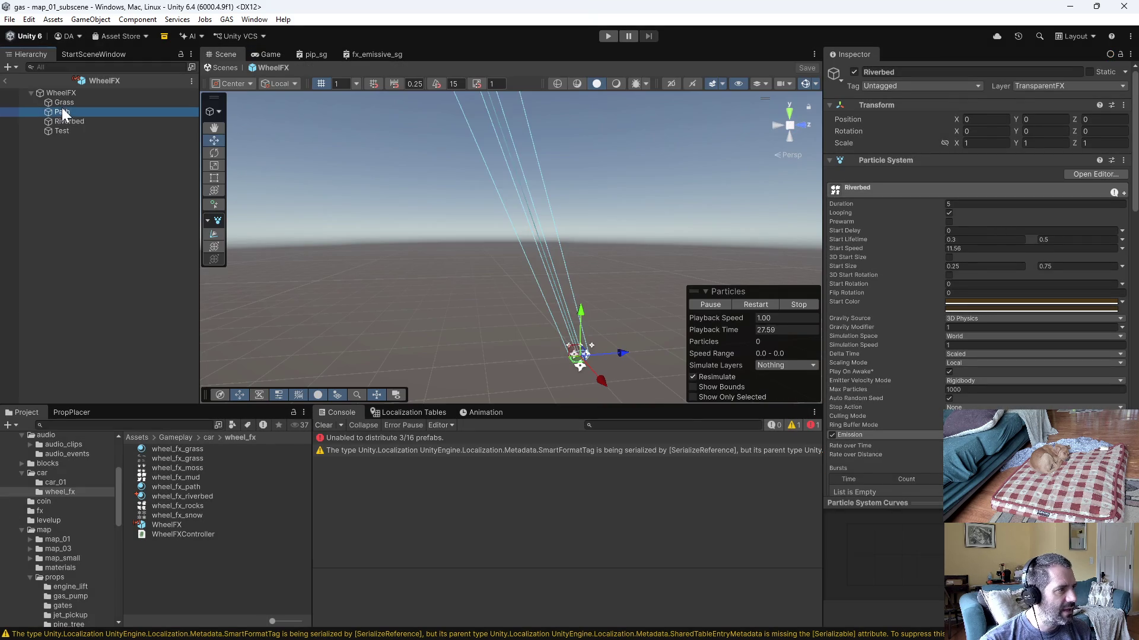
{"action": "left_click", "coordinate": [70, 93]}
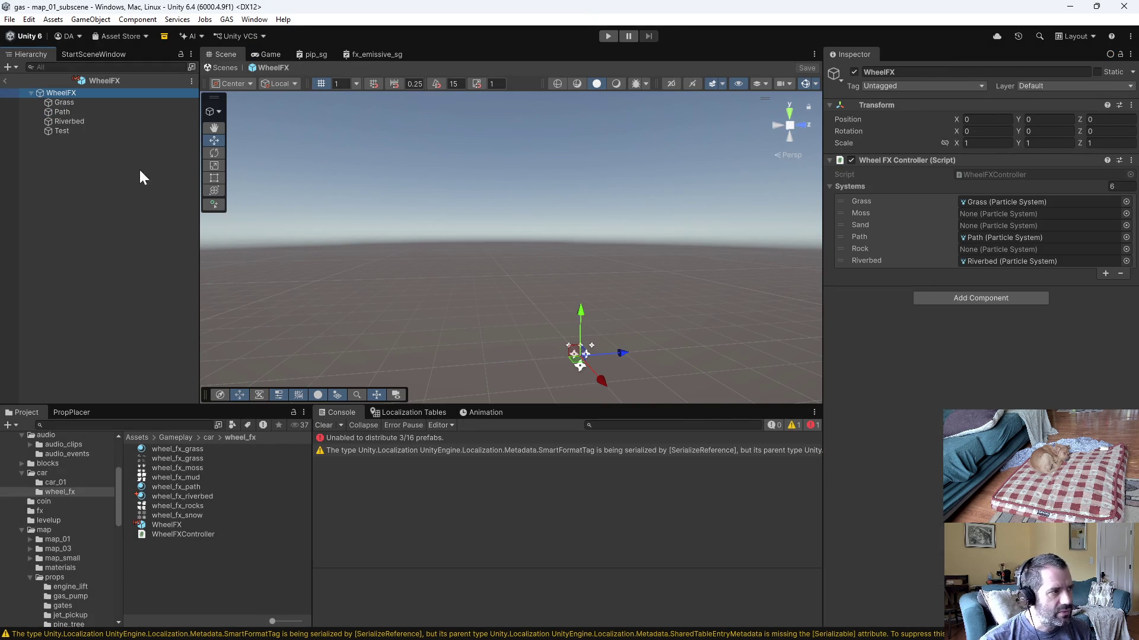
{"action": "left_click", "coordinate": [64, 103]}
{"action": "left_click", "coordinate": [871, 436]}
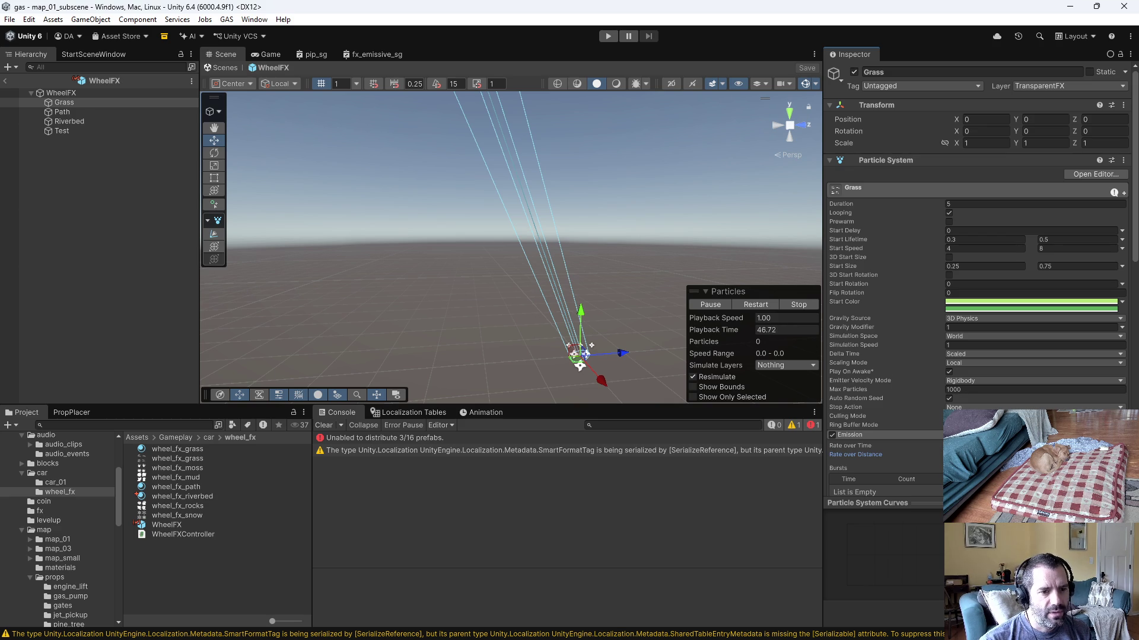
{"action": "left_click_drag", "start_coordinate": [868, 446], "coordinate": [926, 441]}
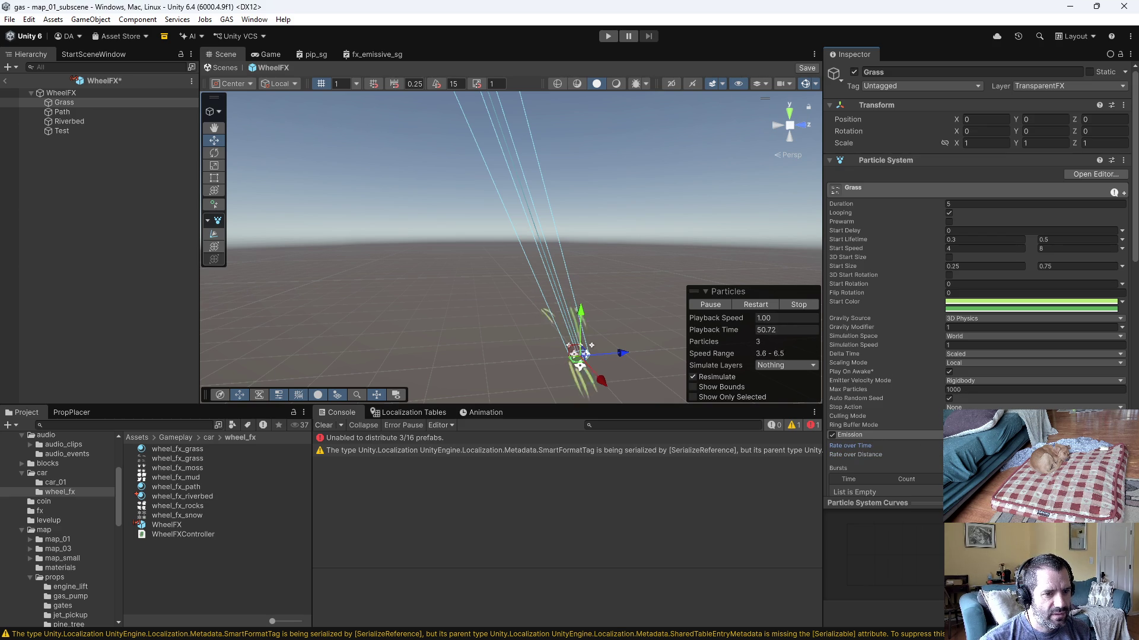
Step: Frame and orbit the Grass effect in the Scene view, then start another play test
{"action": "left_click_drag", "start_coordinate": [476, 328], "coordinate": [413, 312]}
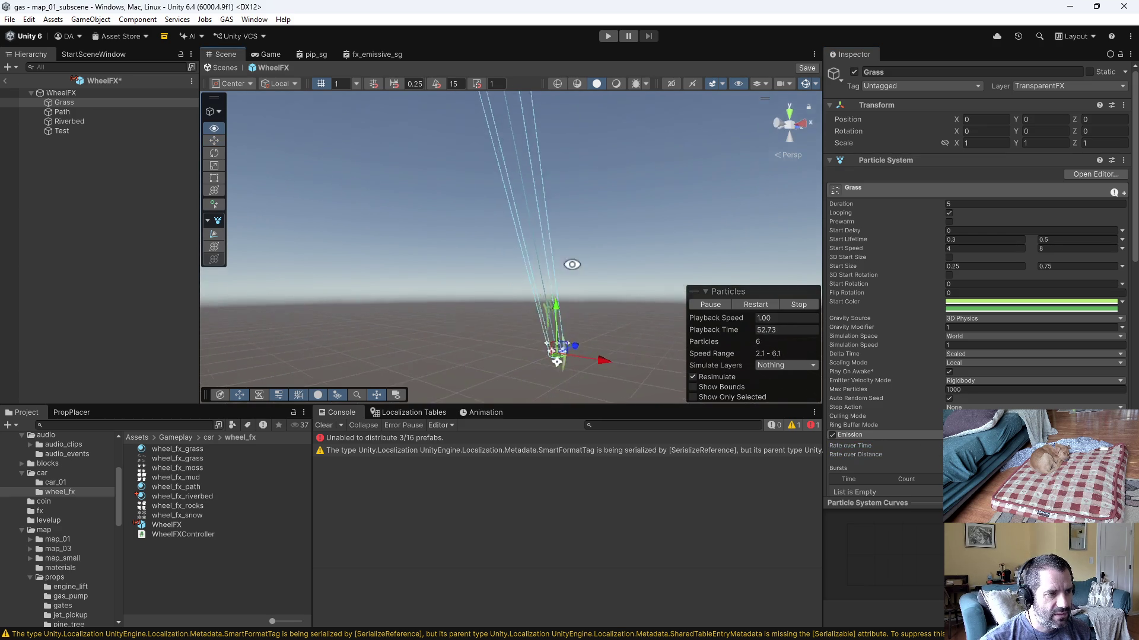
{"action": "key", "text": "f"}
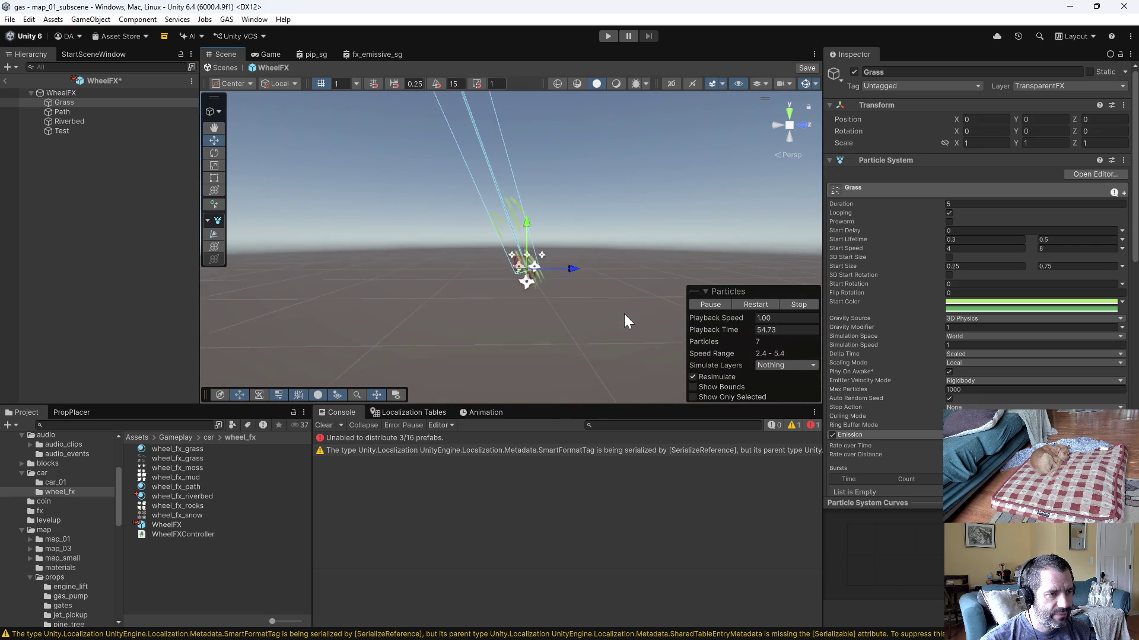
{"action": "mouse_move", "coordinate": [555, 225]}
{"action": "left_mouse_down"}
{"action": "mouse_move", "coordinate": [728, 328]}
{"action": "mouse_move", "coordinate": [817, 345]}
{"action": "mouse_move", "coordinate": [806, 497]}
{"action": "mouse_move", "coordinate": [879, 447]}
{"action": "mouse_move", "coordinate": [642, 438]}
{"action": "mouse_move", "coordinate": [648, 371]}
{"action": "left_mouse_up"}
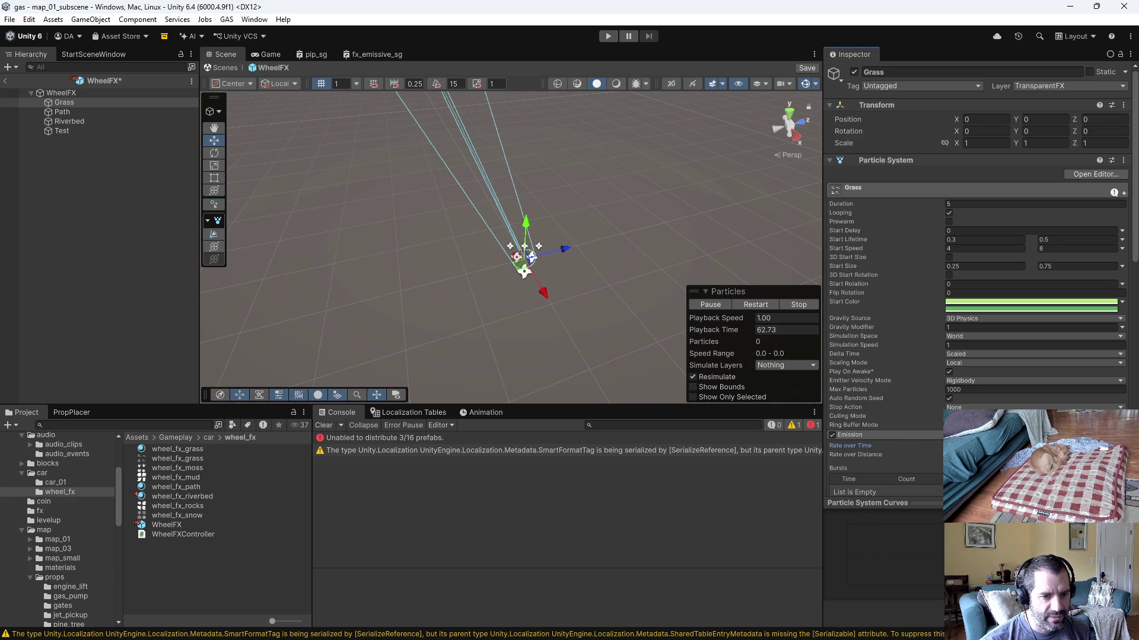
{"action": "left_click", "coordinate": [607, 37]}
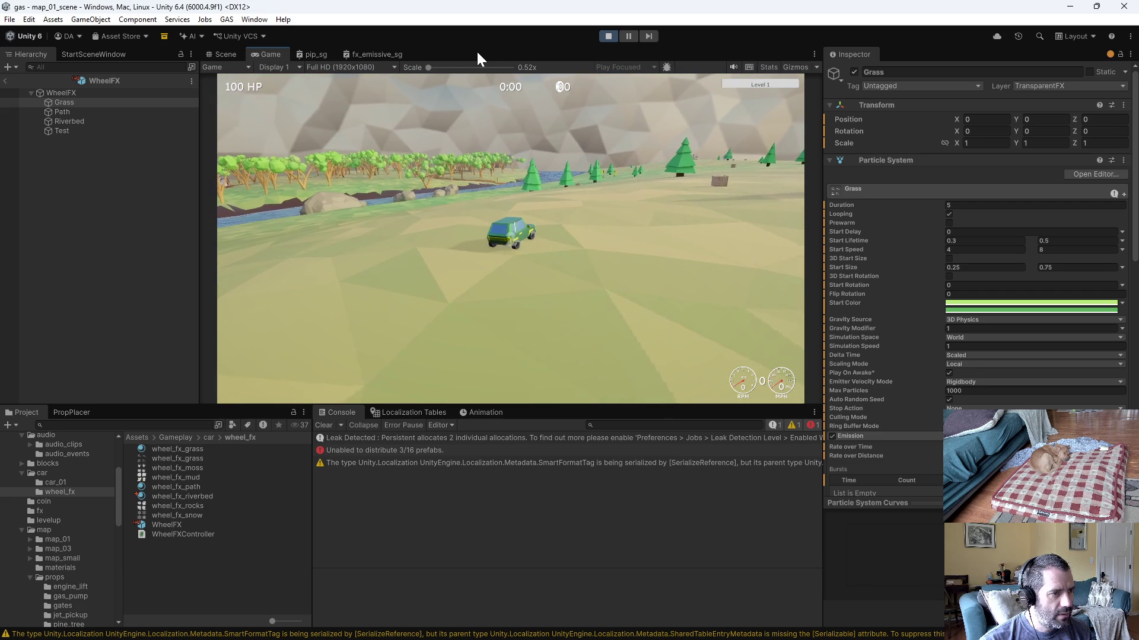
Step: Drive across the grass, pause the game, view the paused Game tab and return to the Scene view
{"action": "key", "text": "w"}
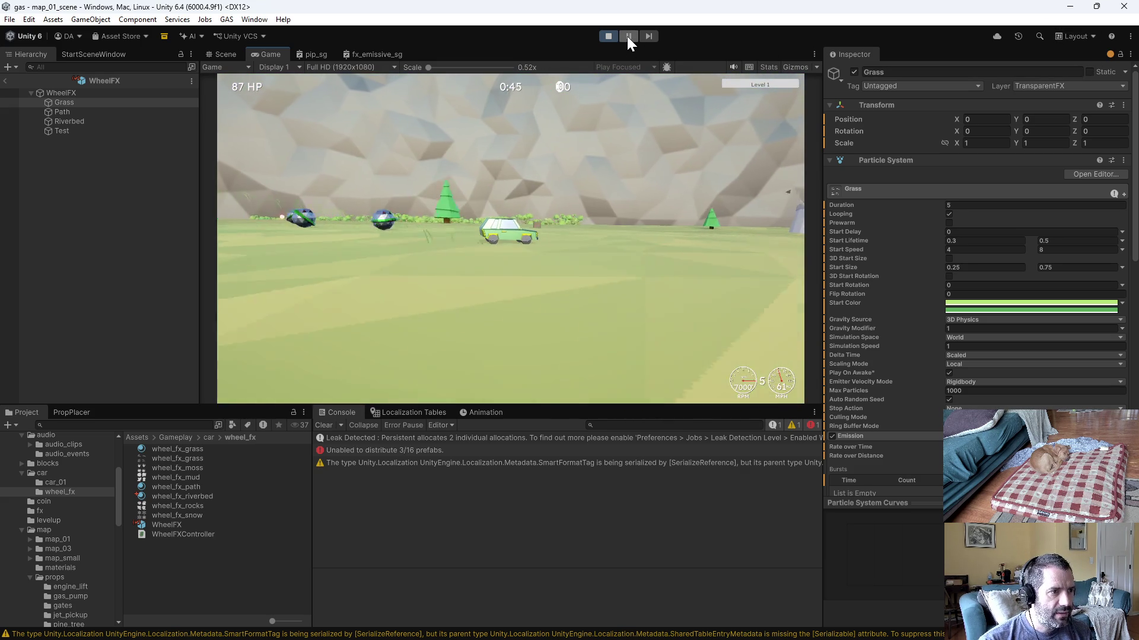
{"action": "left_click", "coordinate": [626, 35]}
{"action": "left_click", "coordinate": [267, 54]}
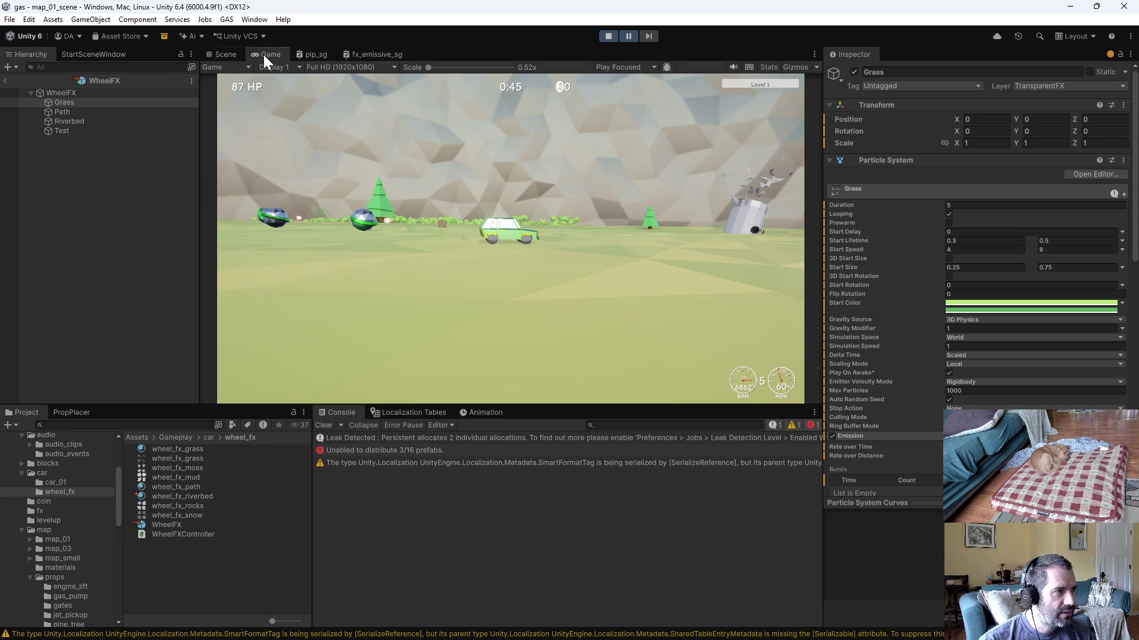
{"action": "left_click", "coordinate": [219, 55]}
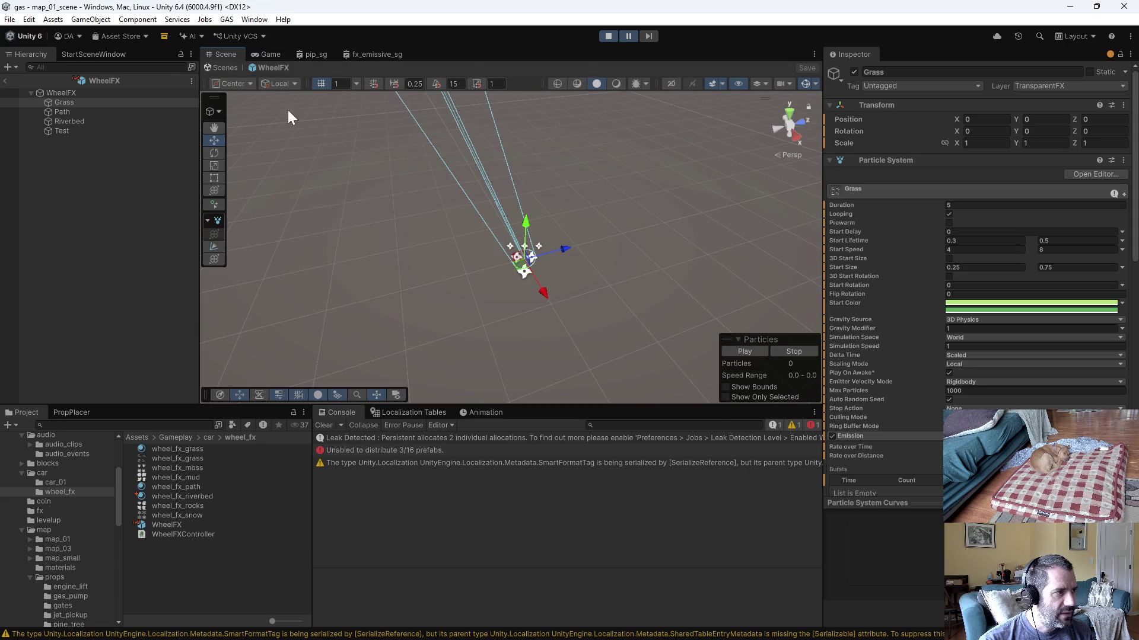
Step: Exit the WheelFX prefab, fly the scene camera to follow the car's grass particles, then stop play
{"action": "left_click", "coordinate": [5, 83]}
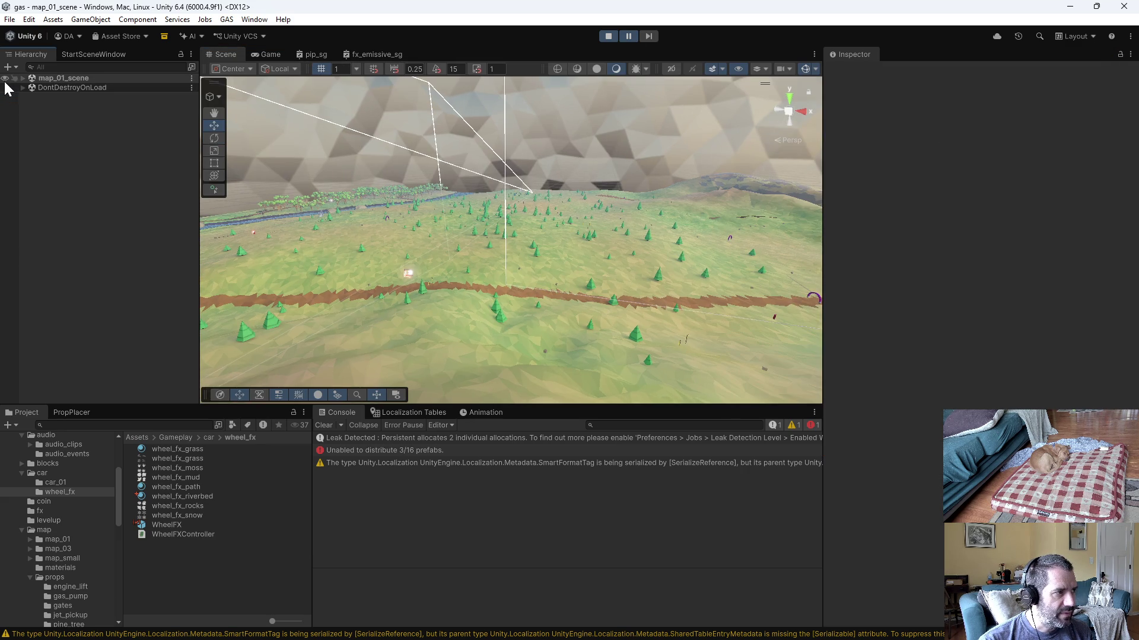
{"action": "left_click_drag", "start_coordinate": [522, 197], "coordinate": [525, 178]}
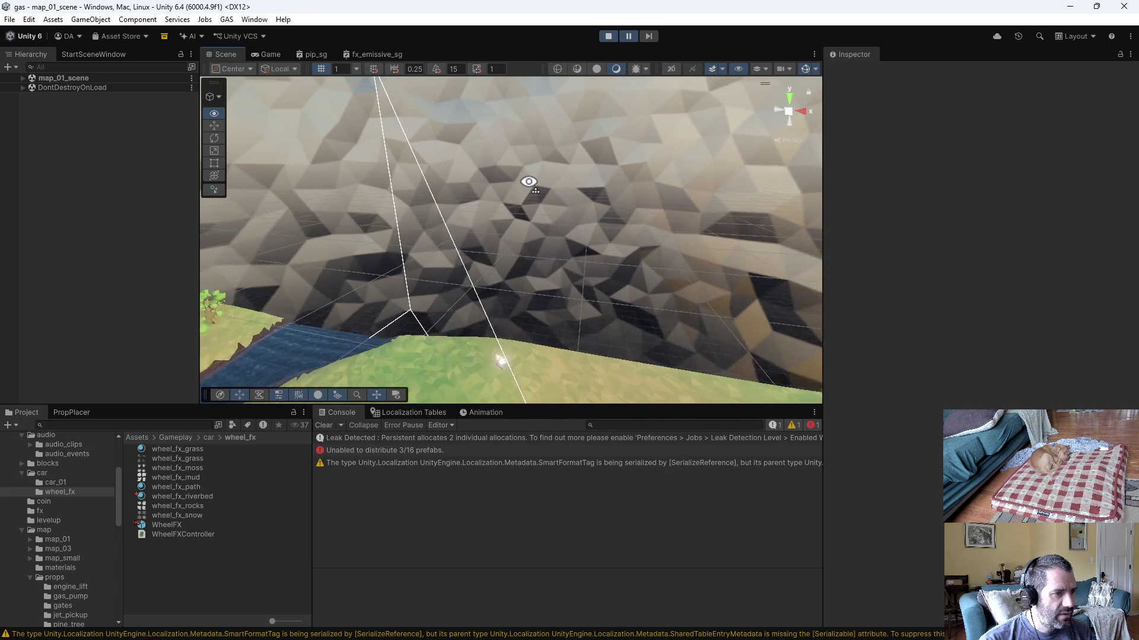
{"action": "mouse_move", "coordinate": [525, 177]}
{"action": "left_mouse_down"}
{"action": "mouse_move", "coordinate": [593, 256]}
{"action": "mouse_move", "coordinate": [614, 238]}
{"action": "mouse_move", "coordinate": [263, 173]}
{"action": "left_mouse_up"}
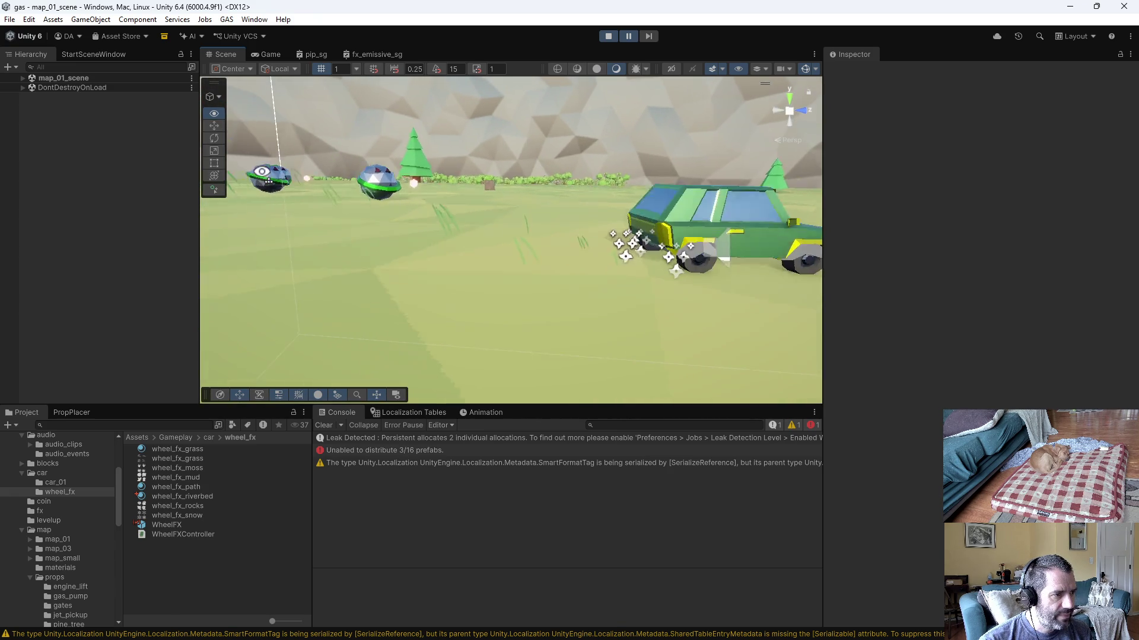
{"action": "mouse_move", "coordinate": [262, 172]}
{"action": "left_mouse_down"}
{"action": "mouse_move", "coordinate": [171, 155]}
{"action": "mouse_move", "coordinate": [249, 153]}
{"action": "left_mouse_up"}
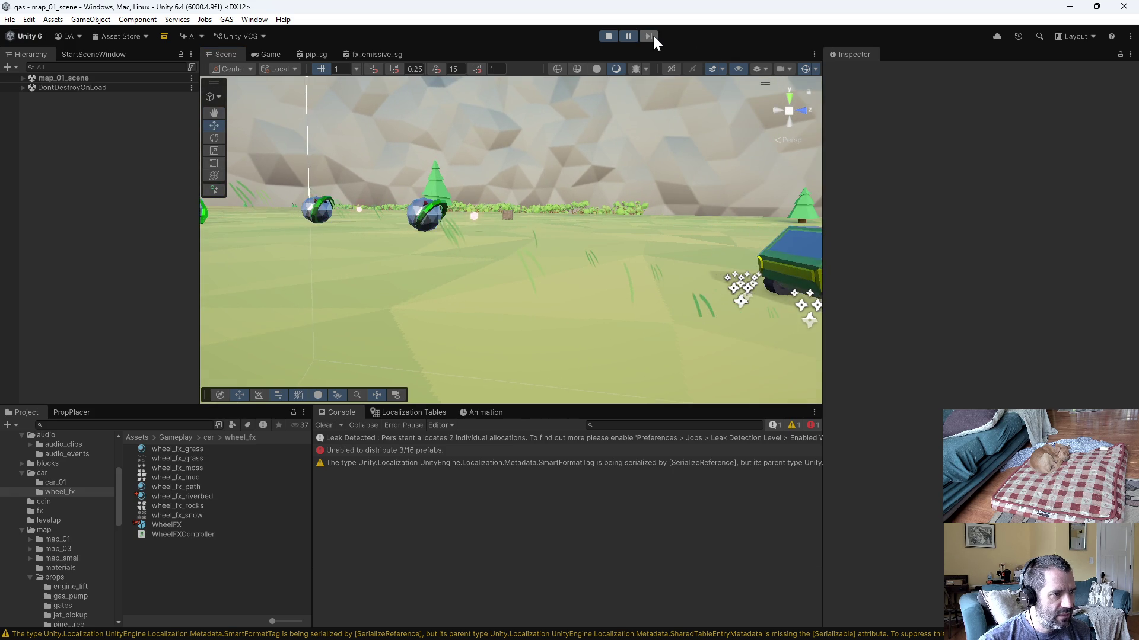
{"action": "mouse_move", "coordinate": [658, 178]}
{"action": "left_mouse_down"}
{"action": "mouse_move", "coordinate": [720, 213]}
{"action": "mouse_move", "coordinate": [626, 107]}
{"action": "left_mouse_up"}
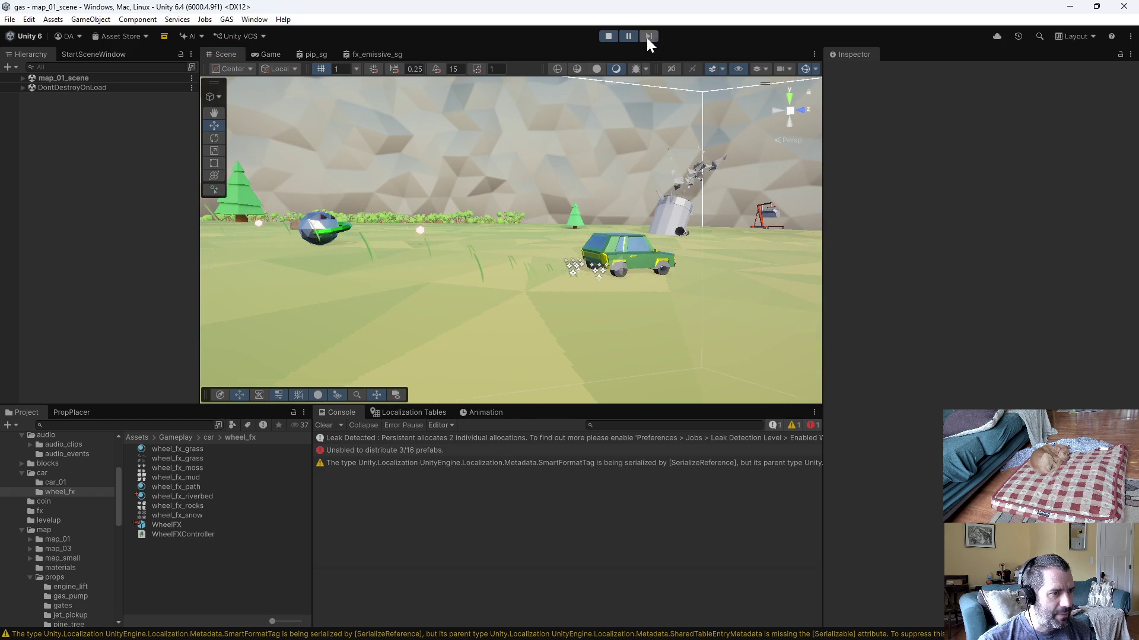
{"action": "left_click_drag", "start_coordinate": [663, 111], "coordinate": [628, 110]}
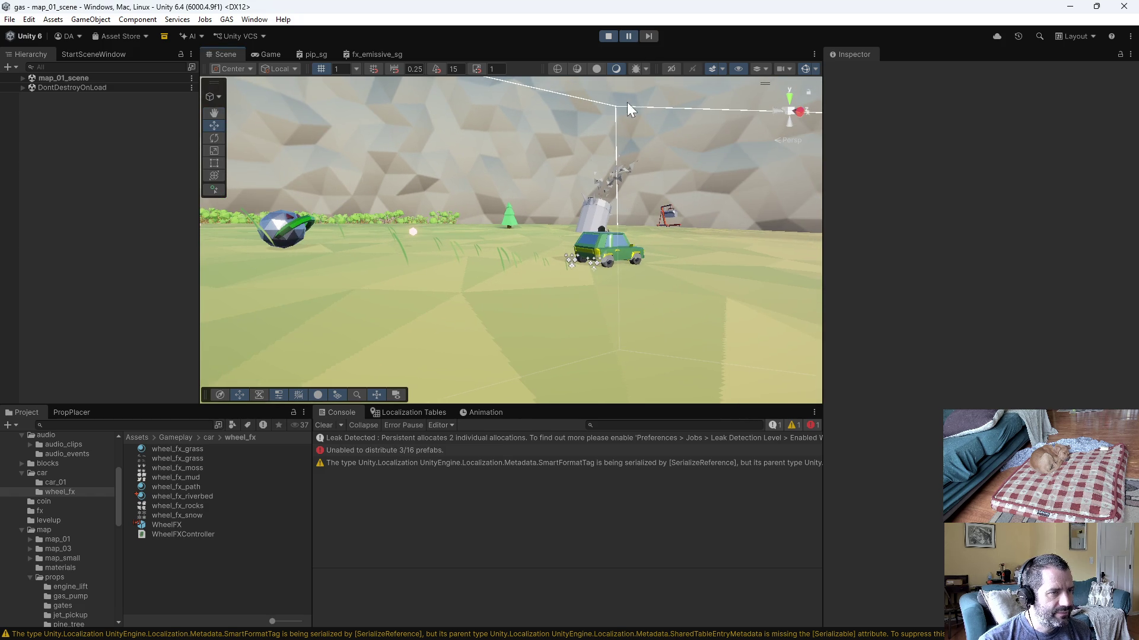
{"action": "left_click", "coordinate": [606, 39]}
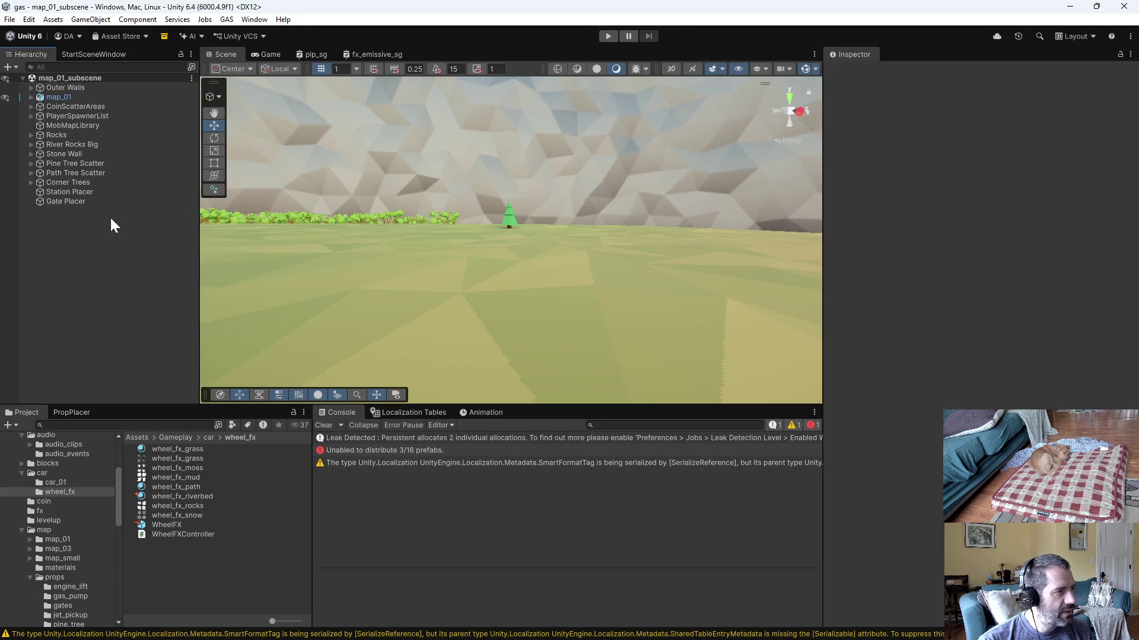
Step: Open the WheelFX prefab and compare the Grass emitter's Shape settings before selecting Path
{"action": "double_click", "coordinate": [179, 524]}
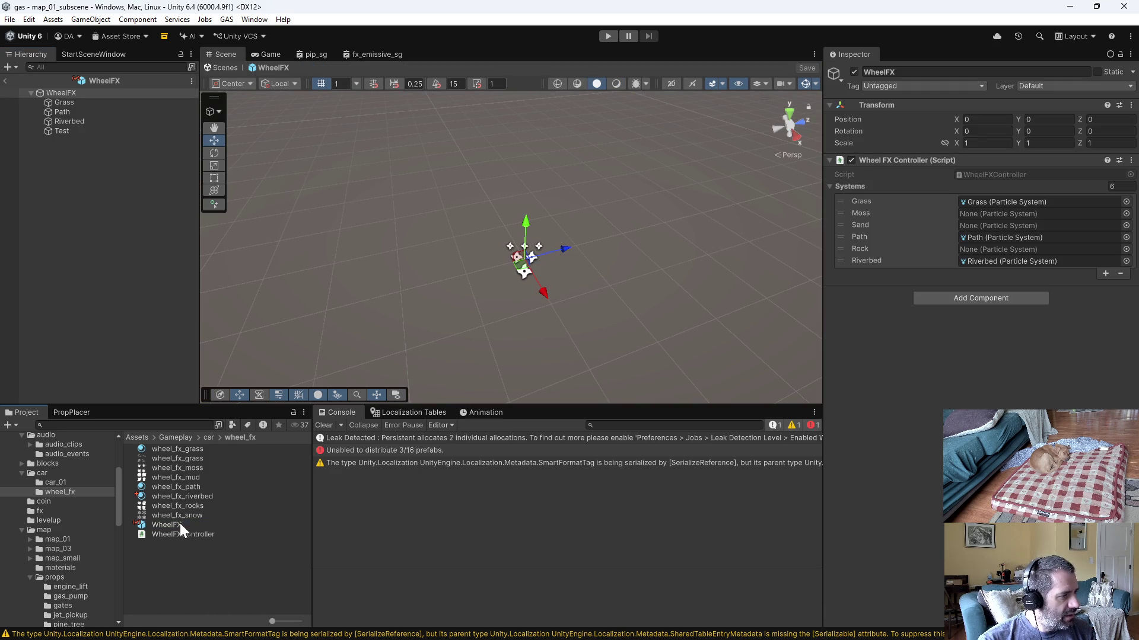
{"action": "left_click", "coordinate": [64, 108]}
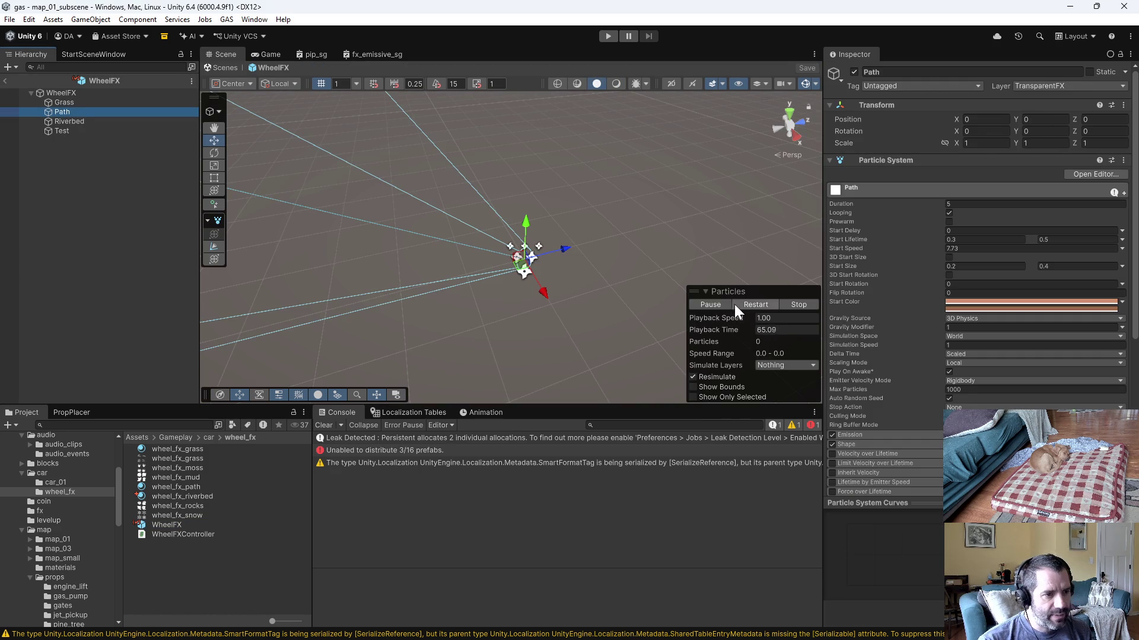
{"action": "left_click", "coordinate": [62, 102]}
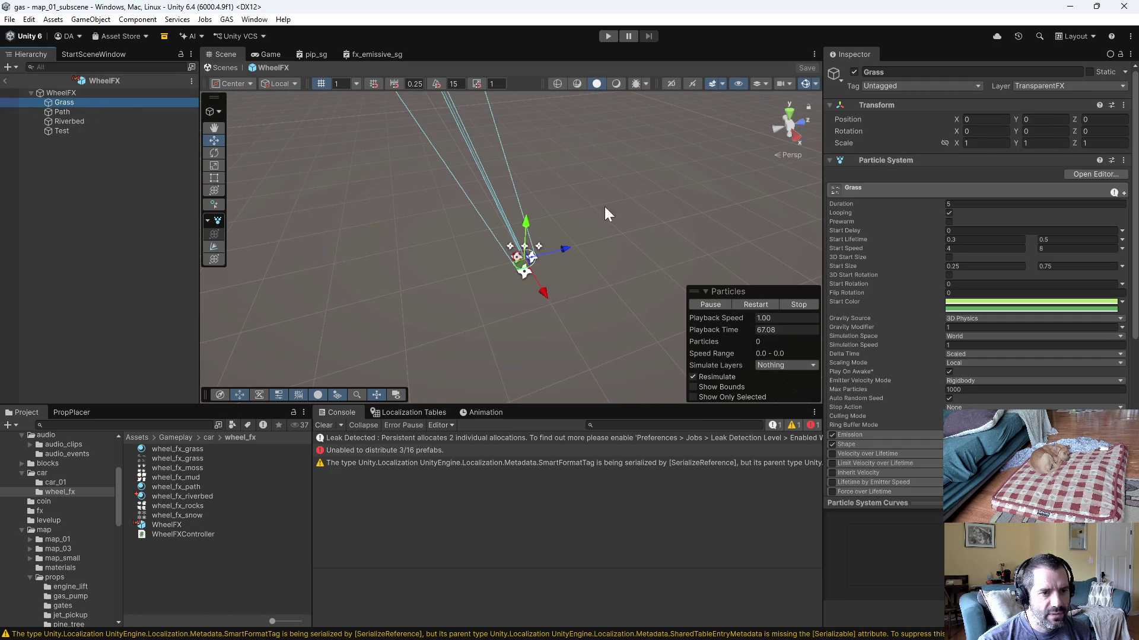
{"action": "left_click", "coordinate": [848, 442]}
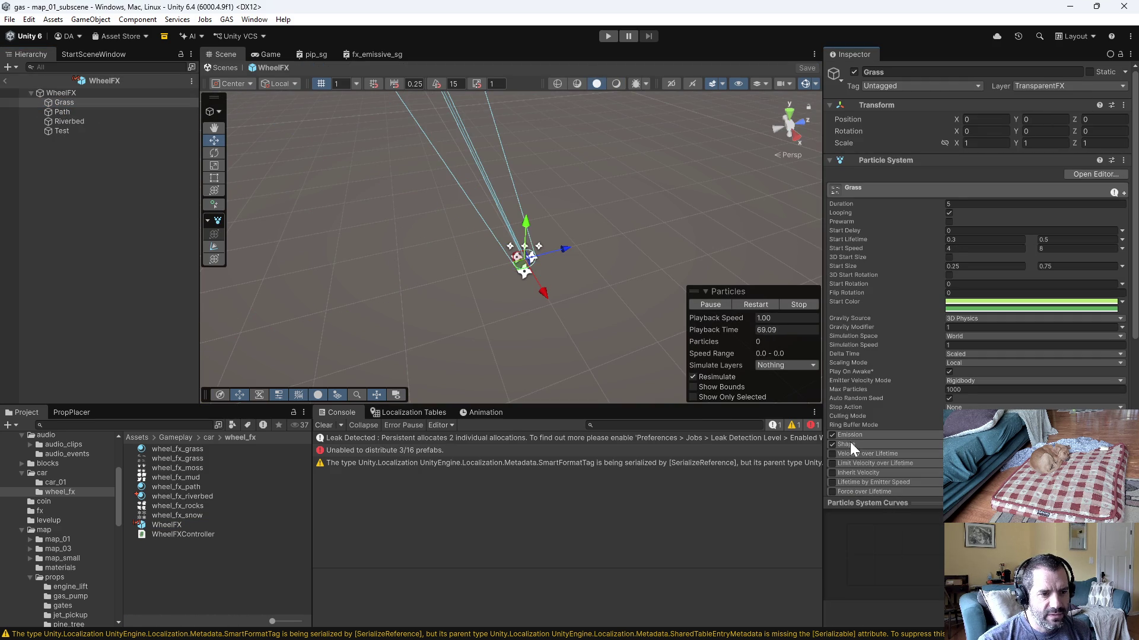
{"action": "scroll", "coordinate": [852, 445], "scroll_direction": "down", "scroll_amount": 3}
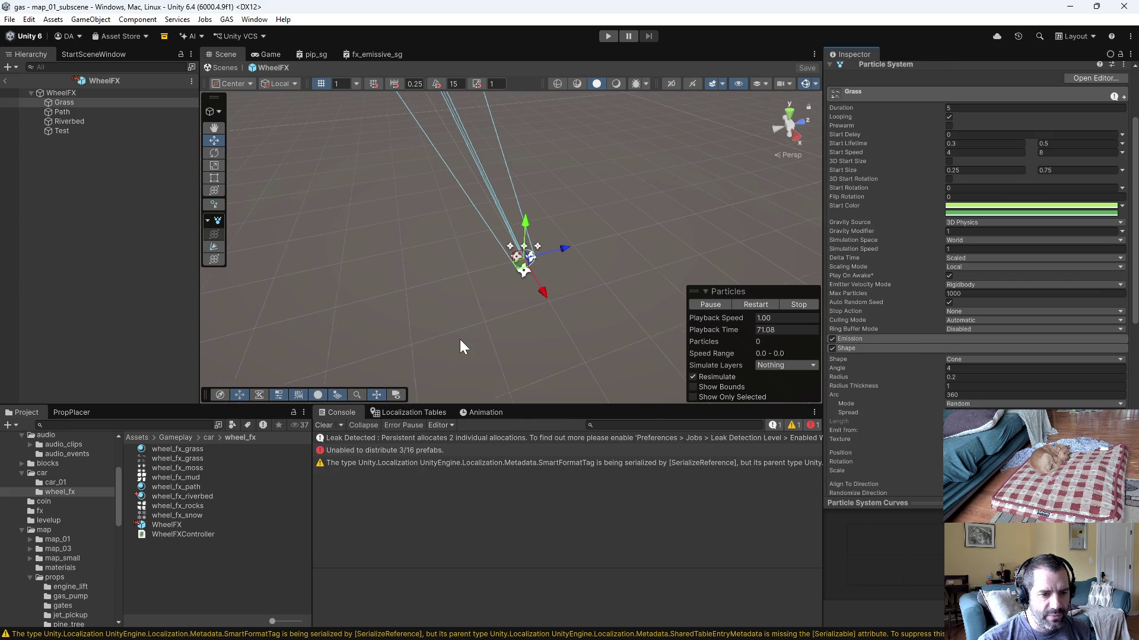
{"action": "left_click", "coordinate": [57, 111]}
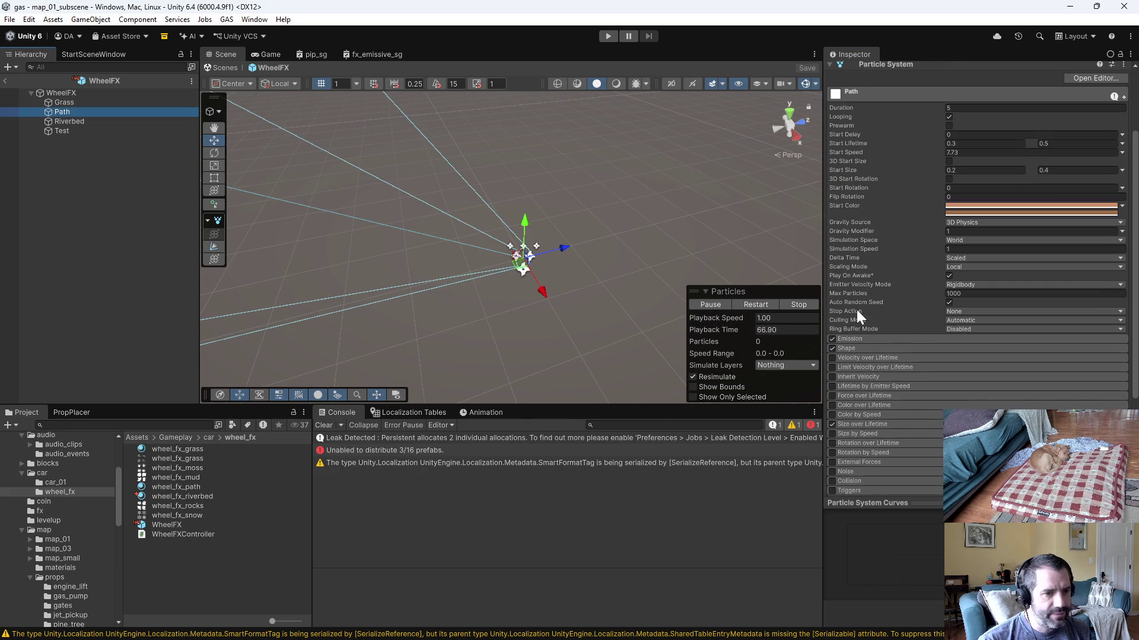
Step: Set the Path emitter's cone angle to 4 and review its Emission and Renderer settings
{"action": "left_click", "coordinate": [882, 347]}
{"action": "left_click", "coordinate": [978, 368]}
{"action": "type", "text": "4"}
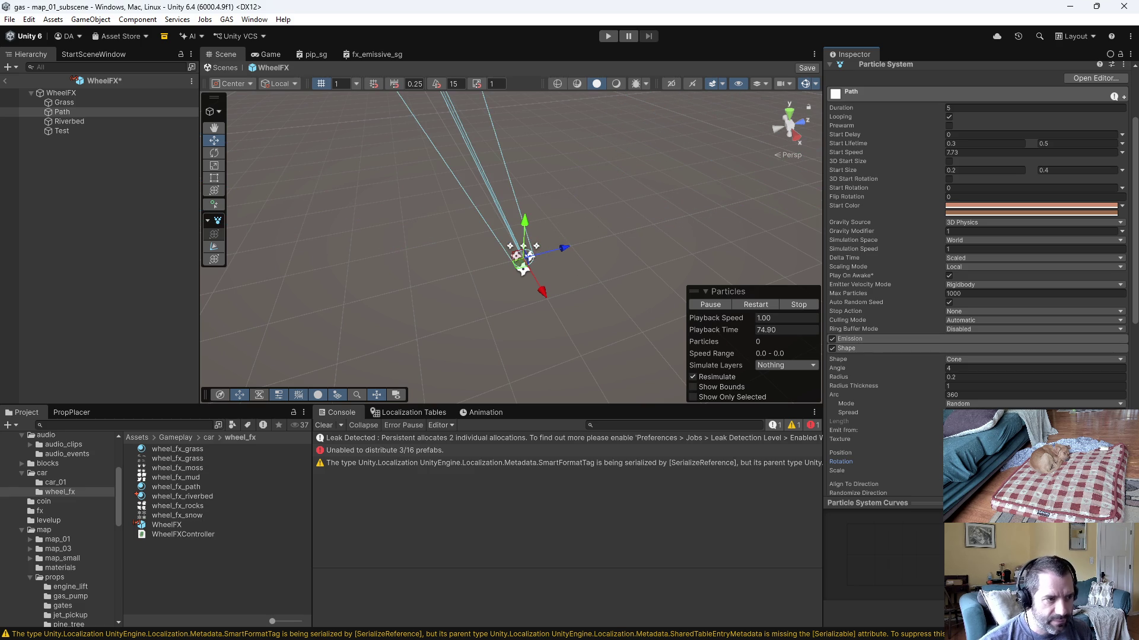
{"action": "left_click", "coordinate": [896, 348]}
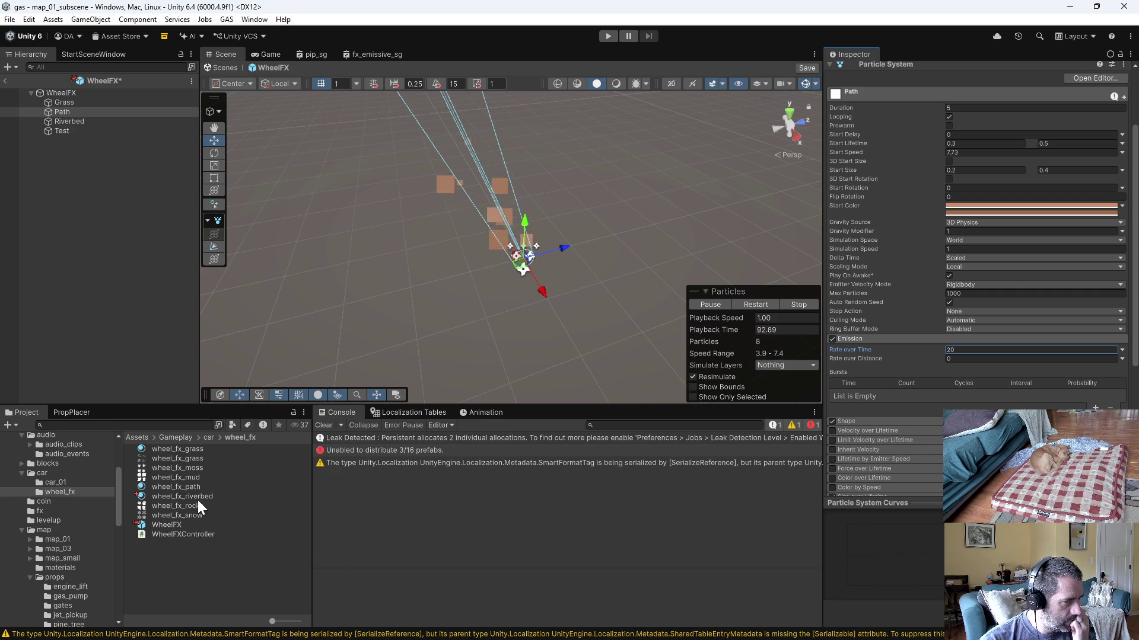
{"action": "scroll", "coordinate": [976, 312], "scroll_direction": "down", "scroll_amount": 2}
{"action": "scroll", "coordinate": [942, 325], "scroll_direction": "down", "scroll_amount": 2}
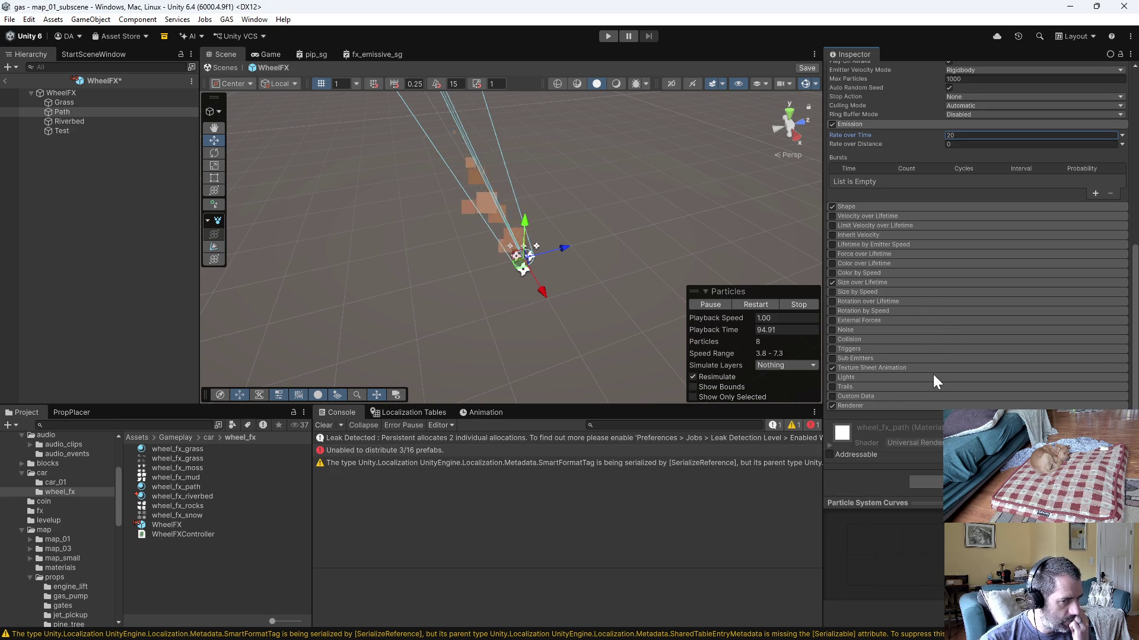
{"action": "left_click", "coordinate": [862, 408]}
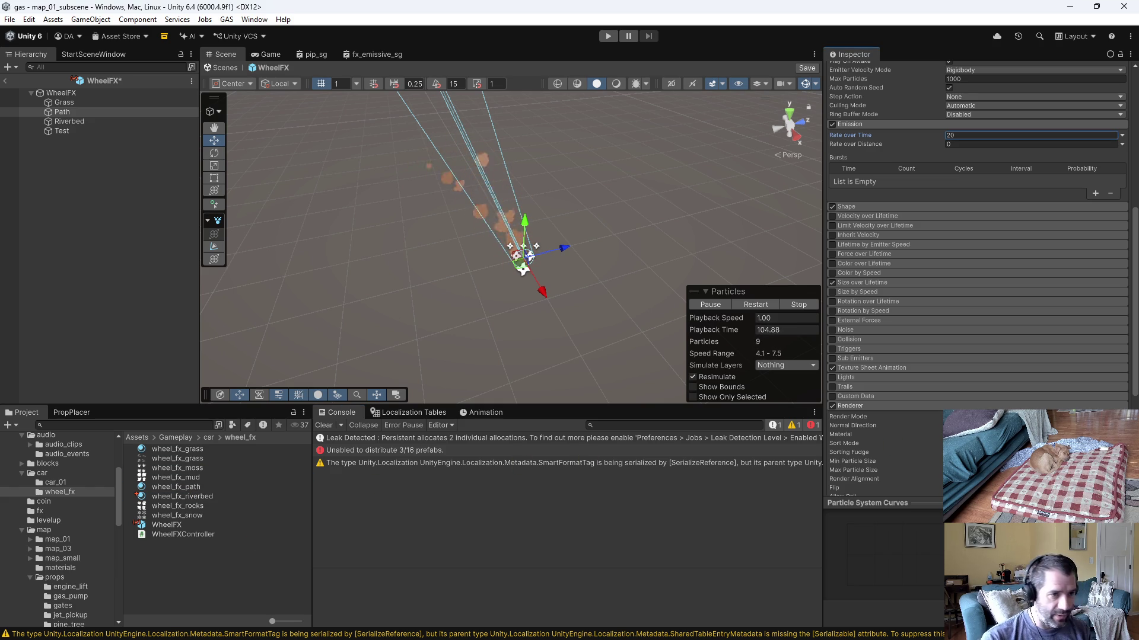
{"action": "scroll", "coordinate": [984, 254], "scroll_direction": "up", "scroll_amount": 3}
{"action": "scroll", "coordinate": [981, 259], "scroll_direction": "up", "scroll_amount": 3}
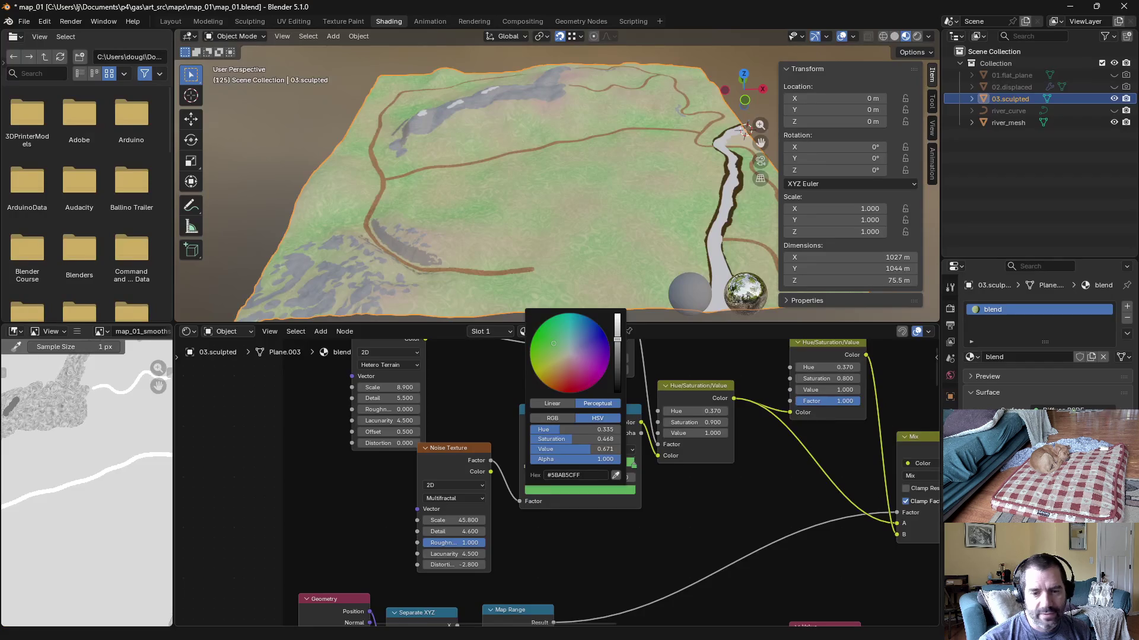
{"action": "scroll", "coordinate": [654, 547], "scroll_direction": "down", "scroll_amount": 2}
{"action": "scroll", "coordinate": [667, 558], "scroll_direction": "down", "scroll_amount": 3}
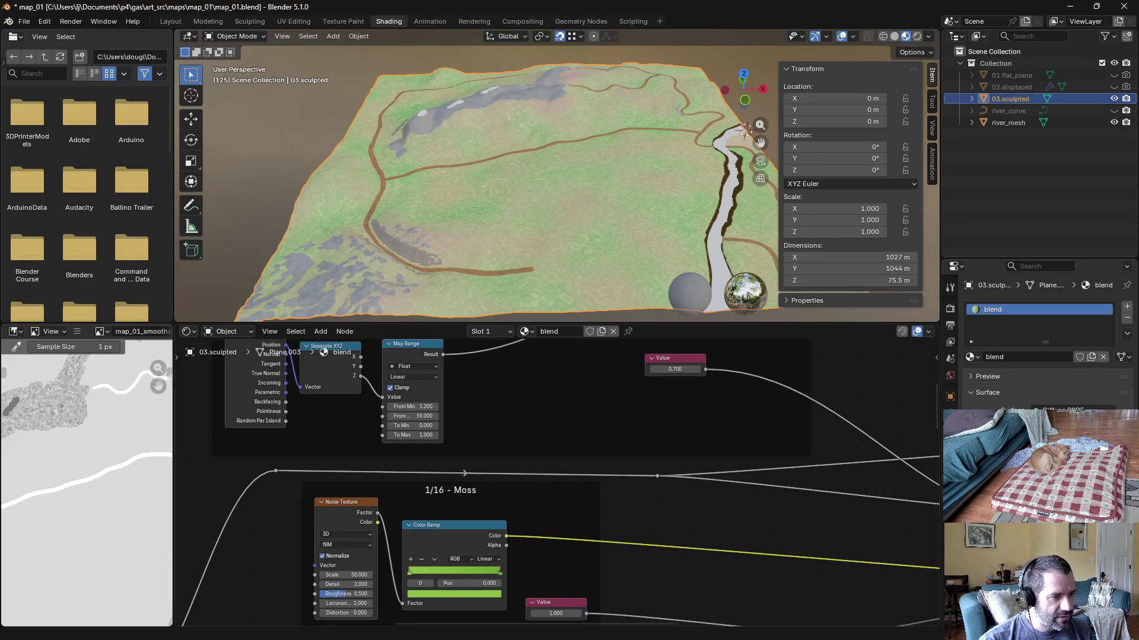
Step: Read the Path ramp's first colour #6A5740 in Blender and set it as the Path start colour
{"action": "left_click_drag", "start_coordinate": [621, 545], "coordinate": [687, 392]}
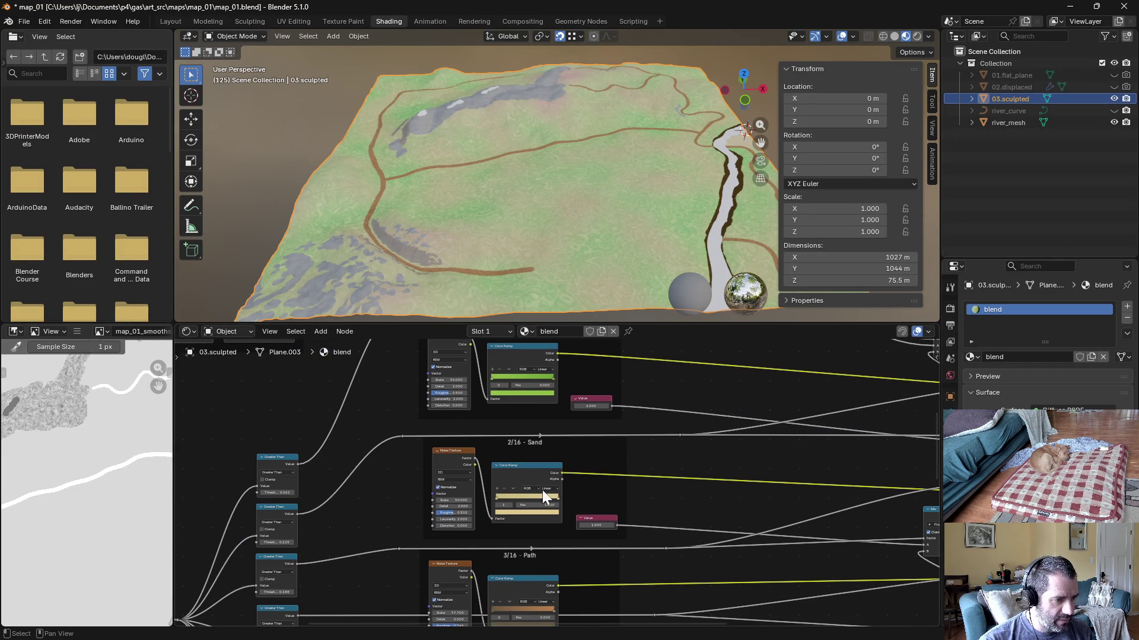
{"action": "scroll", "coordinate": [544, 496], "scroll_direction": "down", "scroll_amount": 1}
{"action": "scroll", "coordinate": [681, 406], "scroll_direction": "down", "scroll_amount": 3}
{"action": "scroll", "coordinate": [555, 490], "scroll_direction": "up", "scroll_amount": 2}
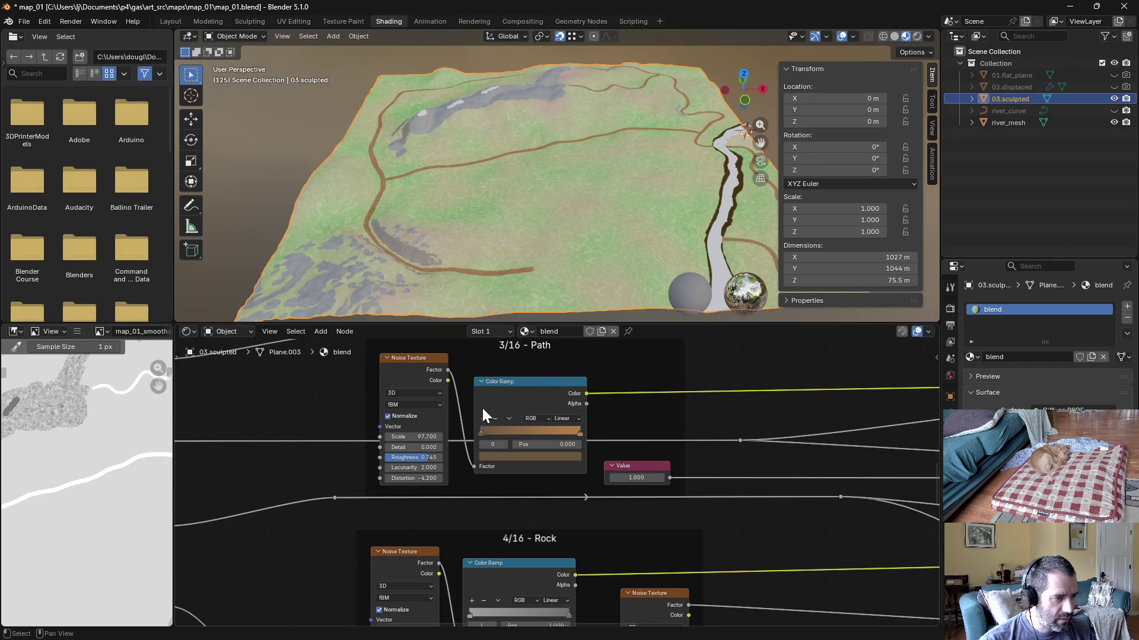
{"action": "left_click", "coordinate": [492, 457]}
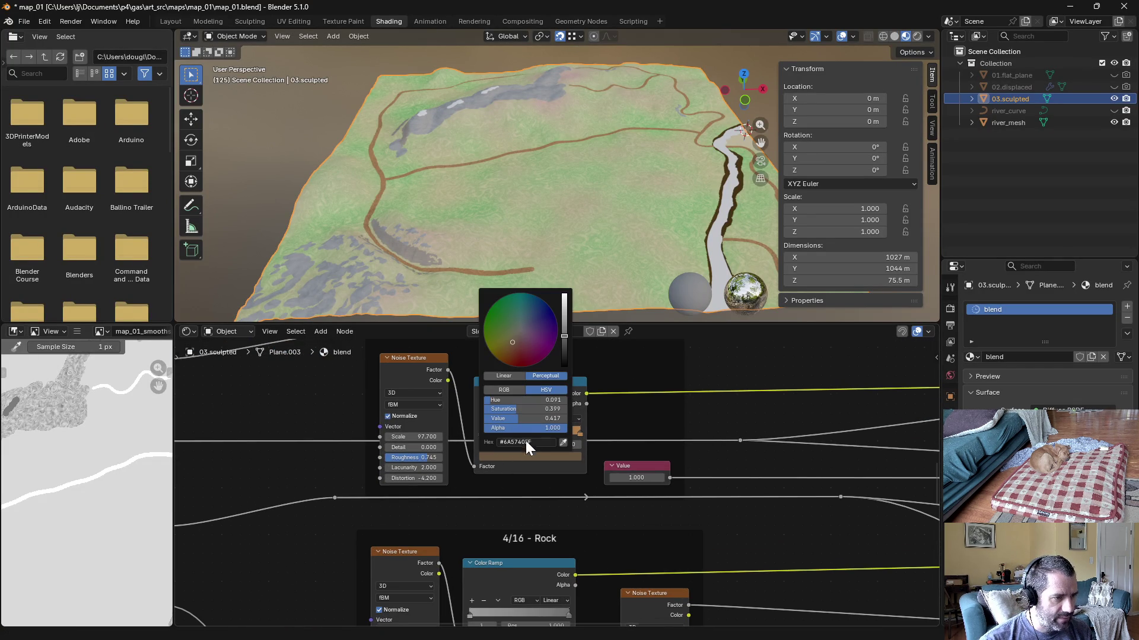
{"action": "left_click", "coordinate": [544, 440]}
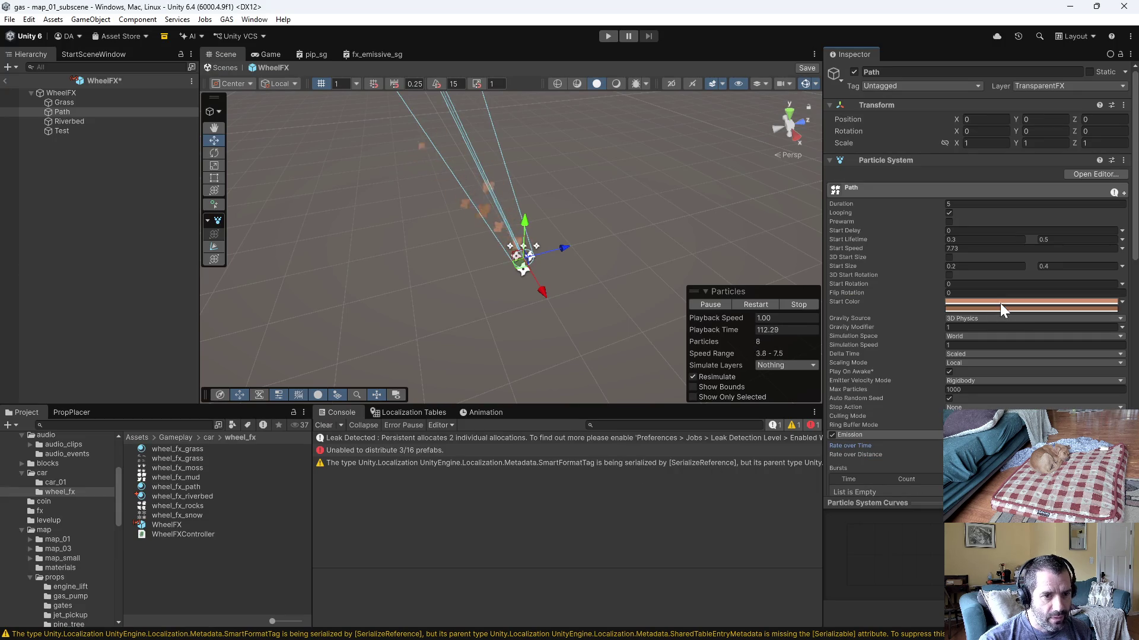
{"action": "left_click", "coordinate": [1003, 305]}
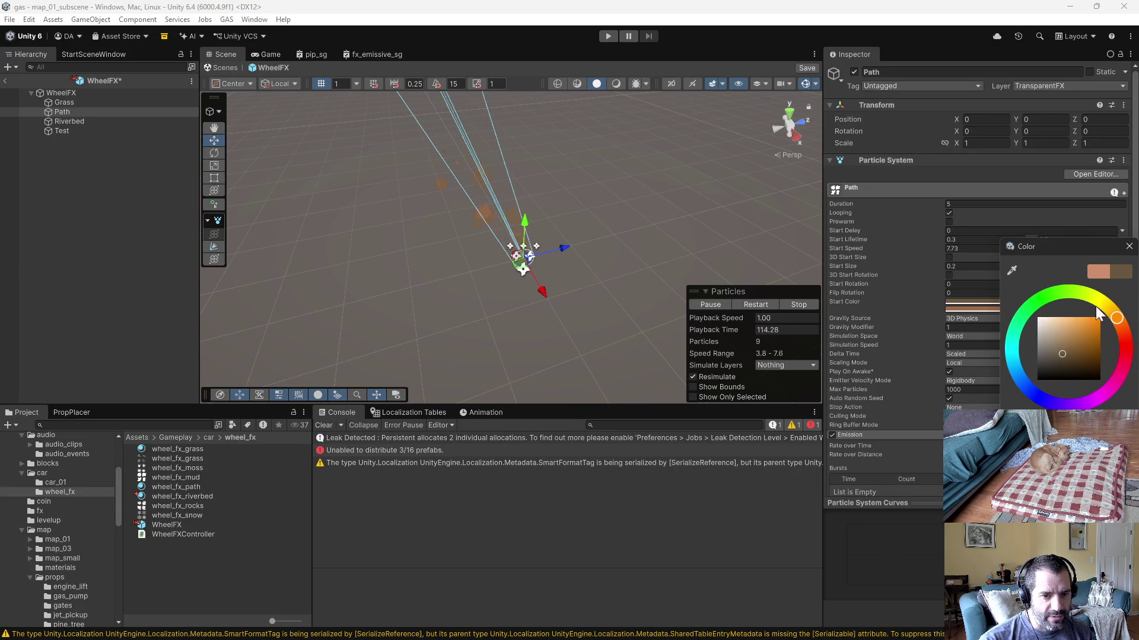
{"action": "left_click", "coordinate": [1126, 248]}
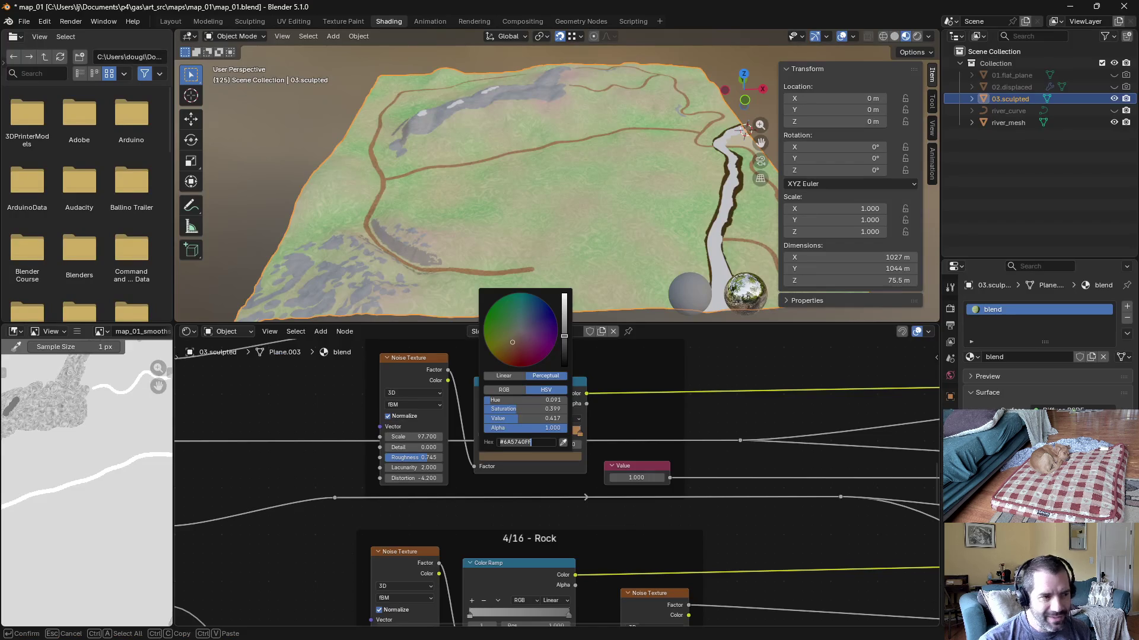
{"action": "key", "text": "Return"}
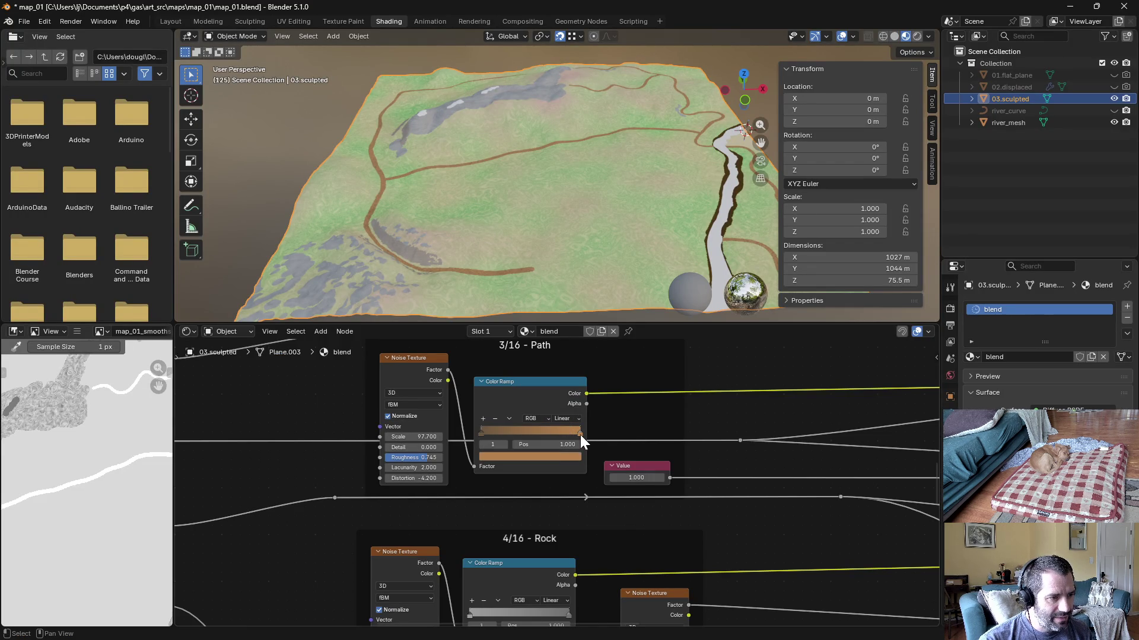
Step: Read the Path ramp's second colour #B5814D and begin setting it on the Path start colour in Unity
{"action": "left_click", "coordinate": [565, 456]}
{"action": "left_click", "coordinate": [525, 442]}
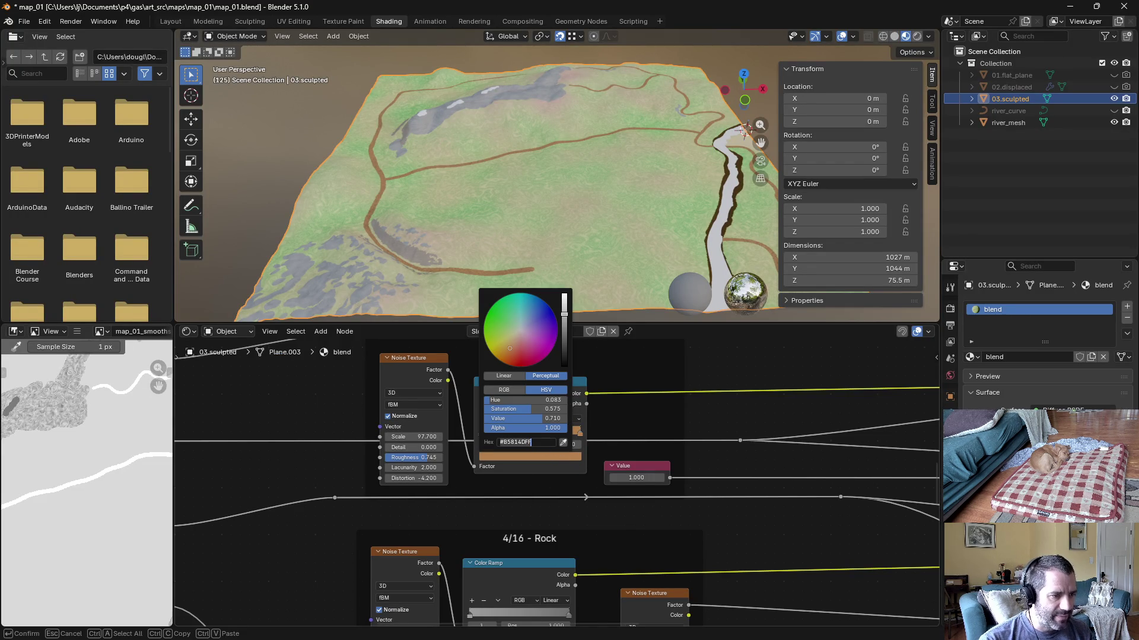
{"action": "key", "text": "Return"}
{"action": "key", "text": "alt+Tab"}
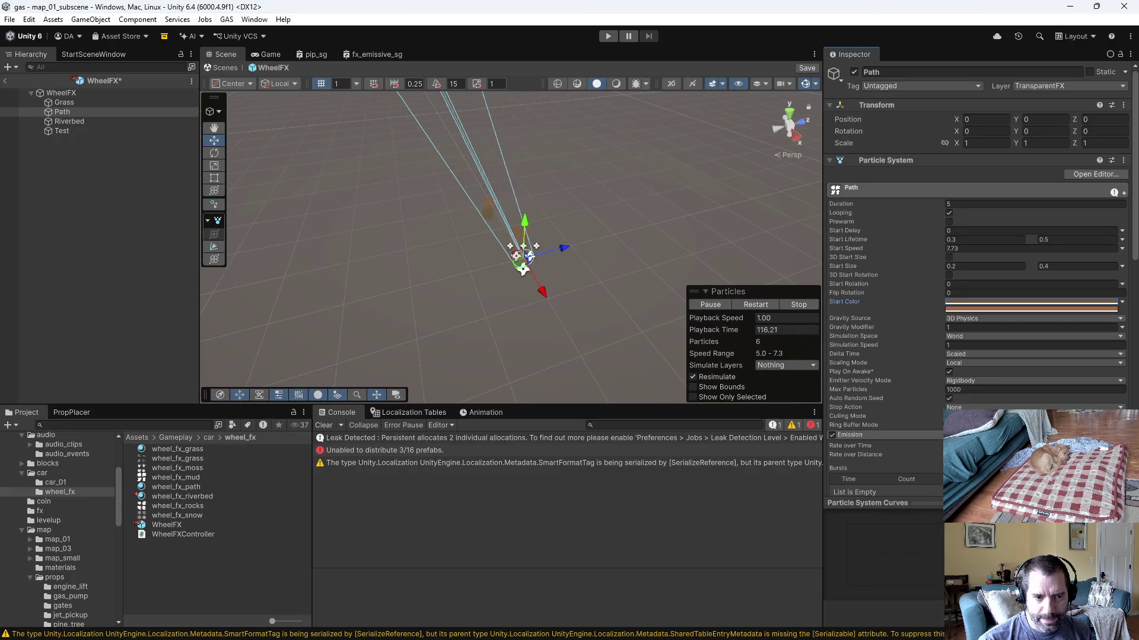
{"action": "left_click", "coordinate": [979, 305]}
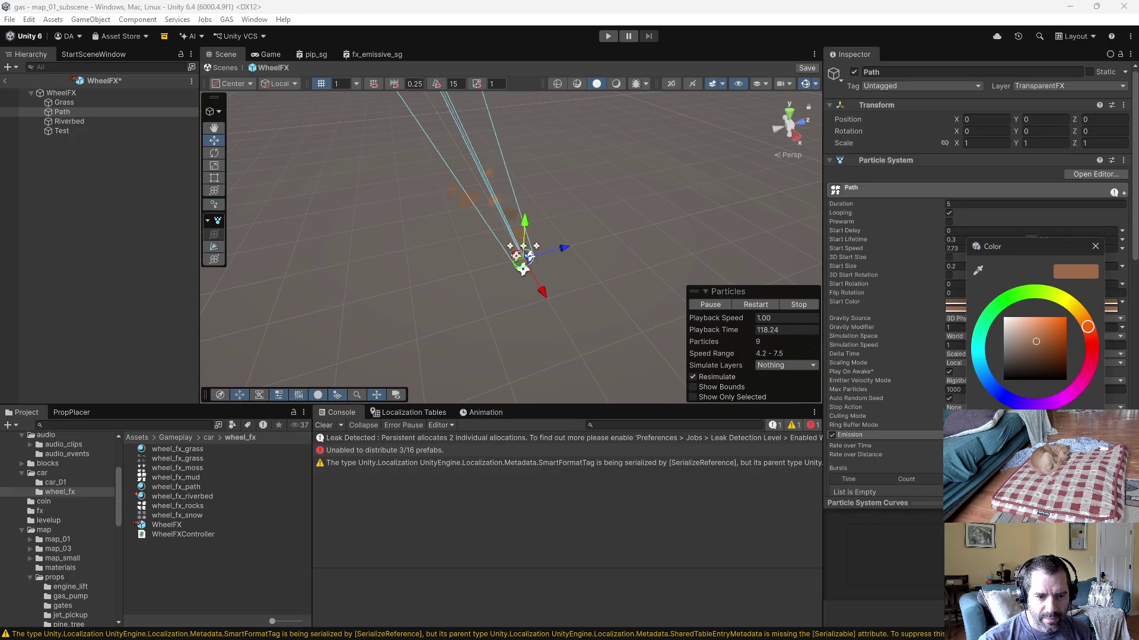
Step: Keep the brown start colour and set Path particle start size between 0.1 and 0.2
{"action": "key", "text": "Escape"}
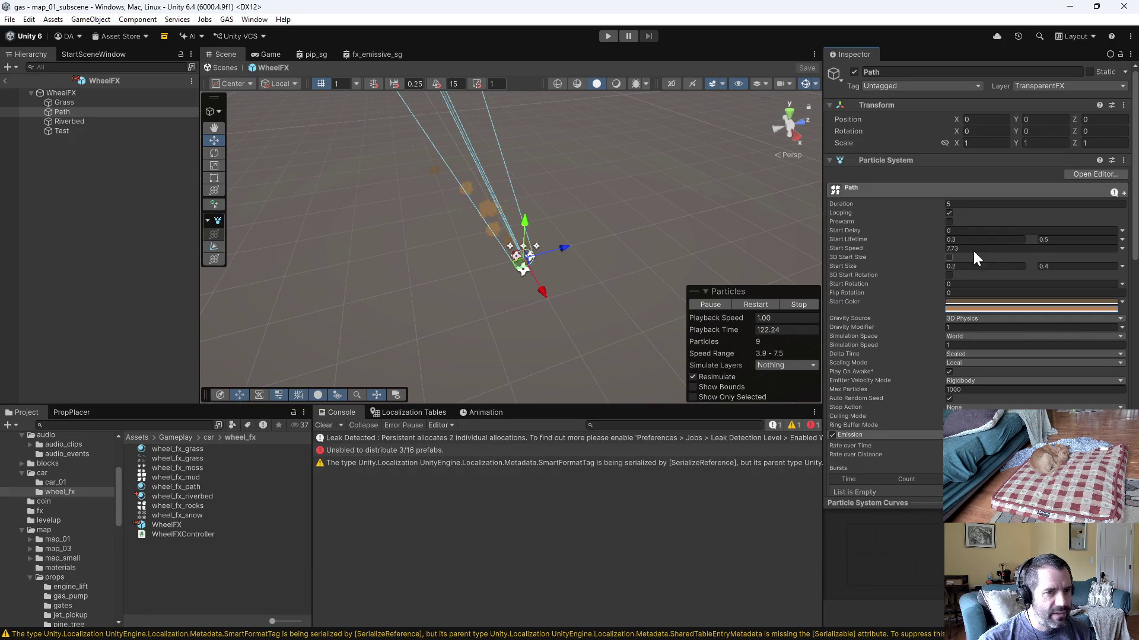
{"action": "left_click", "coordinate": [1081, 268]}
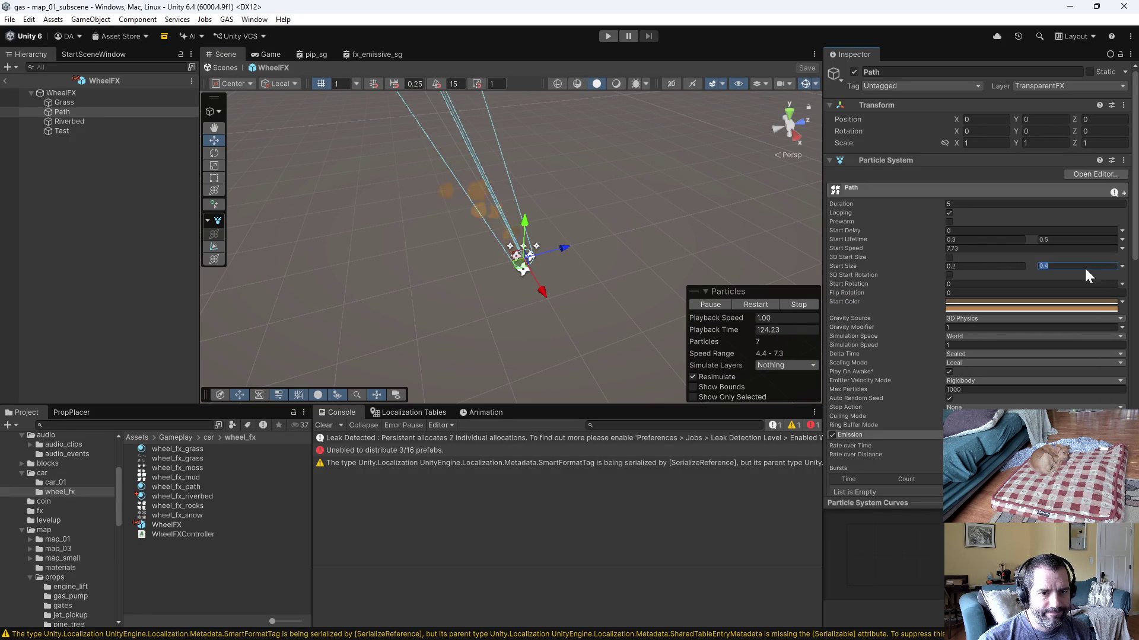
{"action": "type", "text": ".3"}
{"action": "key", "text": "shift+Tab"}
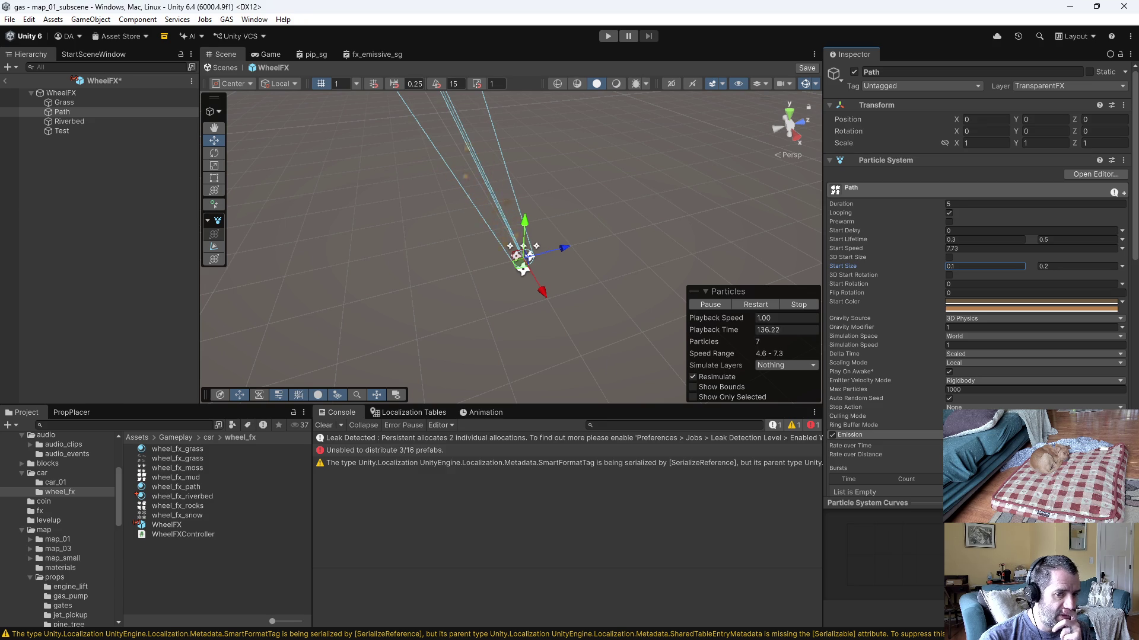
Step: Glance at the emission rate and lifetime lines in WheelFXController.cs, then return to Unity
{"action": "key", "text": "alt+Tab"}
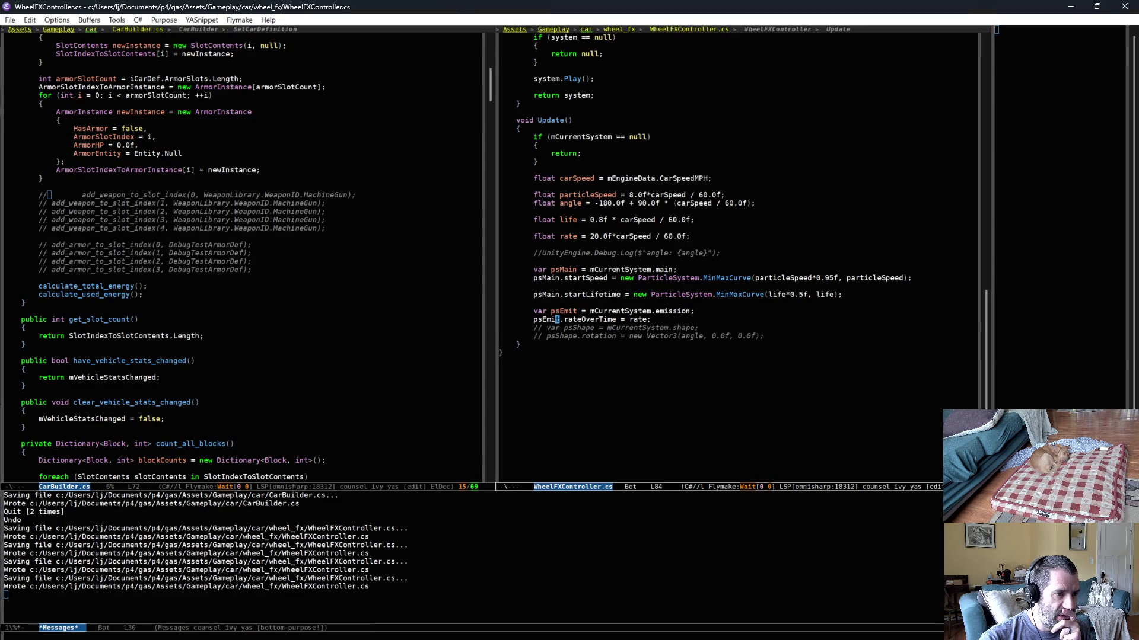
{"action": "left_click", "coordinate": [662, 318]}
{"action": "left_click", "coordinate": [598, 227]}
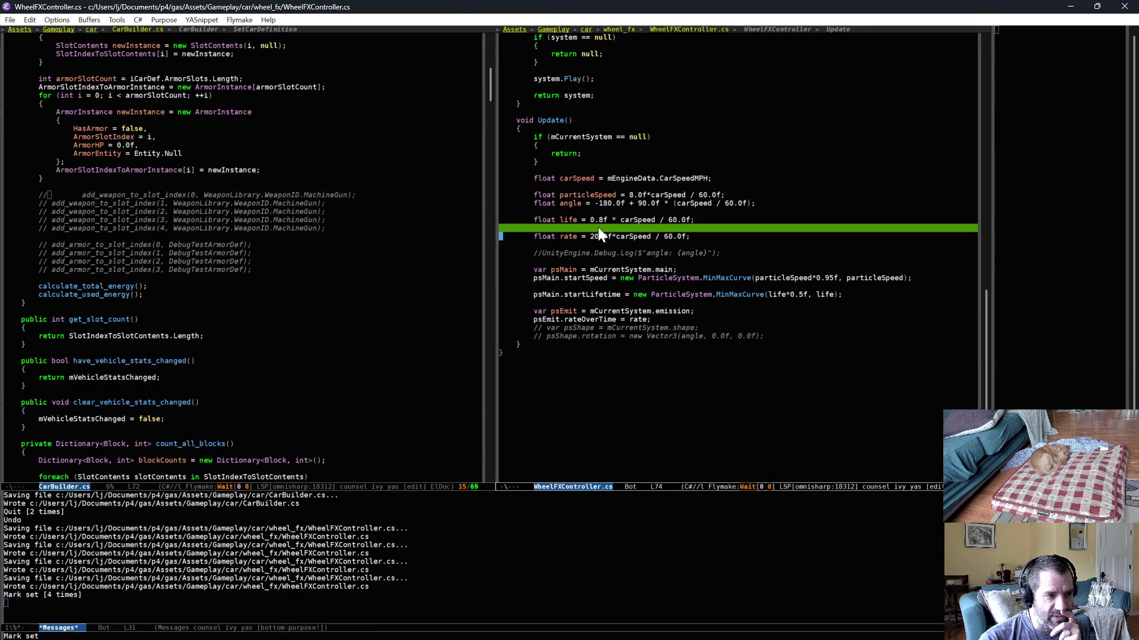
{"action": "key", "text": "alt+Tab"}
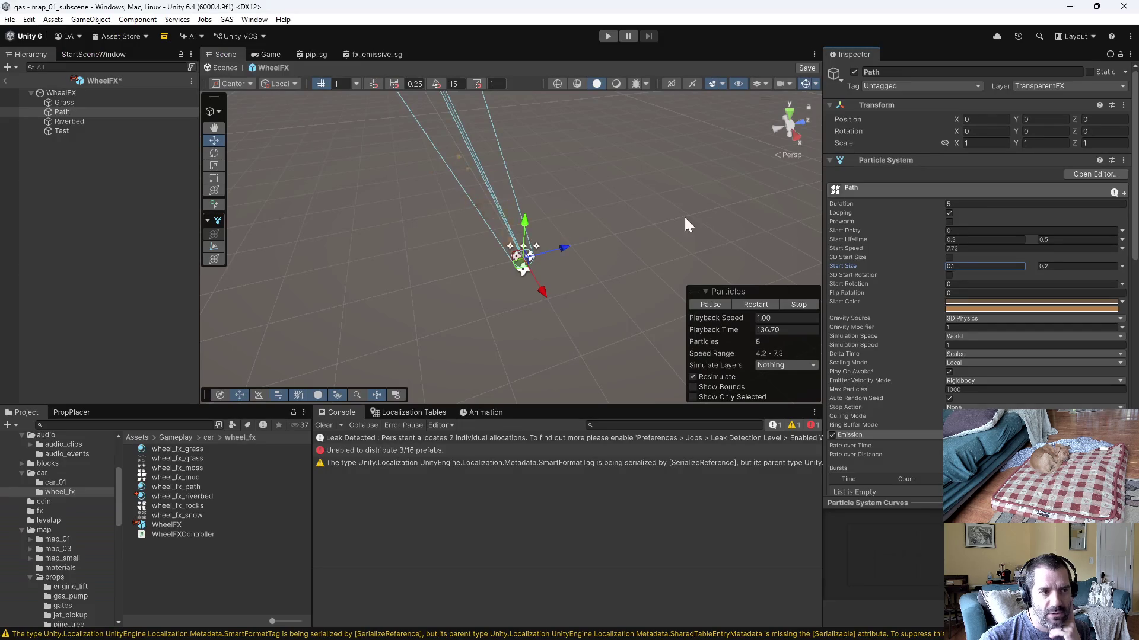
Step: Start a play test and drive the car past the tree and river onto the dirt path
{"action": "left_click", "coordinate": [608, 36]}
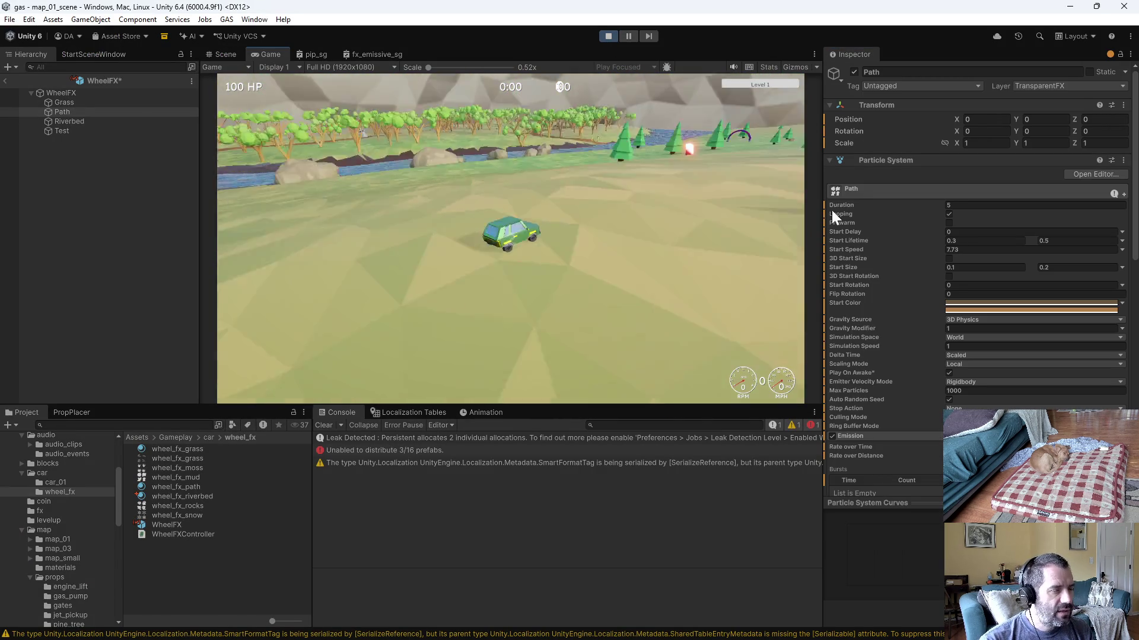
{"action": "key", "text": "w"}
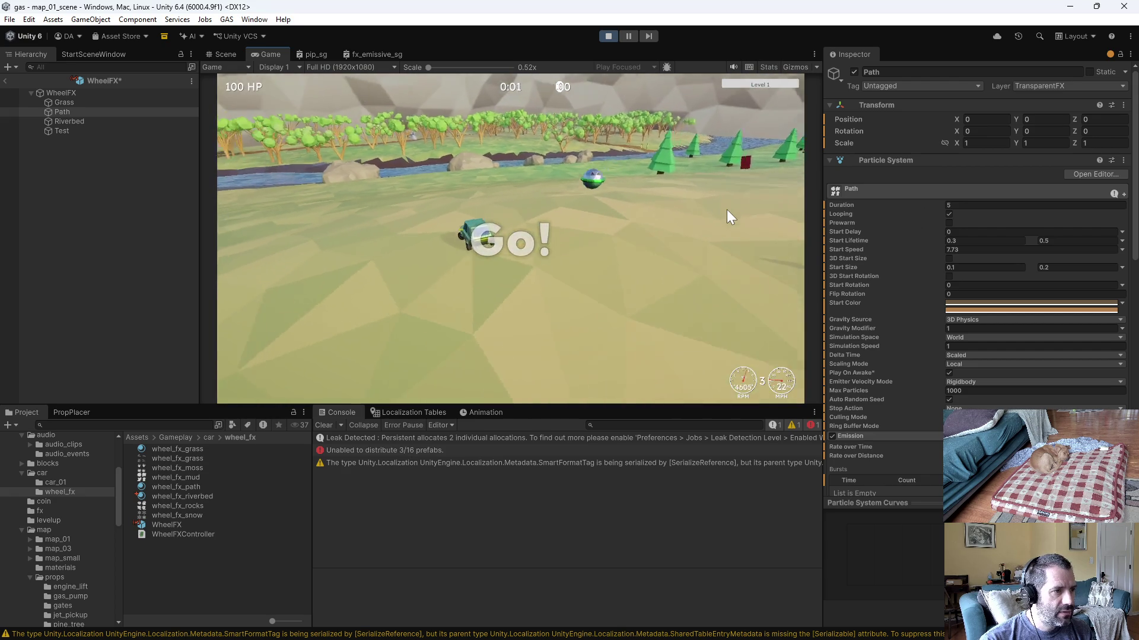
{"action": "key", "text": "a"}
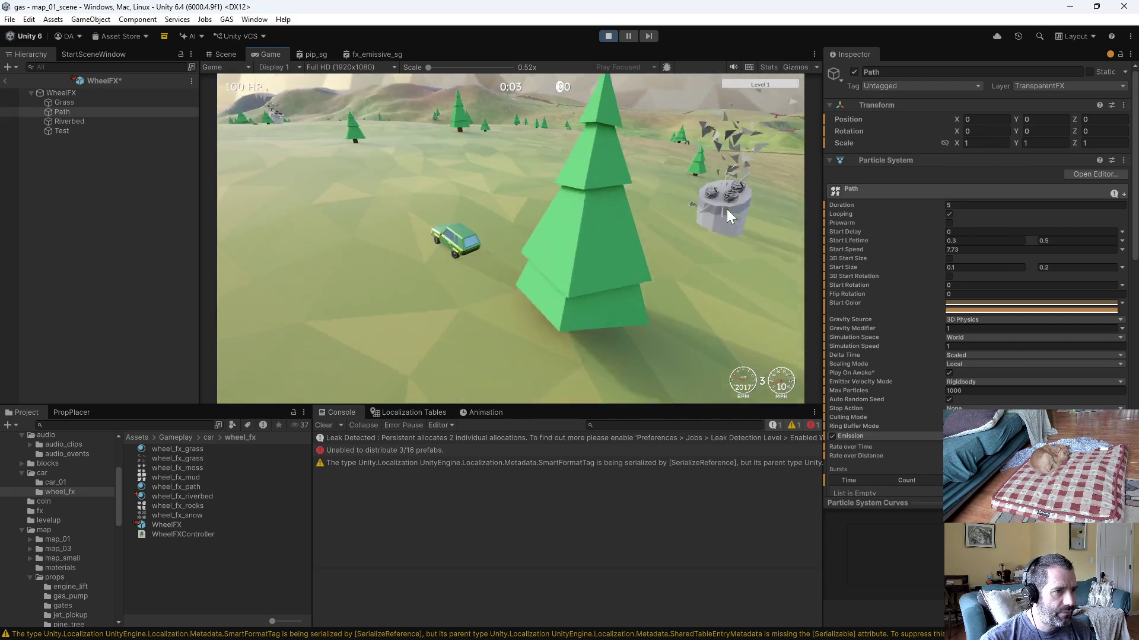
{"action": "key", "text": "d"}
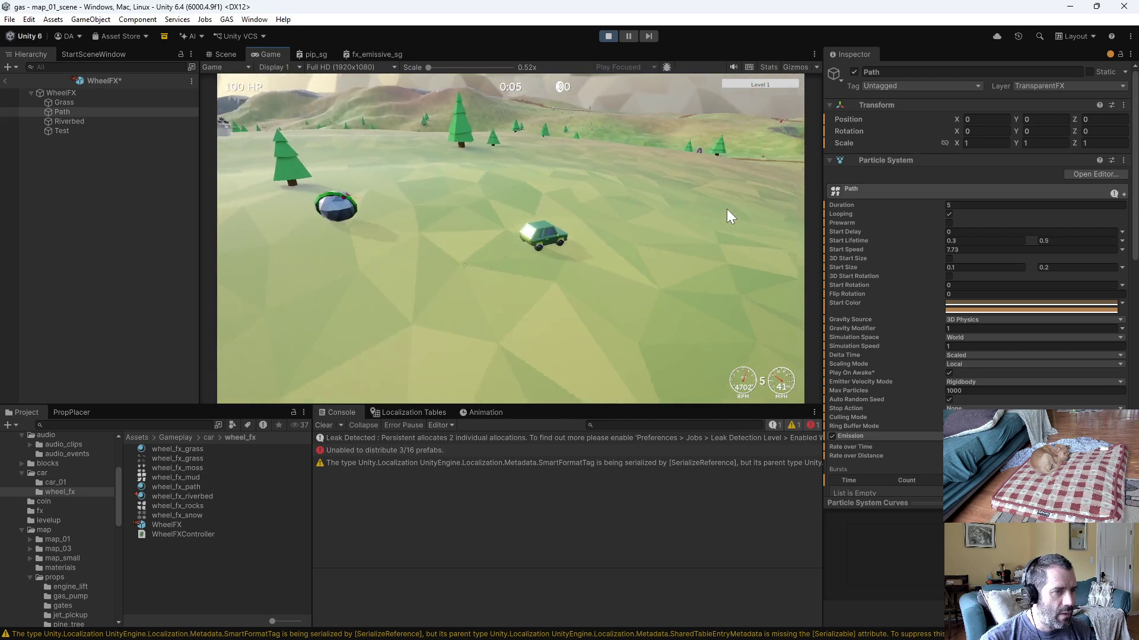
{"action": "key", "text": "d"}
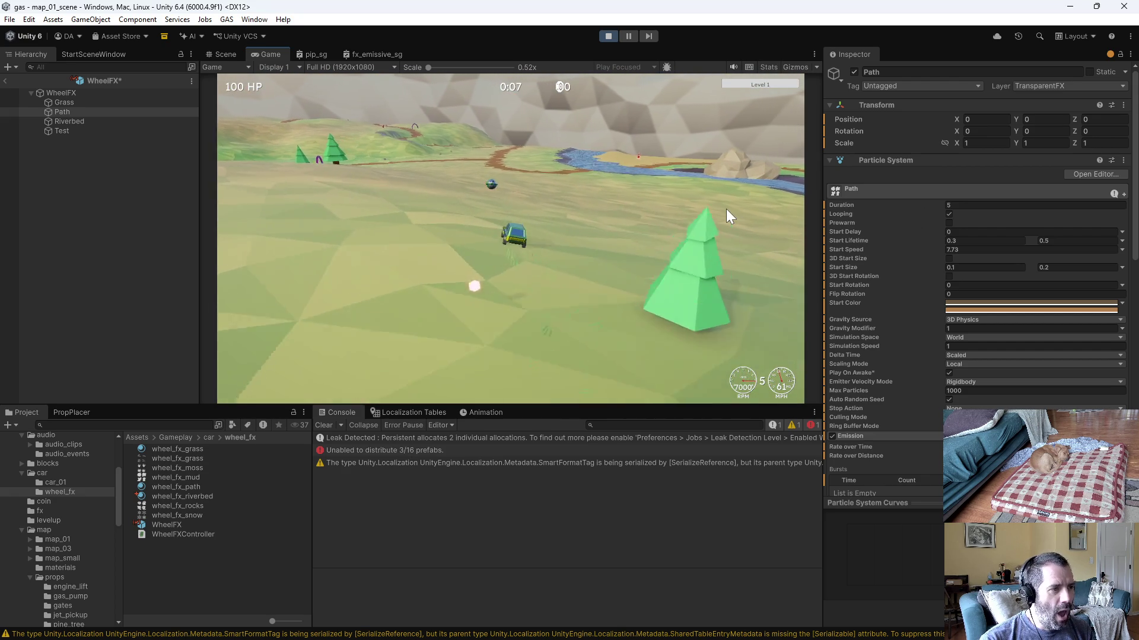
{"action": "key", "text": "a"}
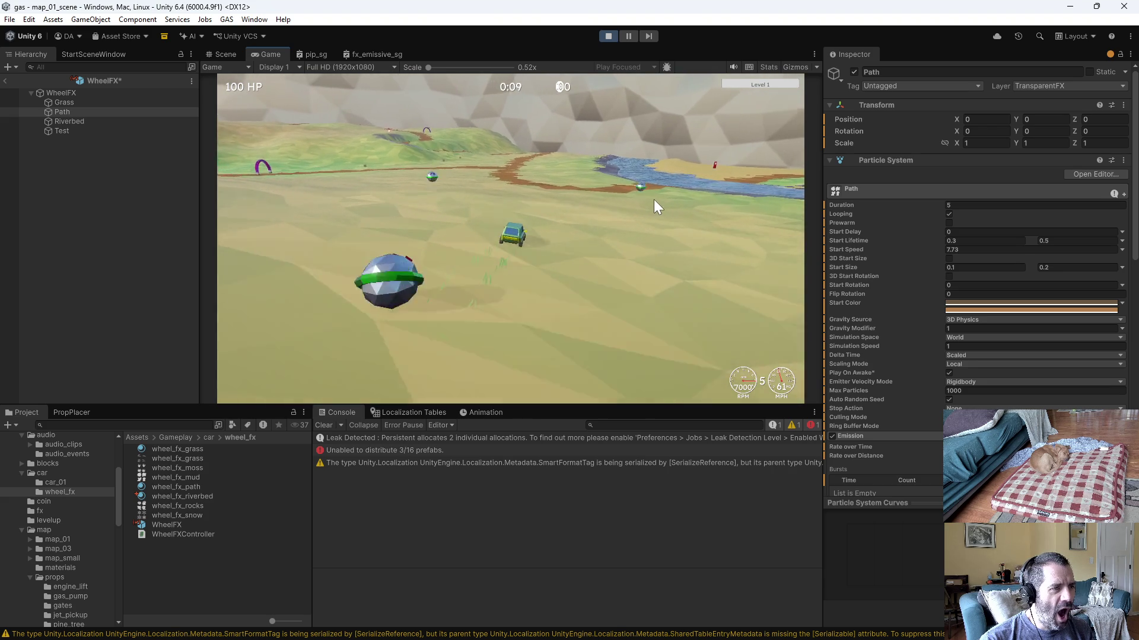
{"action": "key", "text": "a"}
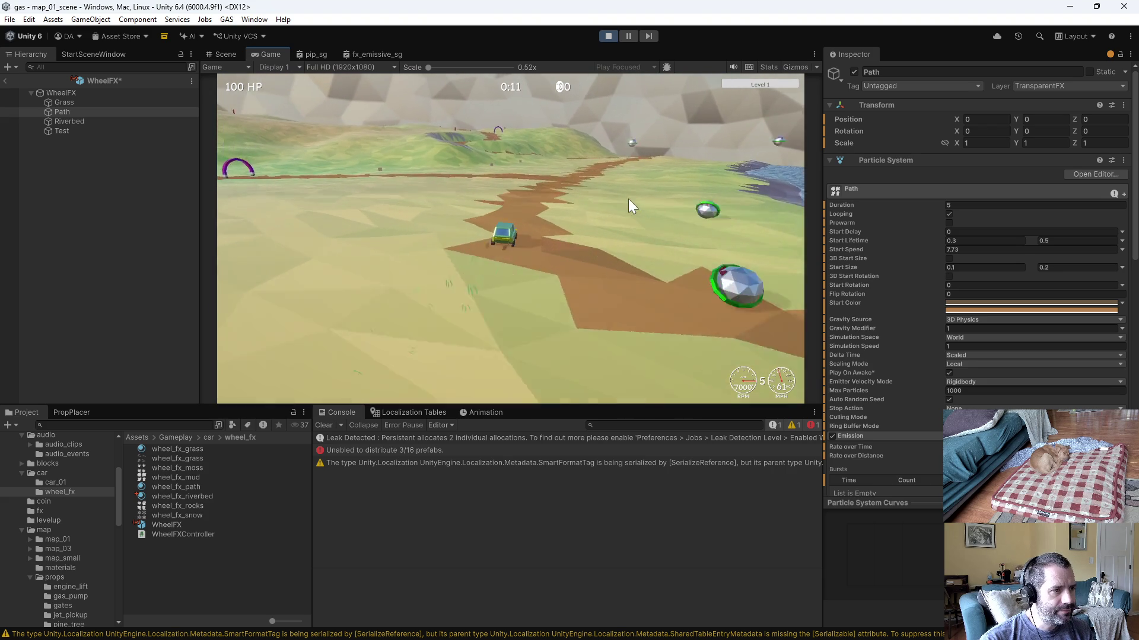
Step: Drive along the dirt path trailing brown dust, cross onto grass, then stop the play test
{"action": "key", "text": "d"}
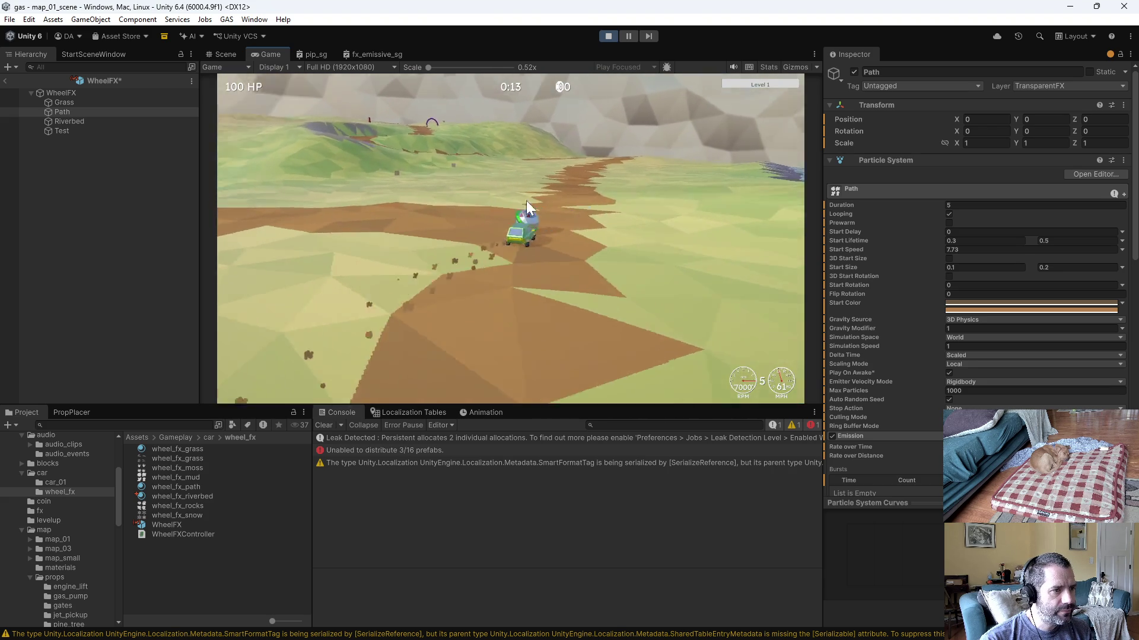
{"action": "key", "text": "a"}
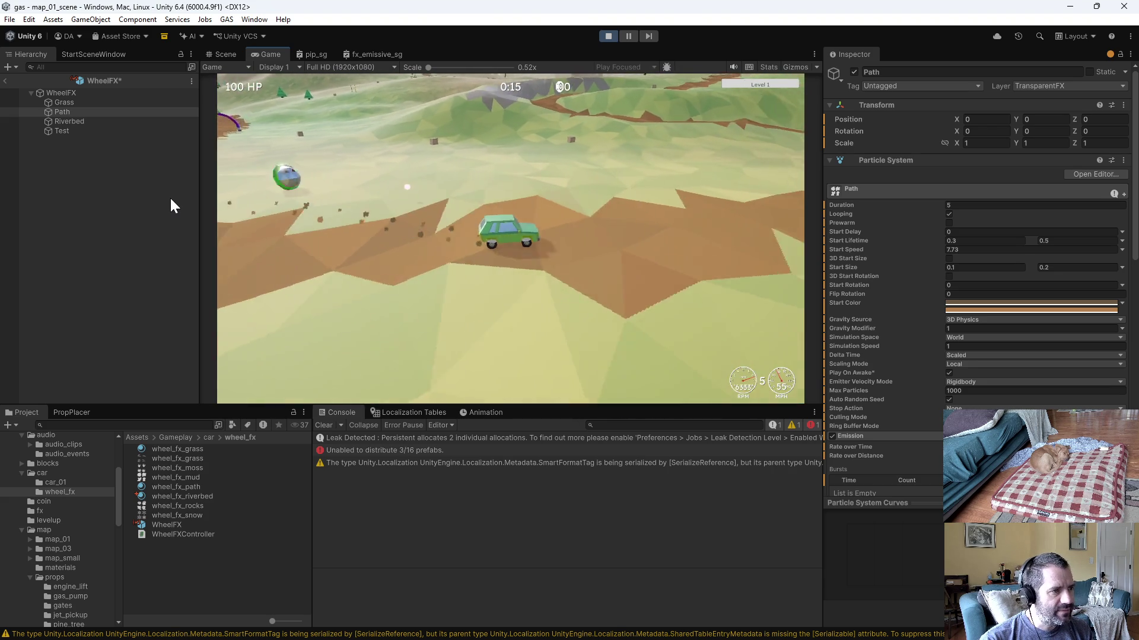
{"action": "key", "text": "d"}
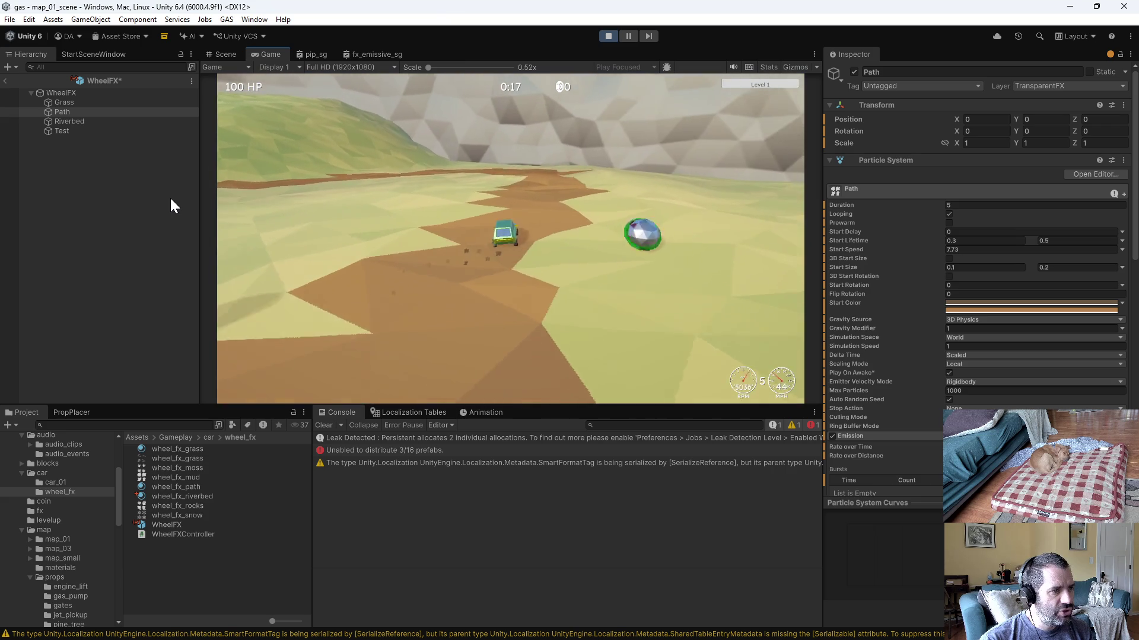
{"action": "key", "text": "a"}
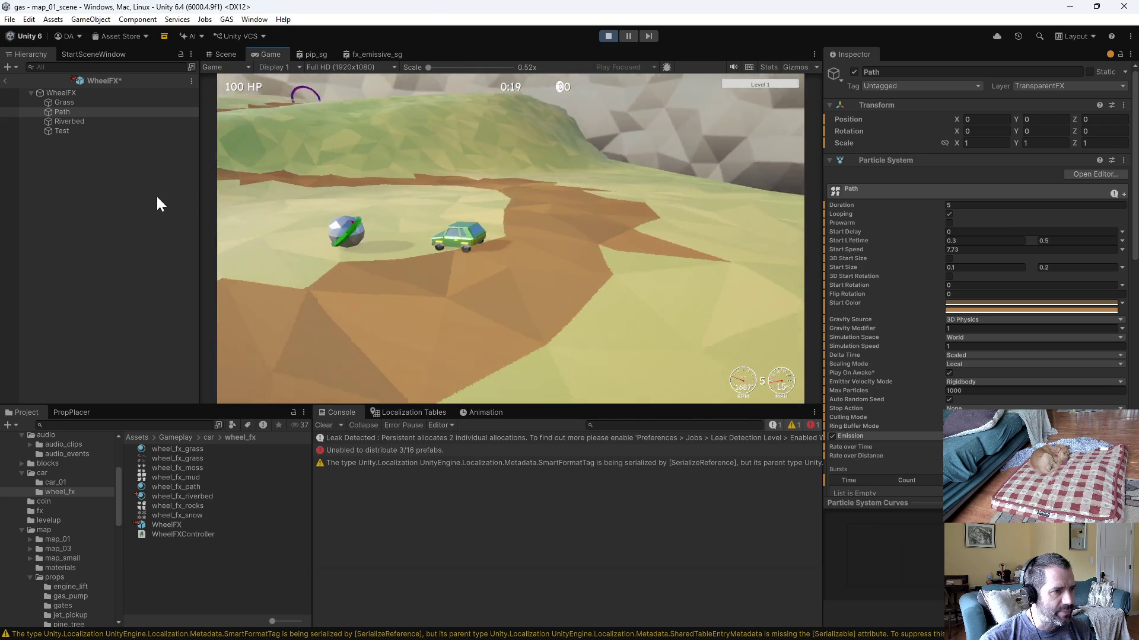
{"action": "key", "text": "w"}
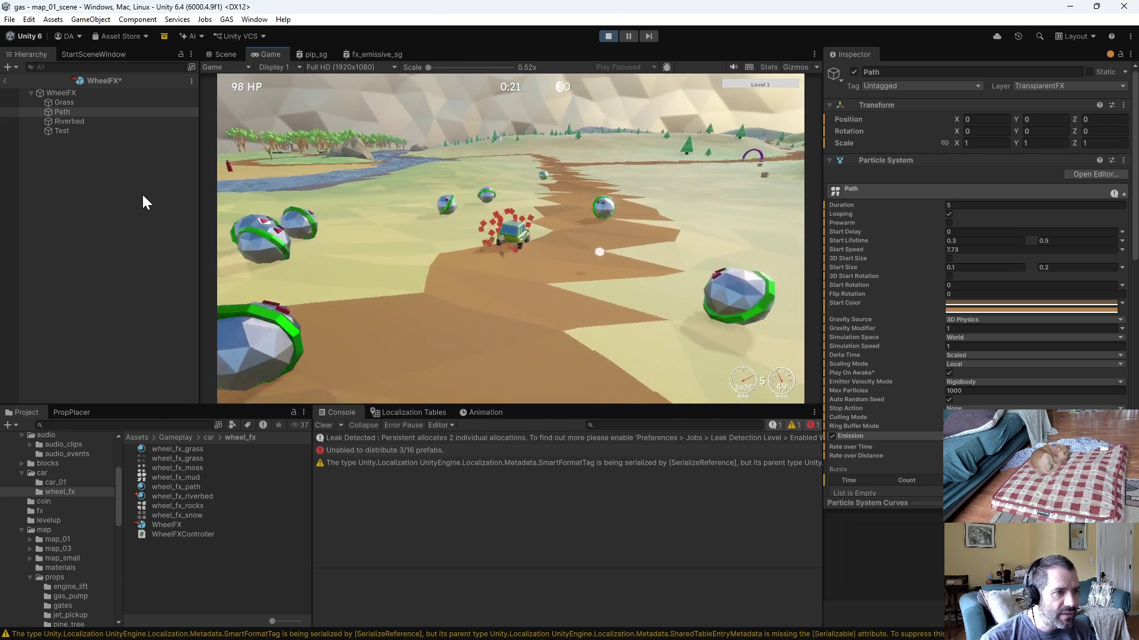
{"action": "key", "text": "w"}
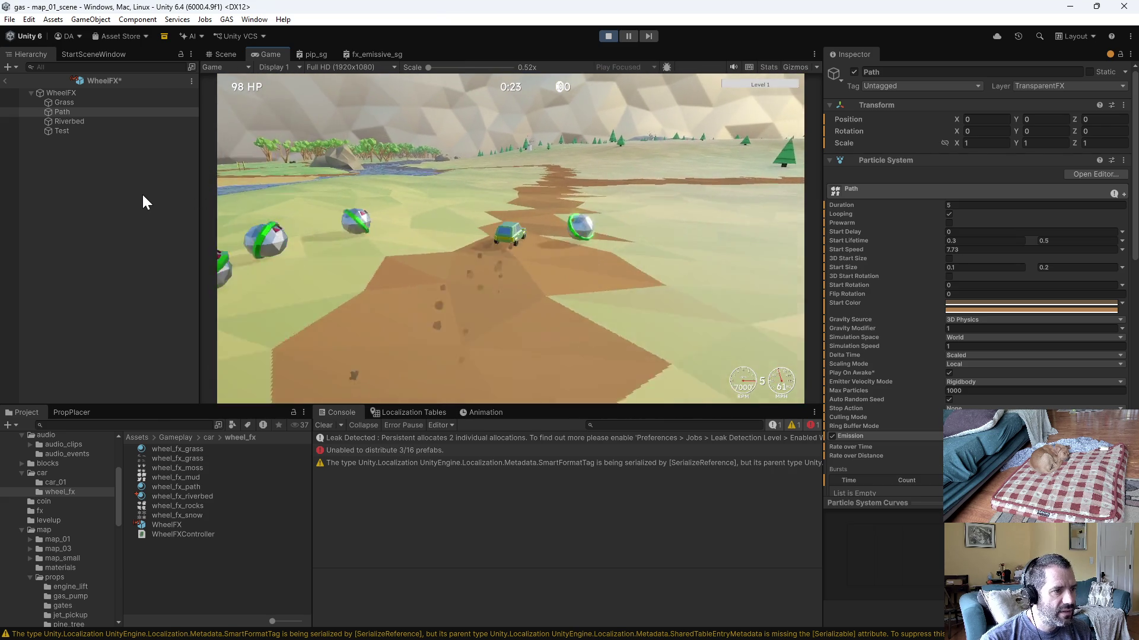
{"action": "key", "text": "a"}
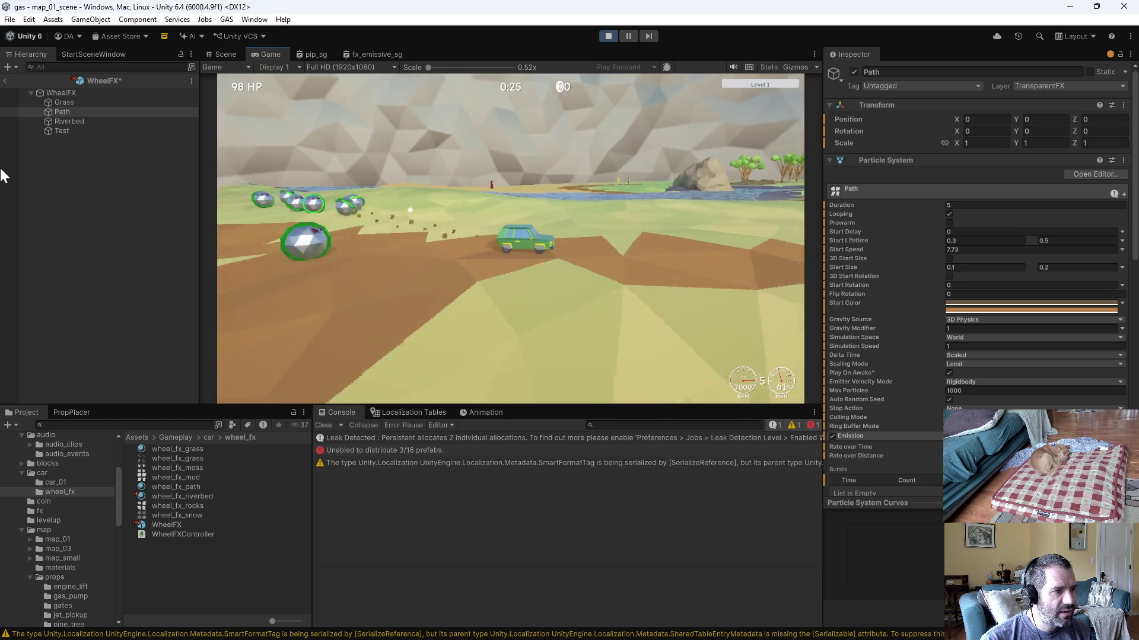
{"action": "key", "text": "w"}
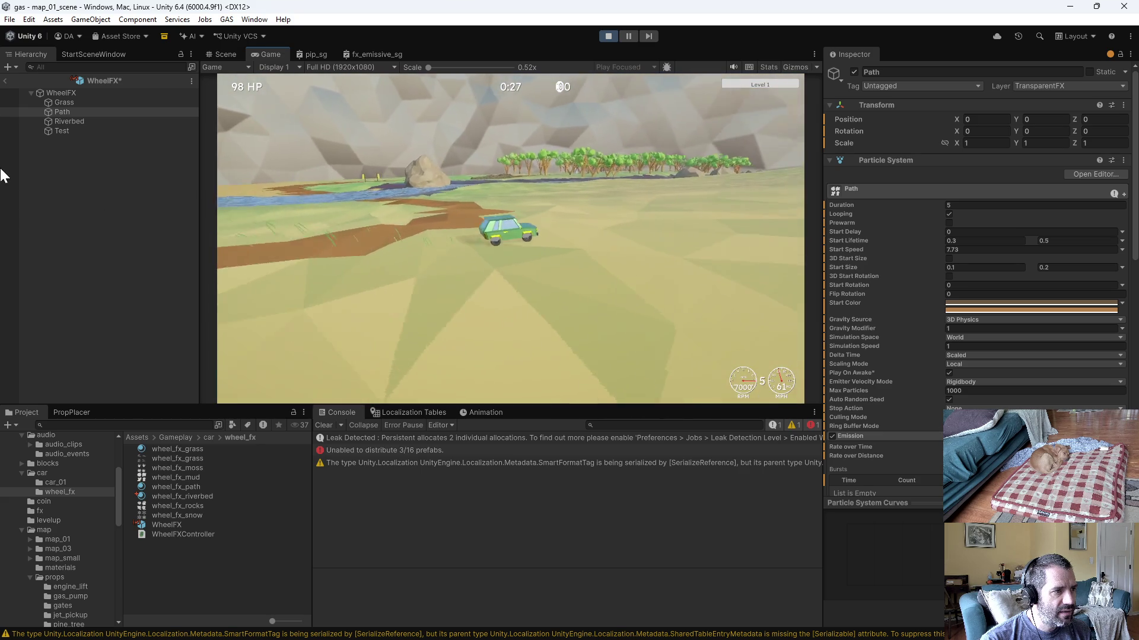
{"action": "left_click", "coordinate": [606, 36]}
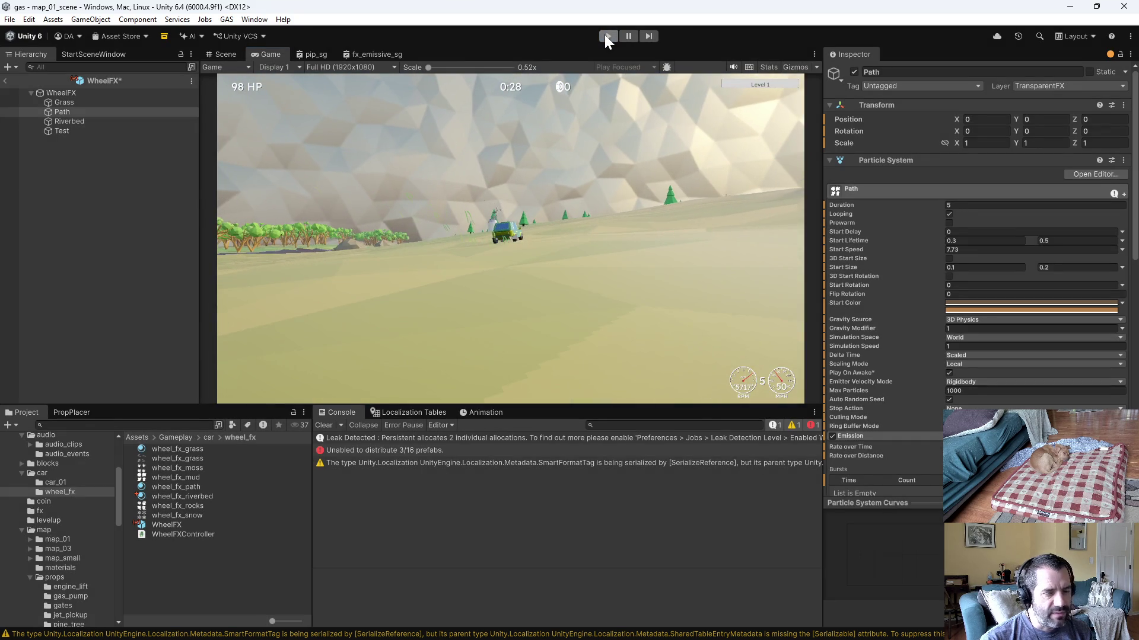
Step: Review the WheelFX controller's Grass and Path systems in the Hierarchy, then switch to the script
{"action": "left_click", "coordinate": [54, 93]}
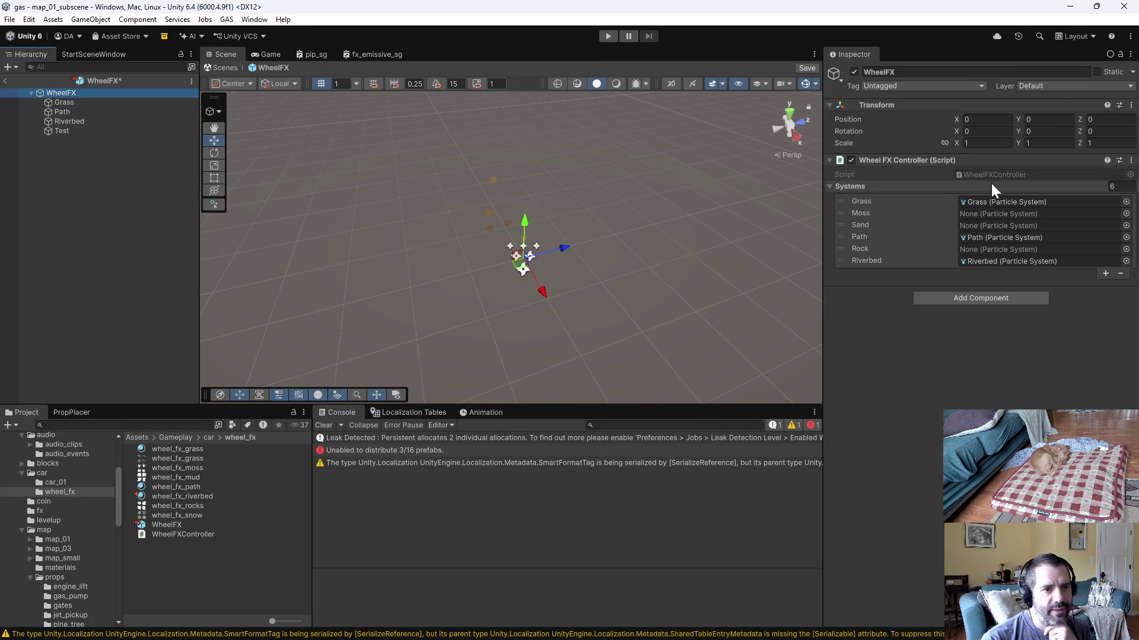
{"action": "left_click", "coordinate": [82, 104]}
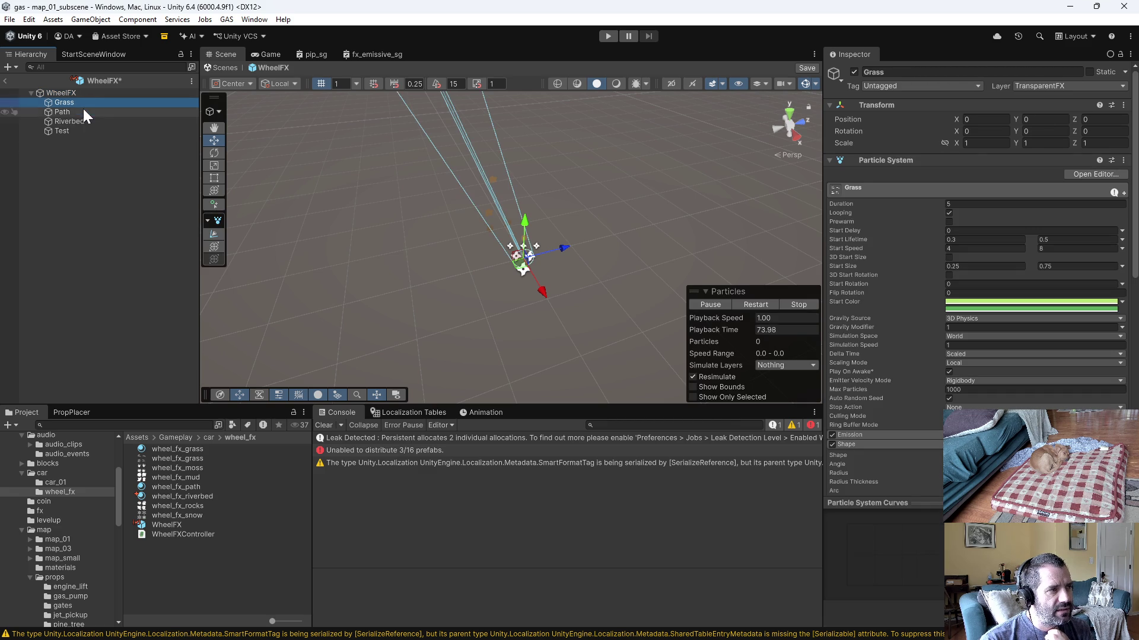
{"action": "left_click", "coordinate": [83, 112]}
{"action": "left_click", "coordinate": [84, 92]}
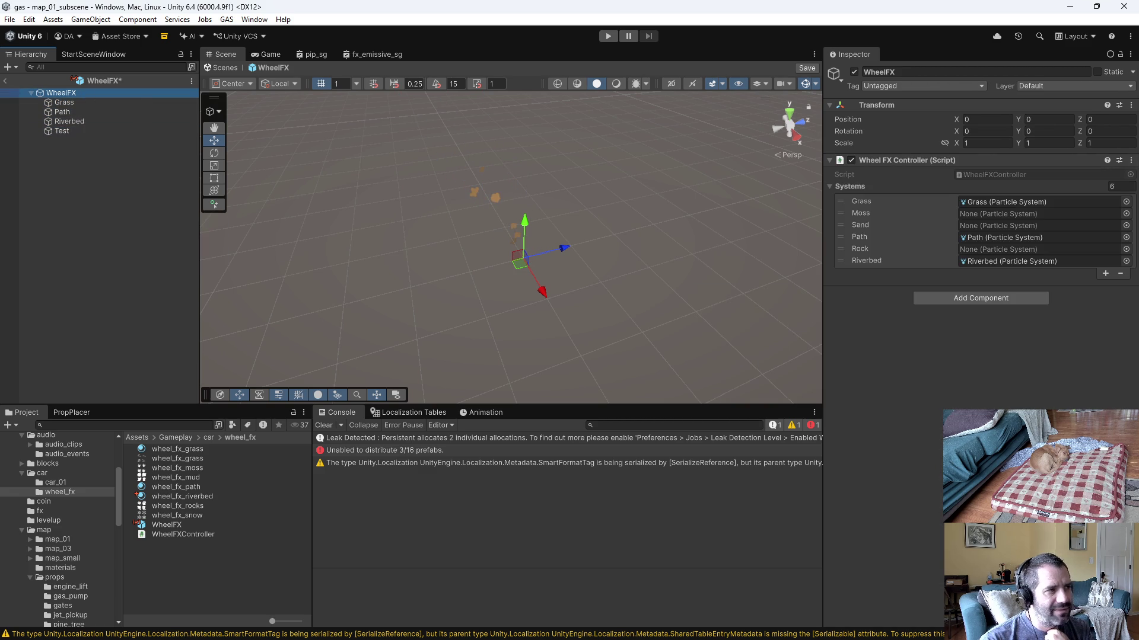
{"action": "key", "text": "alt+Tab"}
{"action": "scroll", "coordinate": [672, 347], "scroll_direction": "up", "scroll_amount": 5}
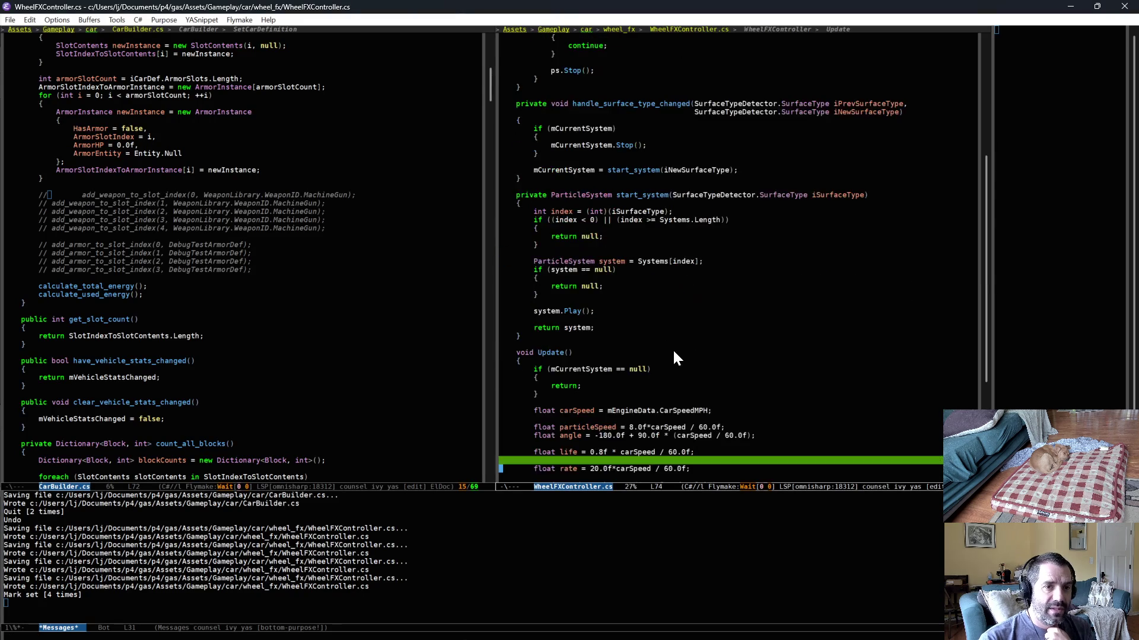
{"action": "scroll", "coordinate": [674, 347], "scroll_direction": "up", "scroll_amount": 5}
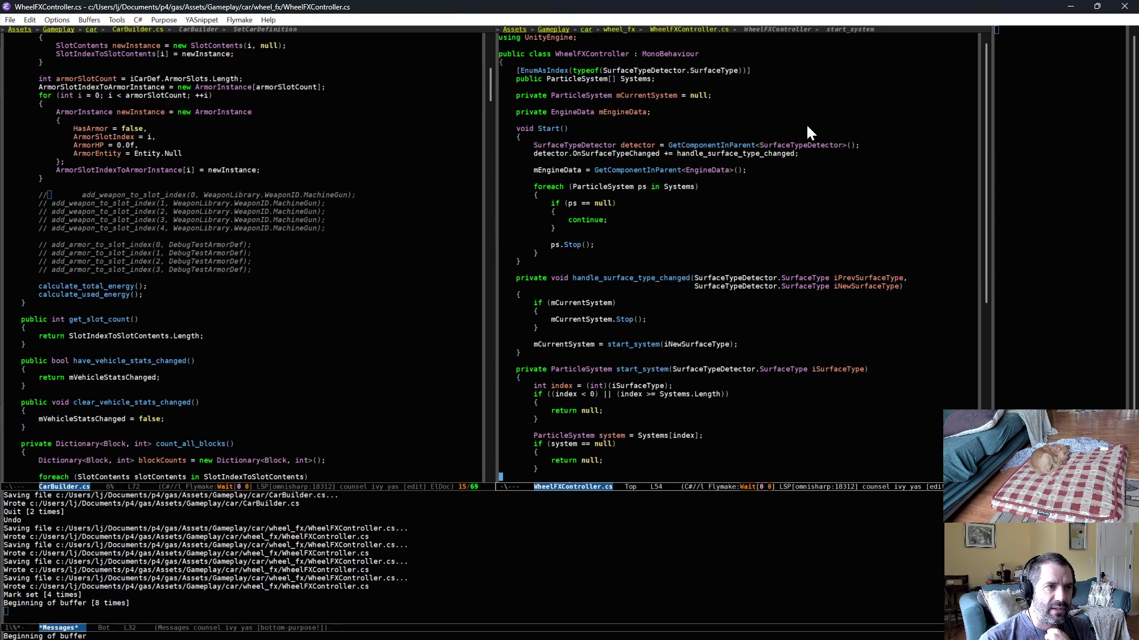
Step: Mark the whole Update method of WheelFXController.cs as a region
{"action": "left_click", "coordinate": [500, 57]}
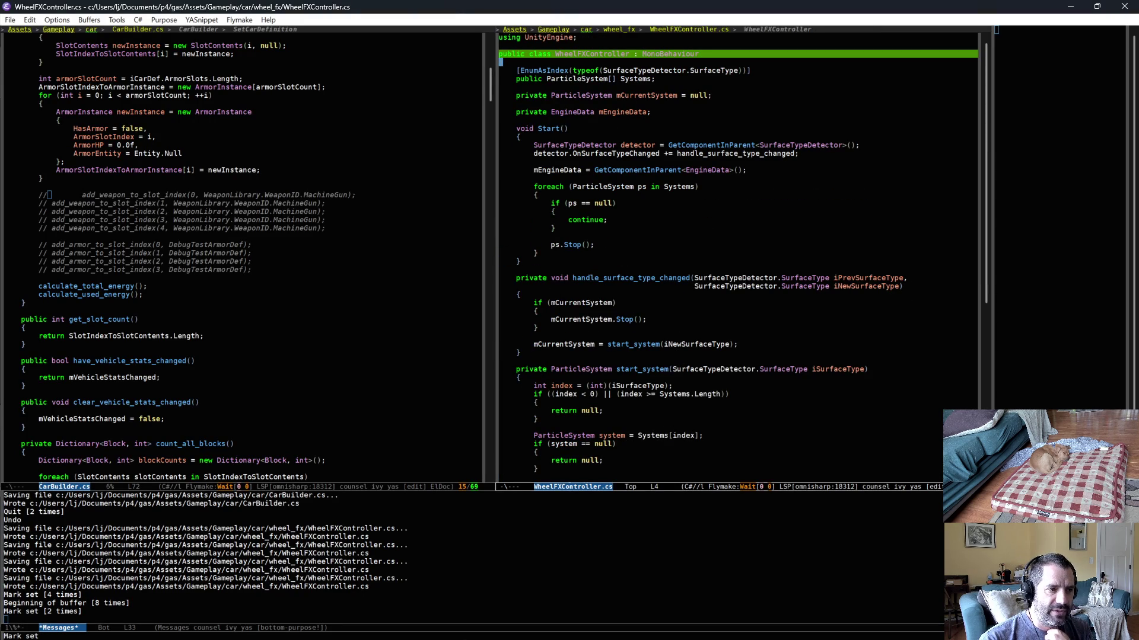
{"action": "left_click", "coordinate": [616, 319]}
{"action": "scroll", "coordinate": [623, 331], "scroll_direction": "down", "scroll_amount": 2}
{"action": "scroll", "coordinate": [624, 331], "scroll_direction": "down", "scroll_amount": 3}
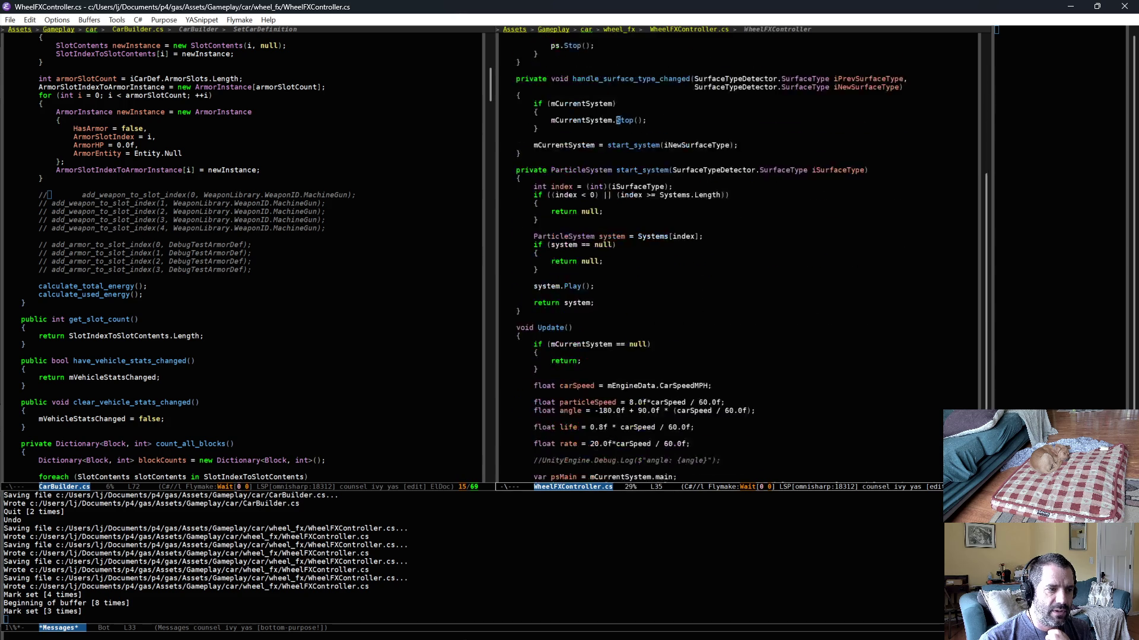
{"action": "scroll", "coordinate": [628, 349], "scroll_direction": "down", "scroll_amount": 5}
{"action": "left_click_drag", "start_coordinate": [591, 98], "coordinate": [747, 337]}
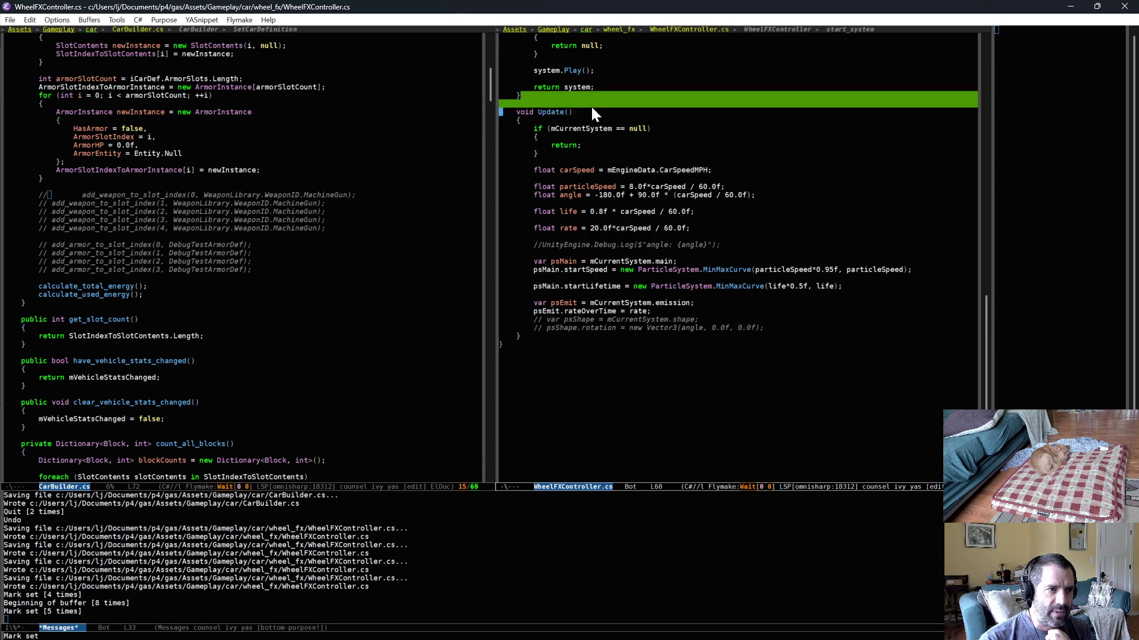
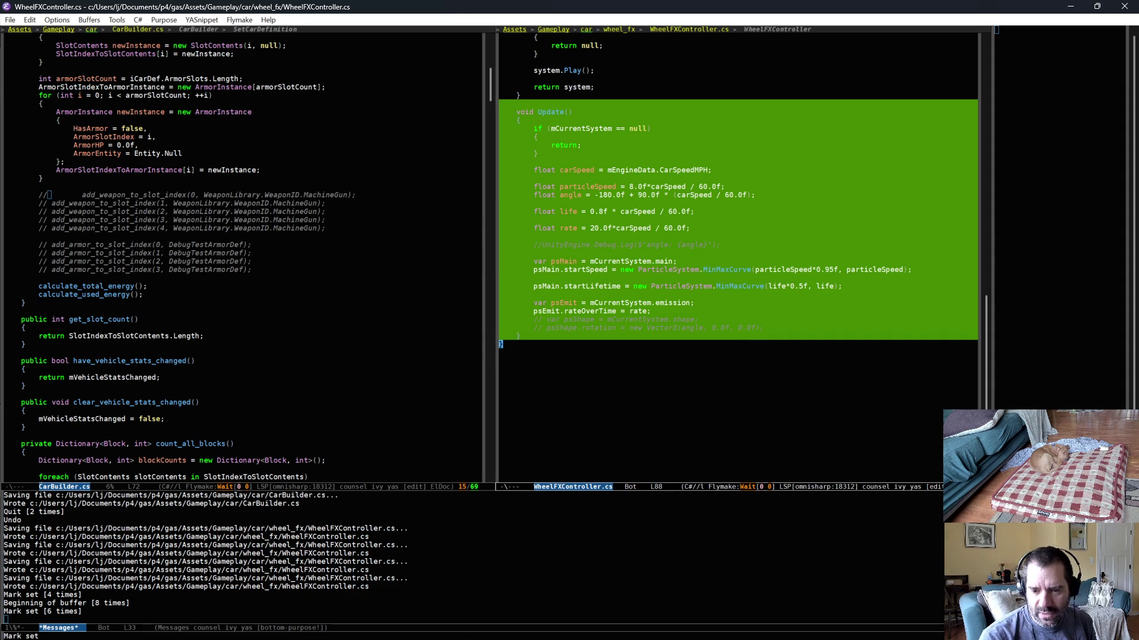
Step: Create a new MonoBehaviour script named WheelFXUpdater in the wheel_fx folder, then return to Emacs
{"action": "key", "text": "alt+Tab"}
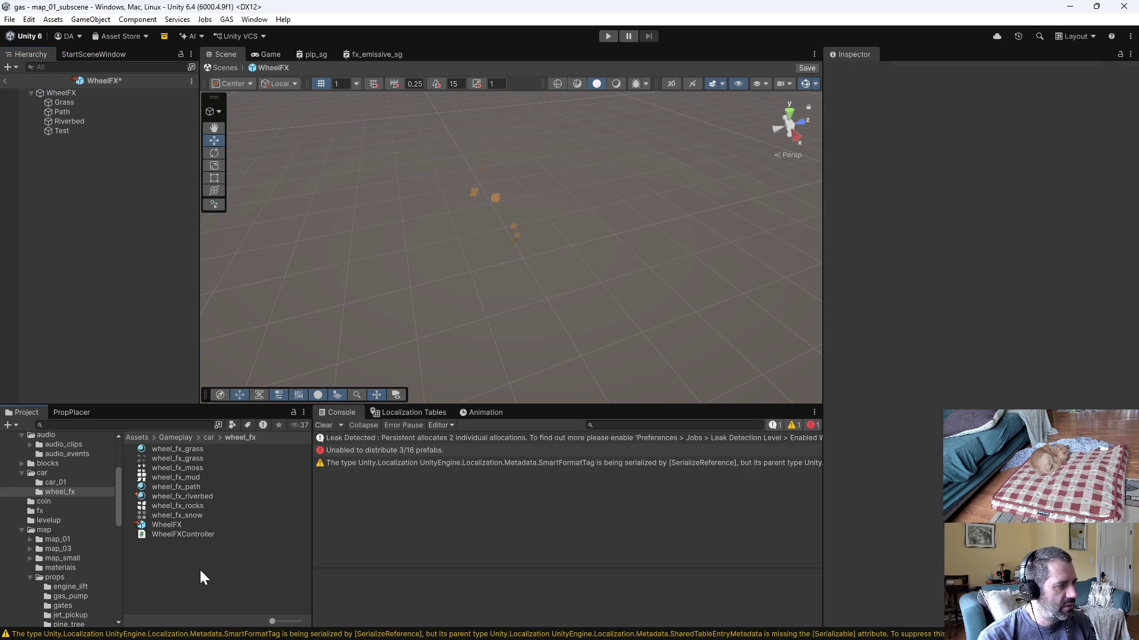
{"action": "right_click", "coordinate": [199, 569]}
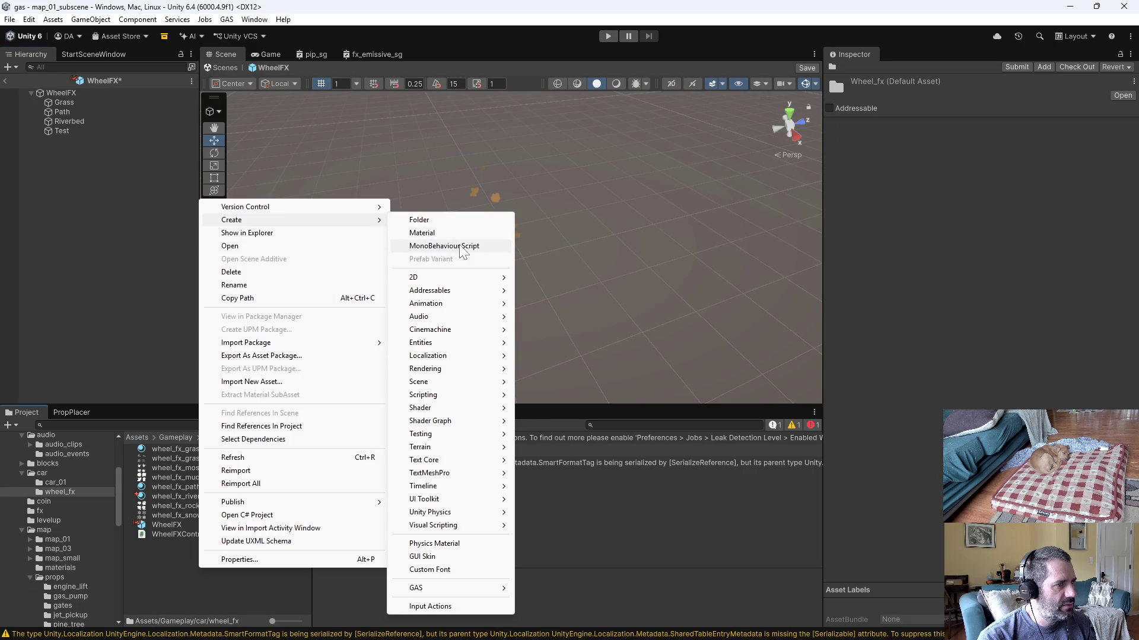
{"action": "left_click", "coordinate": [459, 247]}
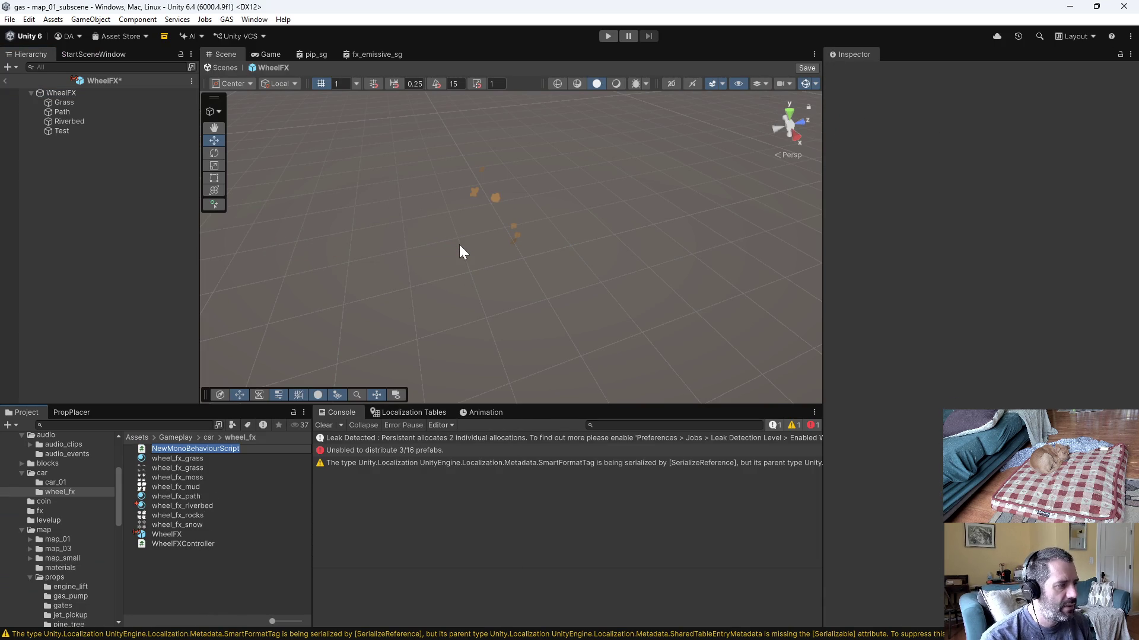
{"action": "type", "text": "WheelFXUpdater"}
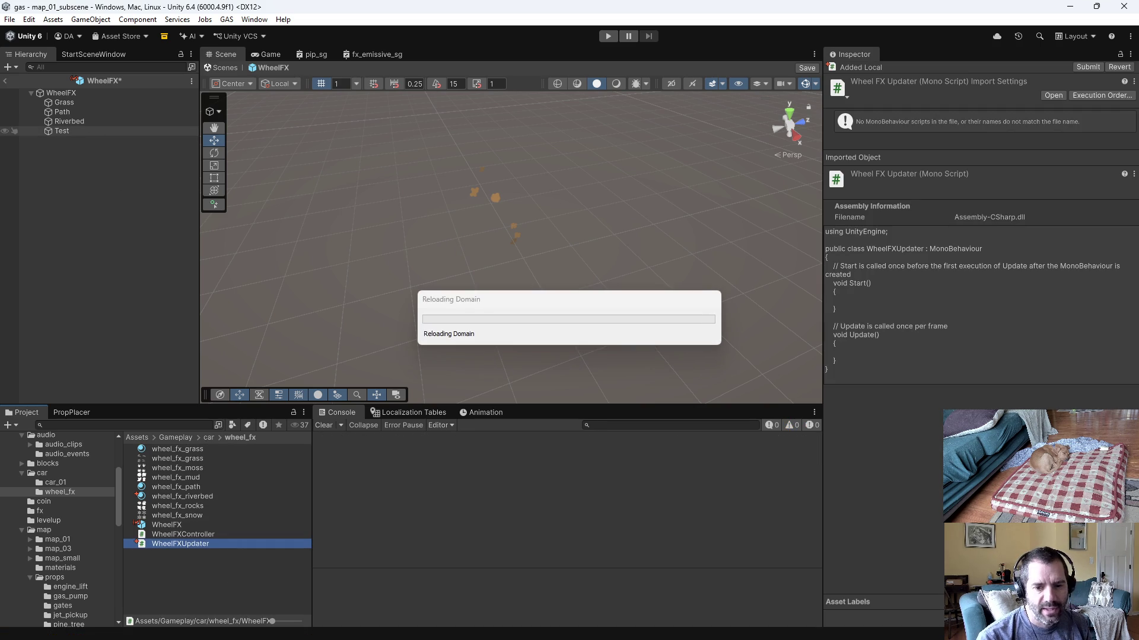
{"action": "key", "text": "alt+Tab"}
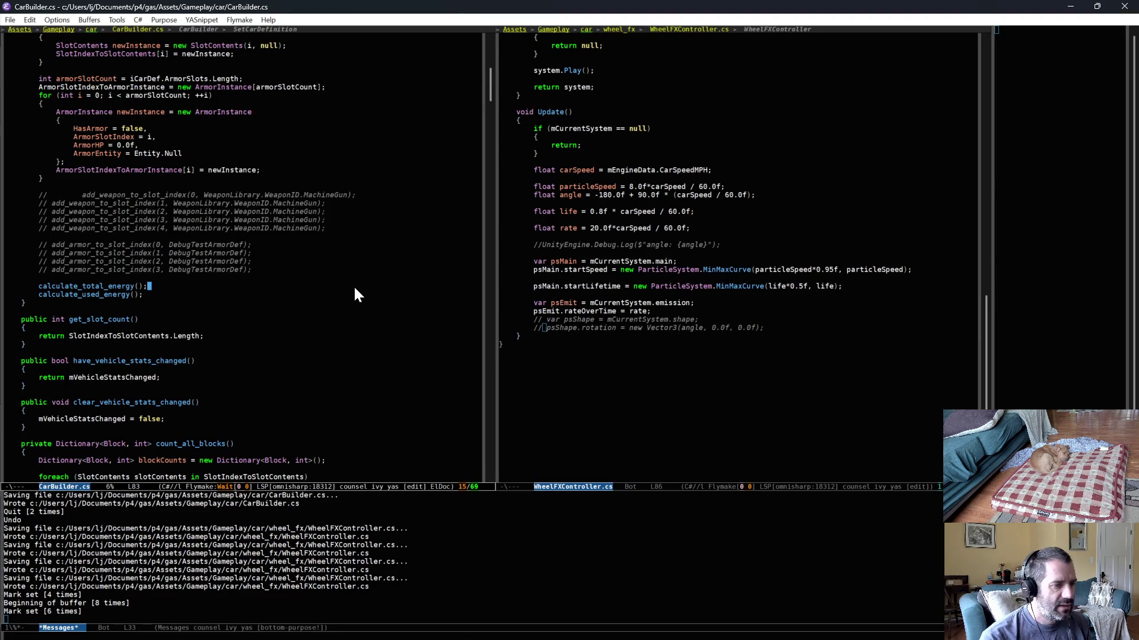
Step: Load WheelFXUpdater.cs and add the mCurrentSystem field to its class body
{"action": "key", "text": "ctrl+x"}
{"action": "key", "text": "ctrl+f"}
{"action": "type", "text": "u"}
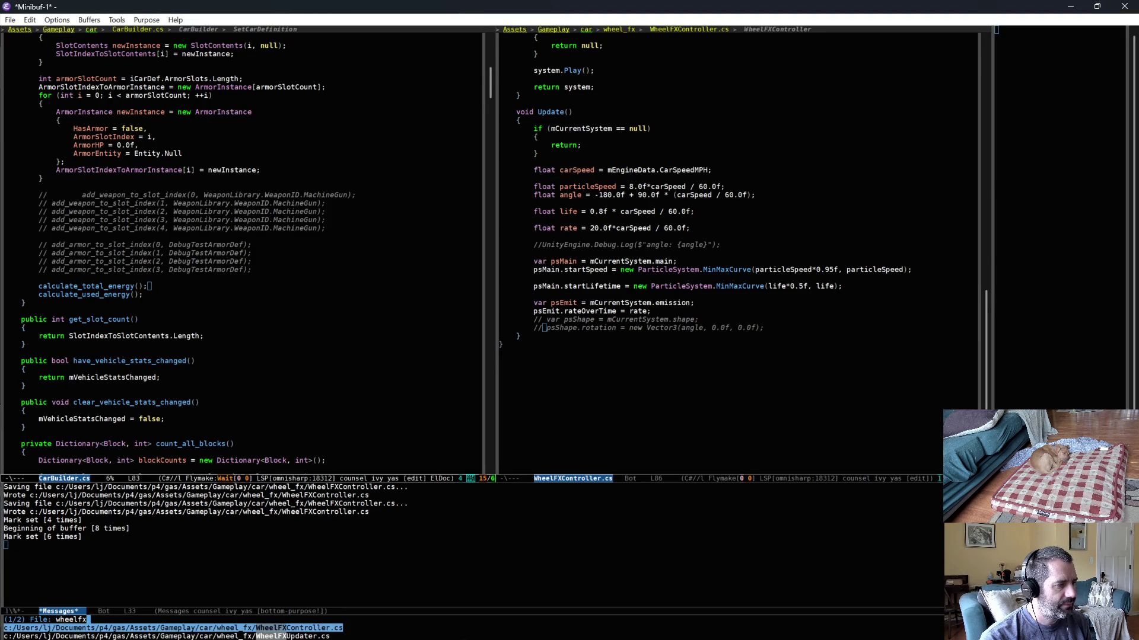
{"action": "key", "text": "Return"}
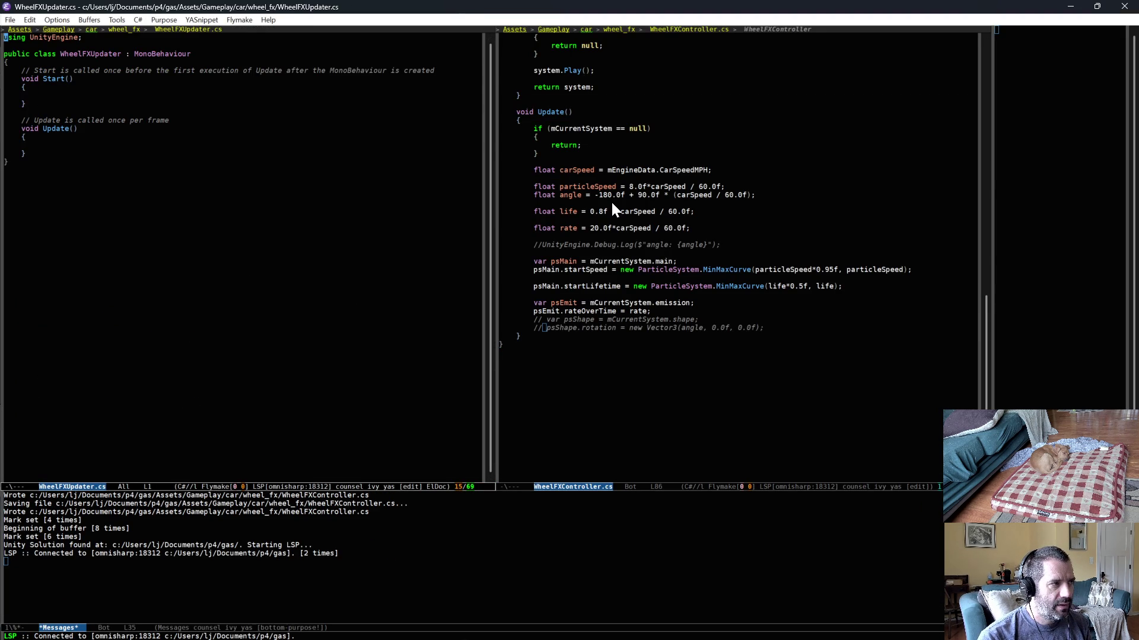
{"action": "scroll", "coordinate": [612, 201], "scroll_direction": "up", "scroll_amount": 5}
{"action": "scroll", "coordinate": [611, 200], "scroll_direction": "up", "scroll_amount": 10}
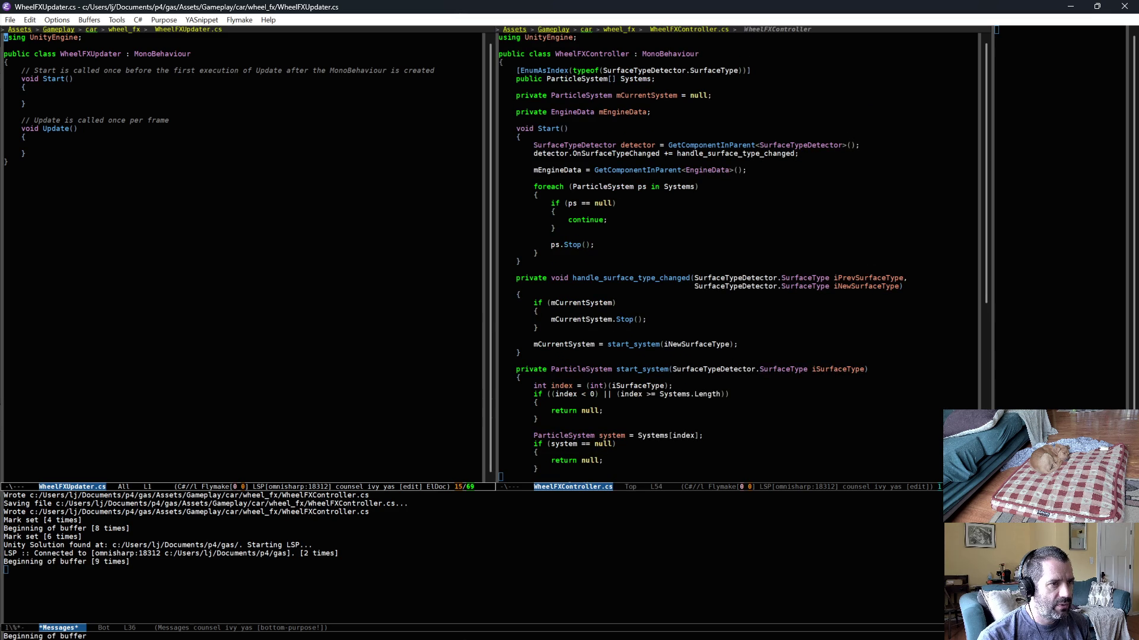
{"action": "left_click", "coordinate": [534, 95]}
{"action": "left_click", "coordinate": [178, 64]}
{"action": "key", "text": "Return"}
{"action": "key", "text": "ctrl+y"}
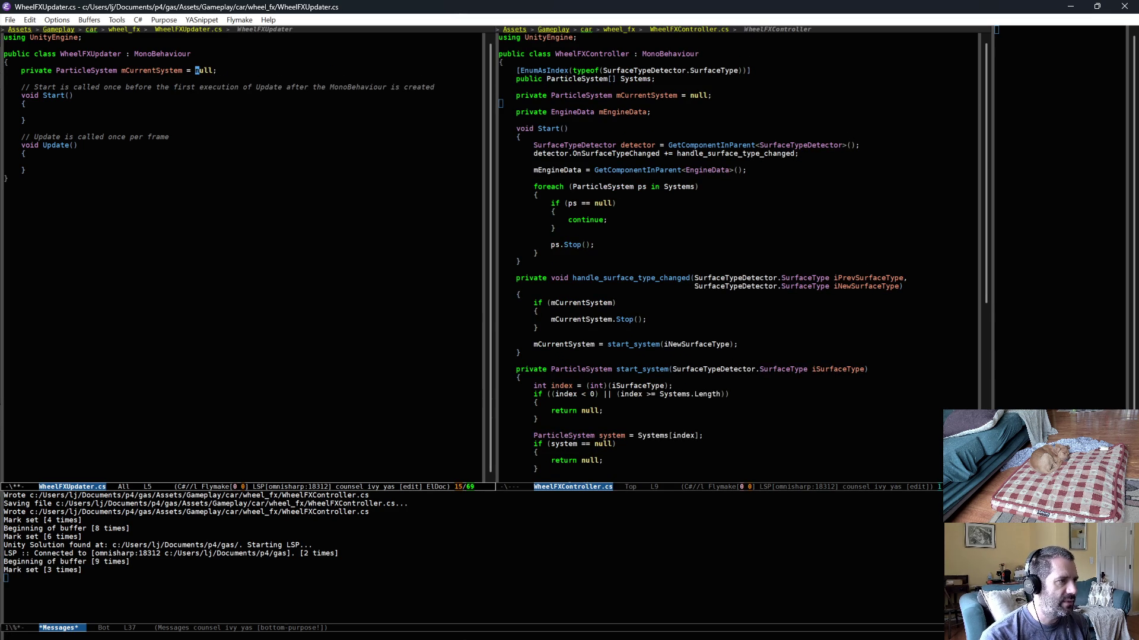
{"action": "scroll", "coordinate": [624, 397], "scroll_direction": "down", "scroll_amount": 3}
{"action": "scroll", "coordinate": [623, 396], "scroll_direction": "down", "scroll_amount": 3}
{"action": "scroll", "coordinate": [616, 363], "scroll_direction": "down", "scroll_amount": 6}
{"action": "scroll", "coordinate": [595, 294], "scroll_direction": "up", "scroll_amount": 4}
Step: Move the whole Update() method from WheelFXController into WheelFXUpdater, replacing the stub
{"action": "left_click_drag", "start_coordinate": [507, 129], "coordinate": [554, 357]}
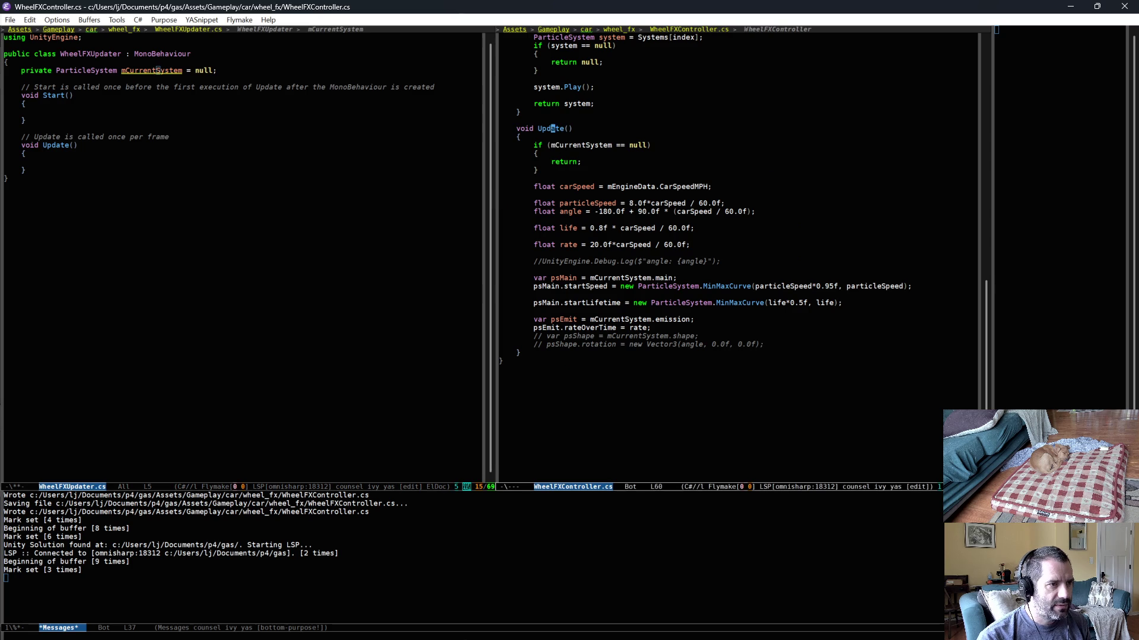
{"action": "key", "text": "ctrl+w"}
{"action": "left_click", "coordinate": [227, 129]}
{"action": "key", "text": "ctrl+k"}
{"action": "key", "text": "ctrl+k"}
{"action": "key", "text": "ctrl+y"}
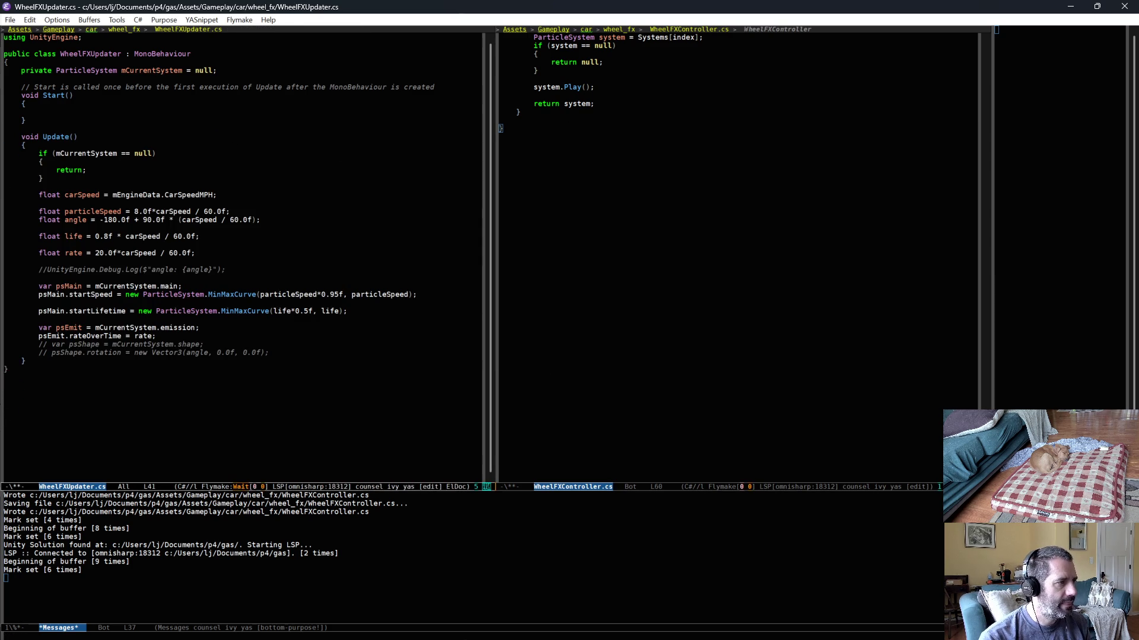
{"action": "scroll", "coordinate": [688, 236], "scroll_direction": "up", "scroll_amount": 3}
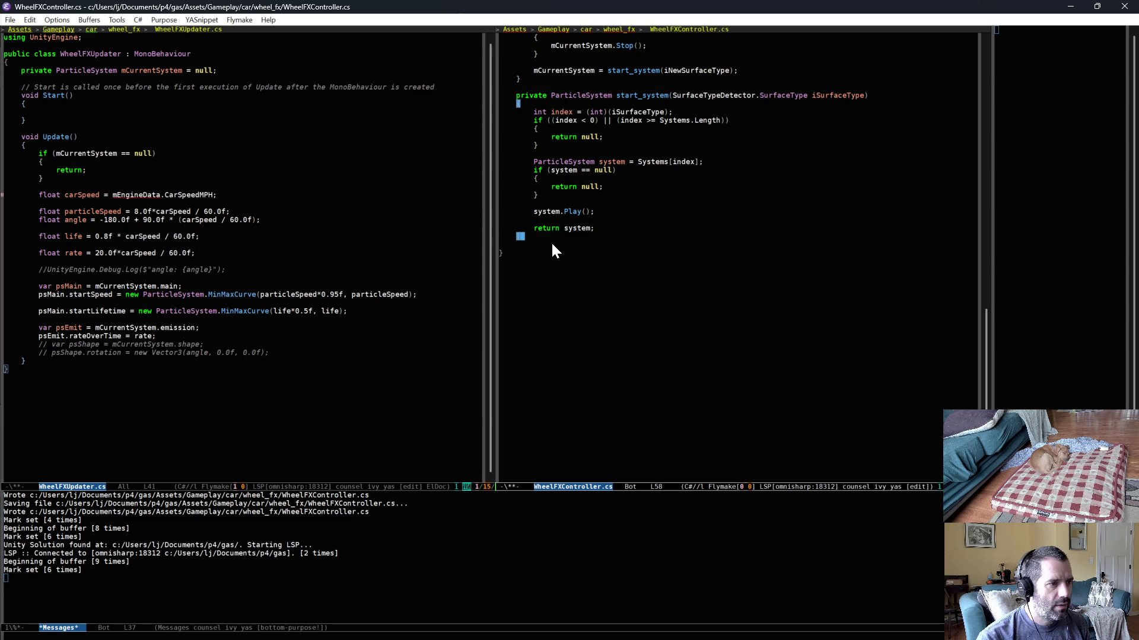
{"action": "scroll", "coordinate": [623, 323], "scroll_direction": "up", "scroll_amount": 2}
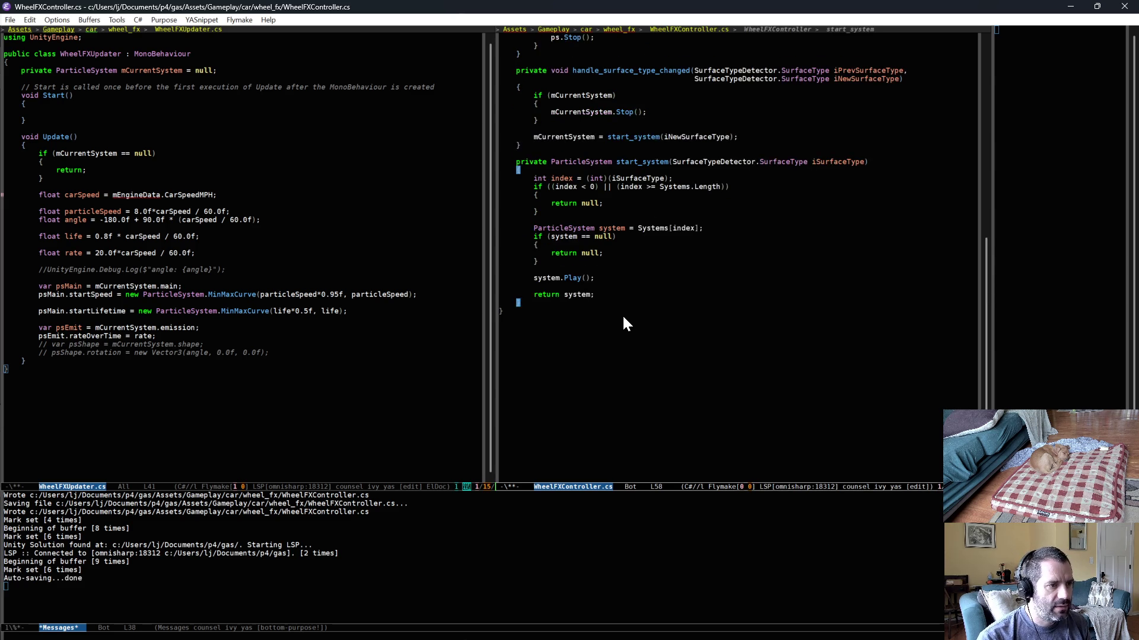
{"action": "scroll", "coordinate": [623, 323], "scroll_direction": "up", "scroll_amount": 3}
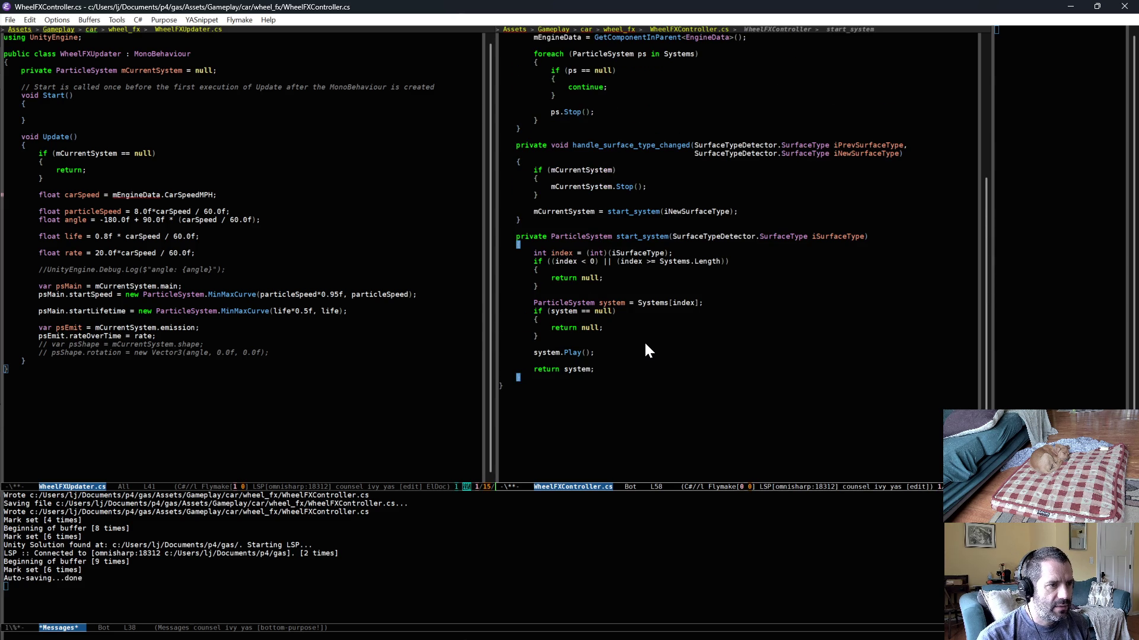
{"action": "key", "text": "alt+v"}
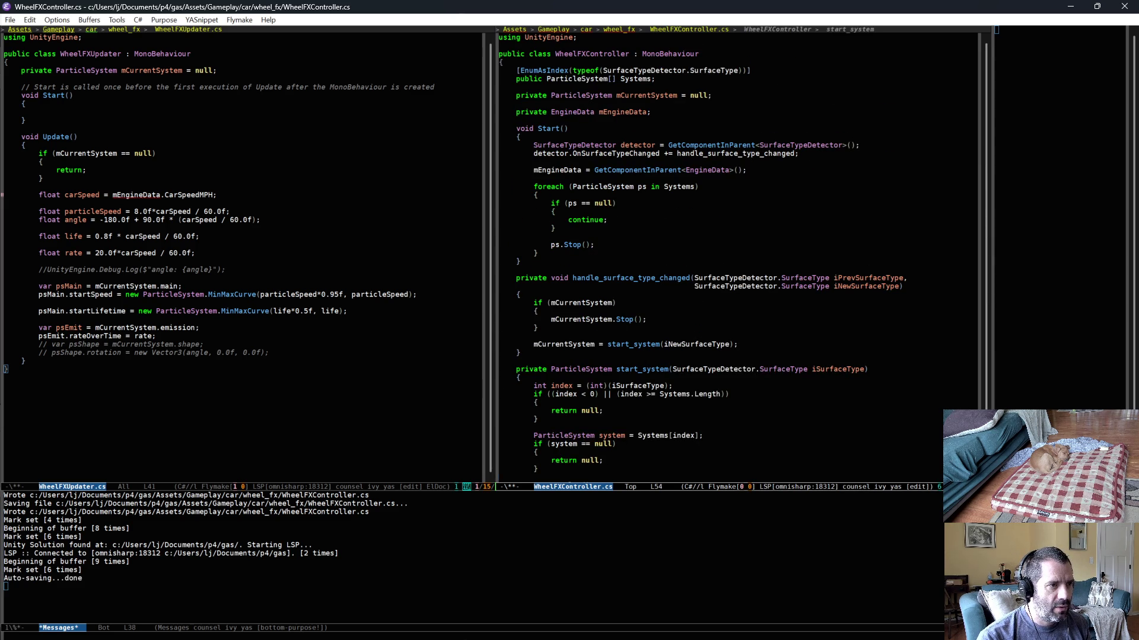
Step: Move the mEngineData field declaration from WheelFXController into WheelFXUpdater
{"action": "key", "text": "ctrl+F3"}
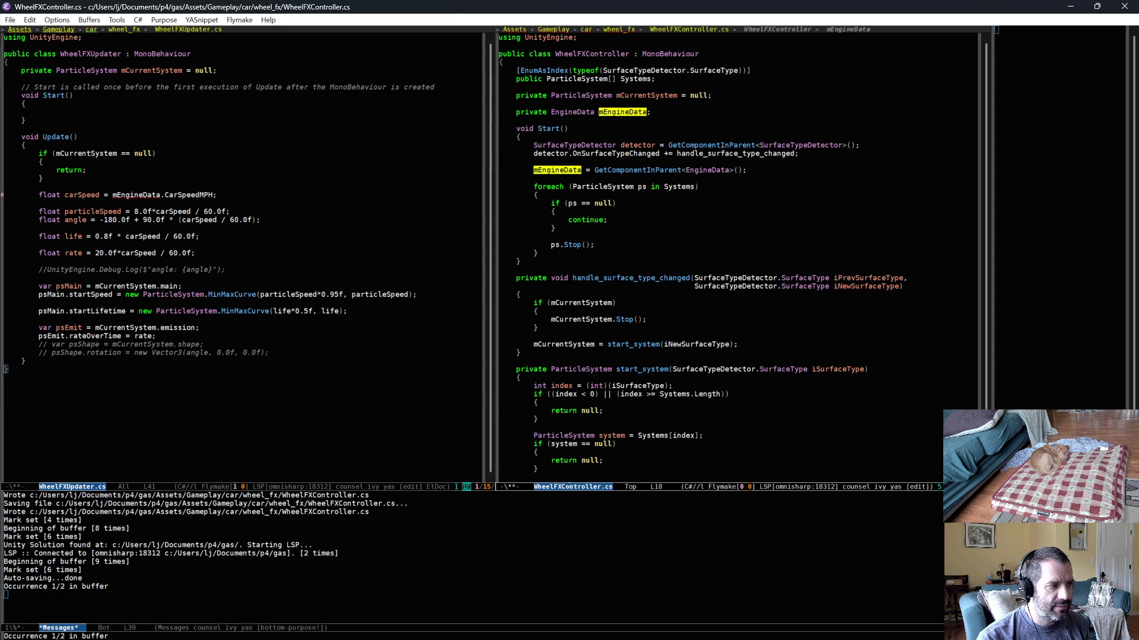
{"action": "key", "text": "Down"}
{"action": "key", "text": "ctrl+space"}
{"action": "key", "text": "Up"}
{"action": "key", "text": "Up"}
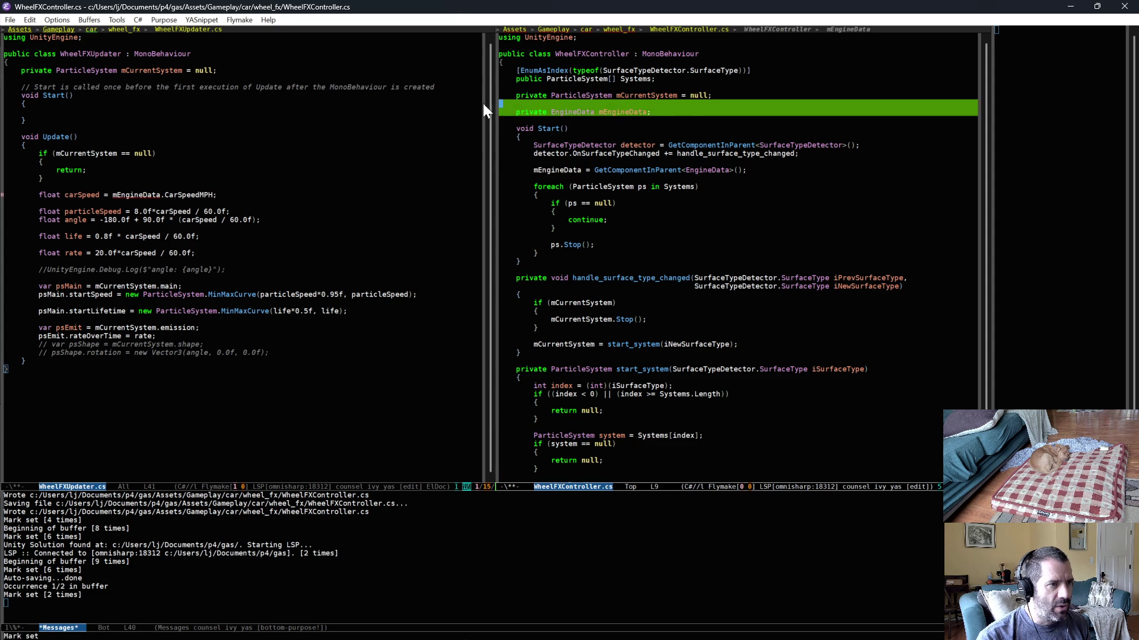
{"action": "key", "text": "ctrl+w"}
{"action": "left_click", "coordinate": [92, 73]}
{"action": "key", "text": "ctrl+y"}
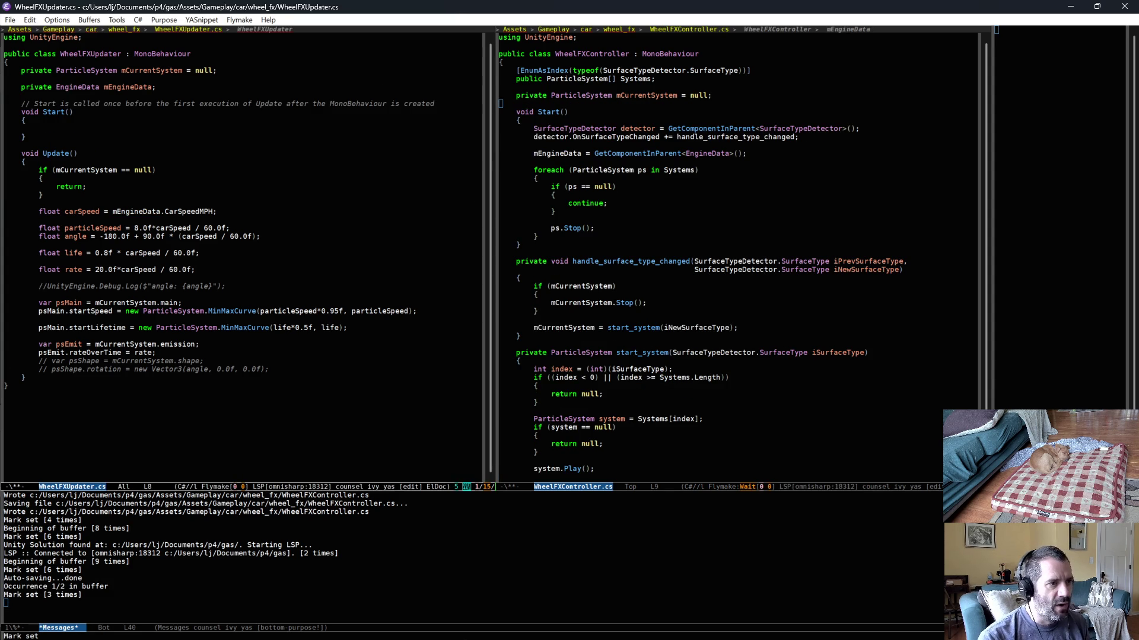
Step: Move the mEngineData assignment into WheelFXUpdater's Start() and delete the template comments
{"action": "left_click", "coordinate": [564, 145]}
{"action": "key", "text": "ctrl+w"}
{"action": "left_click", "coordinate": [145, 142]}
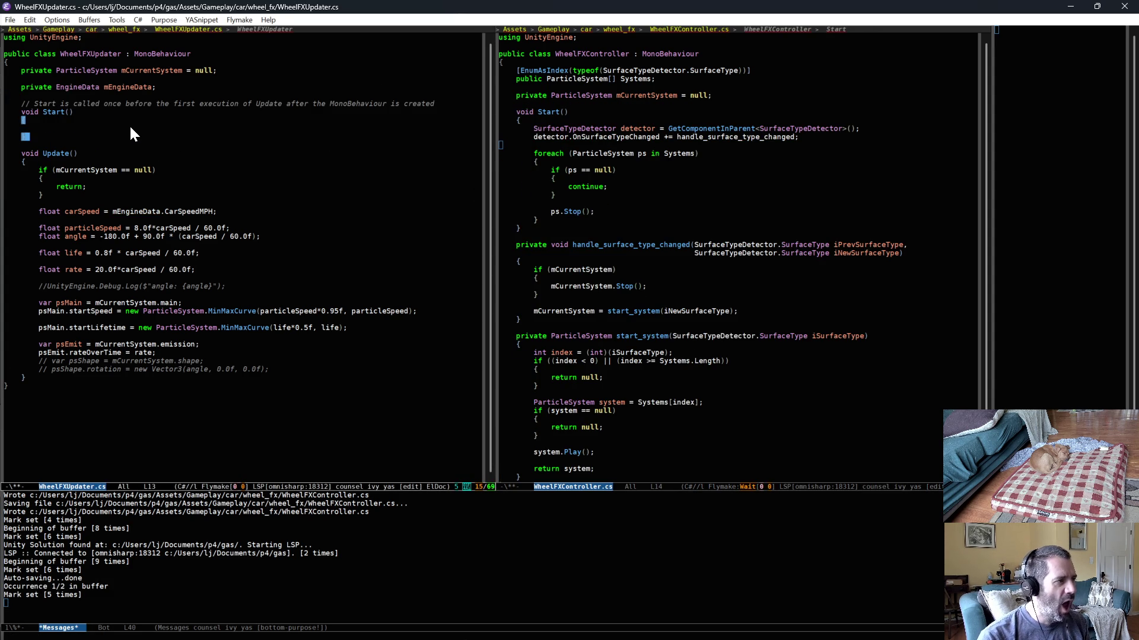
{"action": "key", "text": "ctrl+y"}
{"action": "key", "text": "Up"}
{"action": "key", "text": "Up"}
{"action": "key", "text": "ctrl+k"}
{"action": "key", "text": "Down"}
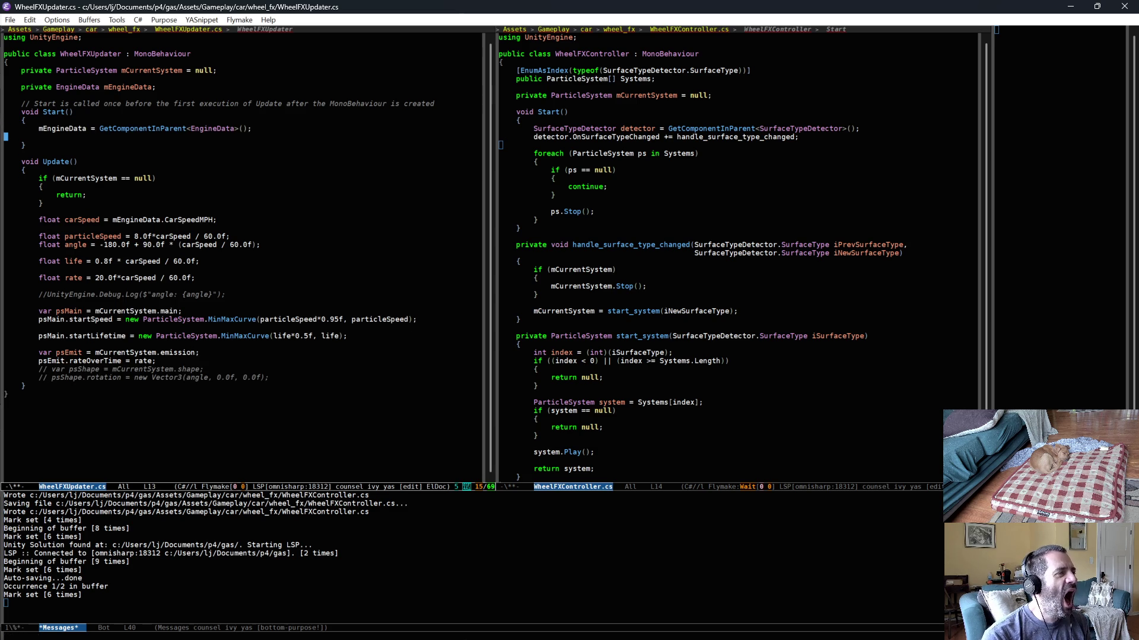
{"action": "key", "text": "ctrl+k"}
{"action": "key", "text": "Up"}
{"action": "key", "text": "Up"}
{"action": "key", "text": "Up"}
{"action": "key", "text": "ctrl+k"}
{"action": "key", "text": "ctrl+k"}
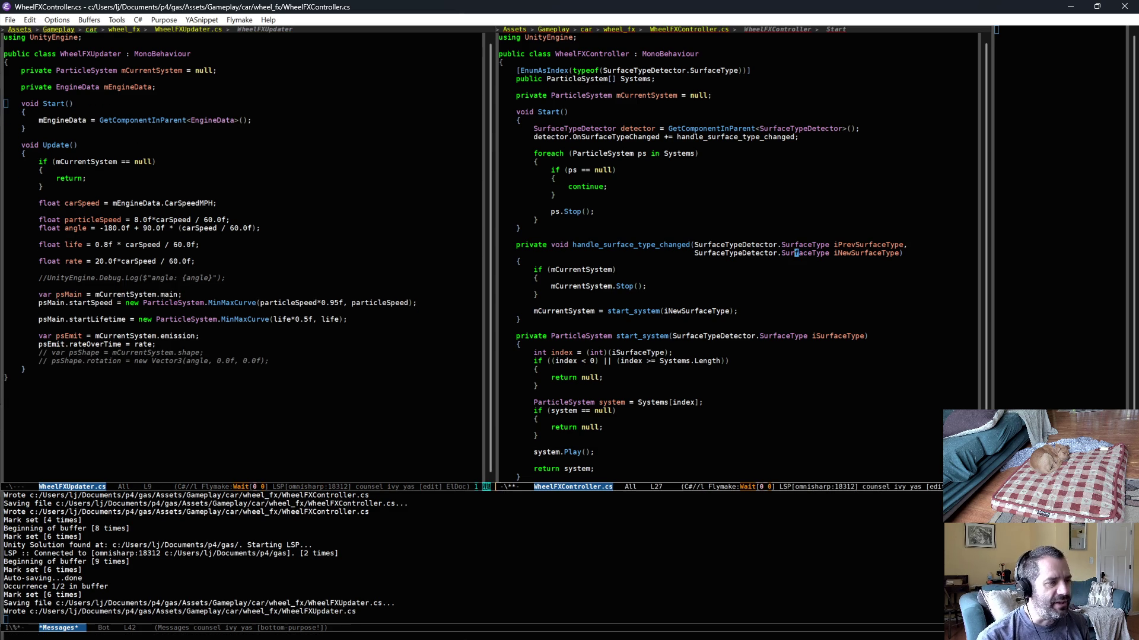
Step: Save both WheelFXUpdater.cs and WheelFXController.cs and return to the Update() method
{"action": "key", "text": "ctrl+x"}
{"action": "key", "text": "s"}
{"action": "key", "text": "ctrl+x"}
{"action": "key", "text": "o"}
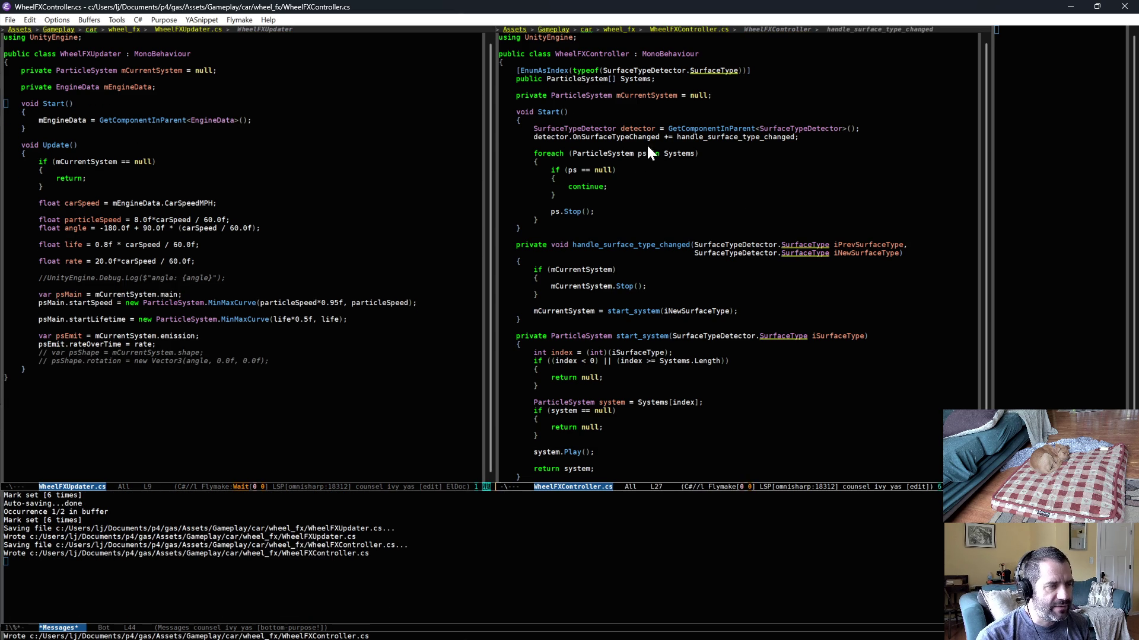
{"action": "scroll", "coordinate": [658, 182], "scroll_direction": "down", "scroll_amount": 3}
{"action": "scroll", "coordinate": [667, 279], "scroll_direction": "down", "scroll_amount": 3}
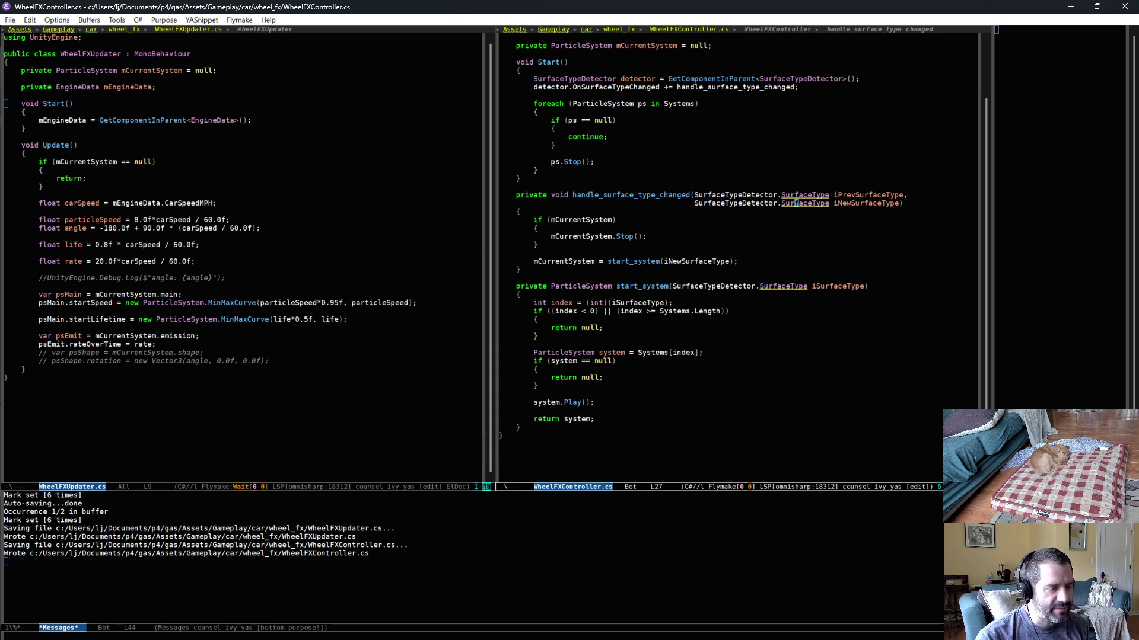
{"action": "left_click", "coordinate": [657, 383]}
{"action": "left_click", "coordinate": [176, 142]}
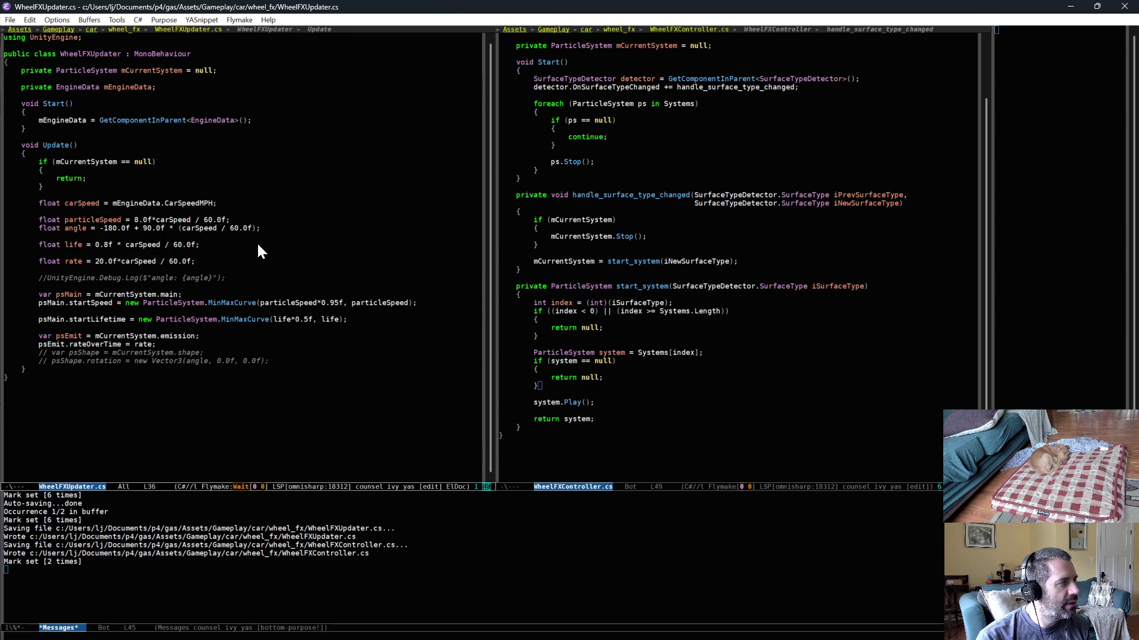
Step: Rename every mCurrentSystem in WheelFXUpdater to mSystem and save the file
{"action": "left_click", "coordinate": [145, 70]}
{"action": "key", "text": "ctrl+F3"}
{"action": "key", "text": "BackSpace"}
{"action": "key", "text": "BackSpace"}
{"action": "key", "text": "BackSpace"}
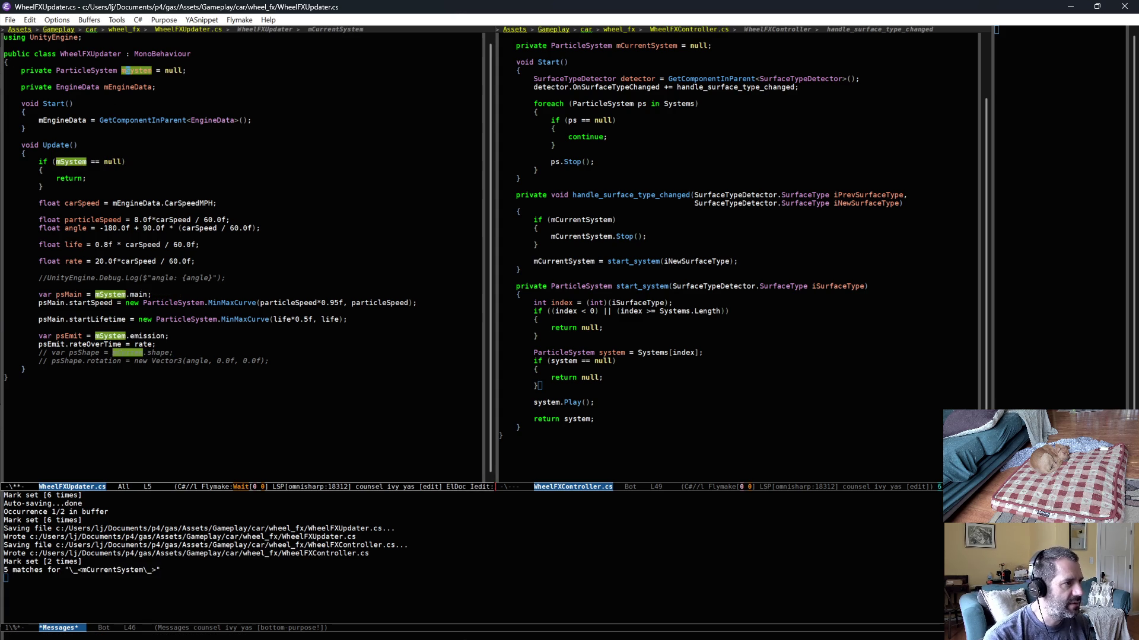
{"action": "key", "text": "Escape"}
{"action": "key", "text": "ctrl+x"}
{"action": "key", "text": "ctrl+s"}
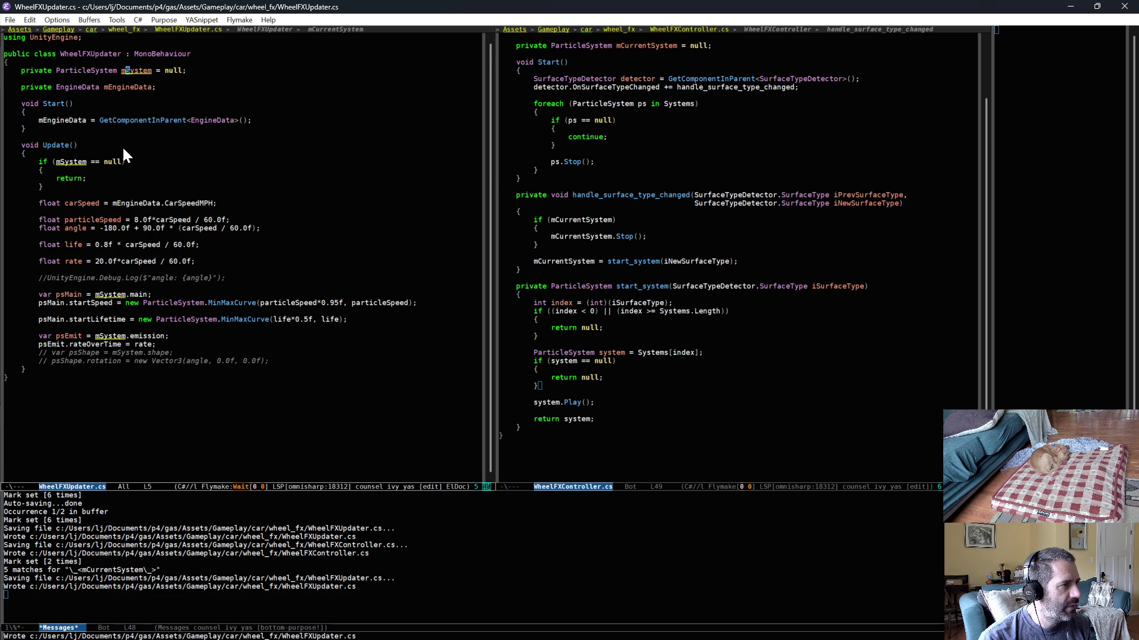
Step: Cache the ParticleSystem as mSystem at the top of Start(), save, and switch to Unity
{"action": "key", "text": "Up"}
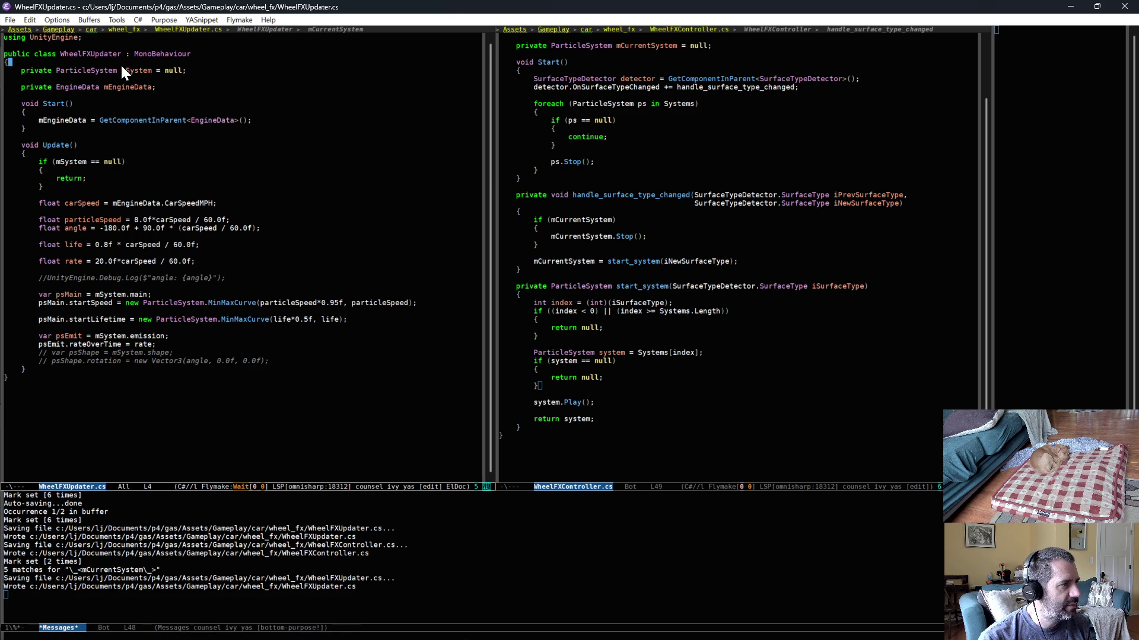
{"action": "key", "text": "Down"}
{"action": "key", "text": "Down"}
{"action": "key", "text": "Down"}
{"action": "key", "text": "End"}
{"action": "key", "text": "Return"}
{"action": "type", "text": "m"}
{"action": "type", "text": "ystem = "}
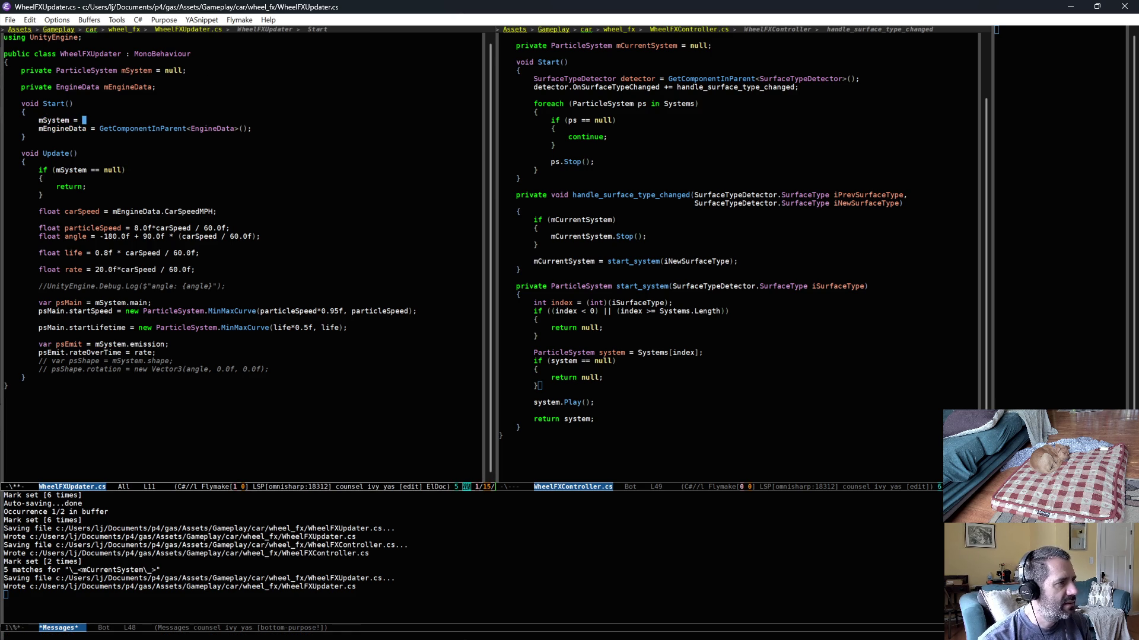
{"action": "type", "text": "<ParticleS"}
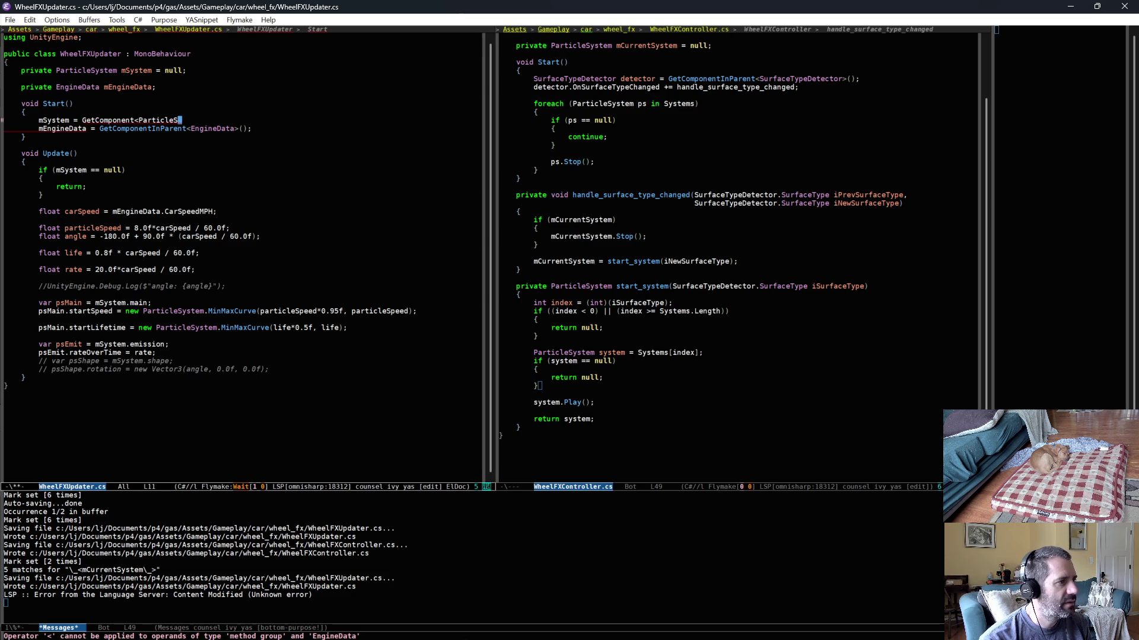
{"action": "type", "text": "ystem>();"}
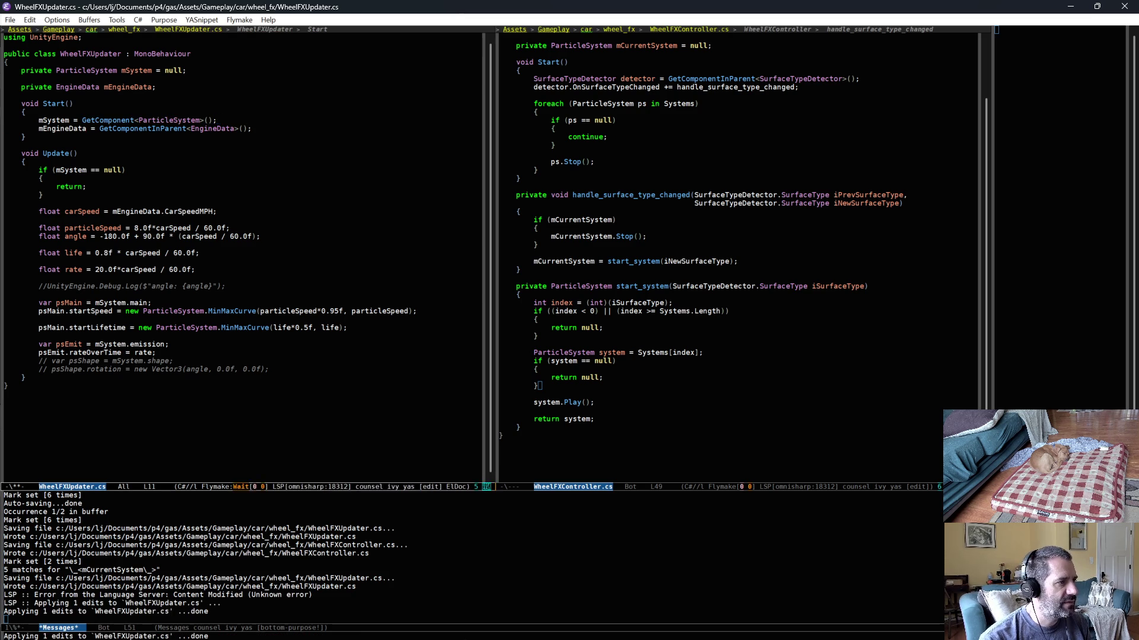
{"action": "key", "text": "ctrl+x"}
{"action": "key", "text": "ctrl+s"}
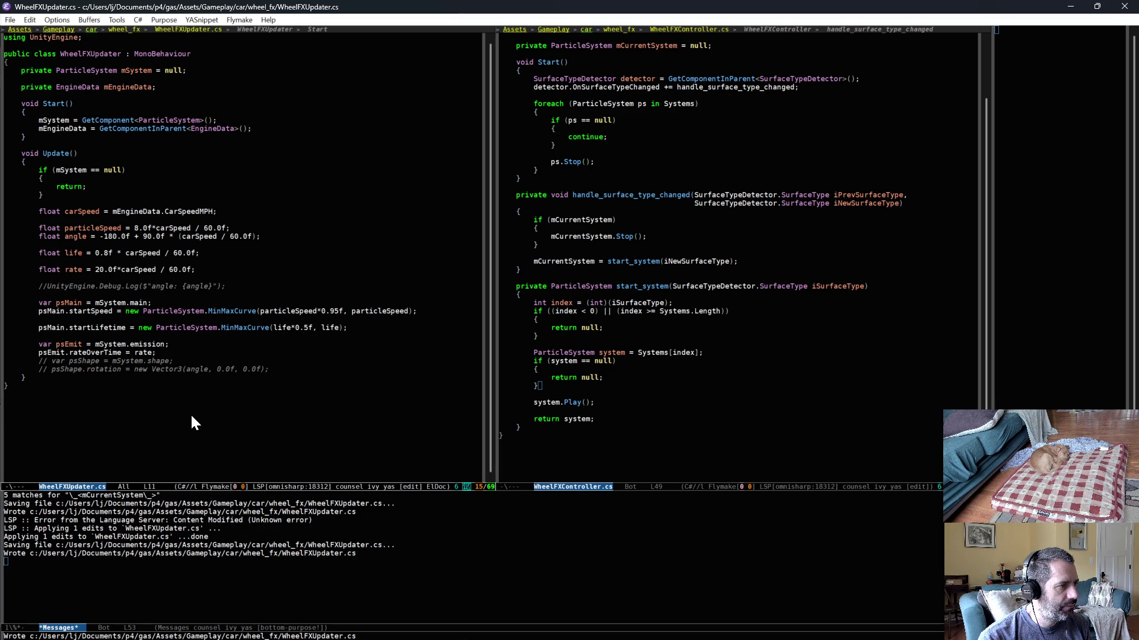
{"action": "key", "text": "alt+Tab"}
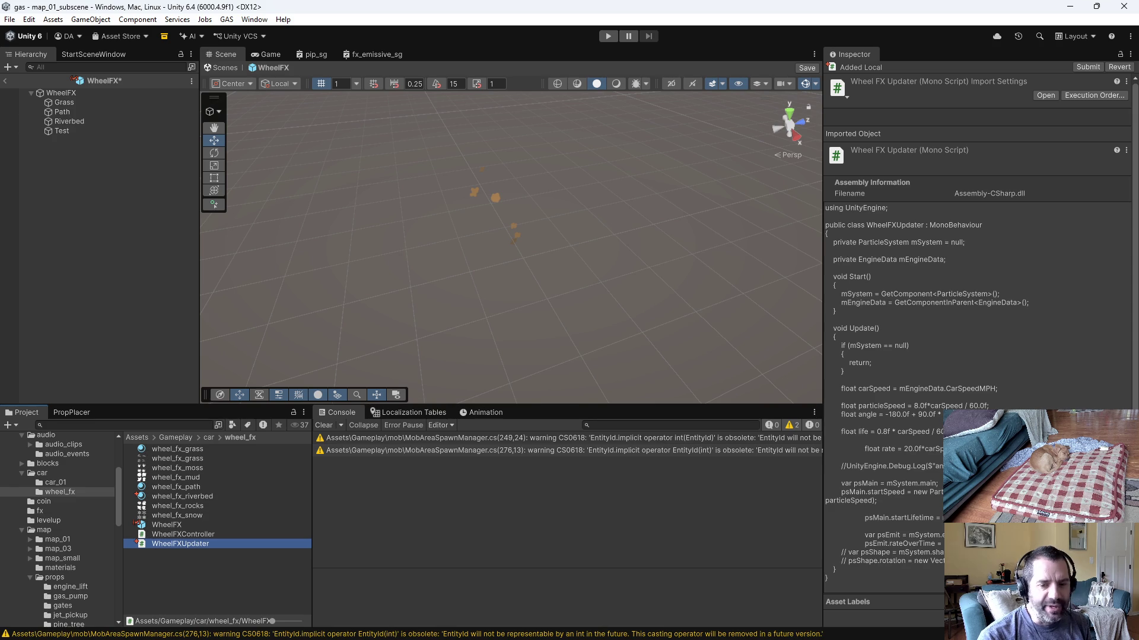
Step: After Unity reloads the scripts, return to the WheelFXUpdater buffer in Emacs
{"action": "key", "text": "alt+Tab"}
{"action": "left_click", "coordinate": [220, 78]}
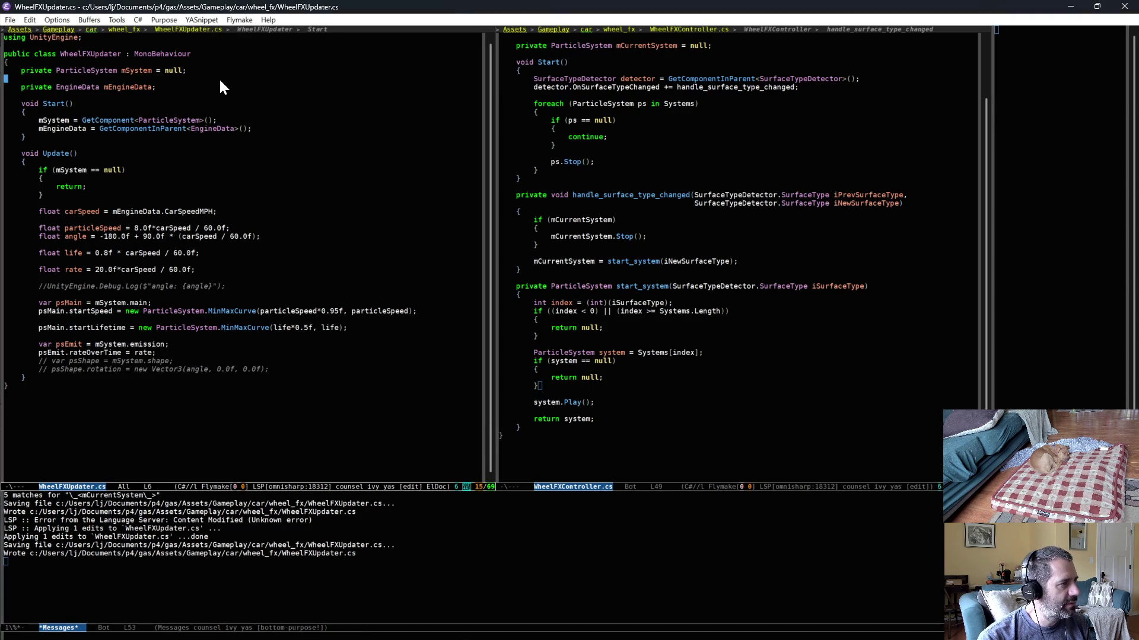
Step: Declare public float Rate and Life fields and use Life in place of the hardcoded 0.8f
{"action": "key", "text": "Down"}
{"action": "key", "text": "Return"}
{"action": "key", "text": "Return"}
{"action": "key", "text": "Up"}
{"action": "type", "text": "publ"}
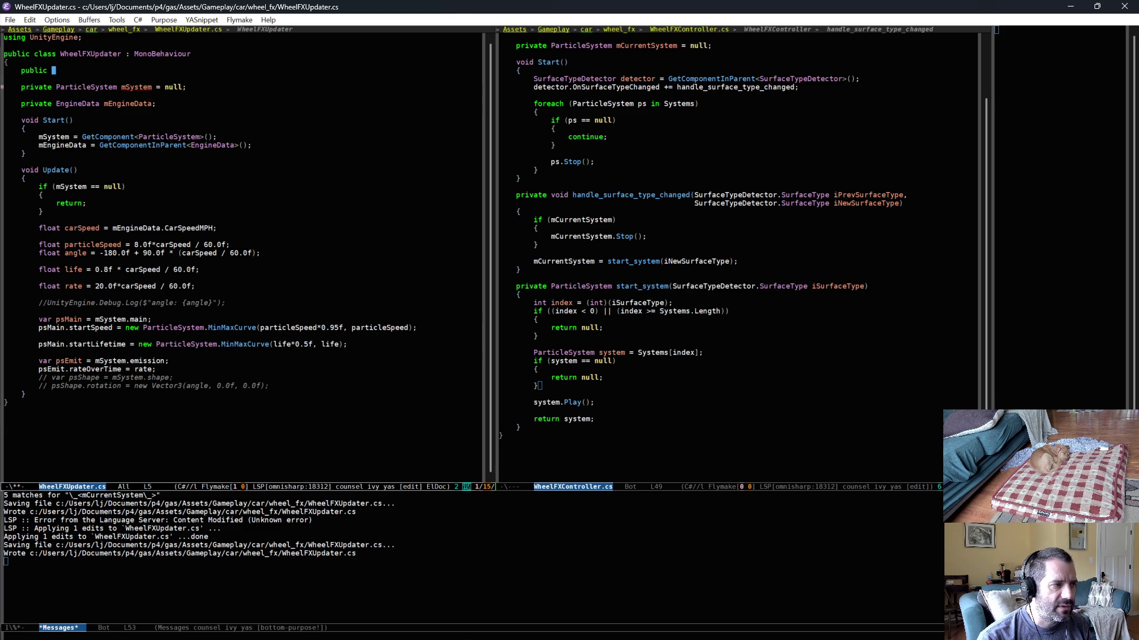
{"action": "left_click", "coordinate": [183, 270]}
{"action": "key", "text": "ctrl+space"}
{"action": "key", "text": "ctrl+e"}
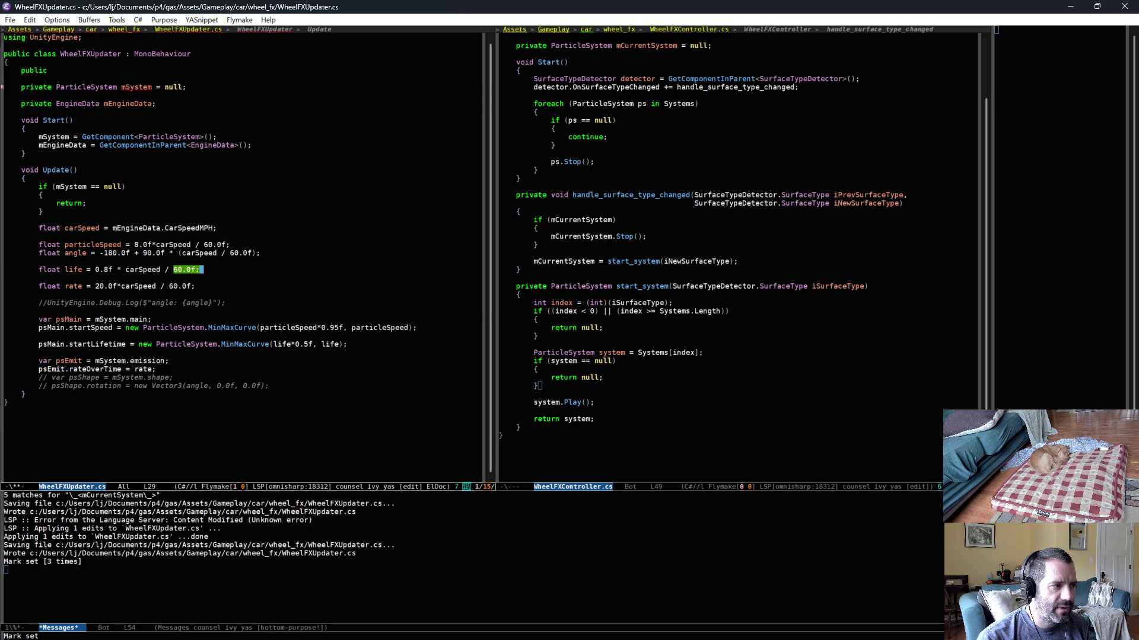
{"action": "left_click", "coordinate": [74, 71]}
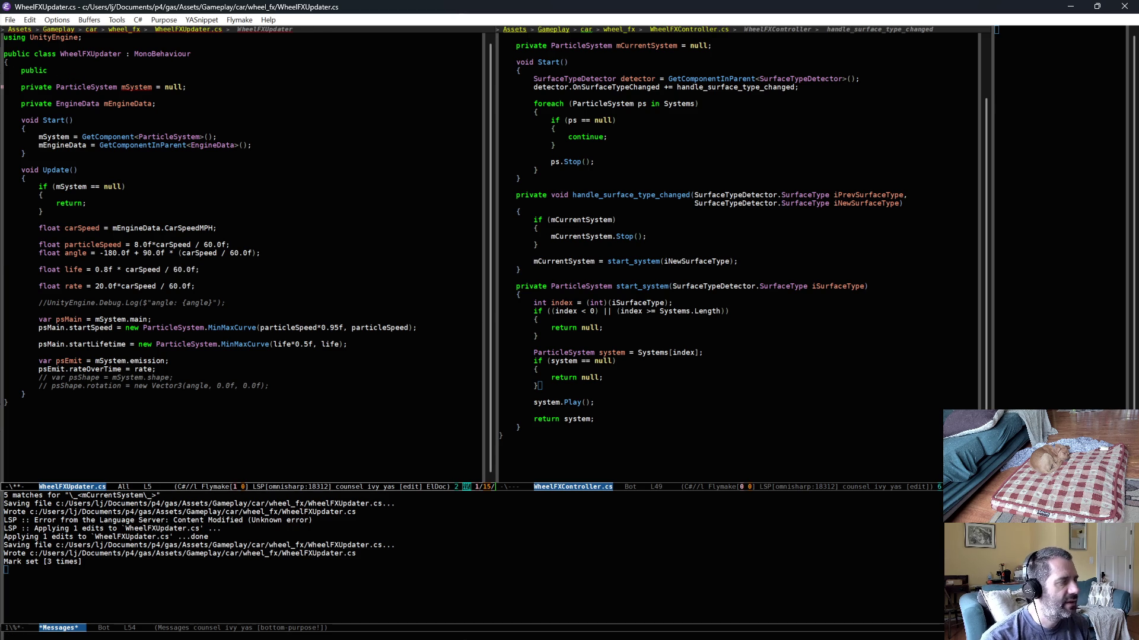
{"action": "type", "text": " float"}
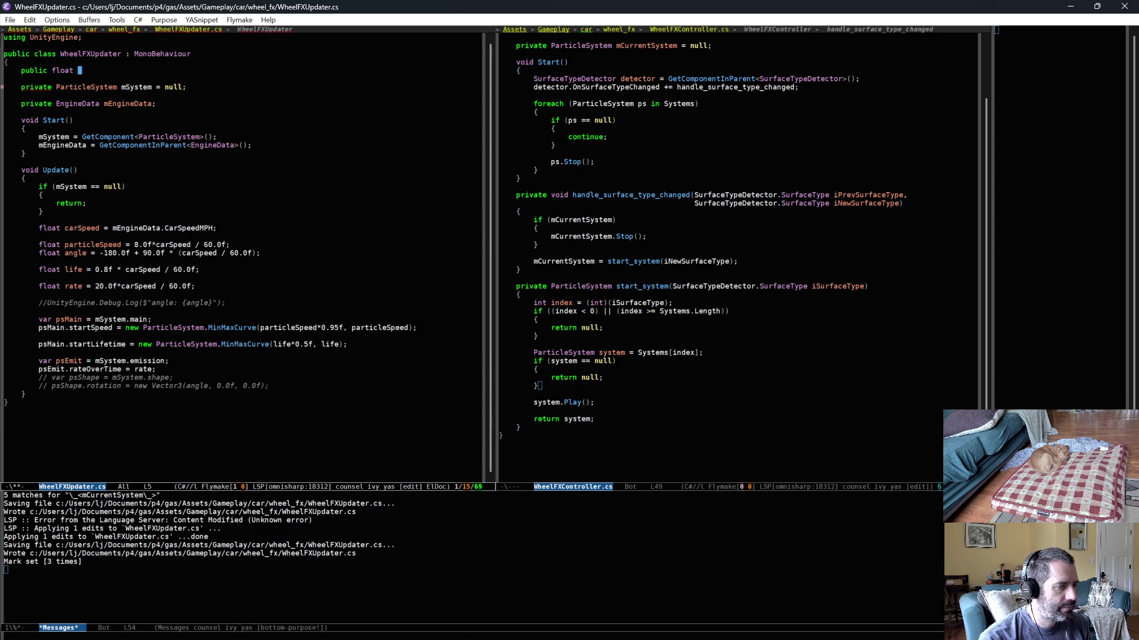
{"action": "type", "text": " Rat"}
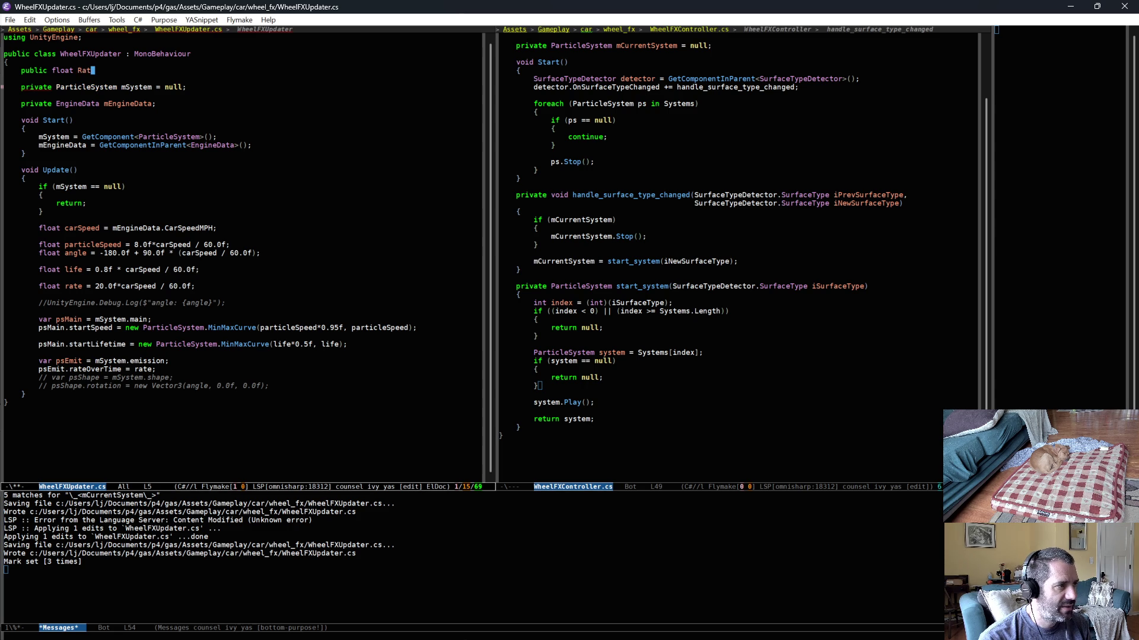
{"action": "type", "text": "e = 20.0f"}
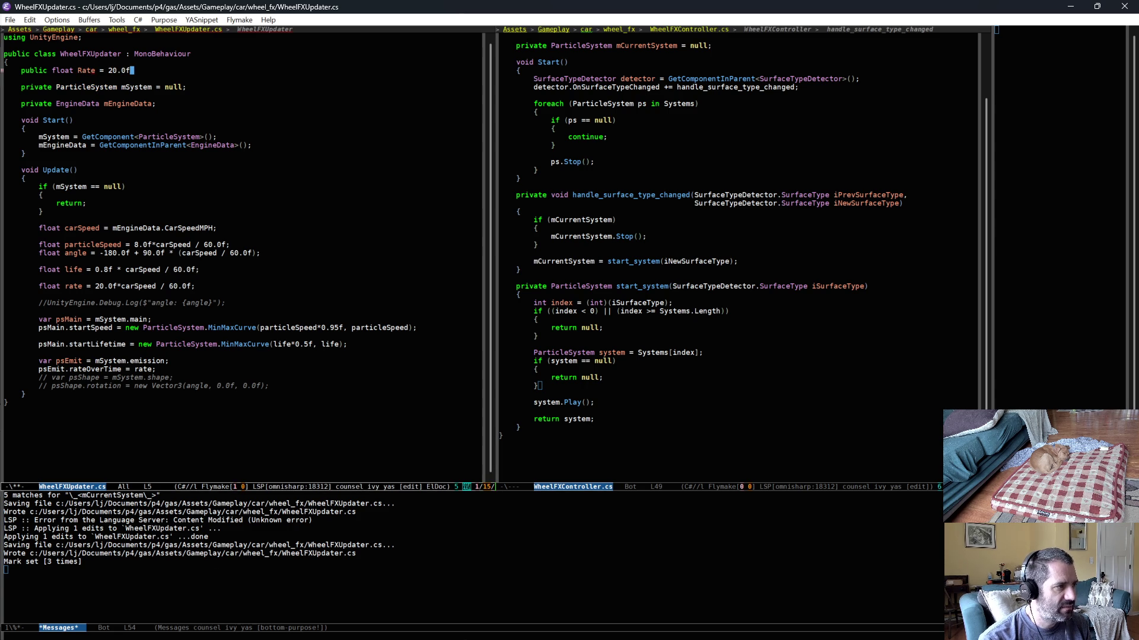
{"action": "type", "text": ";"}
{"action": "key", "text": "Return"}
{"action": "type", "text": "public "}
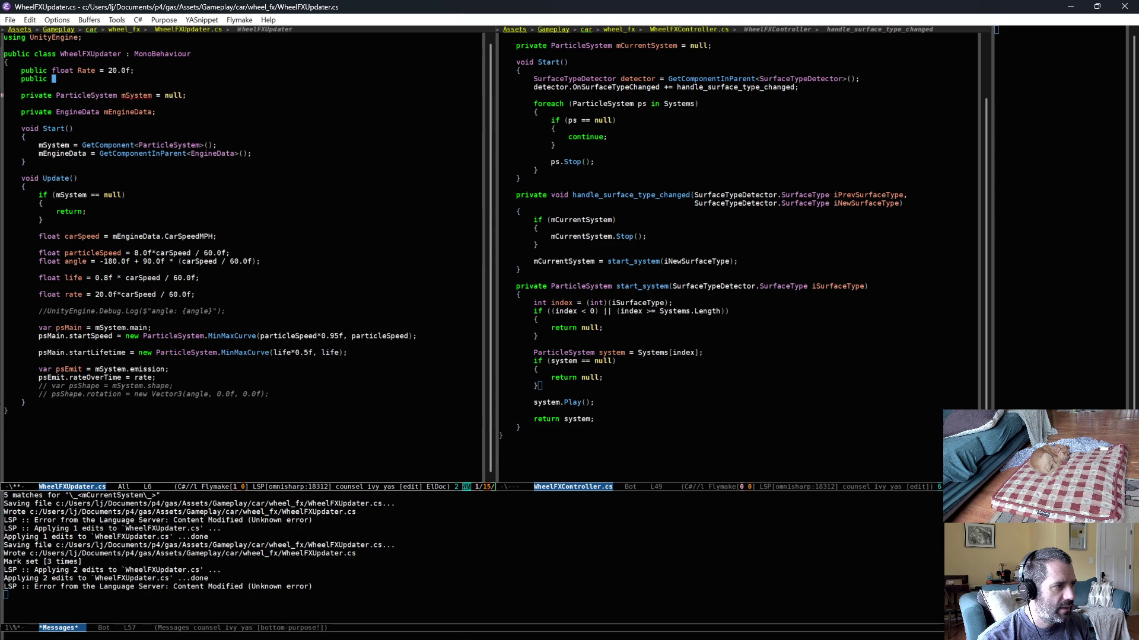
{"action": "type", "text": "float Life"}
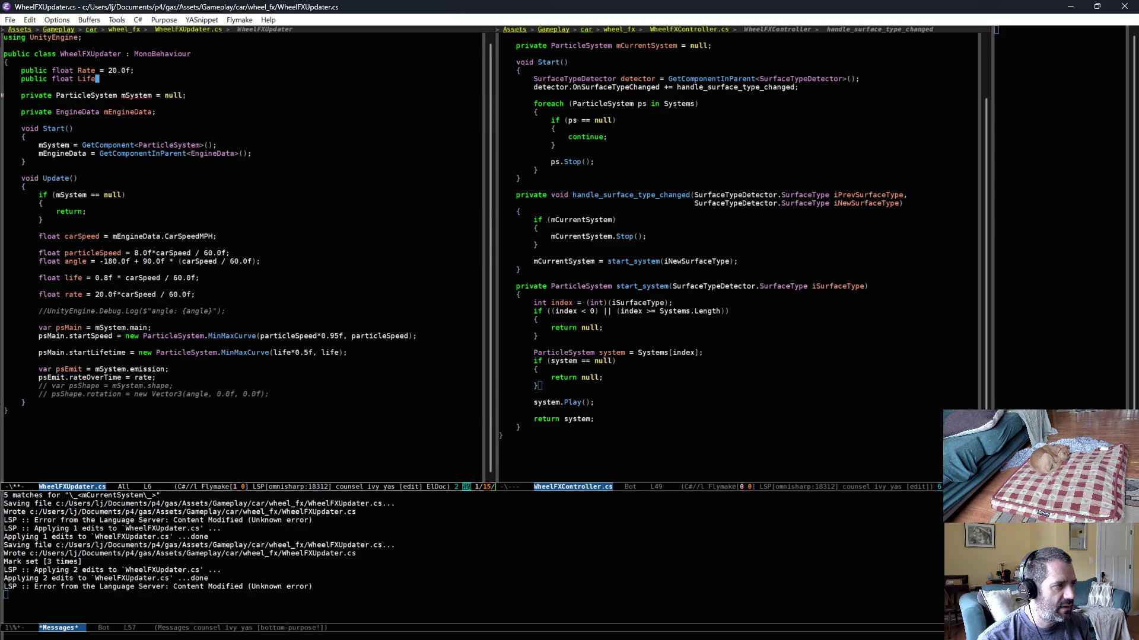
{"action": "type", "text": " = 0"}
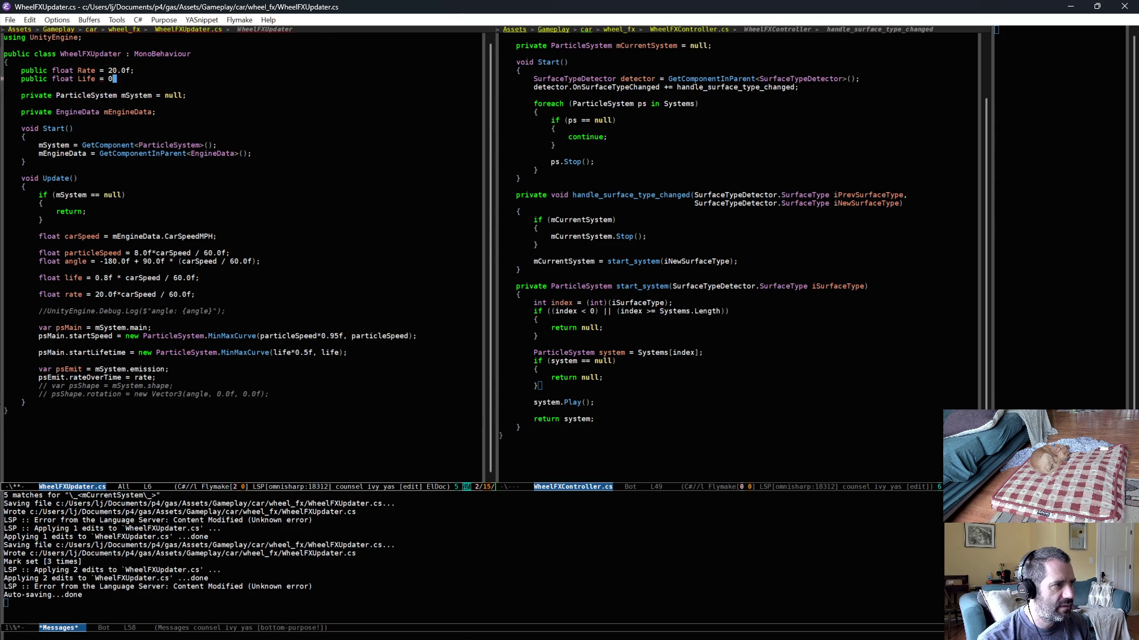
{"action": "type", "text": "."}
{"action": "type", "text": "8f;"}
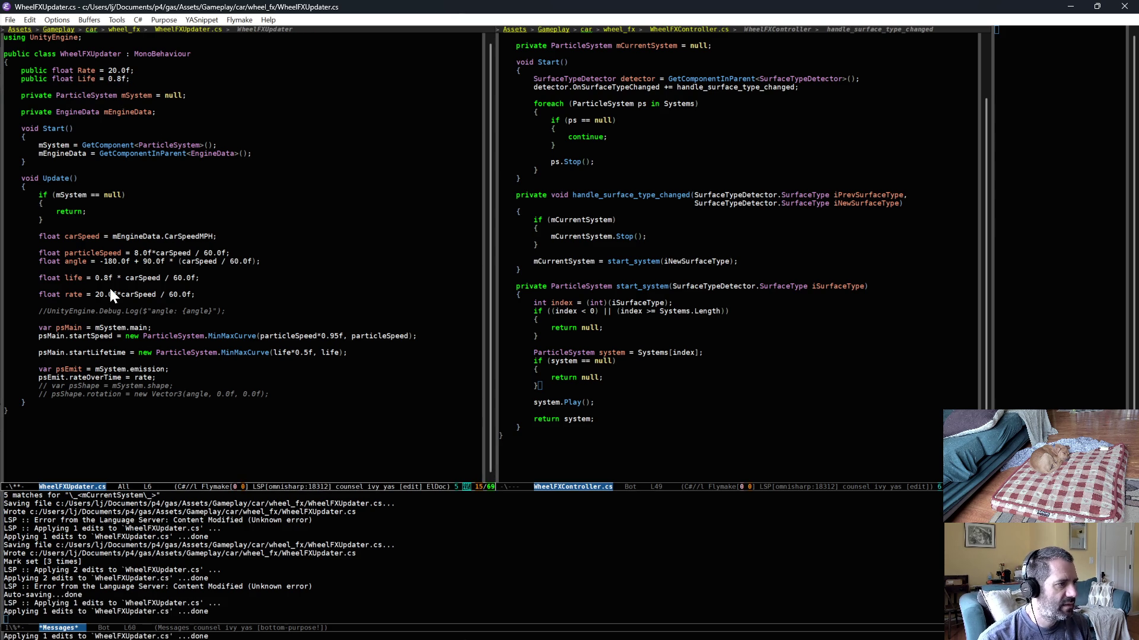
{"action": "type", "text": "Life"}
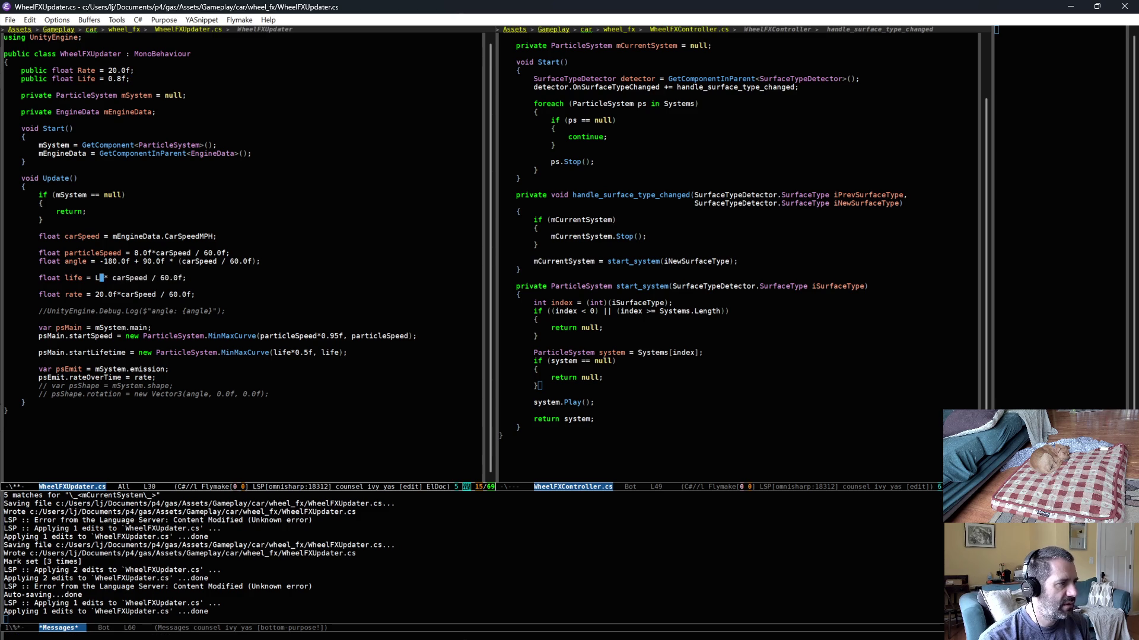
Step: Replace the hardcoded 20.0f with Rate, save WheelFXUpdater.cs, and switch to Unity
{"action": "key", "text": "BackSpace"}
{"action": "key", "text": "BackSpace"}
{"action": "key", "text": "BackSpace"}
{"action": "key", "text": "Delete"}
{"action": "type", "text": "Rate"}
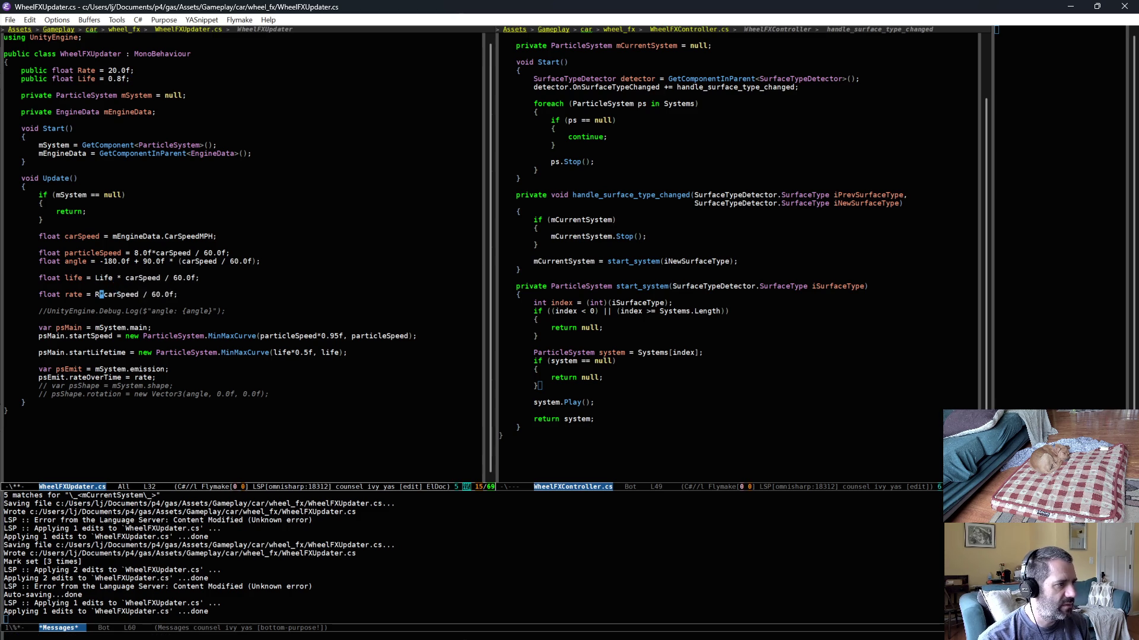
{"action": "key", "text": "ctrl+x"}
{"action": "key", "text": "ctrl+s"}
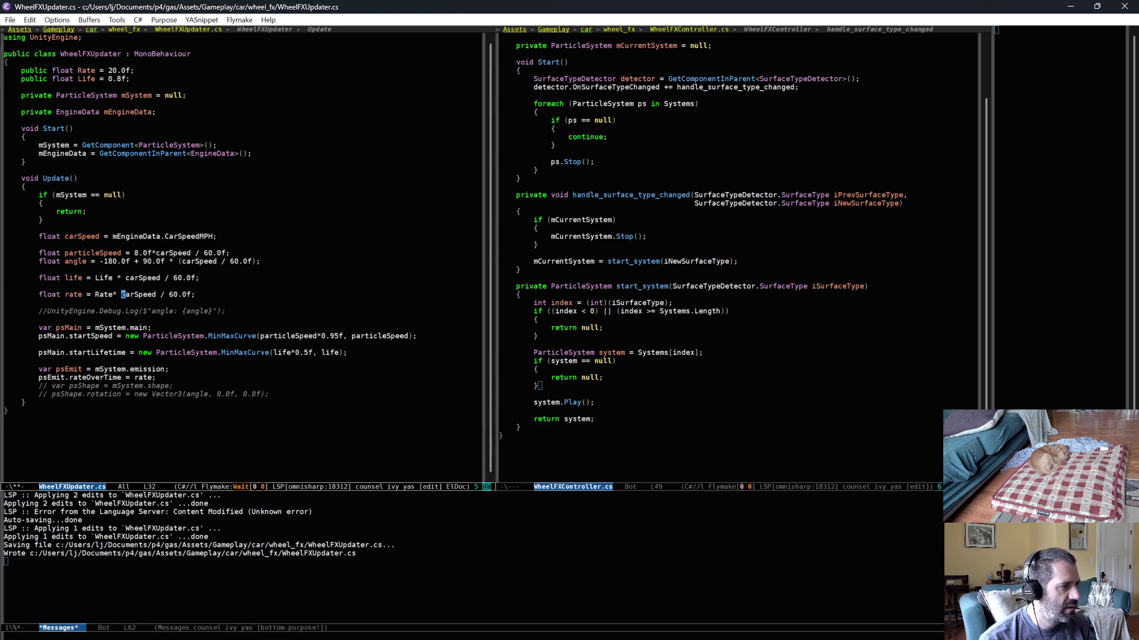
{"action": "key", "text": "ctrl+e"}
{"action": "key", "text": "ctrl+x"}
{"action": "key", "text": "ctrl+s"}
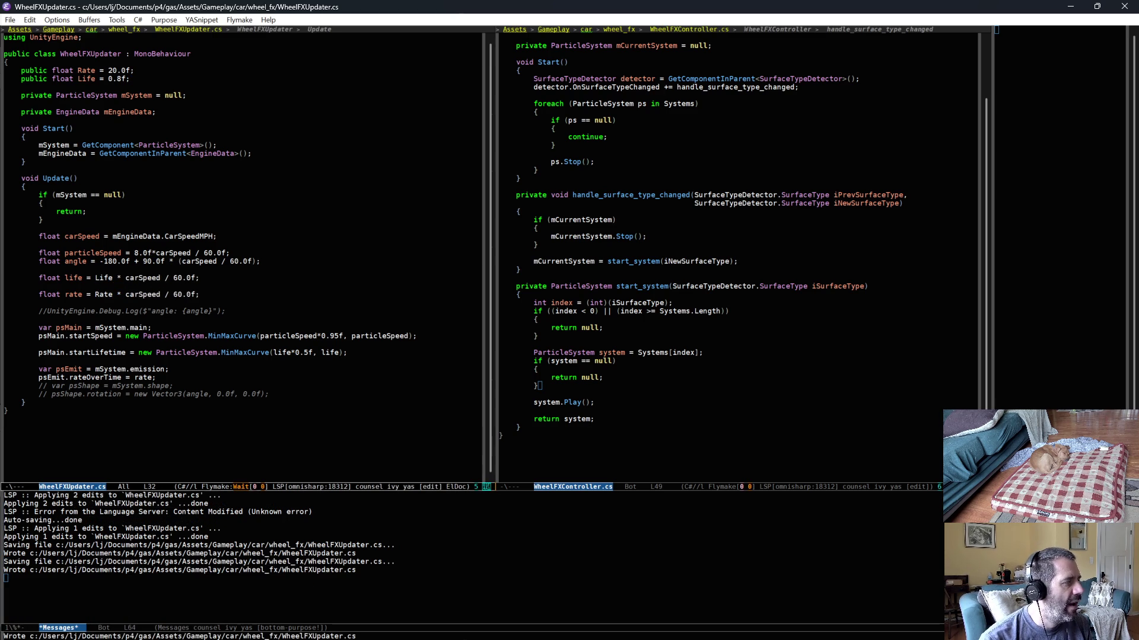
{"action": "key", "text": "alt+Tab"}
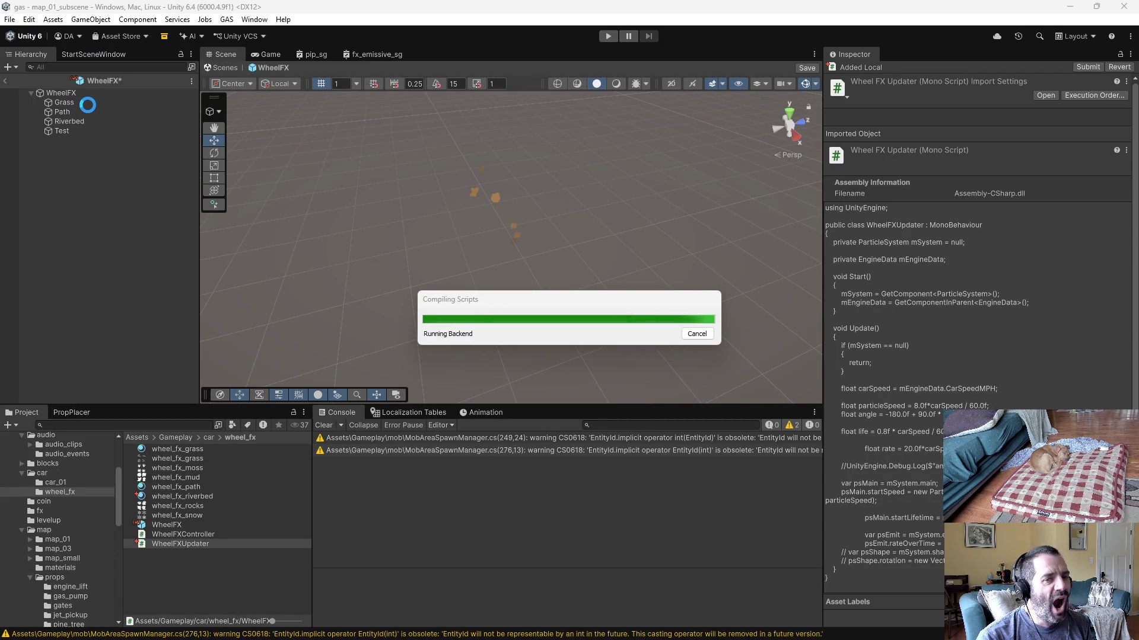
Step: Attach the WheelFXUpdater script to the Grass, Path, Riverbed and Test particle systems
{"action": "left_click", "coordinate": [88, 103]}
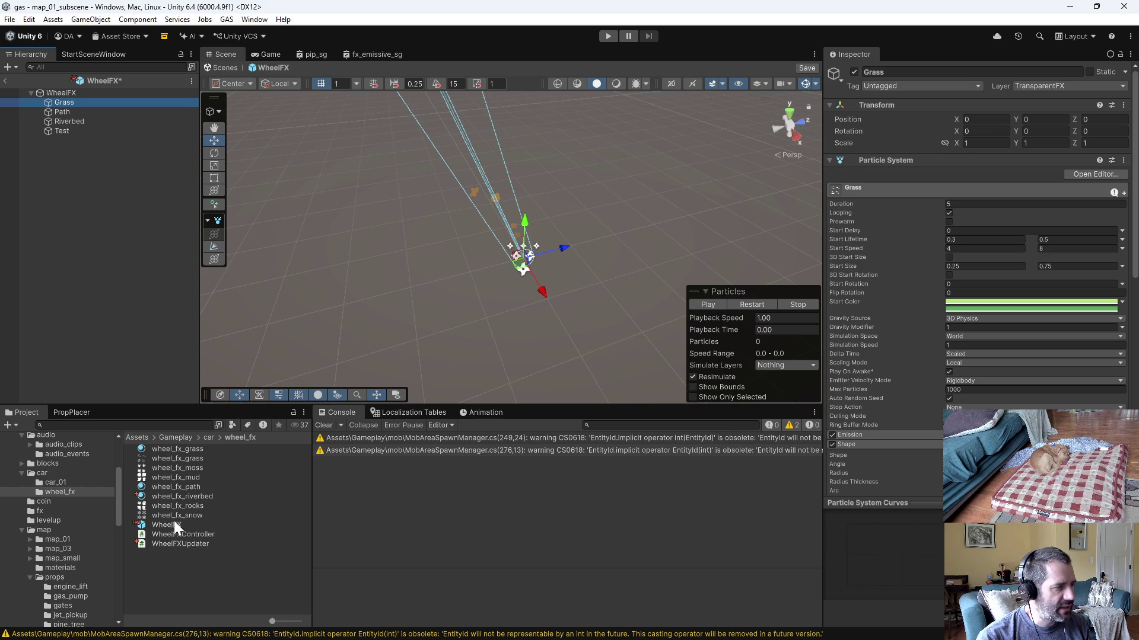
{"action": "left_click_drag", "start_coordinate": [1001, 160], "coordinate": [915, 153]}
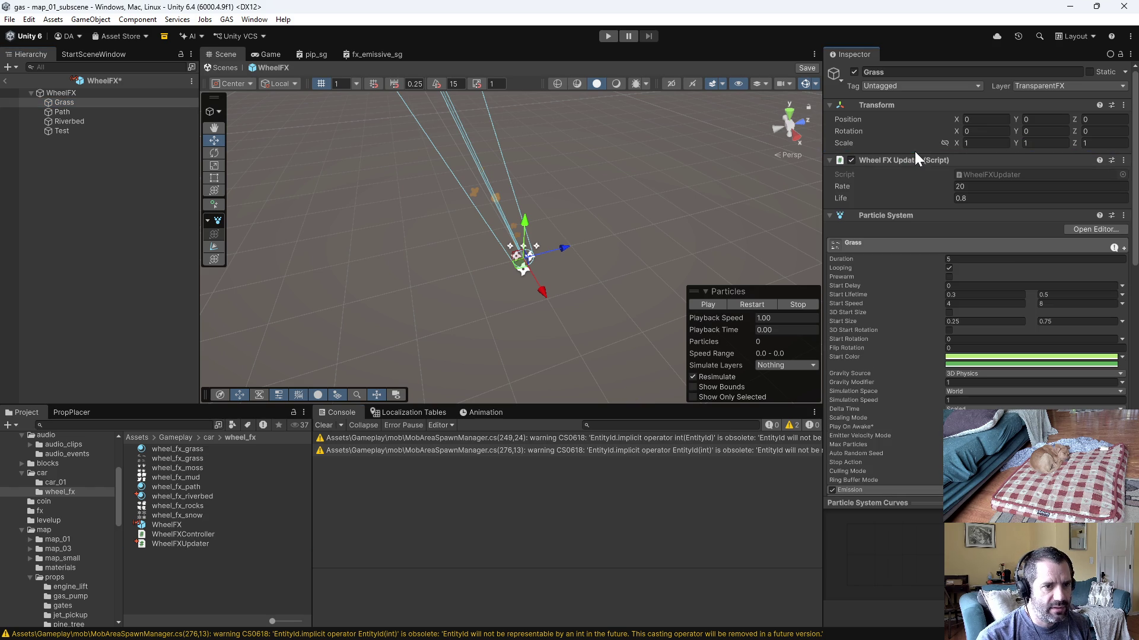
{"action": "left_click", "coordinate": [98, 111]}
{"action": "left_click_drag", "start_coordinate": [165, 524], "coordinate": [943, 148]}
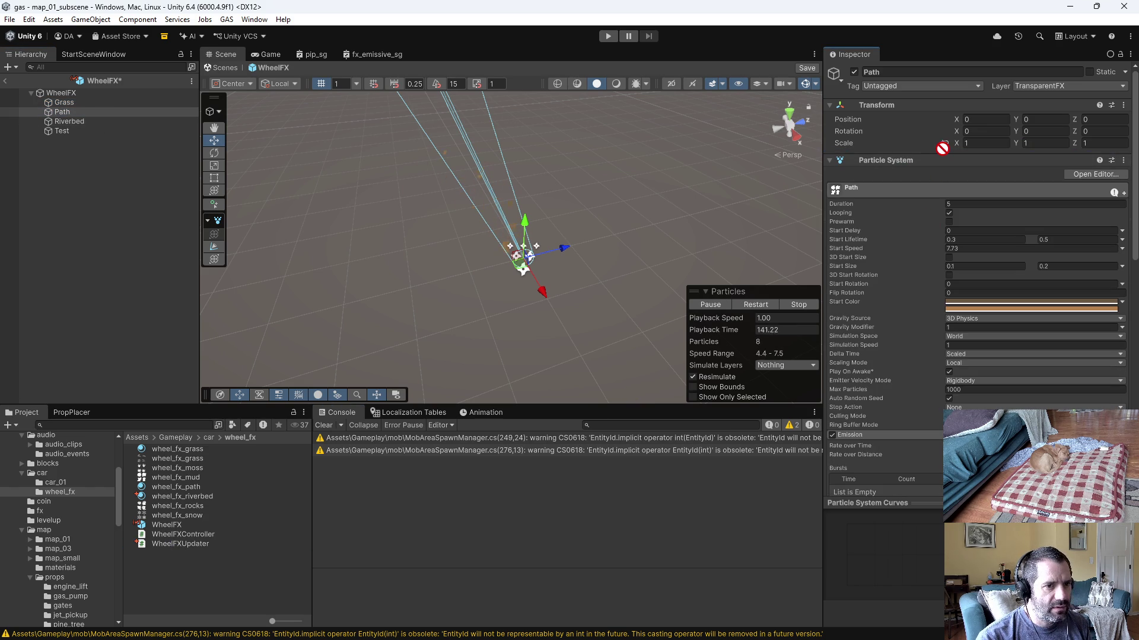
{"action": "left_click", "coordinate": [68, 124]}
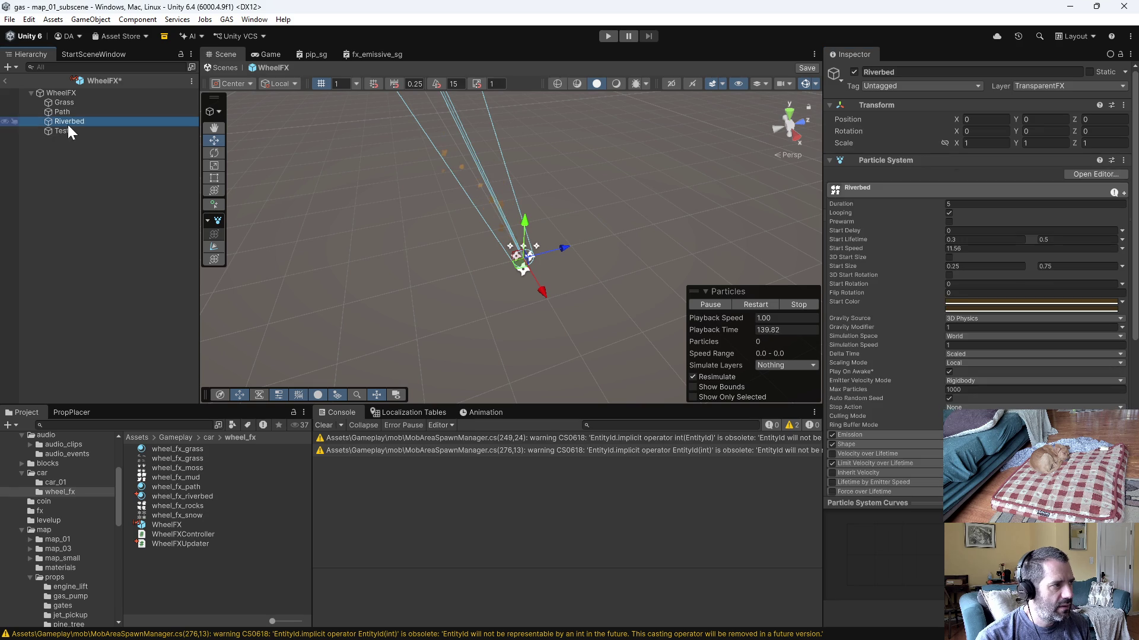
{"action": "left_click_drag", "start_coordinate": [152, 544], "coordinate": [939, 159]}
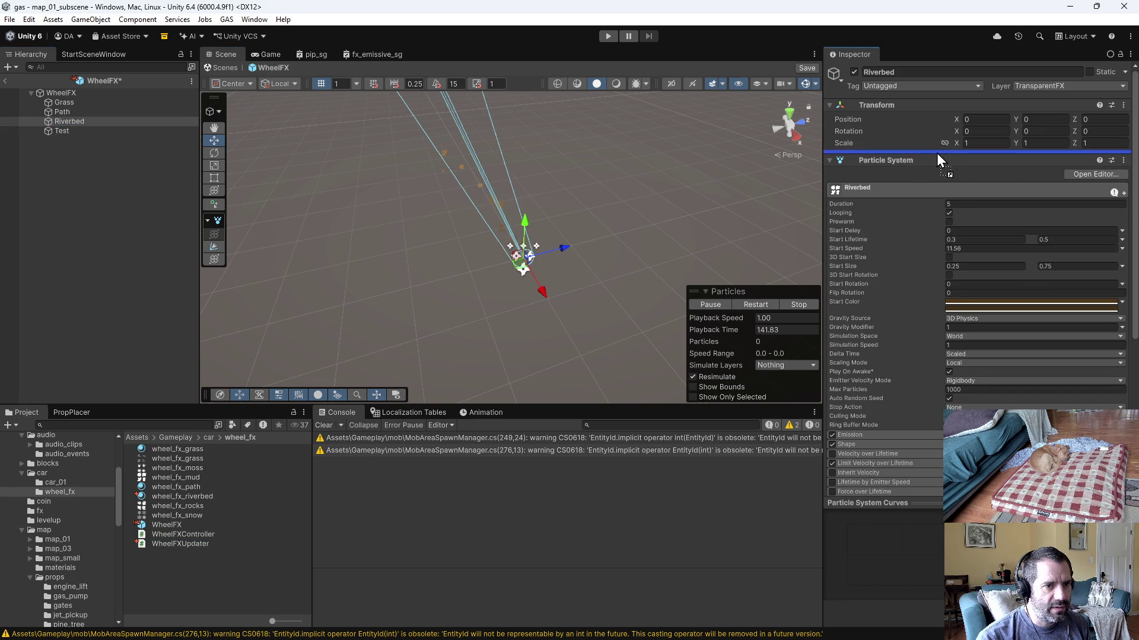
{"action": "left_click", "coordinate": [84, 131]}
{"action": "mouse_move", "coordinate": [169, 545]}
{"action": "left_mouse_down"}
{"action": "mouse_move", "coordinate": [431, 490]}
{"action": "mouse_move", "coordinate": [948, 152]}
{"action": "mouse_move", "coordinate": [955, 160]}
{"action": "left_mouse_up"}
Step: Review the particle systems under WheelFX and enter play mode to test the wheel effects
{"action": "left_click", "coordinate": [61, 102]}
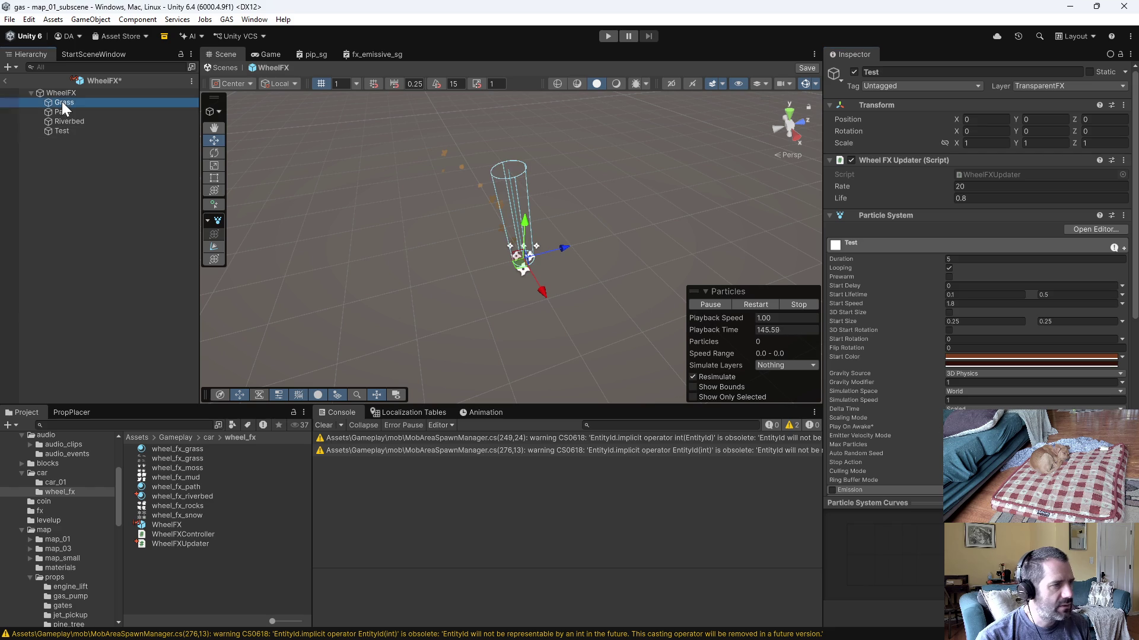
{"action": "left_click", "coordinate": [63, 112]}
{"action": "left_click", "coordinate": [68, 147]}
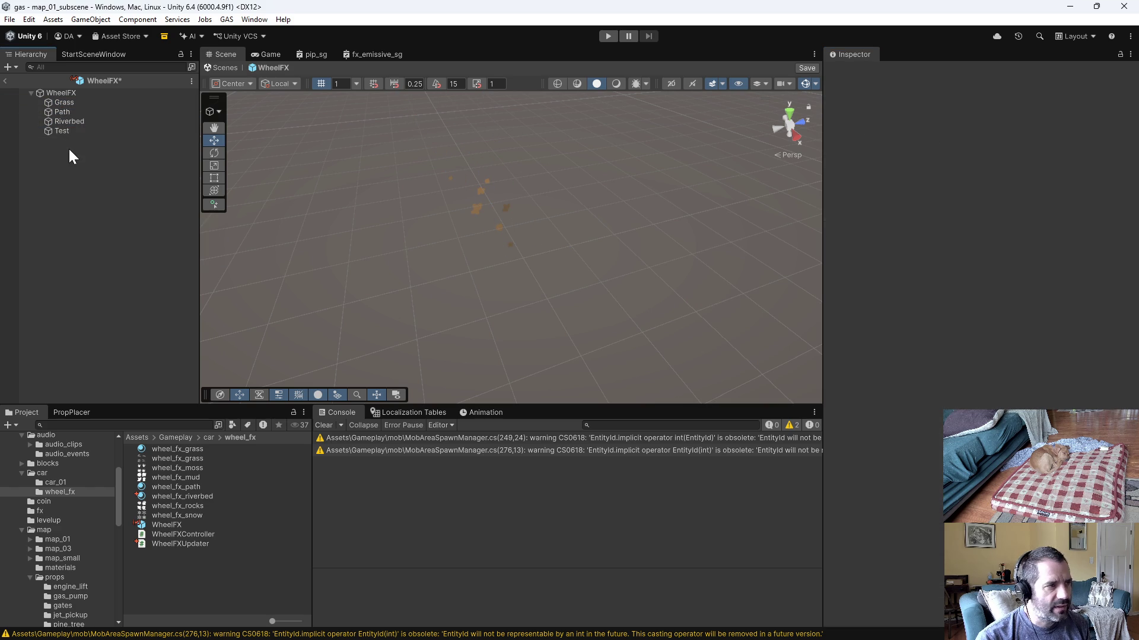
{"action": "left_click", "coordinate": [63, 94]}
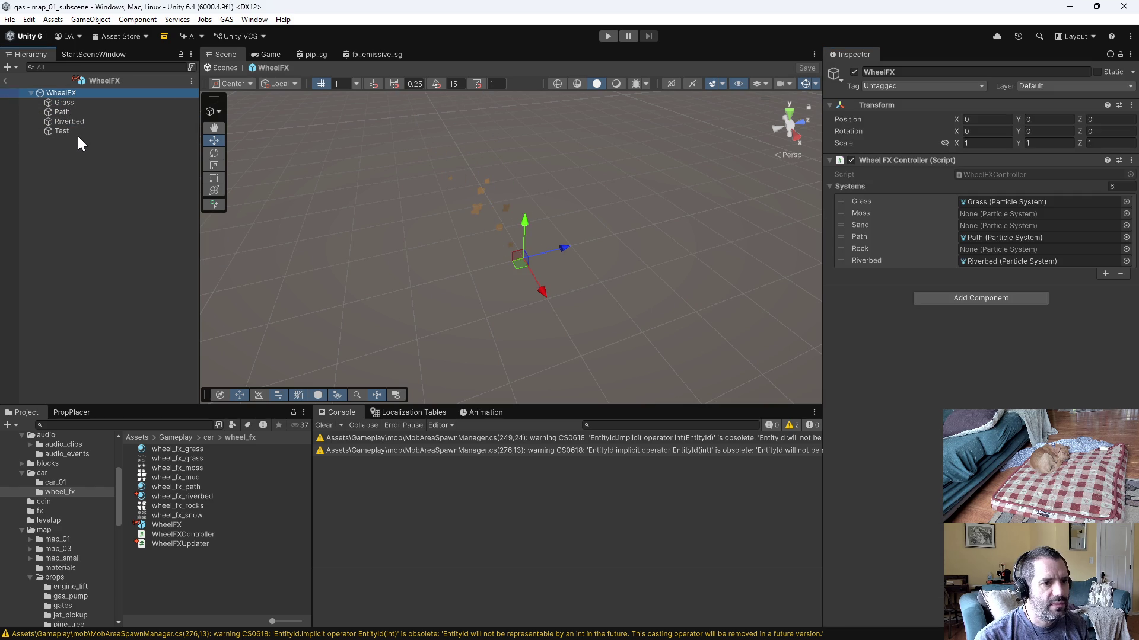
{"action": "left_click", "coordinate": [611, 40]}
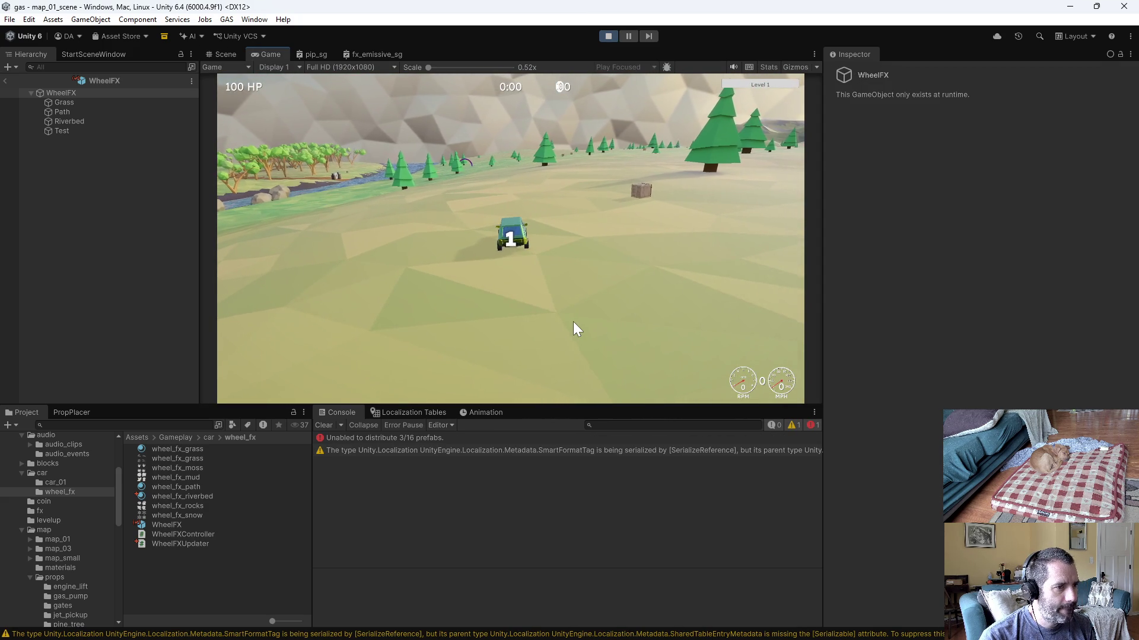
Step: Drive the car across the grass, over the river and along the dirt path to watch the particles
{"action": "key", "text": "w"}
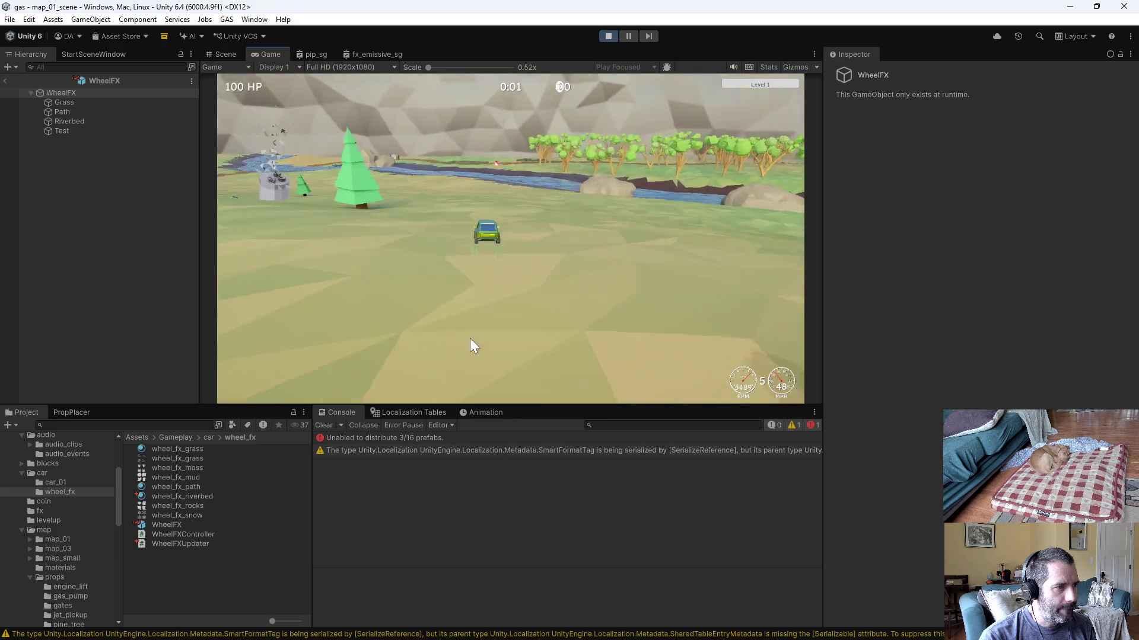
{"action": "key", "text": "d"}
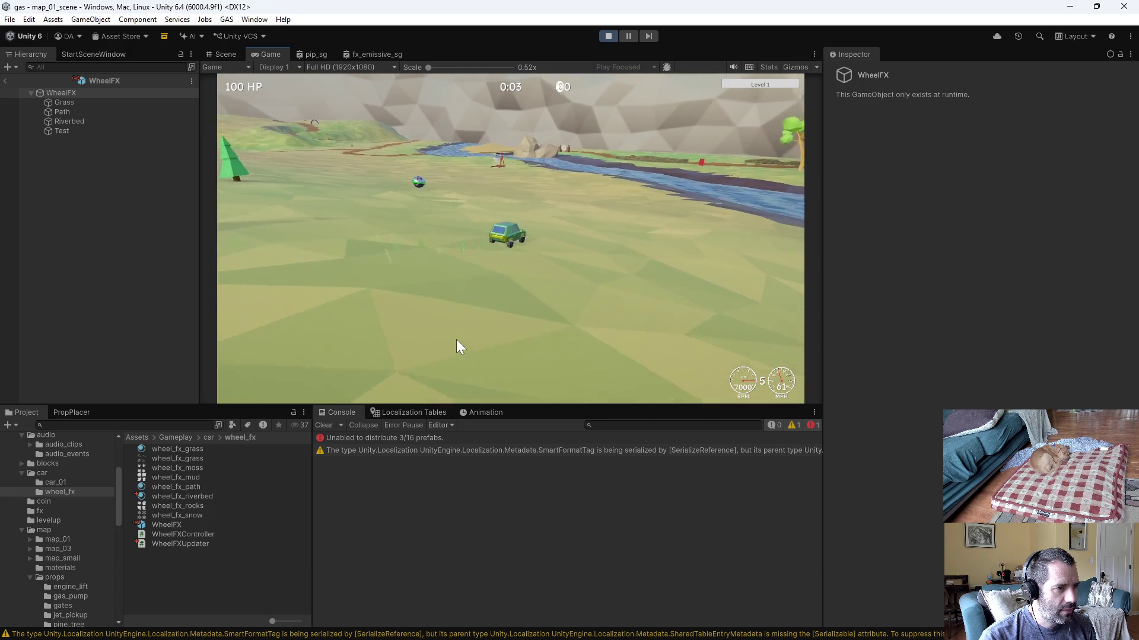
{"action": "key", "text": "d"}
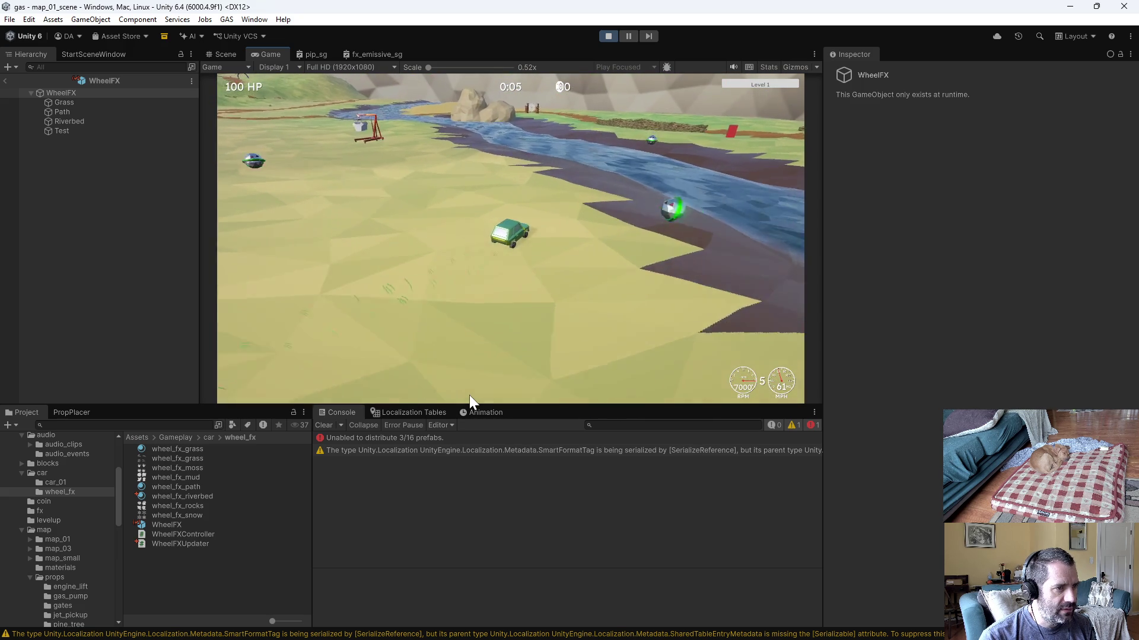
{"action": "key", "text": "a"}
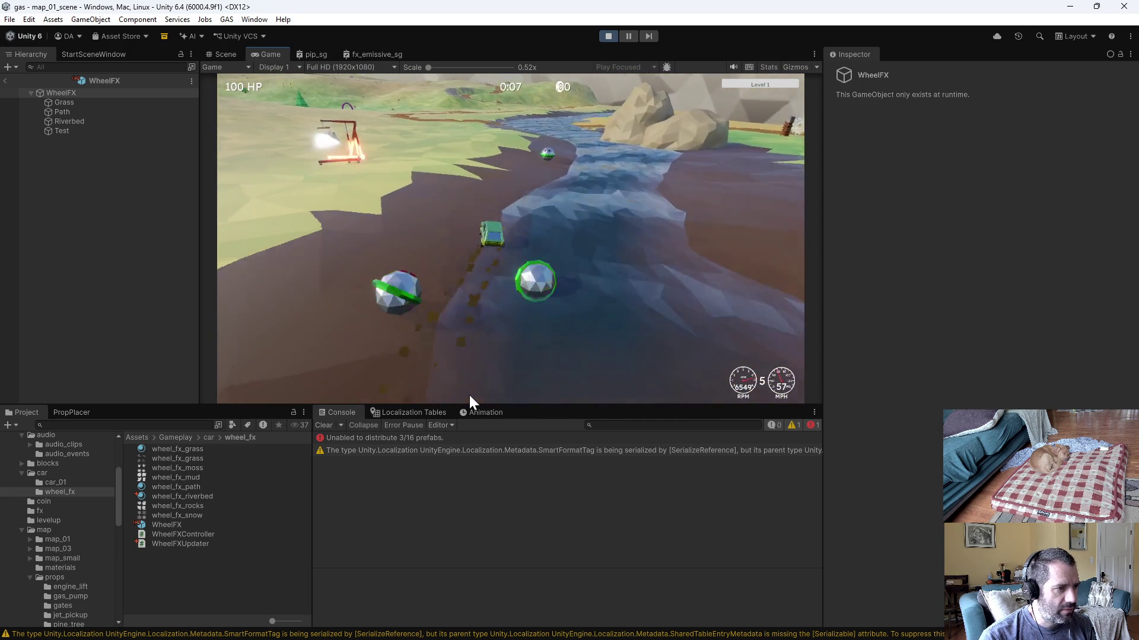
{"action": "key", "text": "a"}
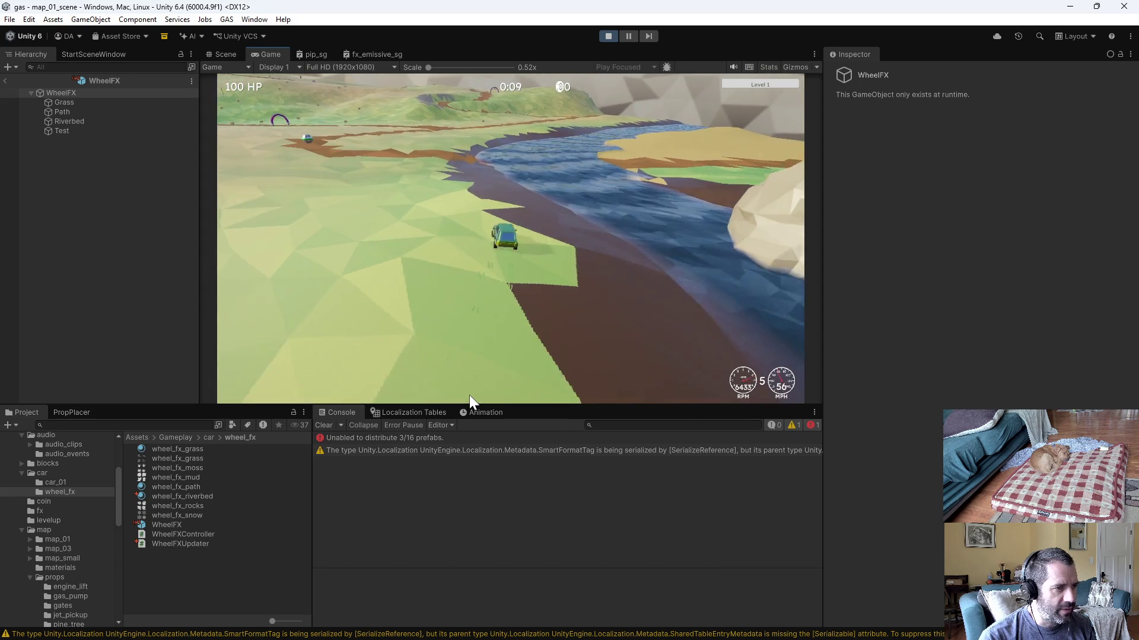
{"action": "key", "text": "a"}
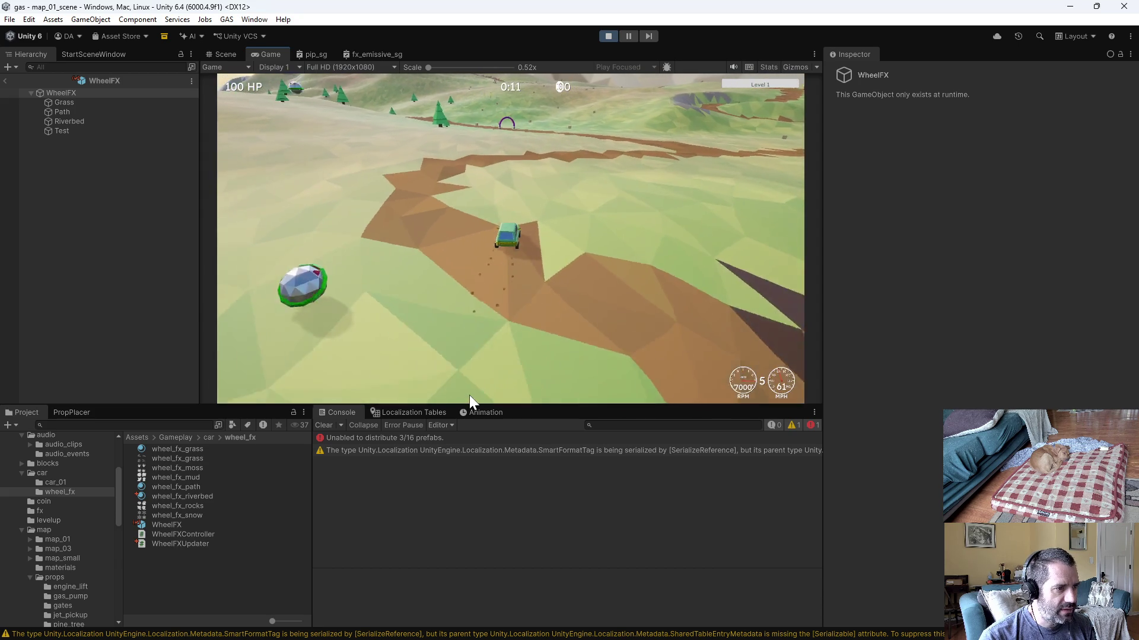
{"action": "key", "text": "d"}
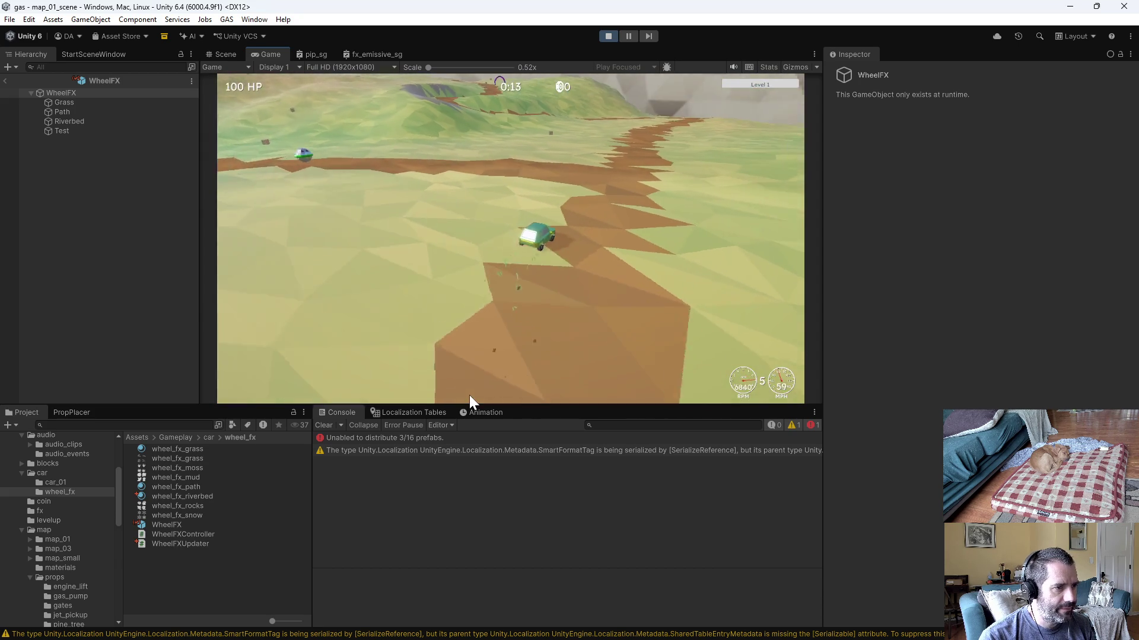
{"action": "key", "text": "w"}
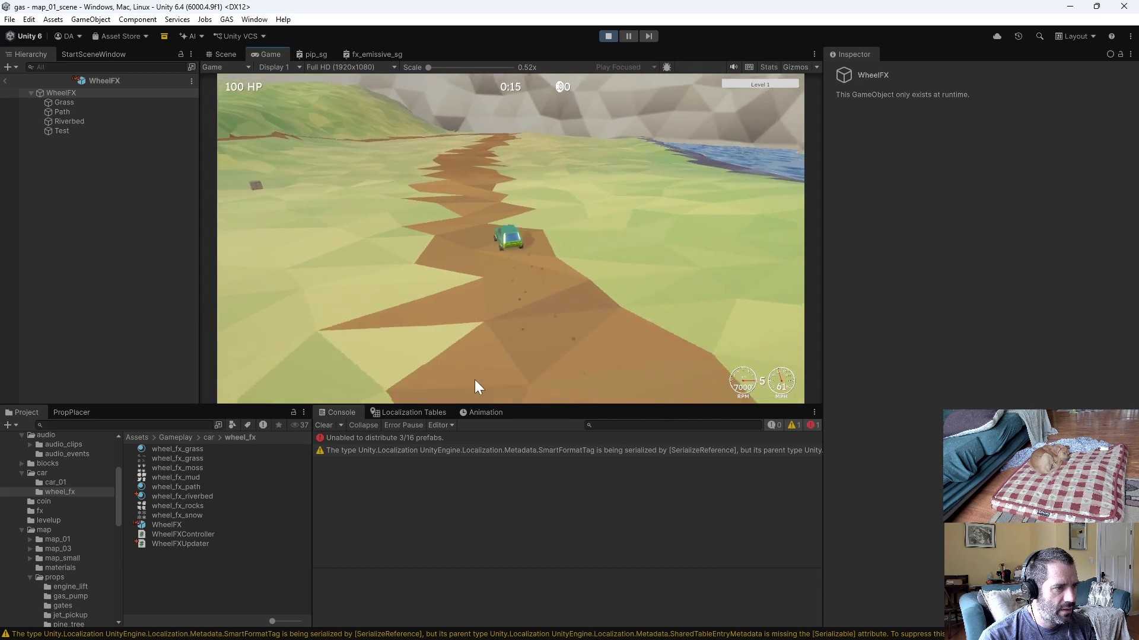
{"action": "key", "text": "d"}
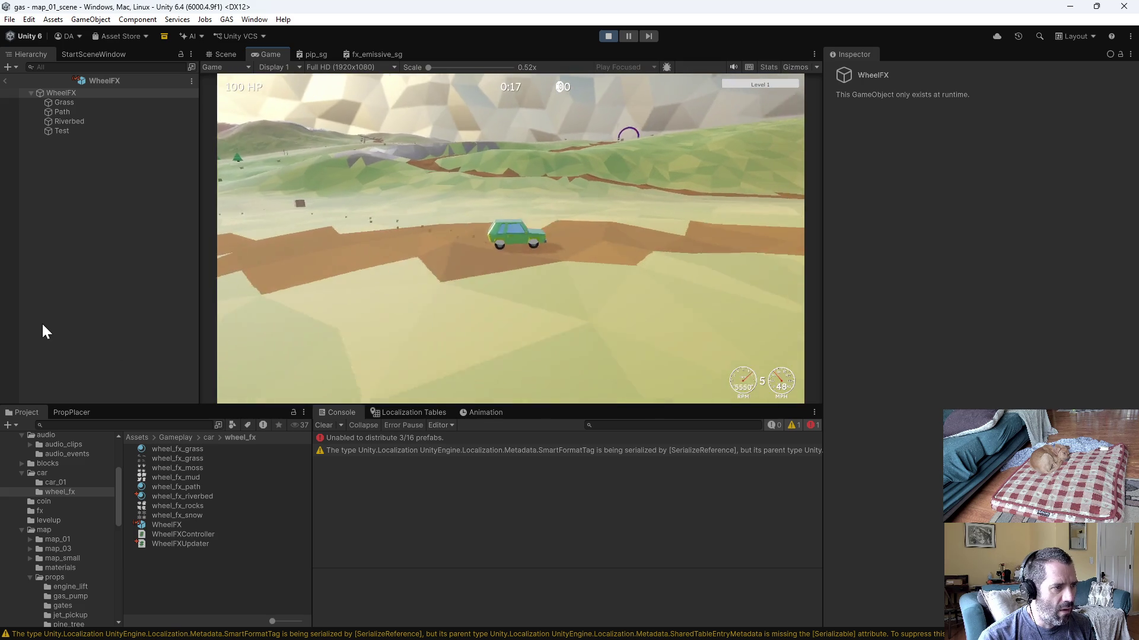
Step: Leave play mode and select the Path wheel effect
{"action": "left_click", "coordinate": [608, 37]}
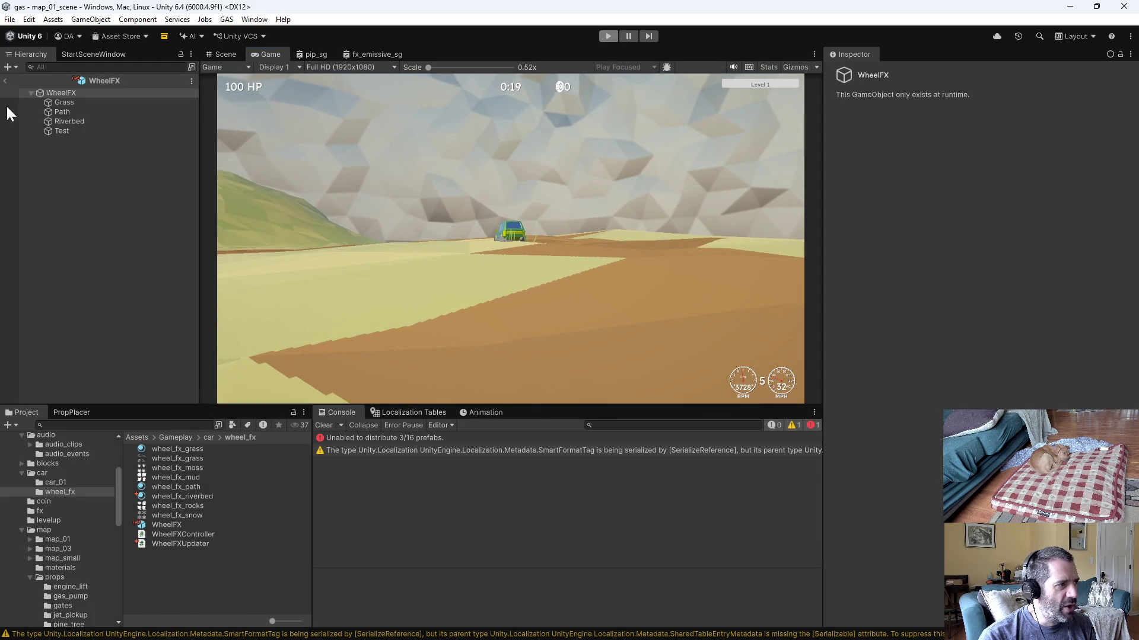
{"action": "left_click", "coordinate": [74, 111]}
Step: Set the Path effect's Life to 0.4, save WheelFX, and enter play mode
{"action": "left_click", "coordinate": [961, 198]}
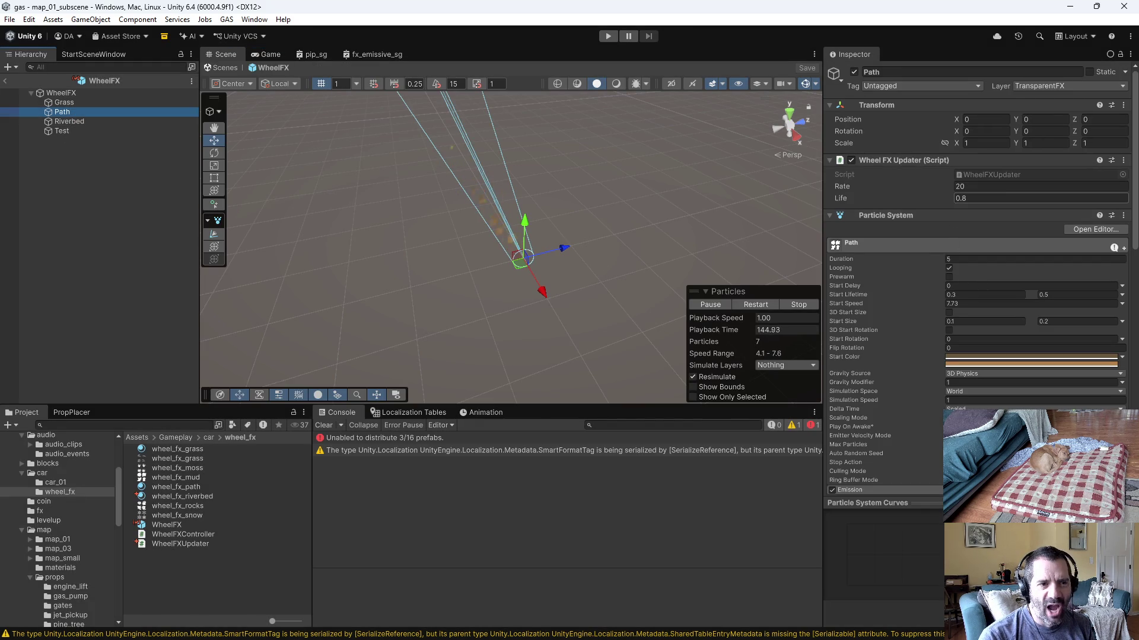
{"action": "type", "text": "0.4"}
{"action": "key", "text": "shift+Tab"}
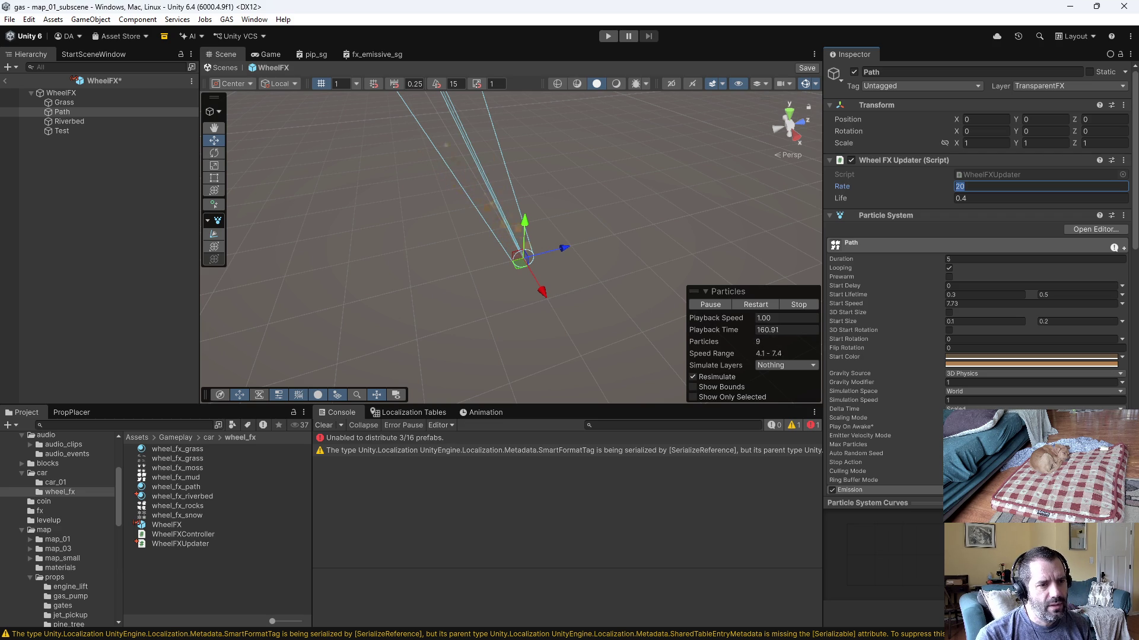
{"action": "key", "text": "ctrl+s"}
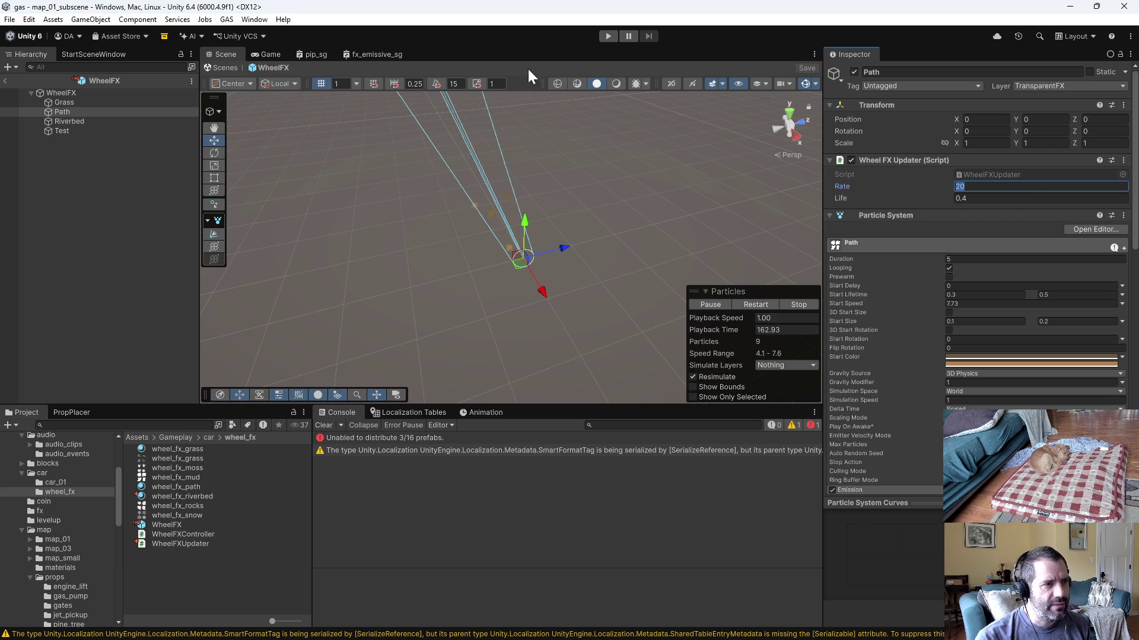
{"action": "left_click", "coordinate": [609, 36]}
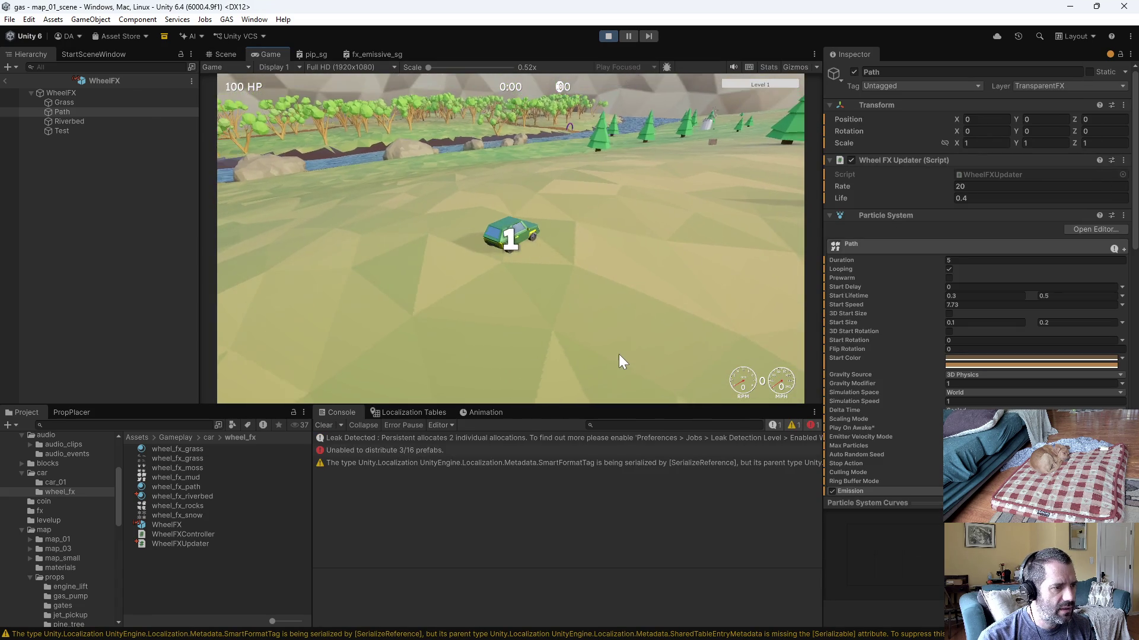
Step: Drive the car over grass, toward the river and along the dirt path to check the shorter-lived particles
{"action": "key", "text": "w"}
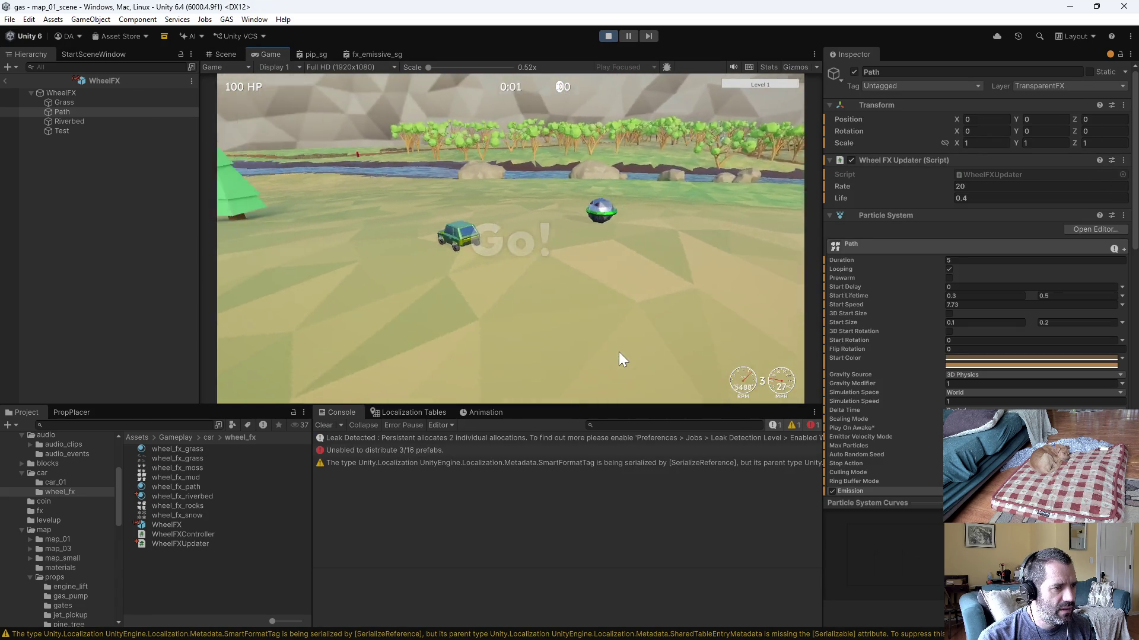
{"action": "key", "text": "w"}
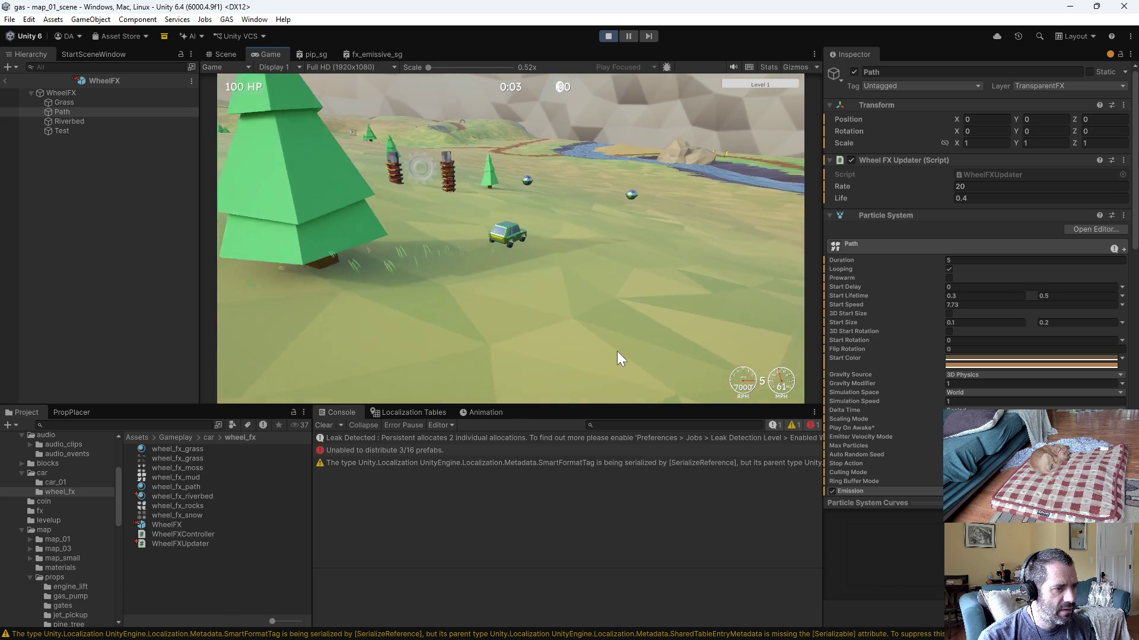
{"action": "key", "text": "d"}
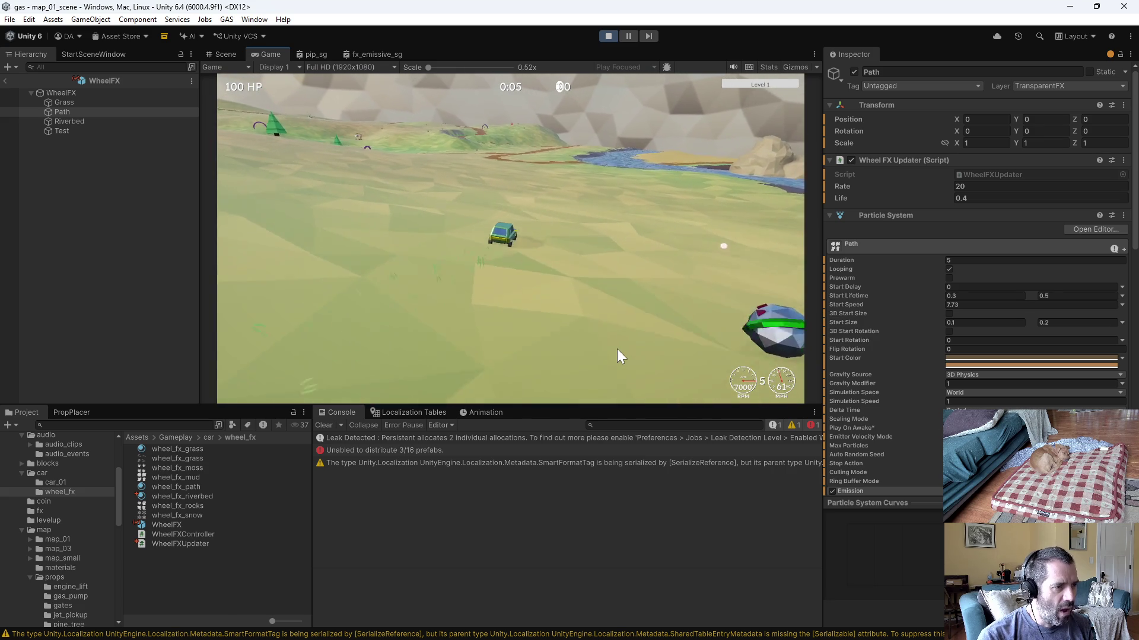
{"action": "key", "text": "w"}
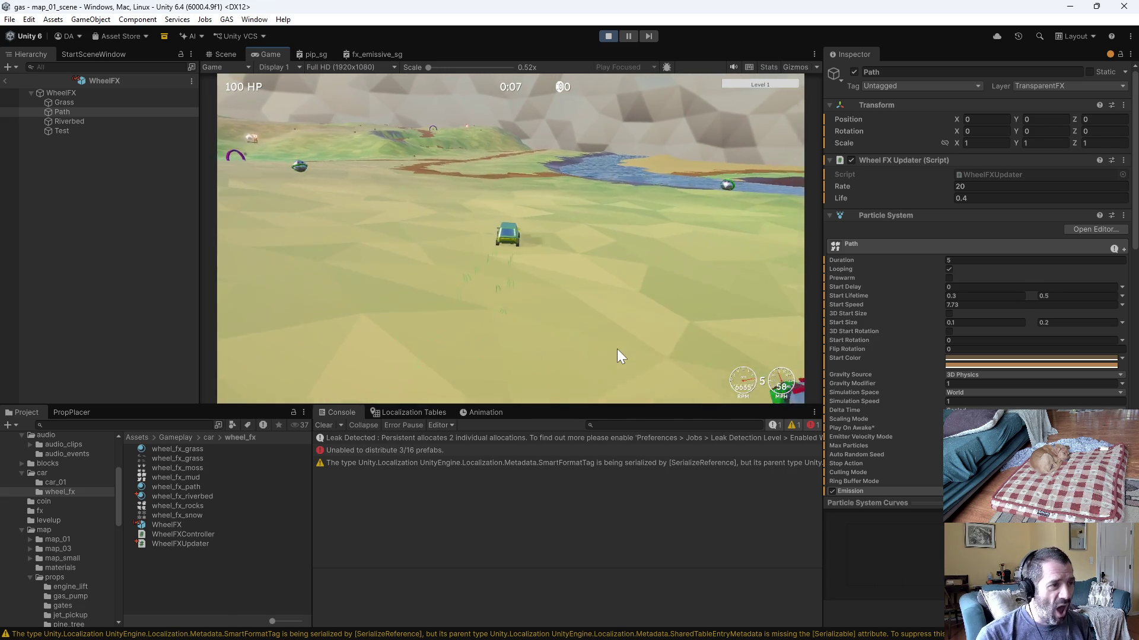
{"action": "key", "text": "a"}
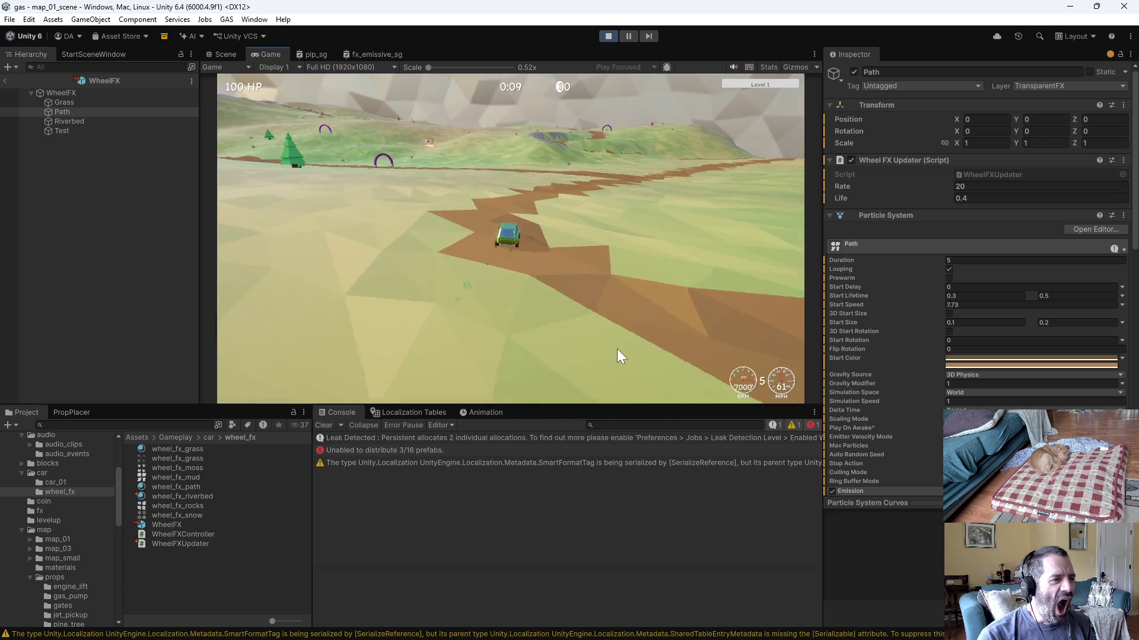
{"action": "key", "text": "a"}
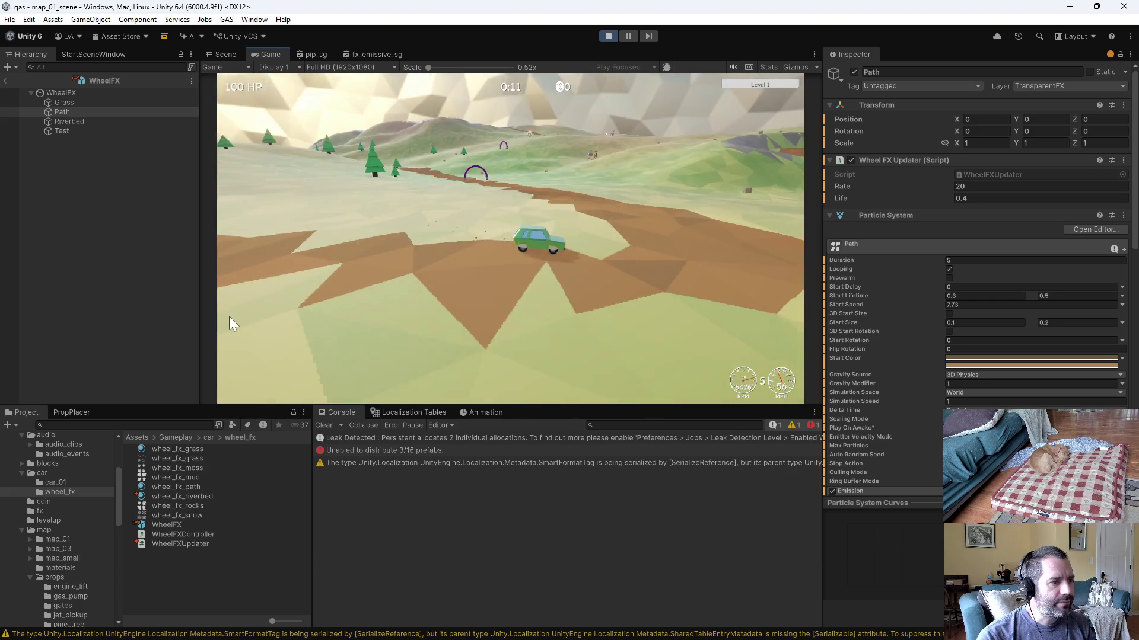
{"action": "key", "text": "d"}
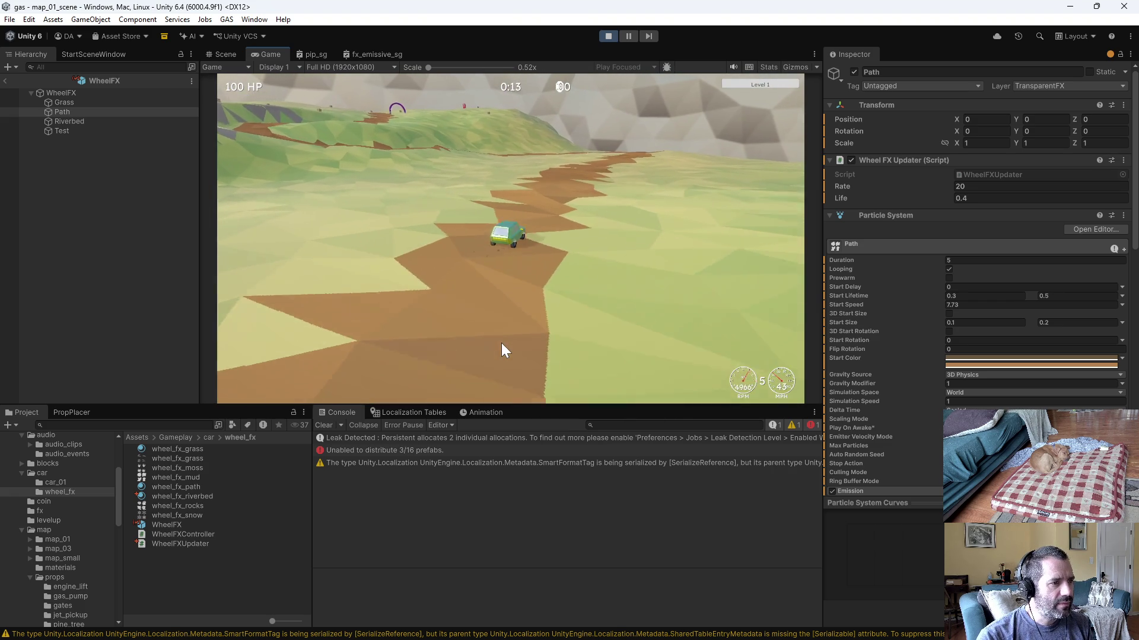
{"action": "key", "text": "d"}
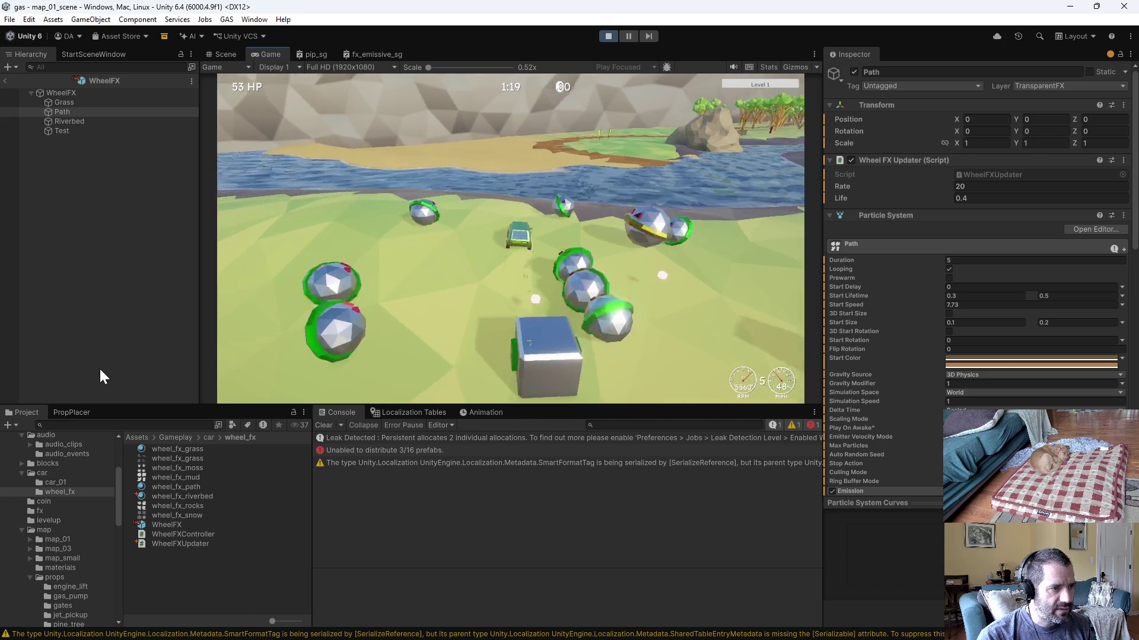
Step: Stop play mode and show the wheel_fx_path material's settings
{"action": "left_click", "coordinate": [602, 38]}
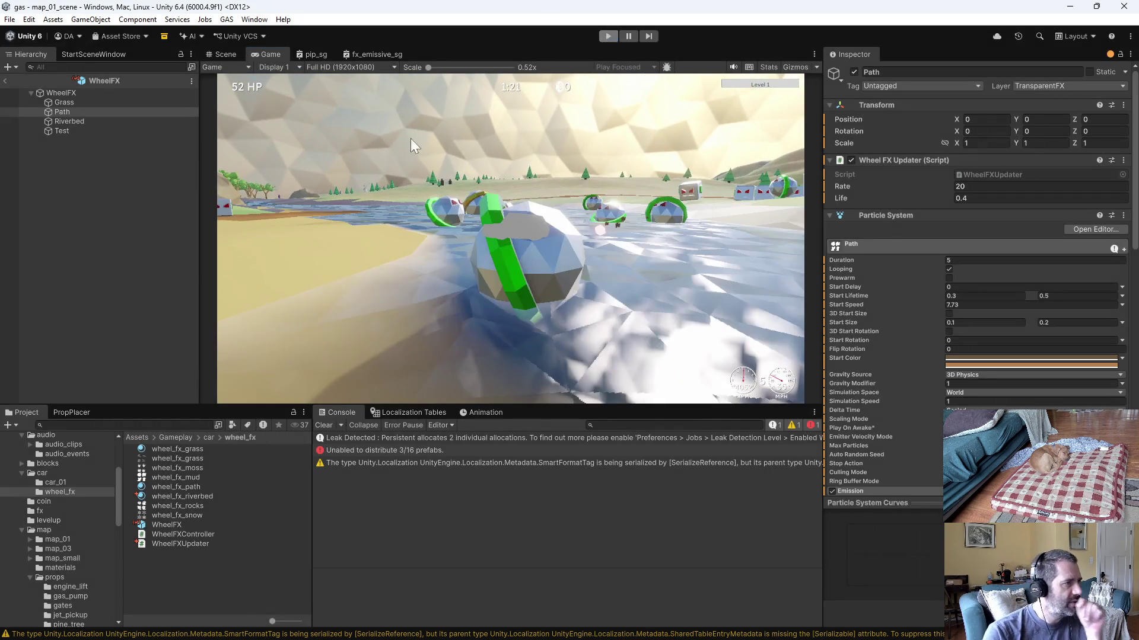
{"action": "left_click", "coordinate": [196, 487]}
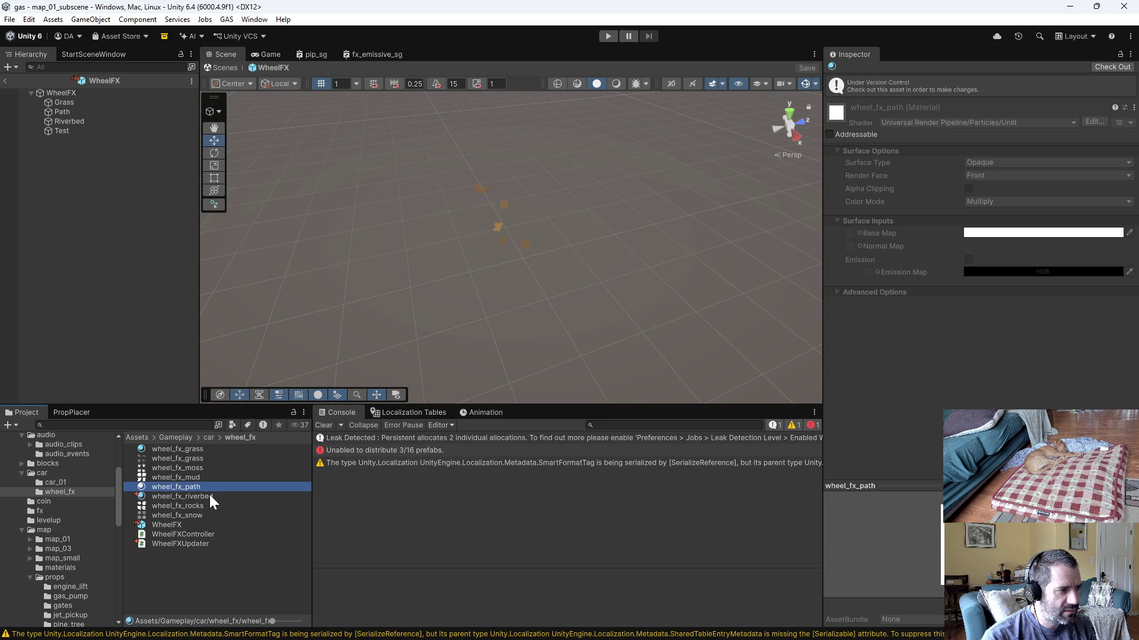
Step: Check out the wheel_fx_path material and keep its URP Particles Unlit shader
{"action": "left_click", "coordinate": [208, 495]}
{"action": "left_click", "coordinate": [208, 485]}
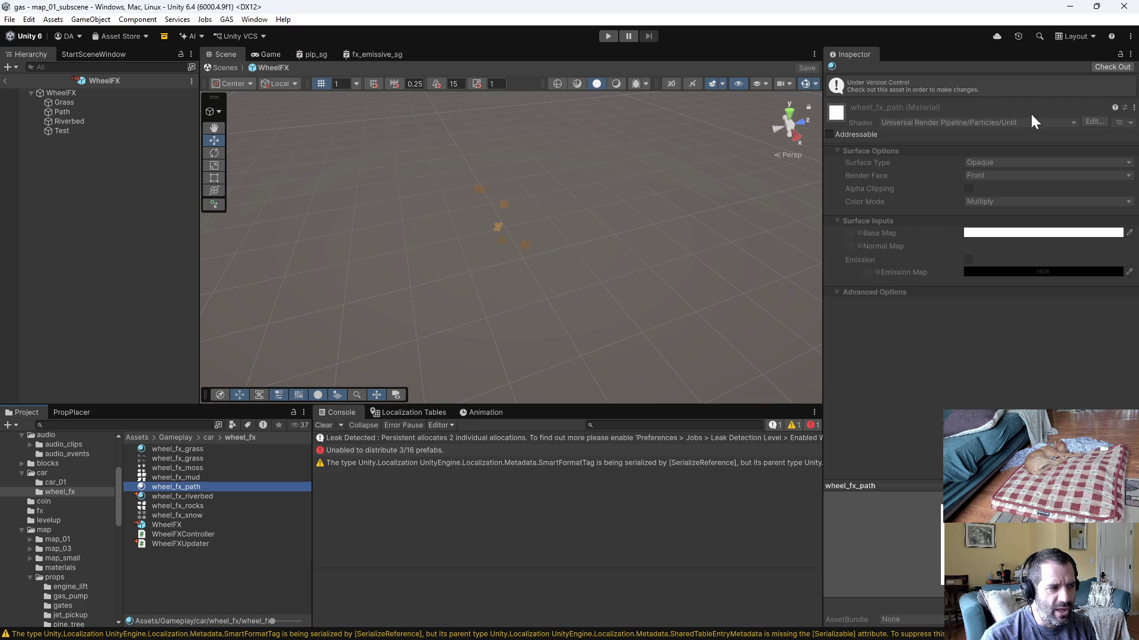
{"action": "left_click", "coordinate": [1111, 66]}
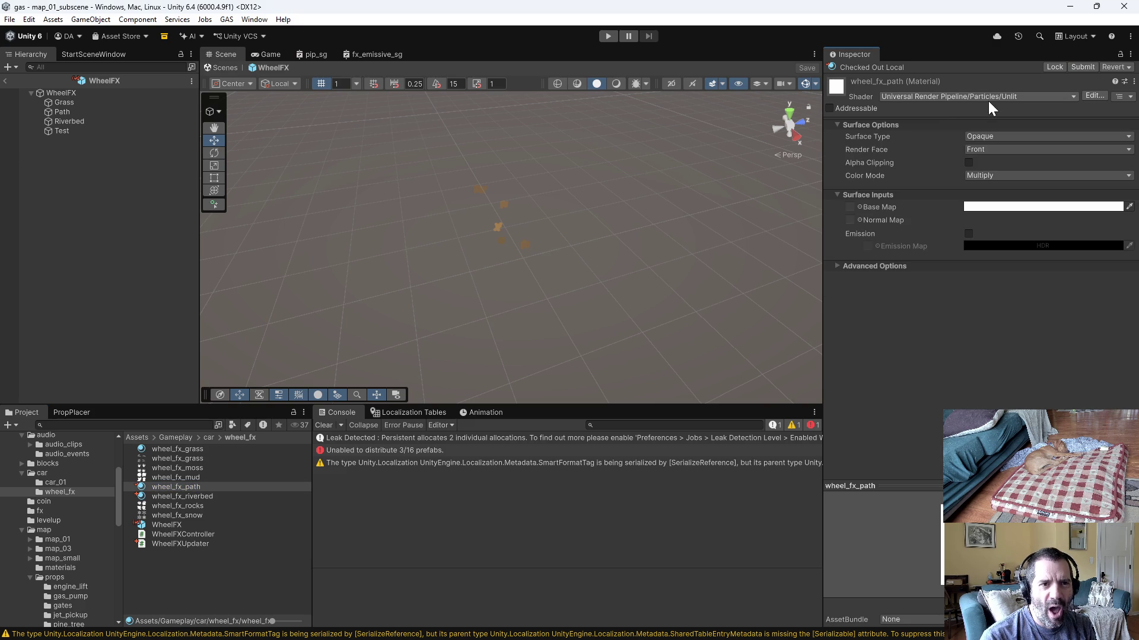
{"action": "left_click", "coordinate": [989, 96]}
{"action": "left_click", "coordinate": [935, 276]}
{"action": "left_click", "coordinate": [922, 191]}
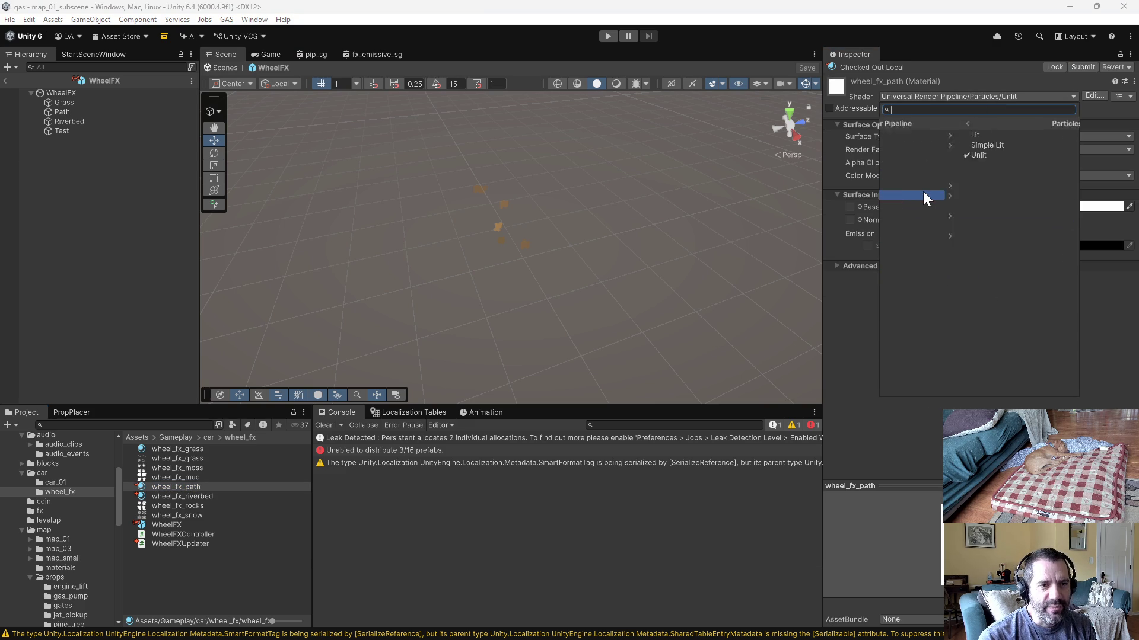
{"action": "left_click", "coordinate": [911, 149]}
Step: Make wheel_fx_path Transparent with alpha clipping at 0.081 and a base map texture, then view wheel_fx_riverbed
{"action": "left_click", "coordinate": [985, 135]}
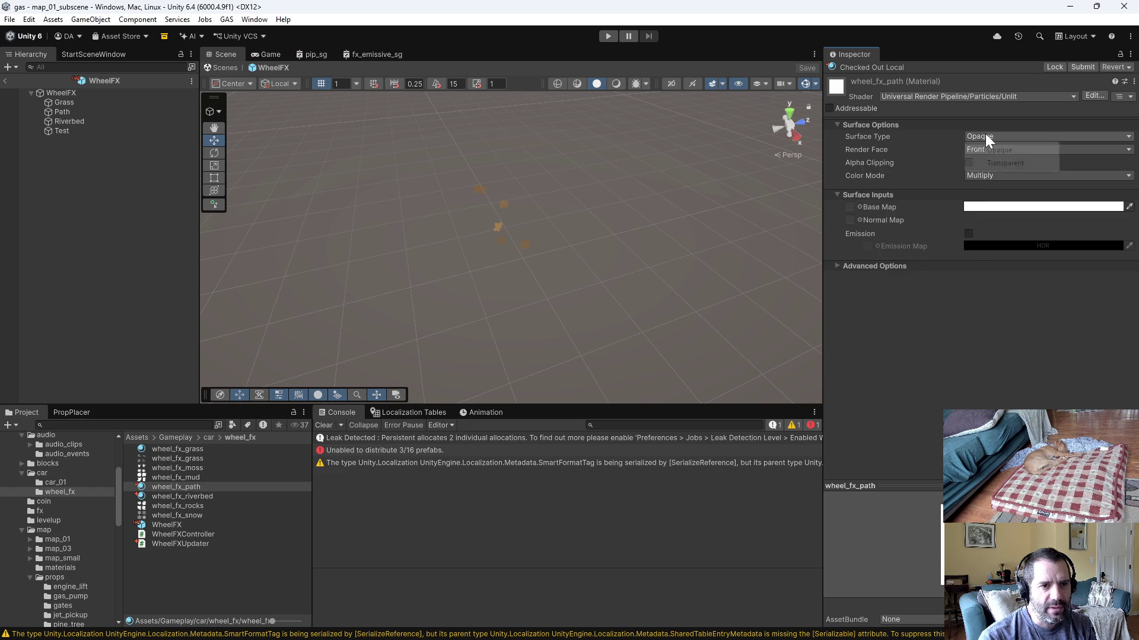
{"action": "left_click", "coordinate": [1003, 162]}
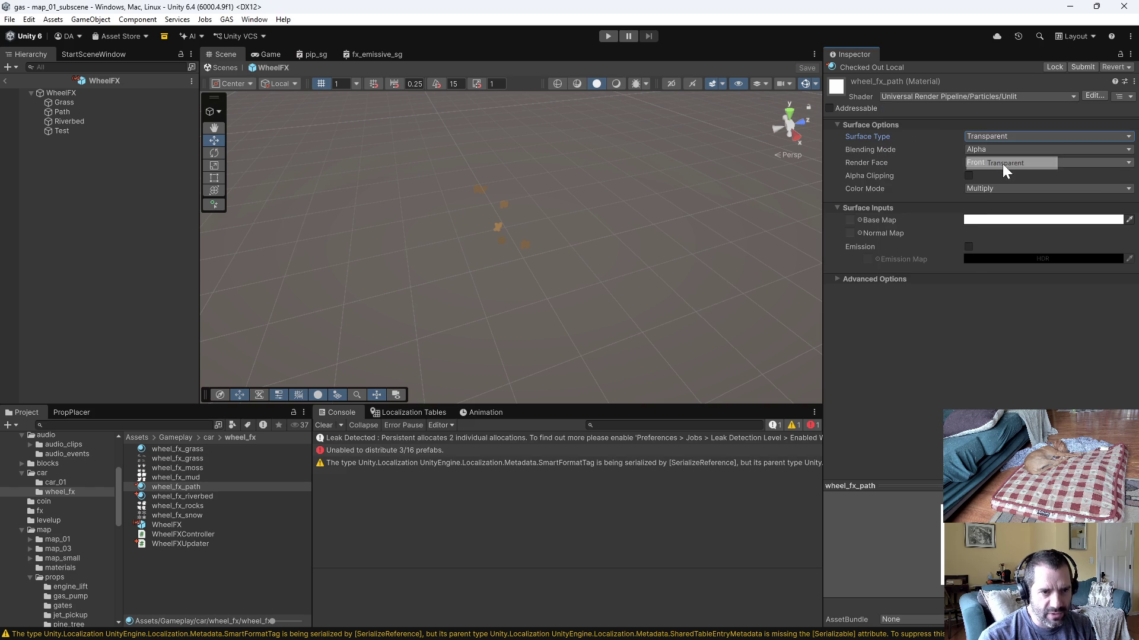
{"action": "left_click", "coordinate": [968, 177]}
{"action": "mouse_move", "coordinate": [973, 186]}
{"action": "left_mouse_down"}
{"action": "mouse_move", "coordinate": [1011, 185]}
{"action": "mouse_move", "coordinate": [975, 184]}
{"action": "left_mouse_up"}
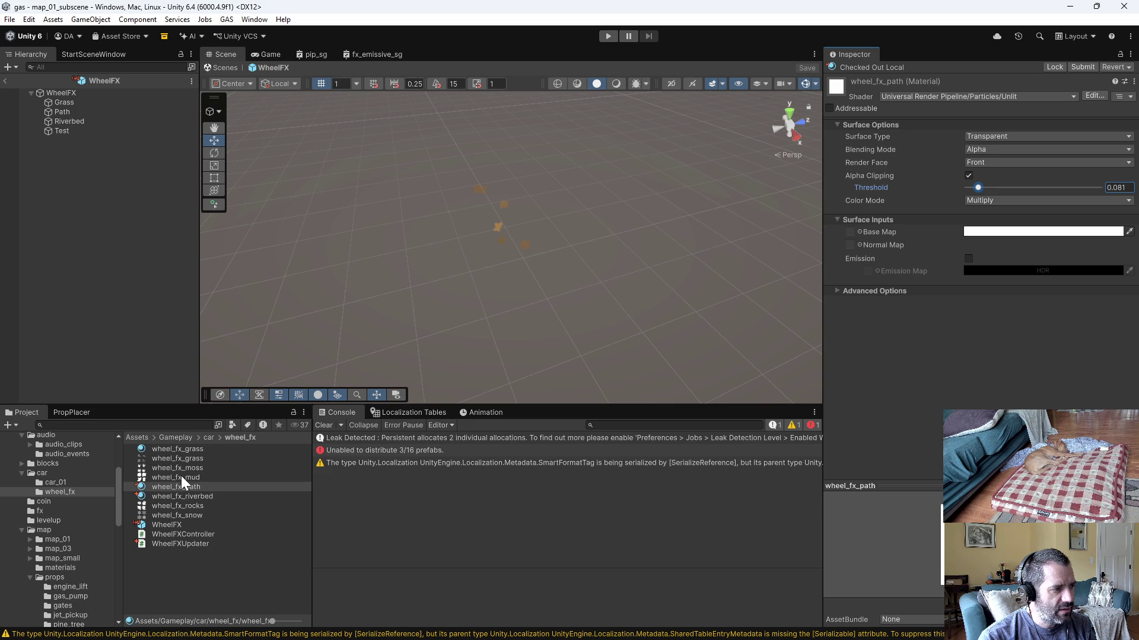
{"action": "left_click_drag", "start_coordinate": [850, 232], "coordinate": [851, 233]}
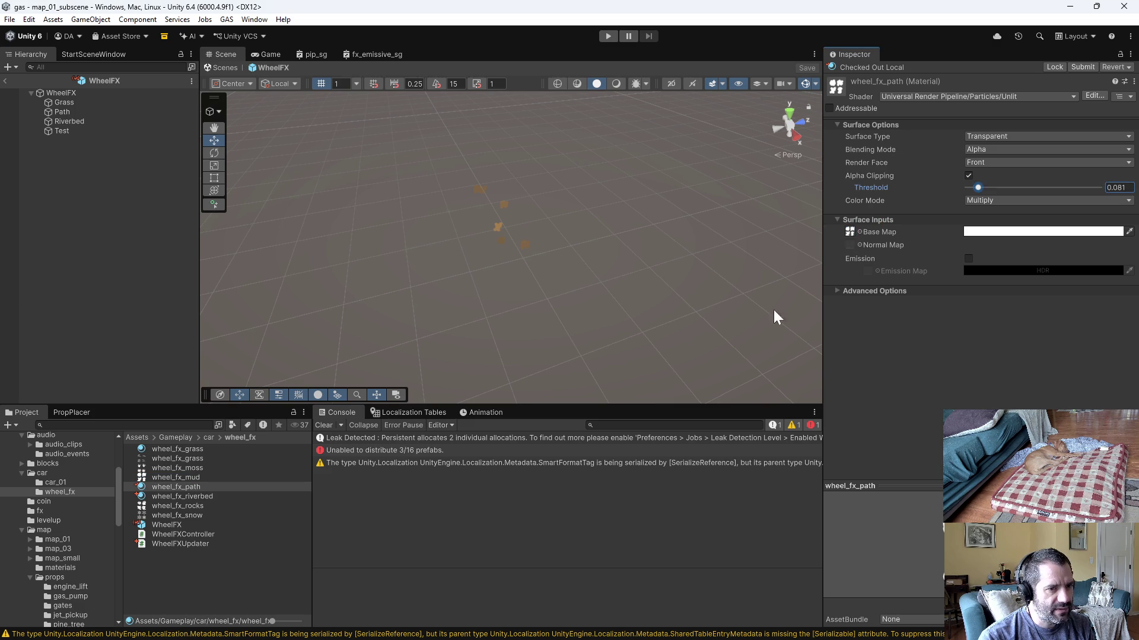
{"action": "left_click", "coordinate": [188, 488]}
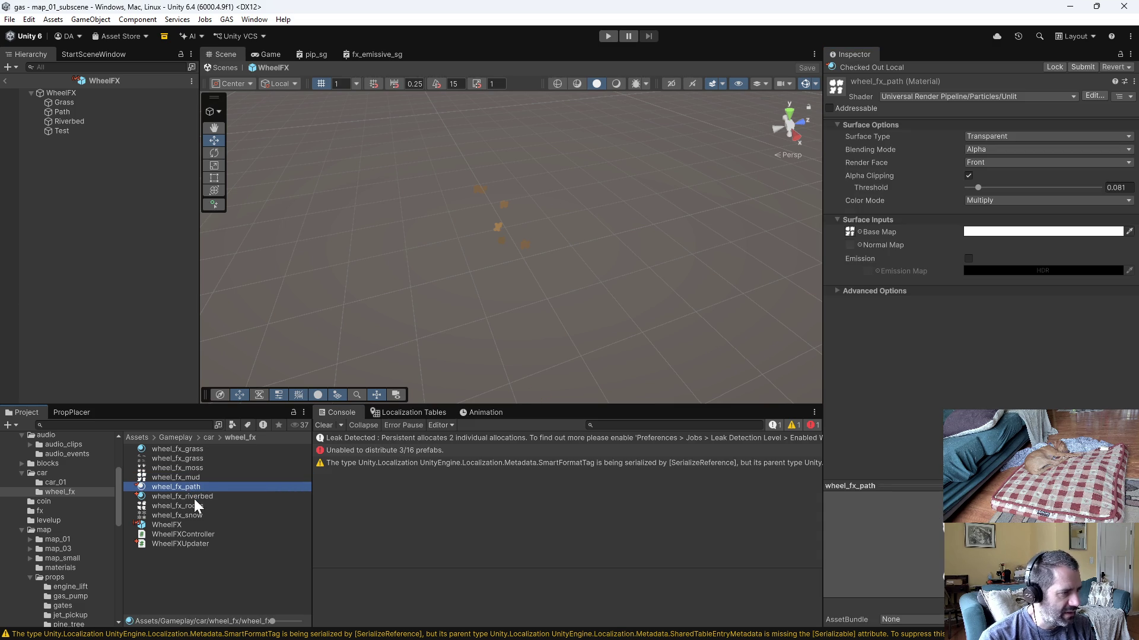
{"action": "left_click", "coordinate": [194, 498]}
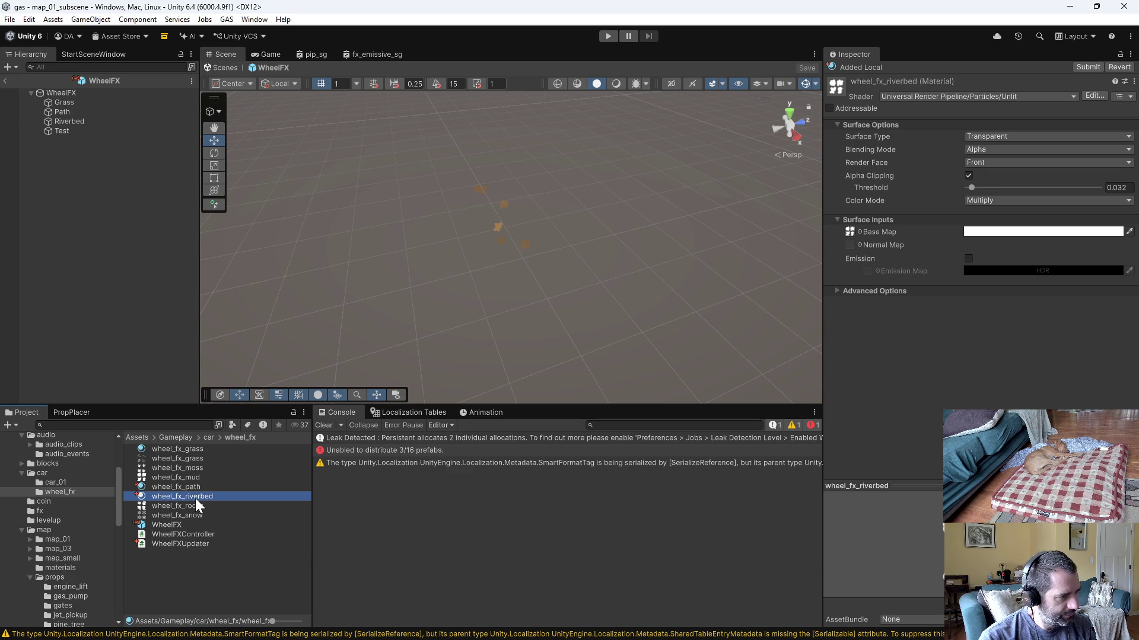
Step: Duplicate the Path particle system and name the copy Sand
{"action": "left_click", "coordinate": [76, 113]}
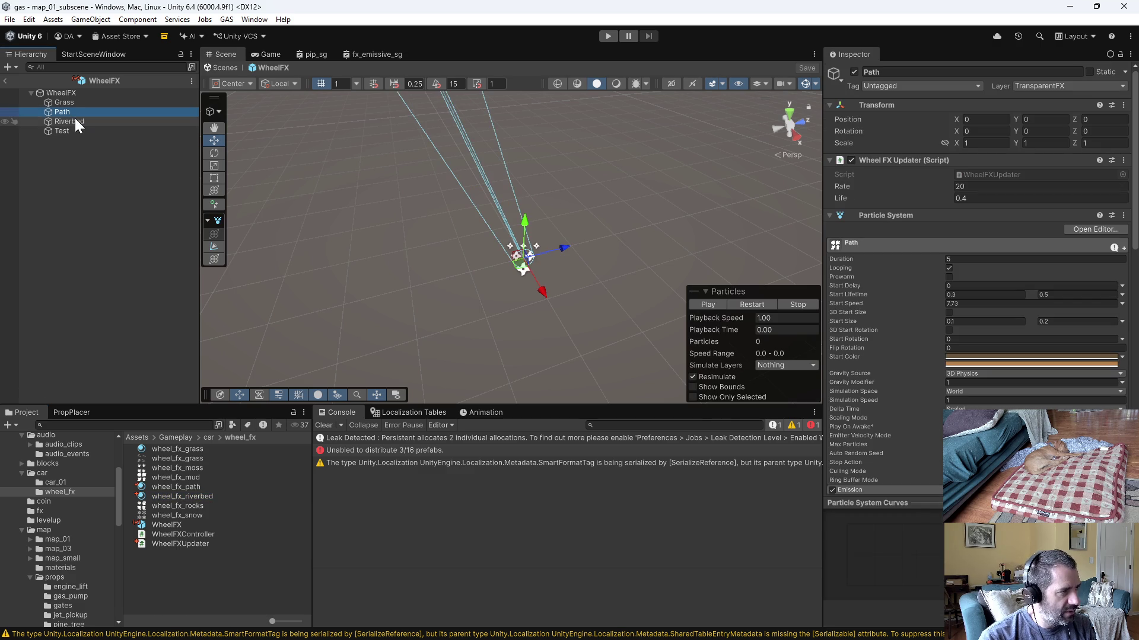
{"action": "key", "text": "ctrl+d"}
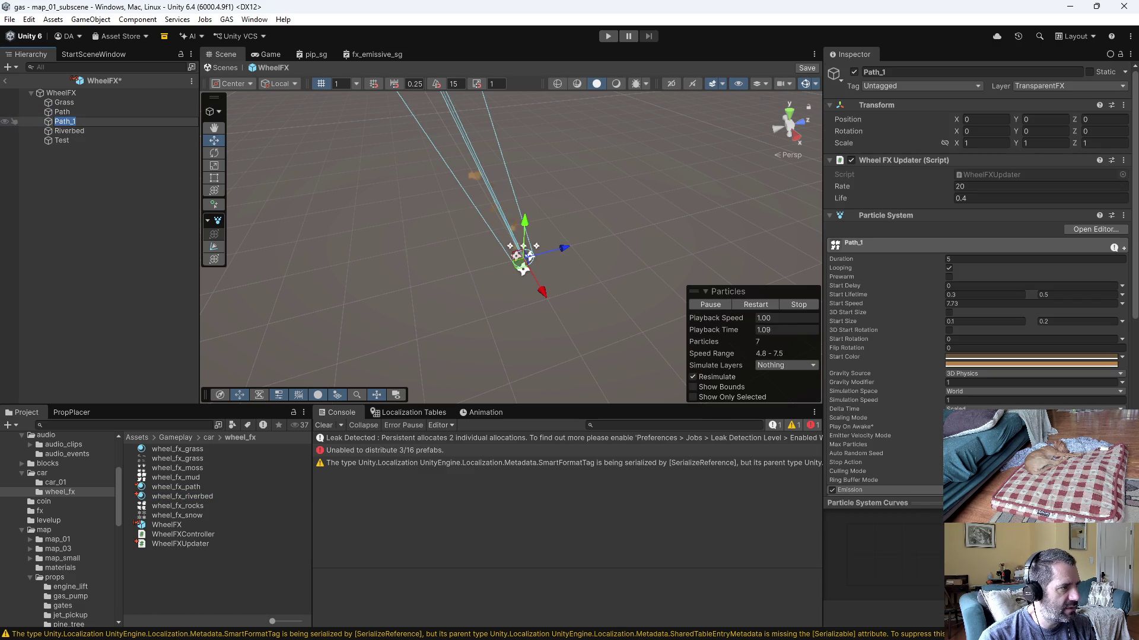
{"action": "type", "text": "Sand"}
{"action": "key", "text": "Return"}
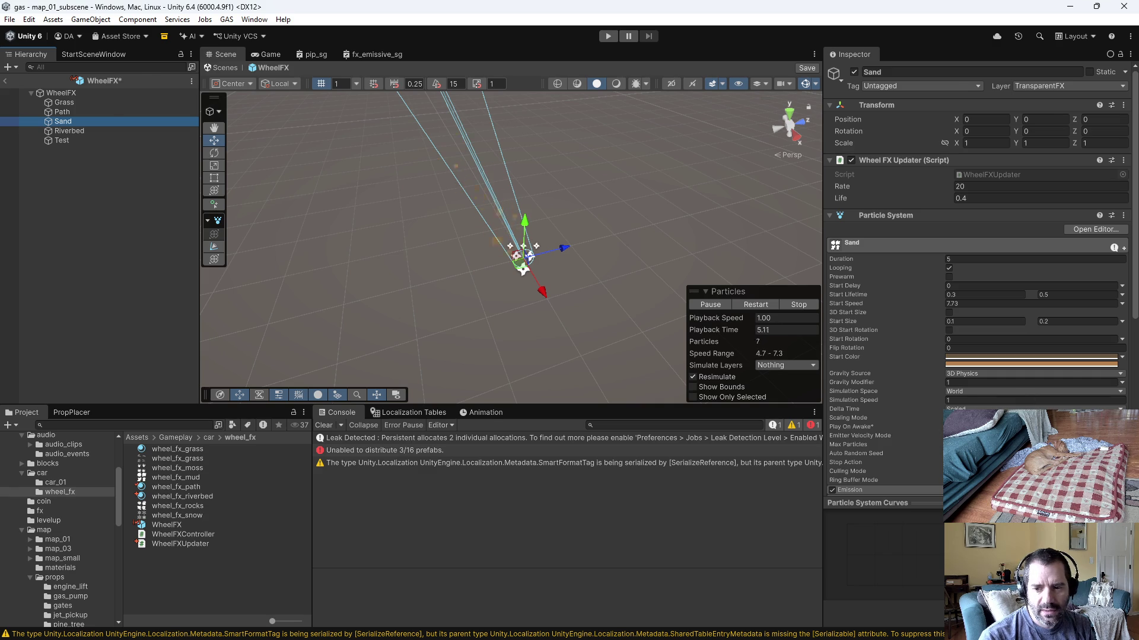
{"action": "scroll", "coordinate": [827, 552], "scroll_direction": "down", "scroll_amount": 4}
{"action": "scroll", "coordinate": [826, 552], "scroll_direction": "down", "scroll_amount": 2}
{"action": "scroll", "coordinate": [789, 554], "scroll_direction": "up", "scroll_amount": 7}
{"action": "scroll", "coordinate": [791, 558], "scroll_direction": "up", "scroll_amount": 4}
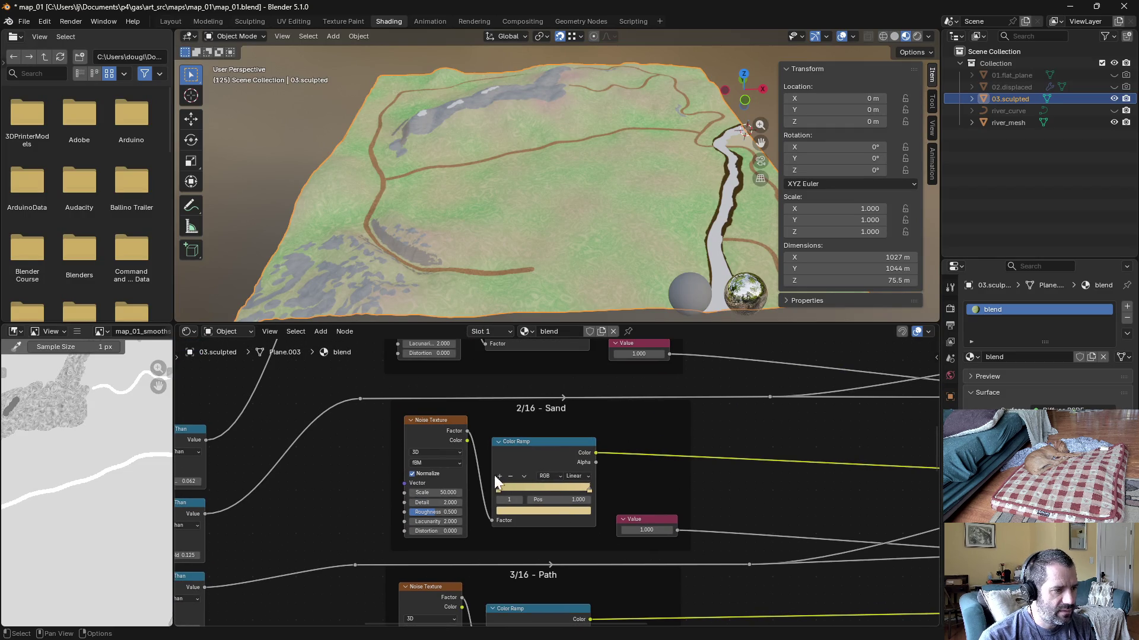
{"action": "scroll", "coordinate": [491, 486], "scroll_direction": "up", "scroll_amount": 1}
Step: Copy the sand hex colour from Blender's Color Ramp into Sand's first start colour
{"action": "left_click", "coordinate": [482, 494]}
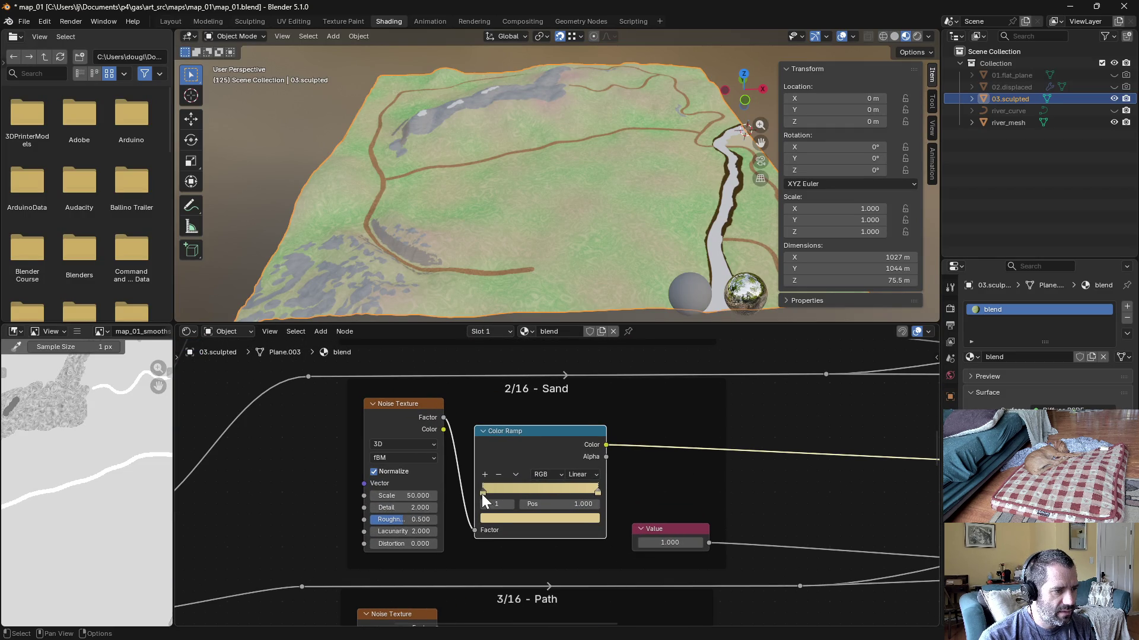
{"action": "left_click", "coordinate": [495, 518]}
{"action": "left_click", "coordinate": [535, 502]}
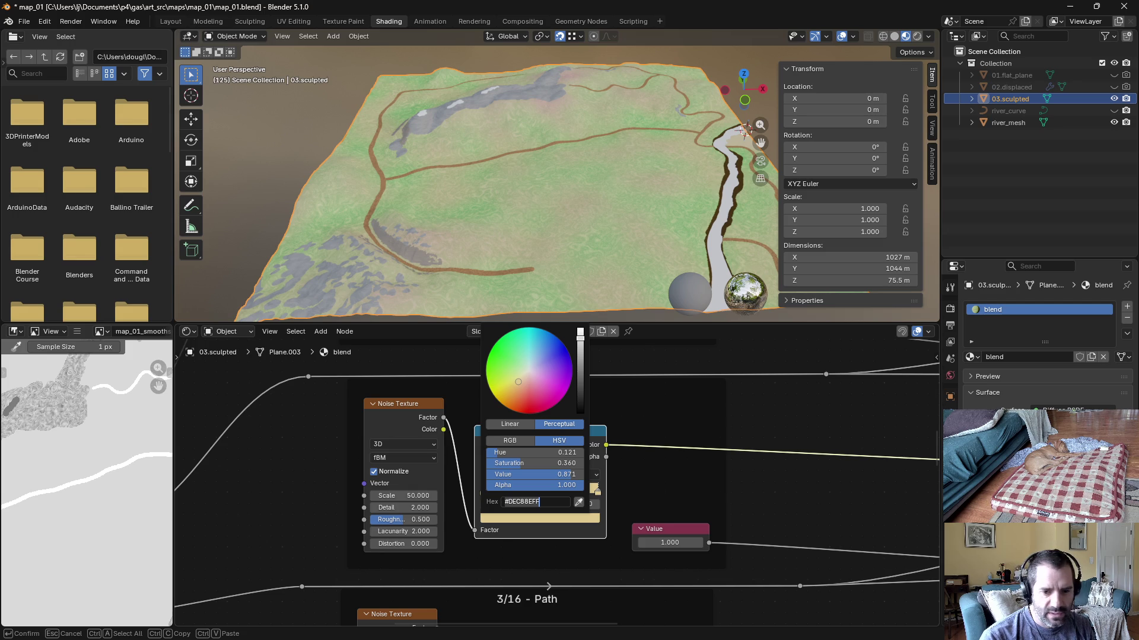
{"action": "key", "text": "alt+Tab"}
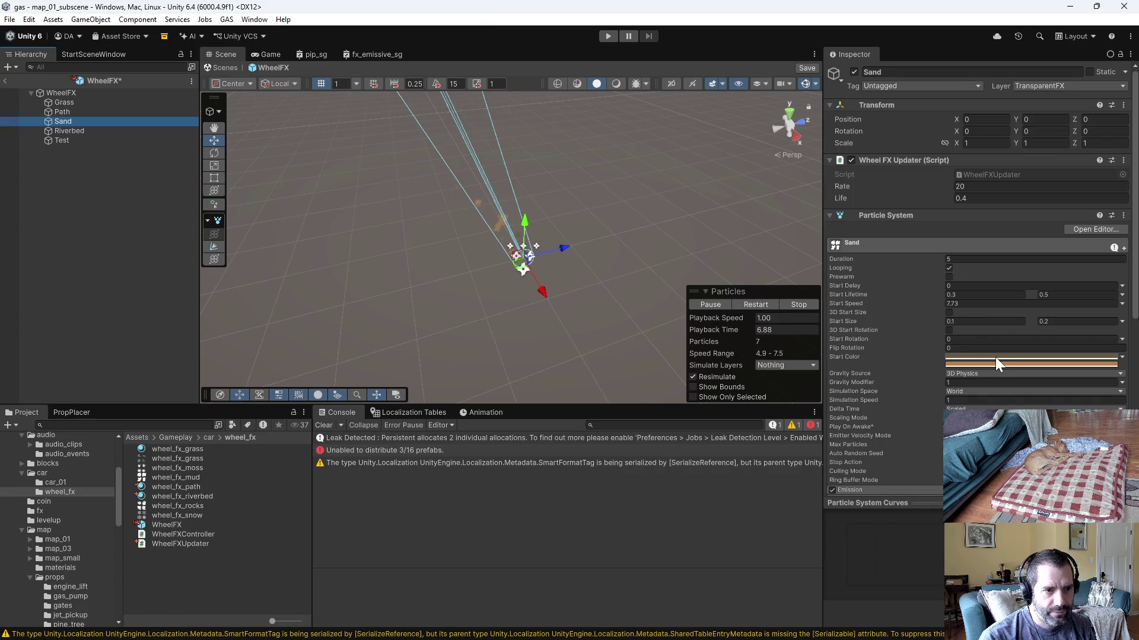
{"action": "left_click", "coordinate": [996, 356]}
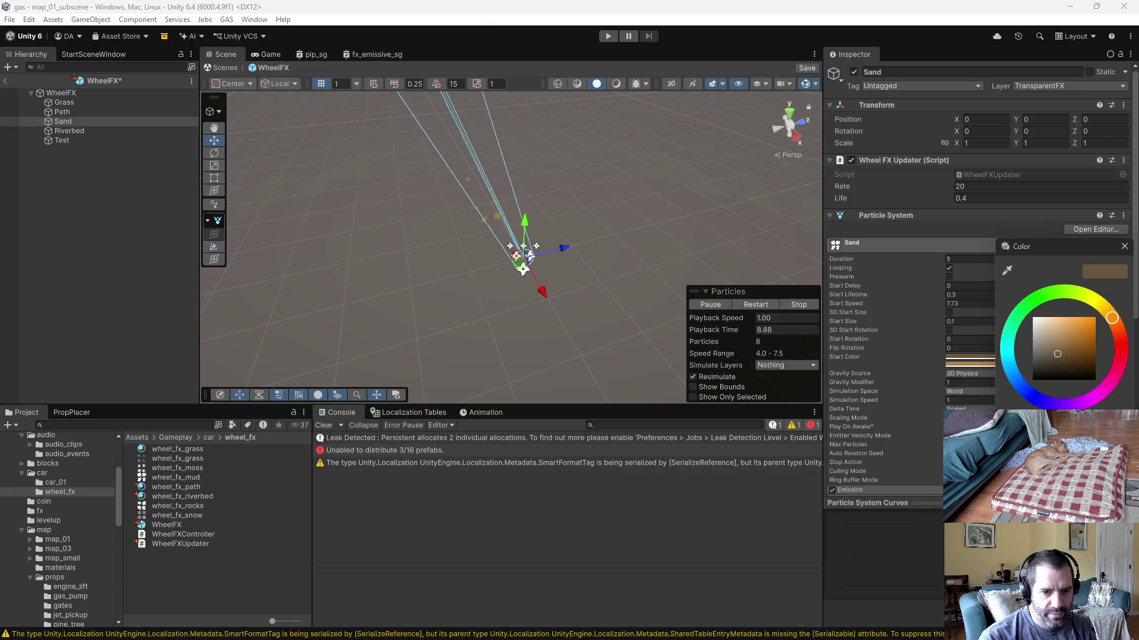
{"action": "key", "text": "ctrl+v"}
{"action": "left_click", "coordinate": [1125, 247]}
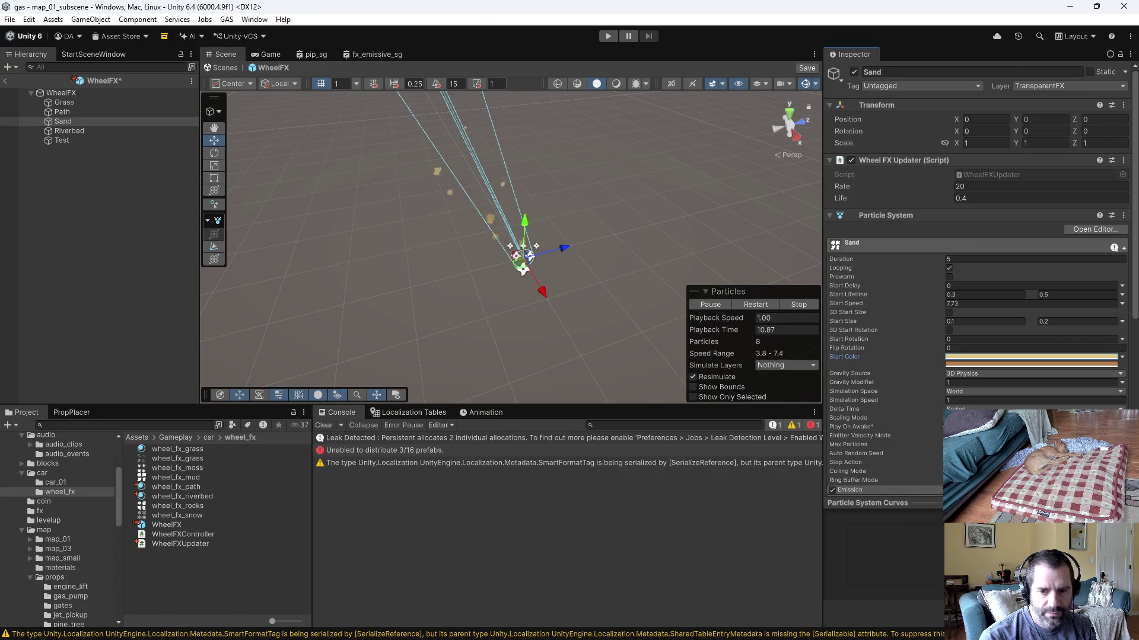
Step: Recopy the sand hex from Blender and paste it into Sand's start colour again
{"action": "key", "text": "alt+Tab"}
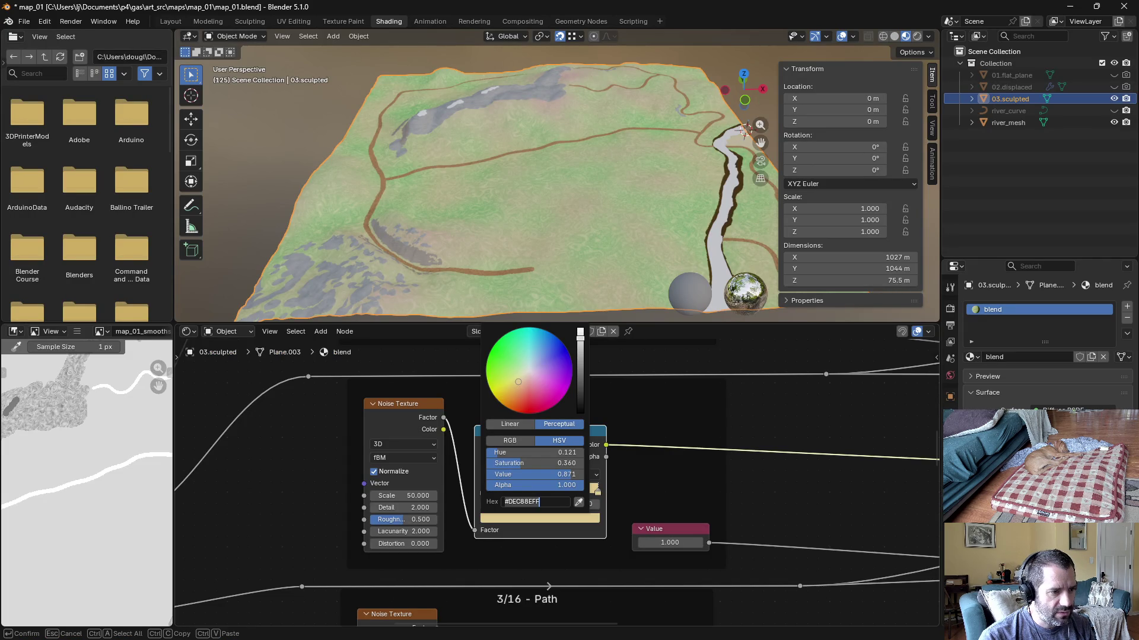
{"action": "key", "text": "Return"}
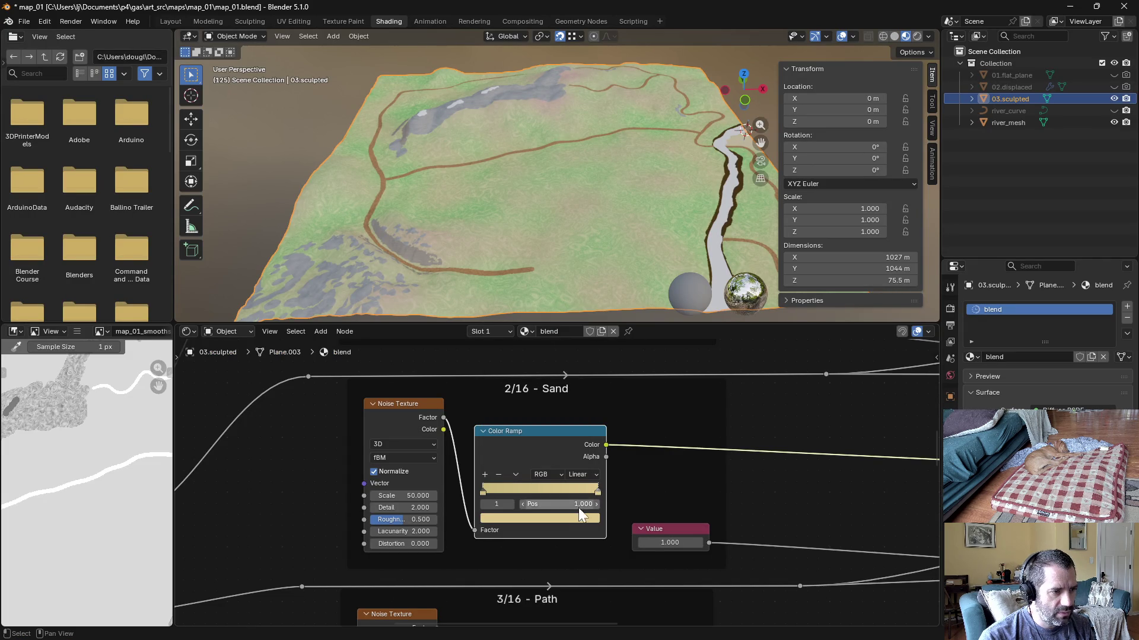
{"action": "left_click", "coordinate": [561, 519]}
{"action": "left_click", "coordinate": [539, 502]}
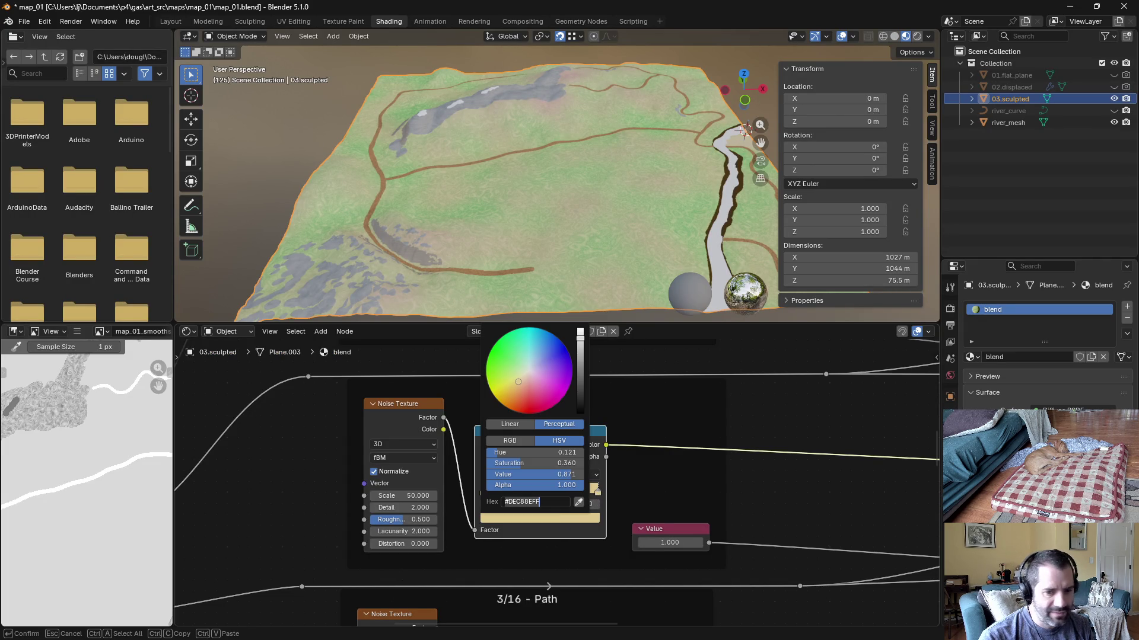
{"action": "key", "text": "alt+Tab"}
{"action": "left_click", "coordinate": [1001, 366]}
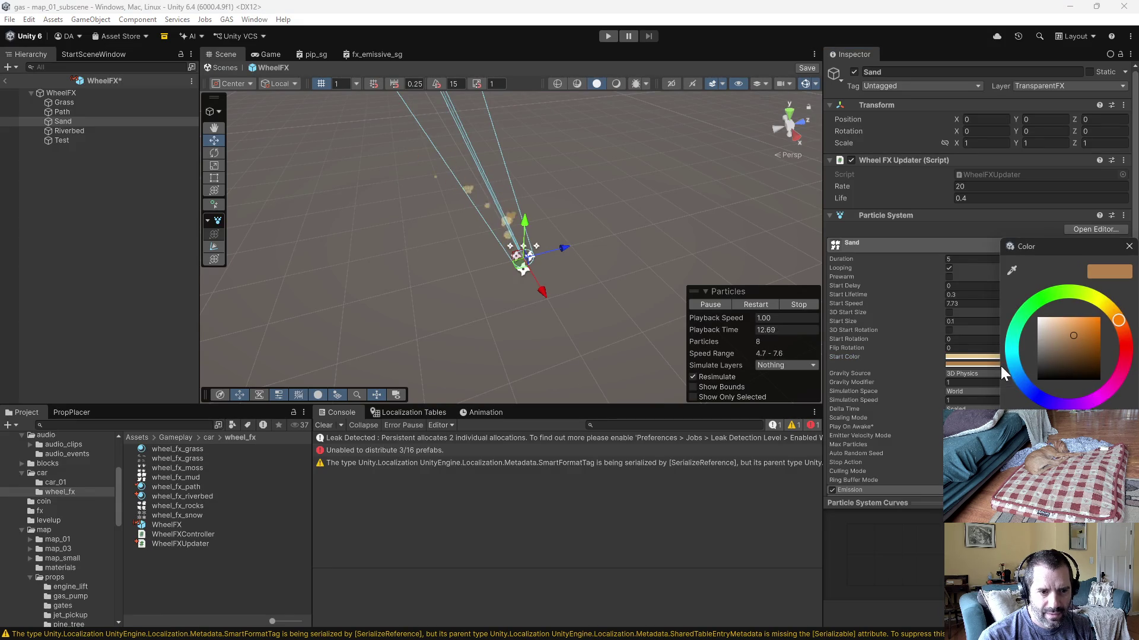
{"action": "key", "text": "ctrl+v"}
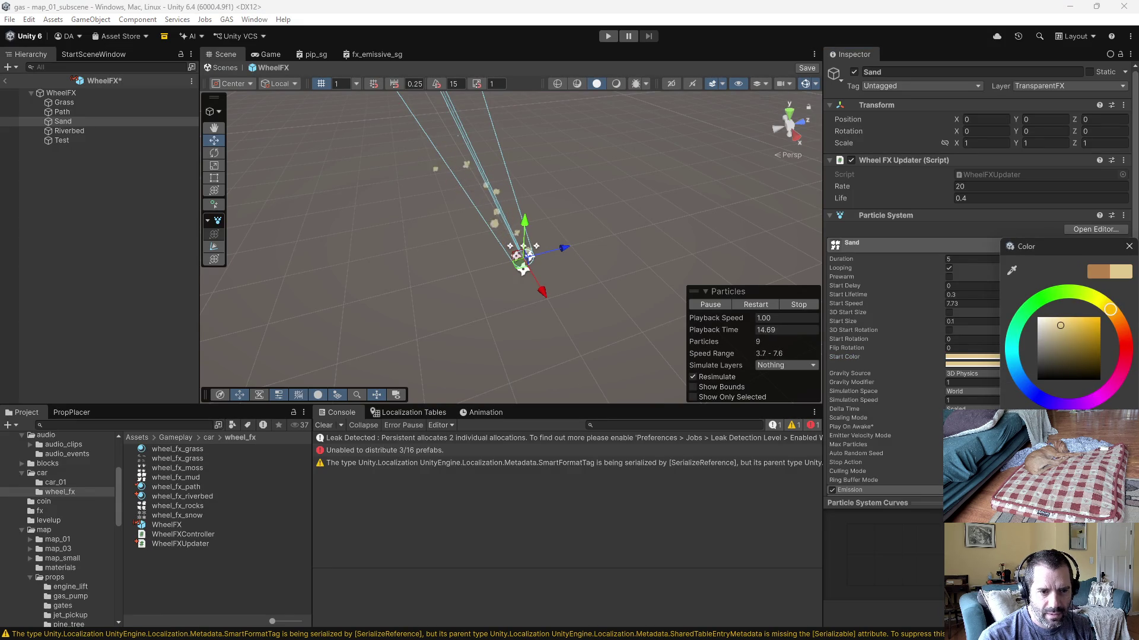
{"action": "left_click", "coordinate": [950, 374]}
{"action": "left_click", "coordinate": [954, 357]}
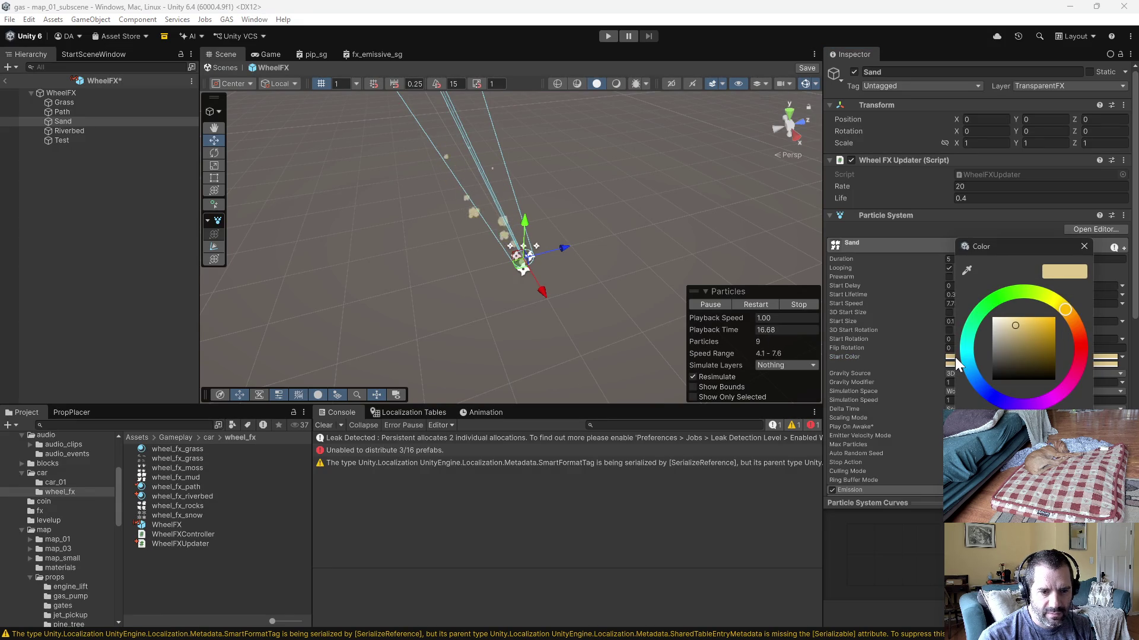
{"action": "left_click", "coordinate": [955, 358]}
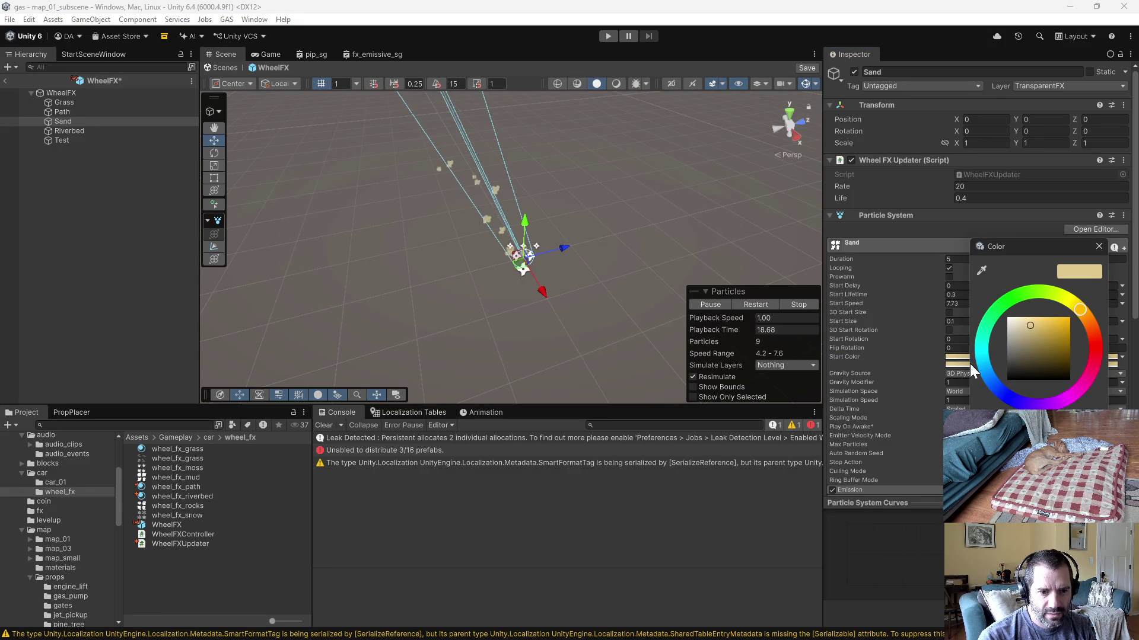
{"action": "left_click", "coordinate": [970, 357]}
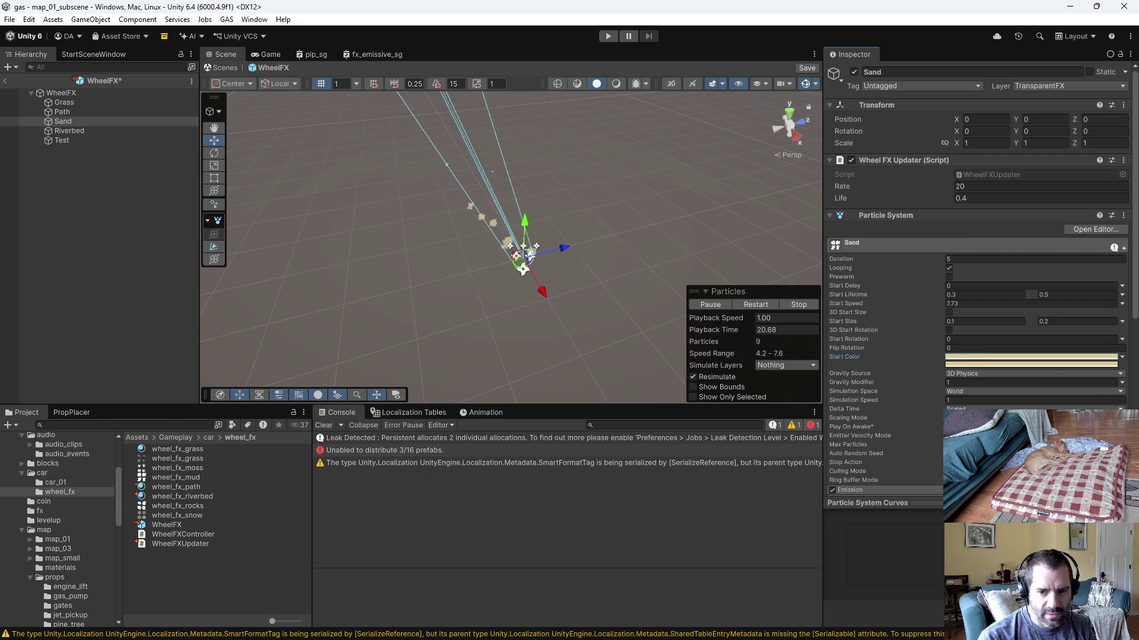
Step: Set Sand's second start colour to a tan shade matching Blender's other ramp stop
{"action": "key", "text": "alt+Tab"}
{"action": "key", "text": "Escape"}
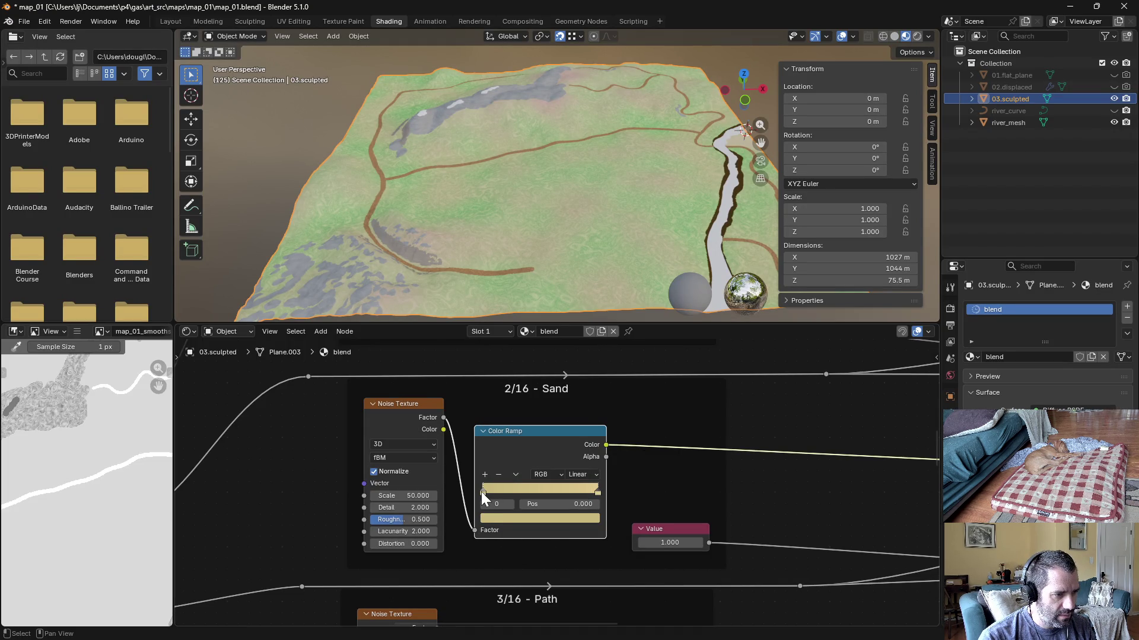
{"action": "left_click", "coordinate": [500, 517]}
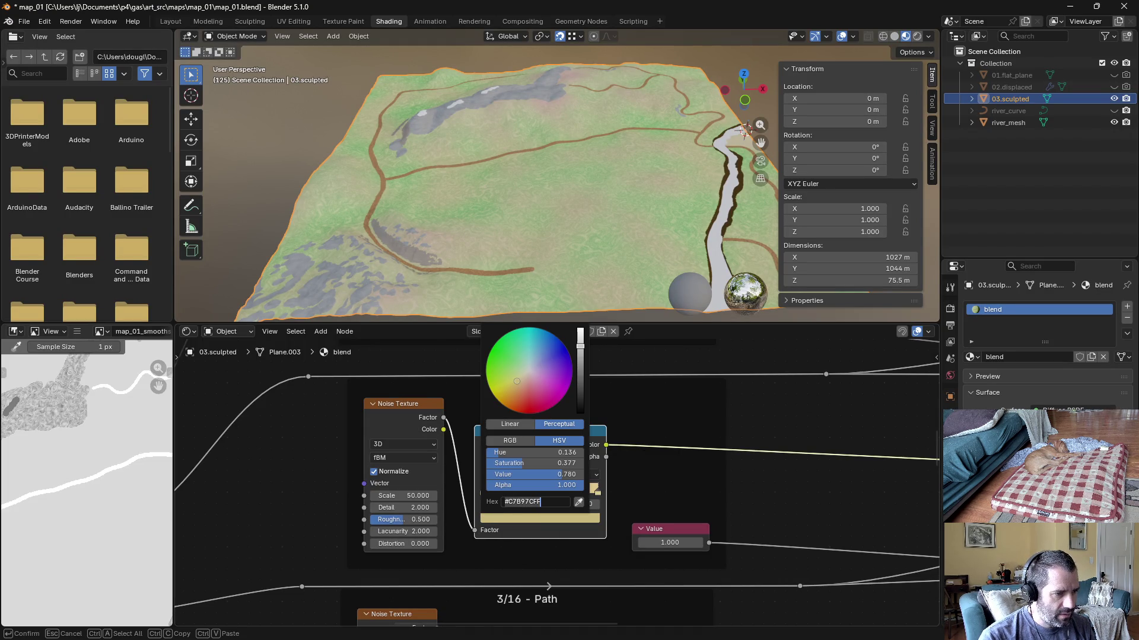
{"action": "key", "text": "alt+Tab"}
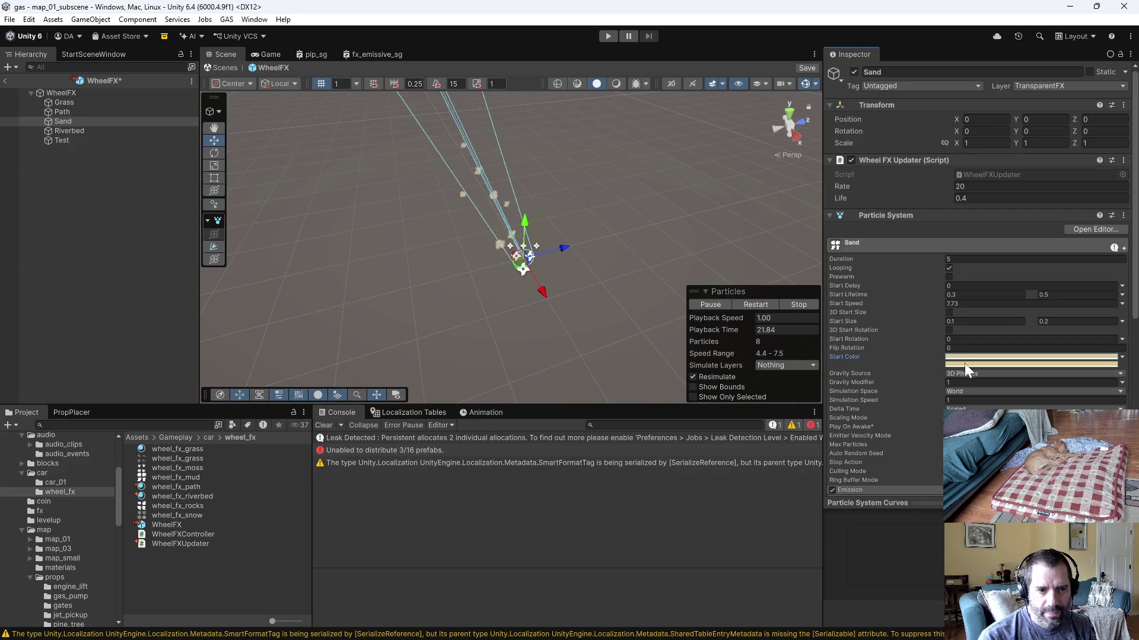
{"action": "left_click", "coordinate": [965, 358]}
{"action": "left_click_drag", "start_coordinate": [1075, 311], "coordinate": [1075, 284]}
{"action": "left_click", "coordinate": [1095, 246]}
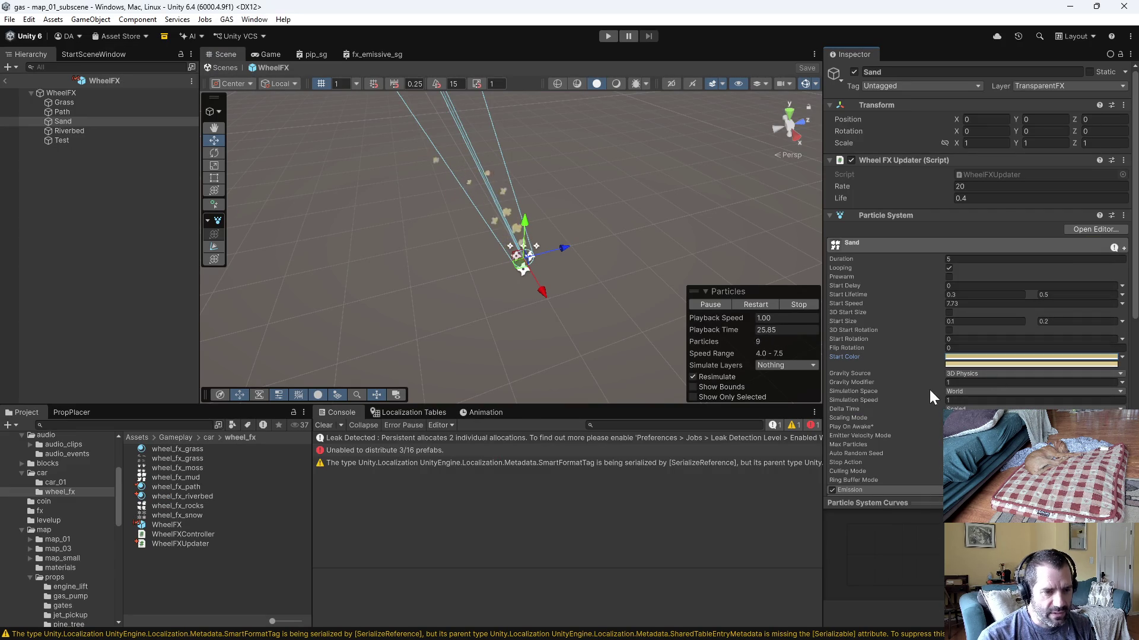
Step: Set Sand's Rate to 40 and Life to 0.2, save the WheelFX prefab and start play mode
{"action": "left_click", "coordinate": [961, 186]}
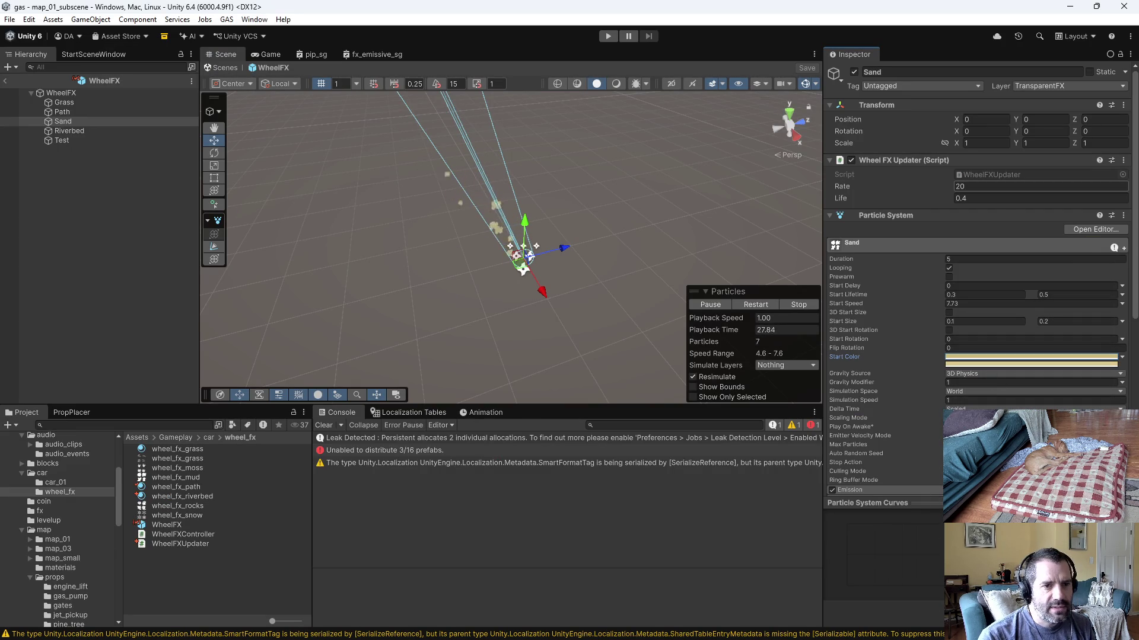
{"action": "type", "text": "40"}
{"action": "key", "text": "Tab"}
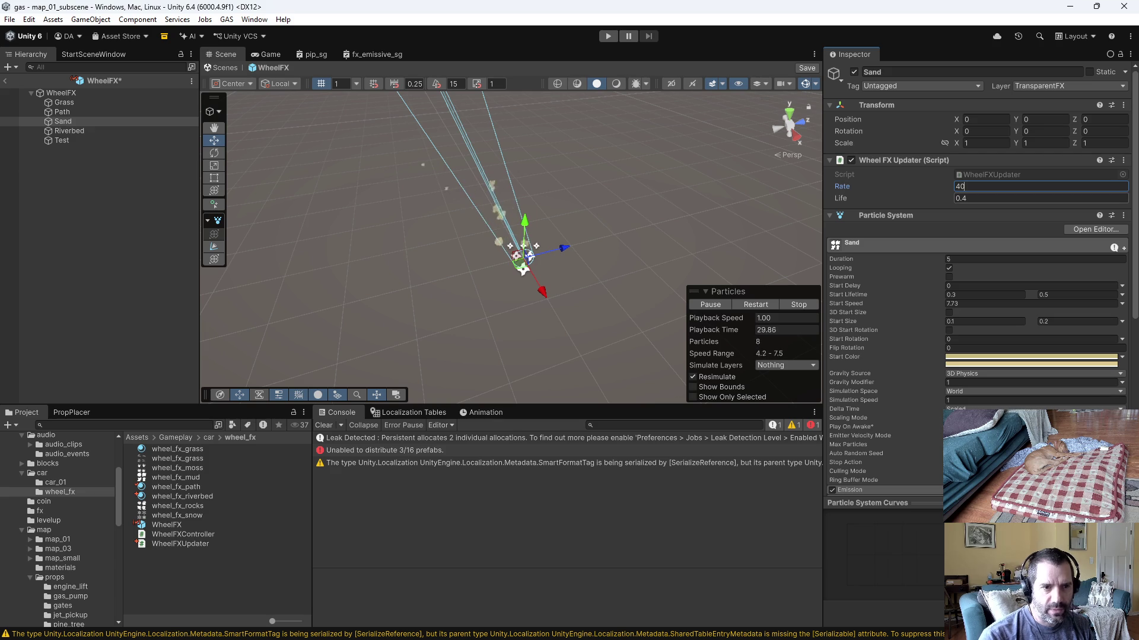
{"action": "key", "text": "ctrl+s"}
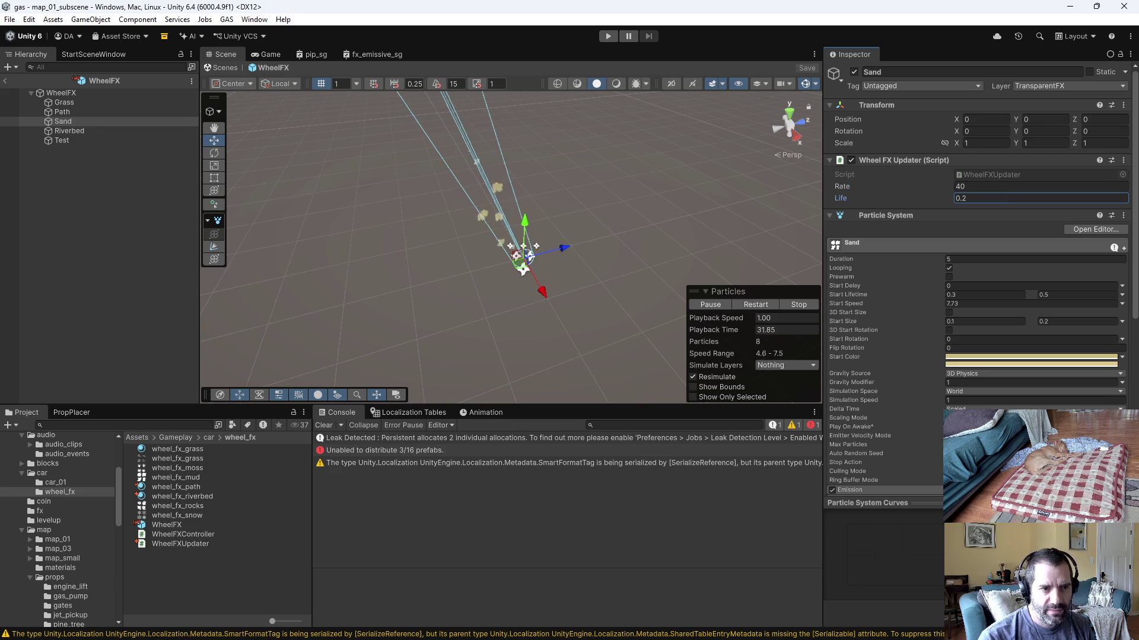
{"action": "left_click_drag", "start_coordinate": [42, 90], "coordinate": [1017, 226]}
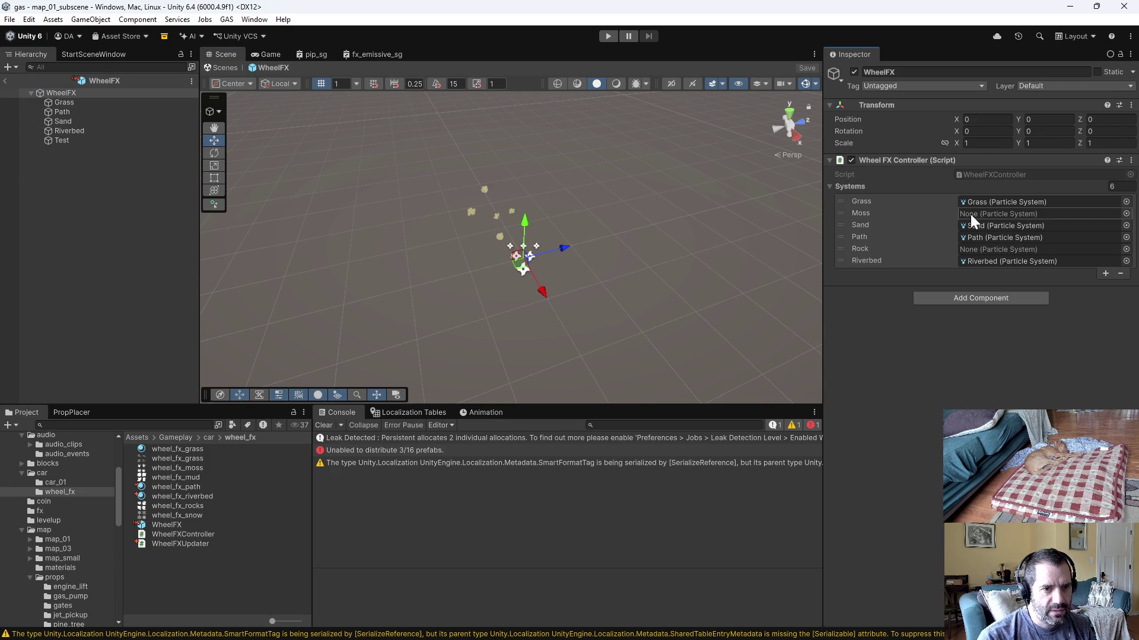
{"action": "left_click", "coordinate": [607, 36]}
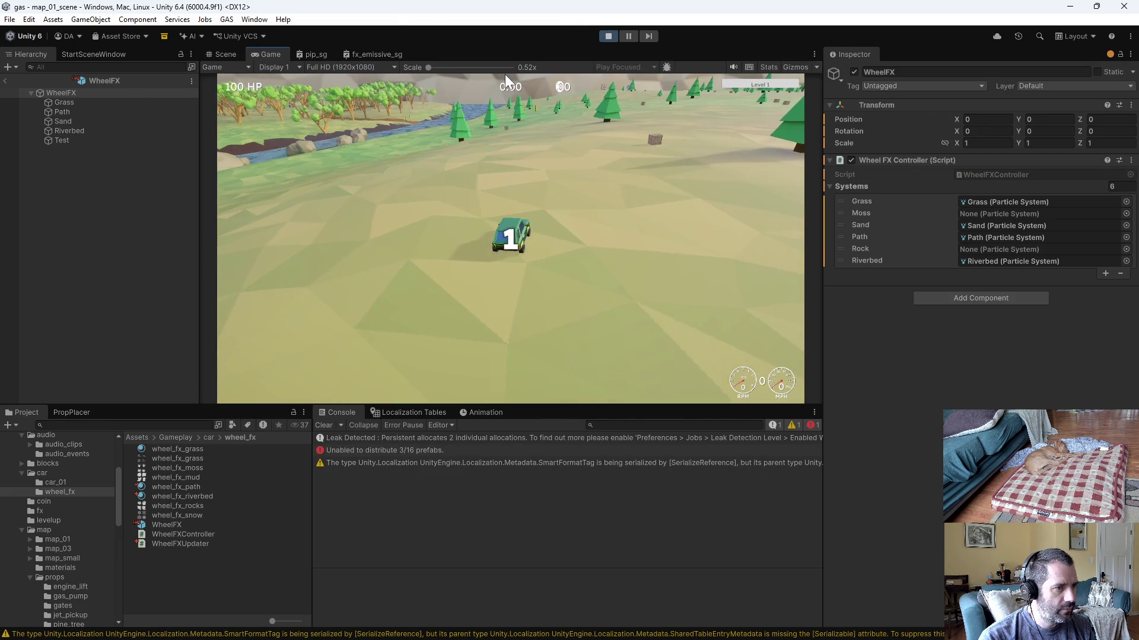
Step: Drive the car through the river, onto grass and past the arch onto the dirt path
{"action": "key", "text": "w"}
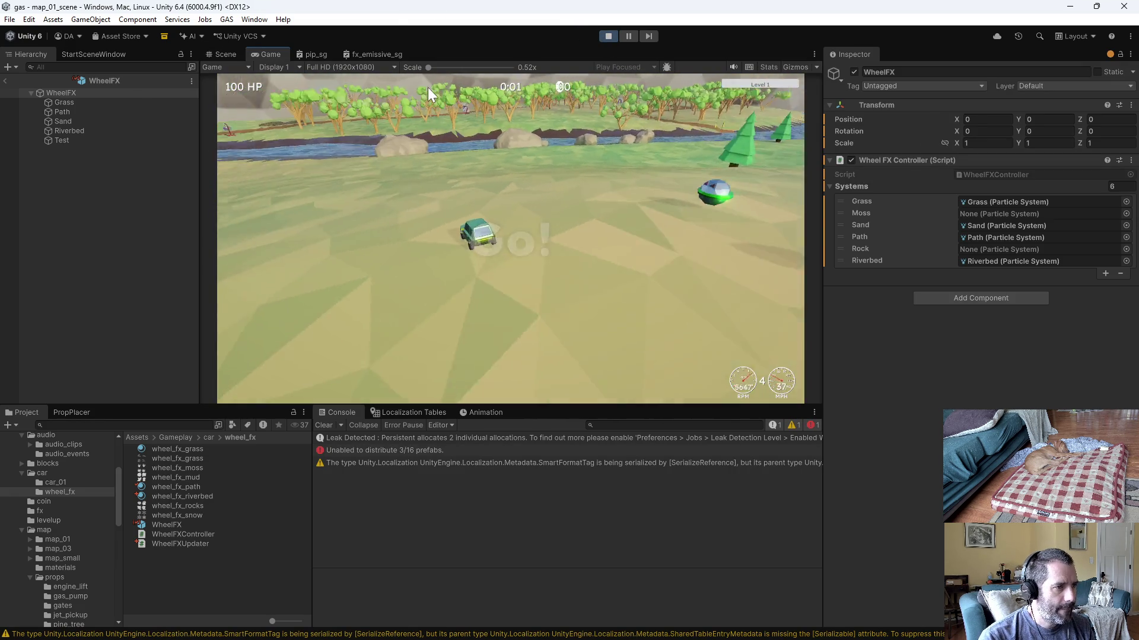
{"action": "key", "text": "d"}
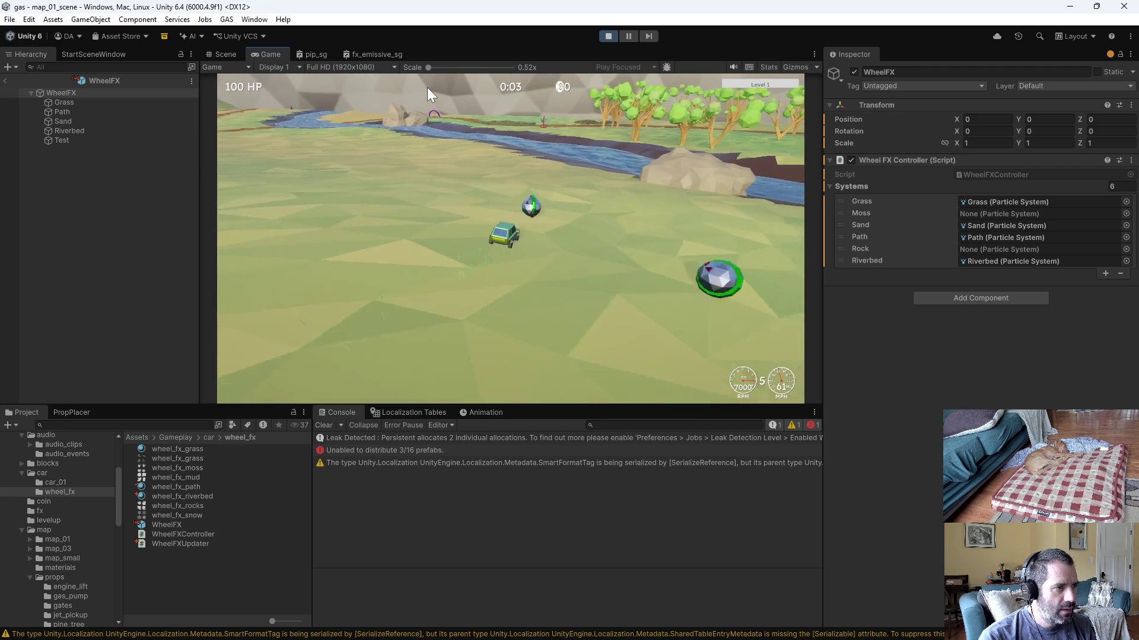
{"action": "key", "text": "d"}
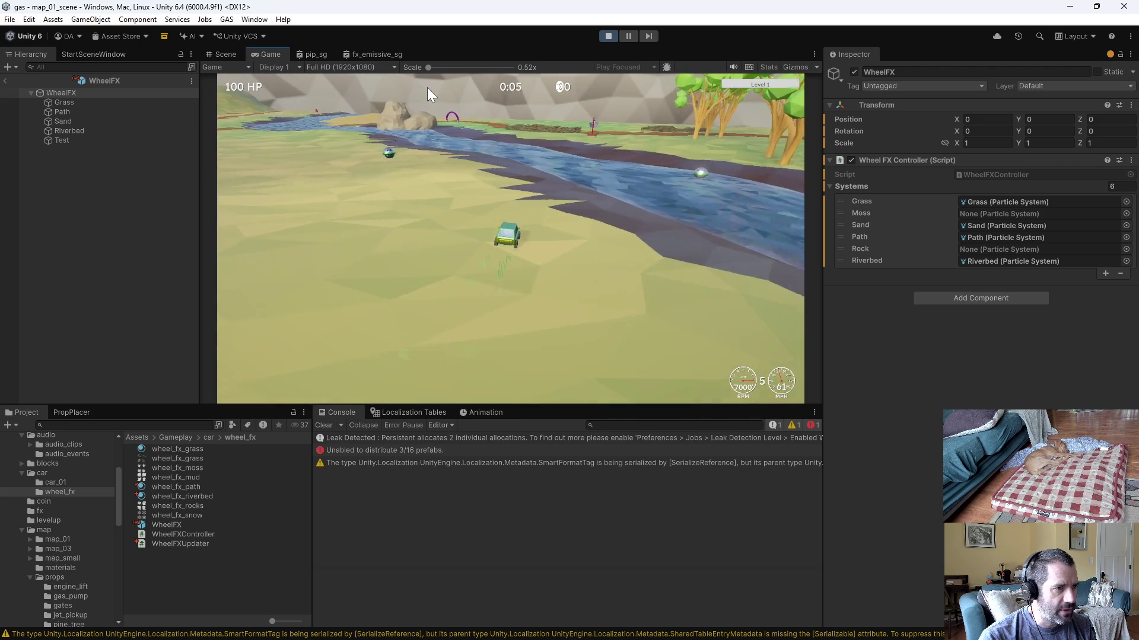
{"action": "key", "text": "d"}
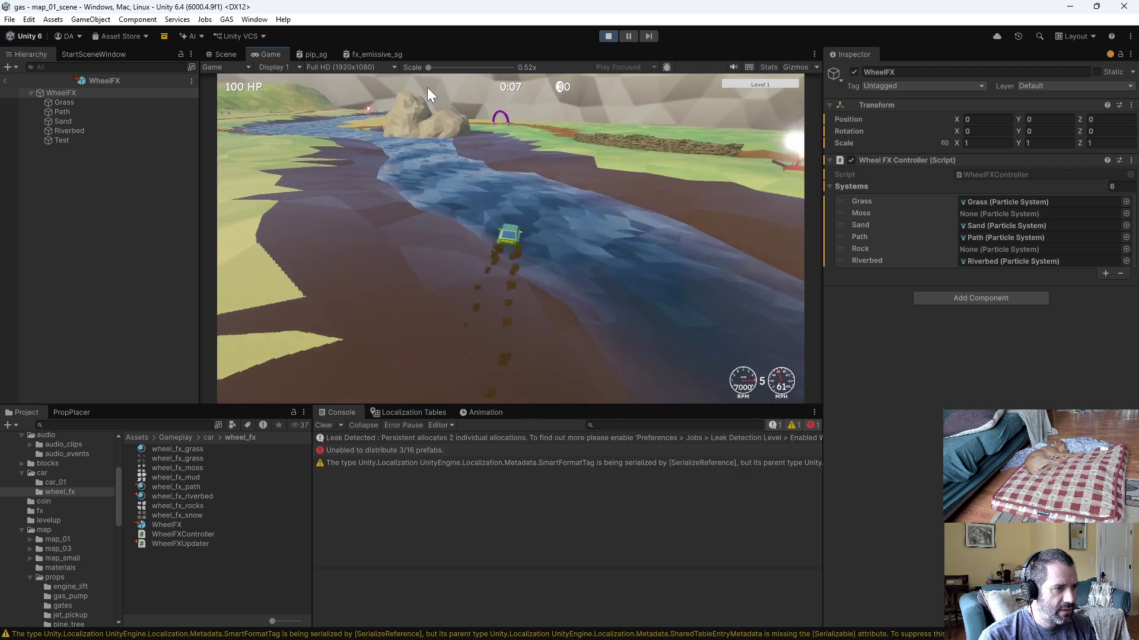
{"action": "key", "text": "d"}
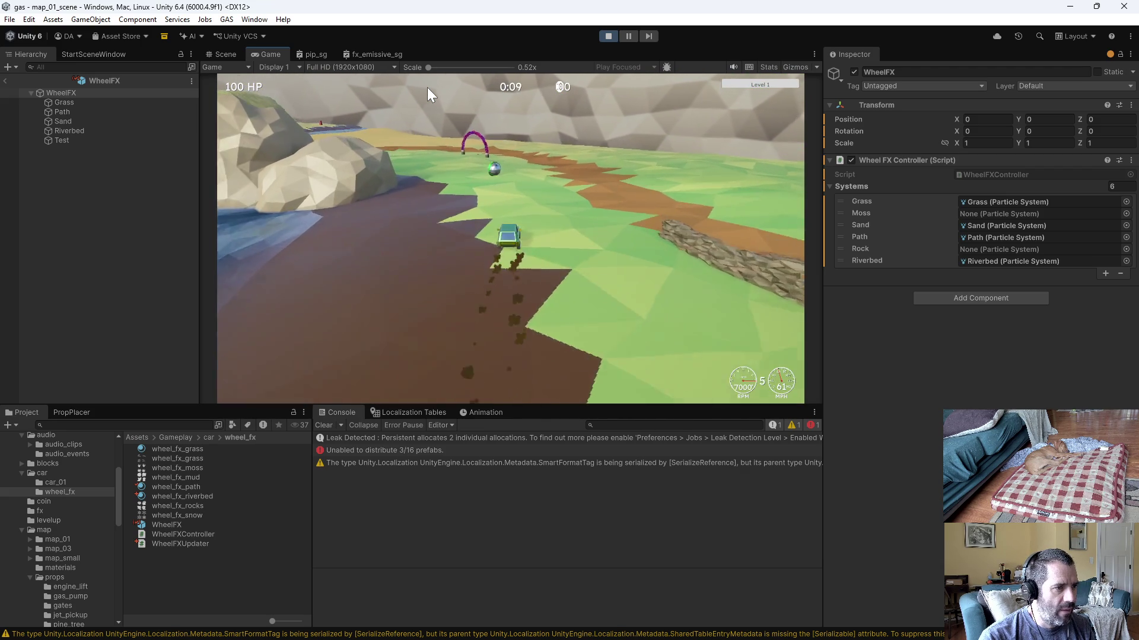
{"action": "key", "text": "d"}
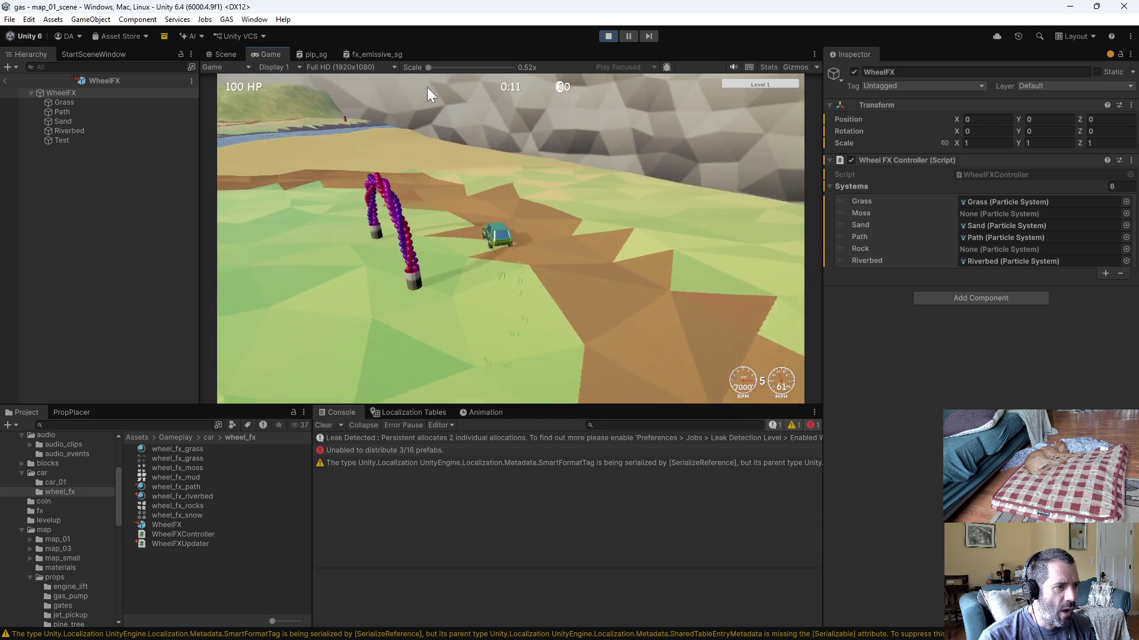
Step: Drive across the sand and river bank, then stop play mode and select Sand
{"action": "key", "text": "a"}
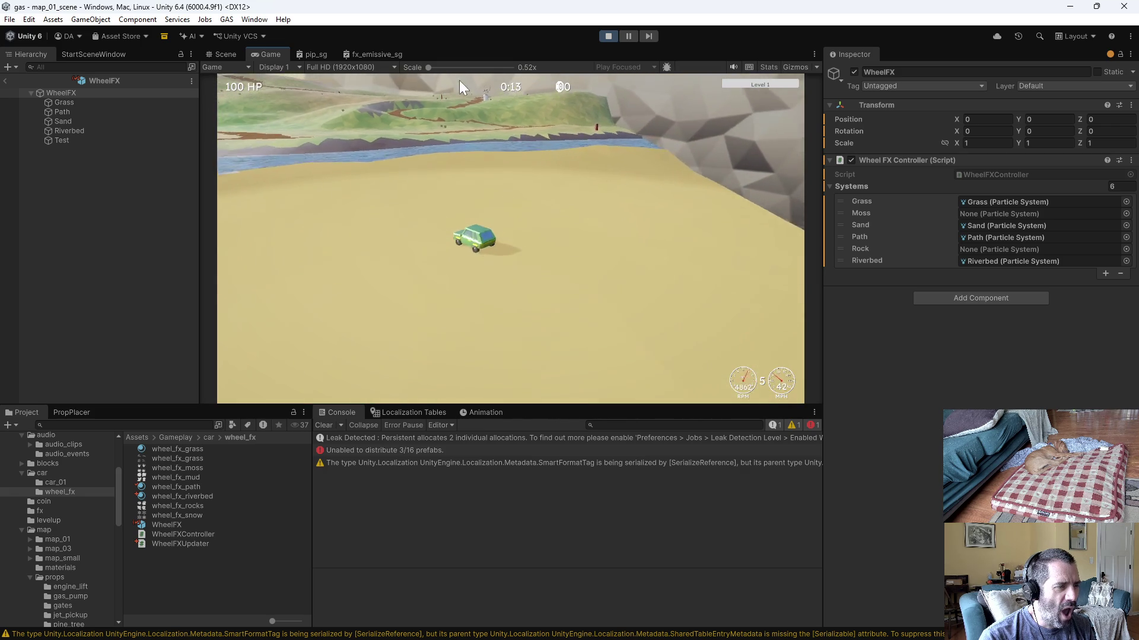
{"action": "key", "text": "a"}
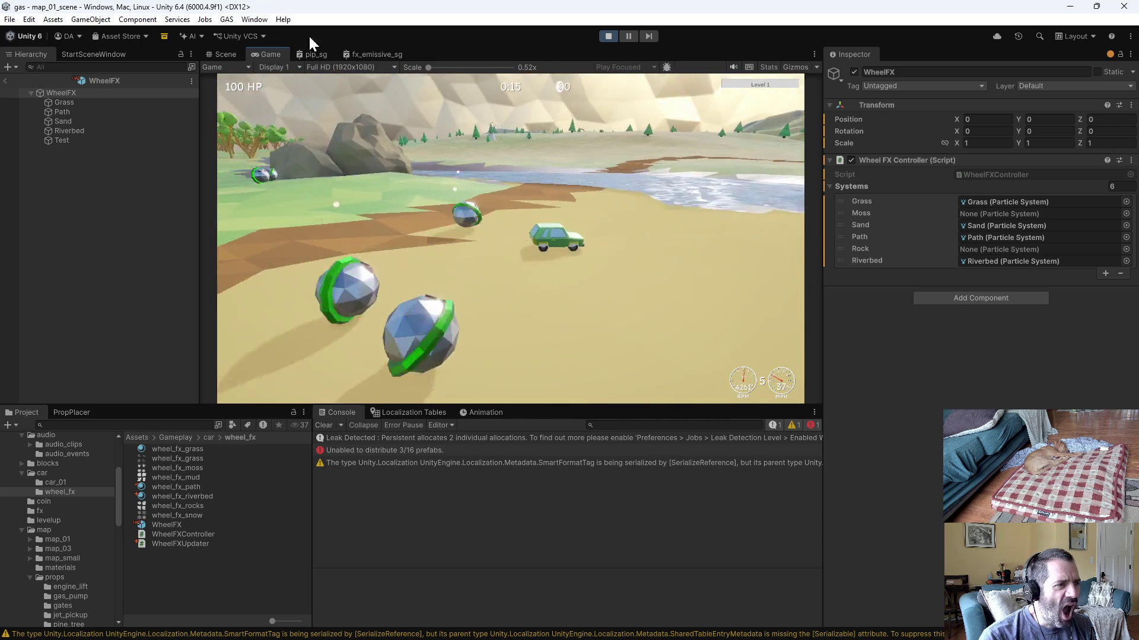
{"action": "key", "text": "d"}
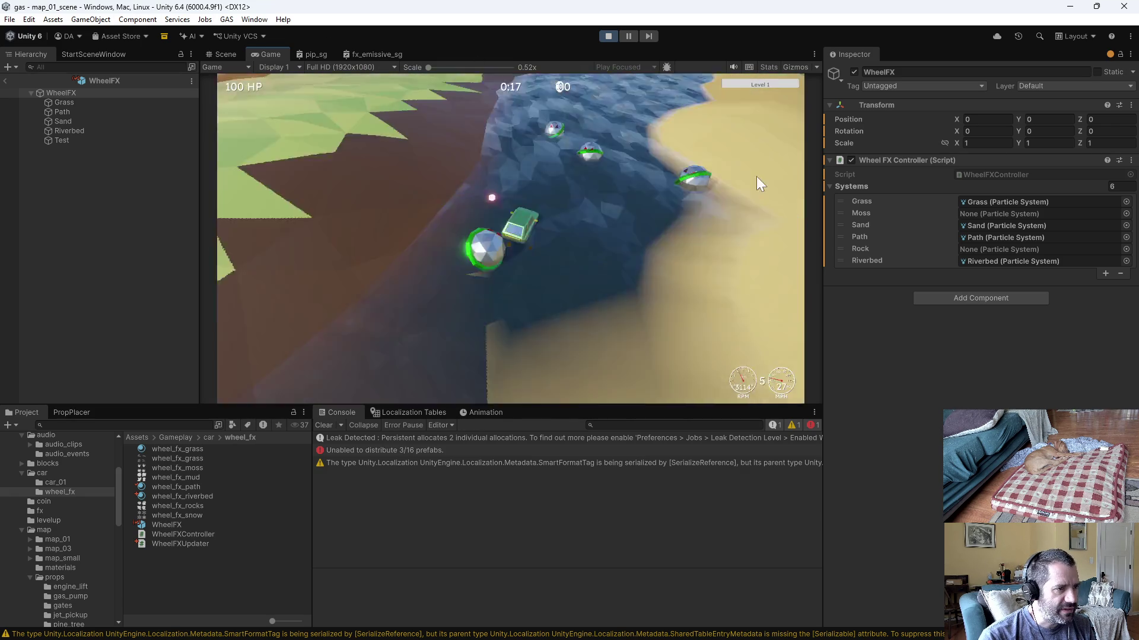
{"action": "key", "text": "d"}
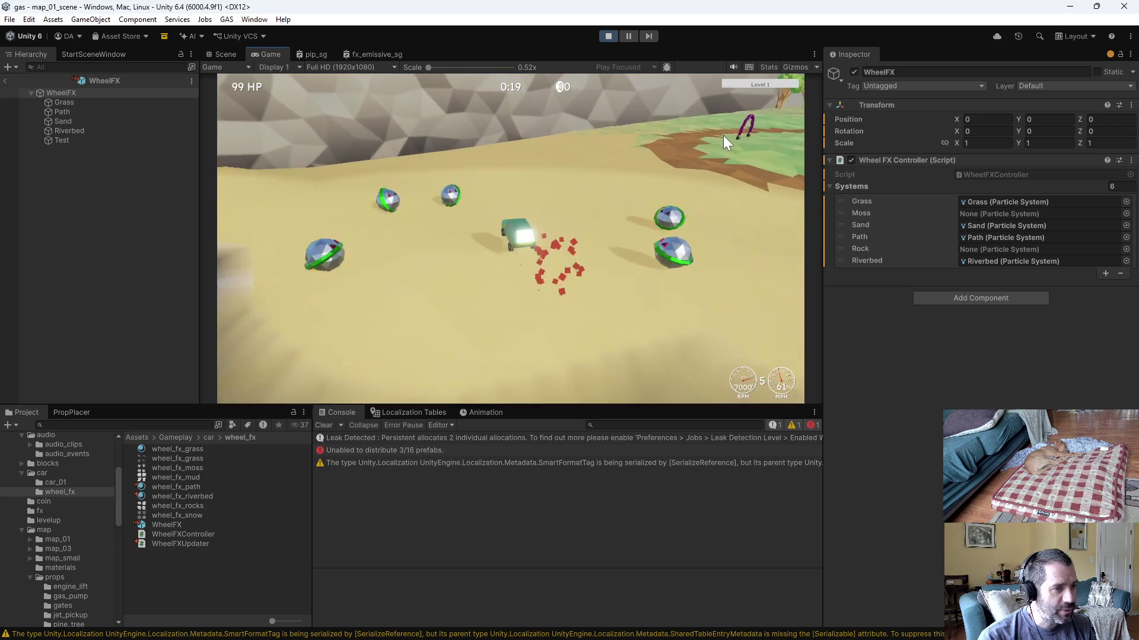
{"action": "key", "text": "a"}
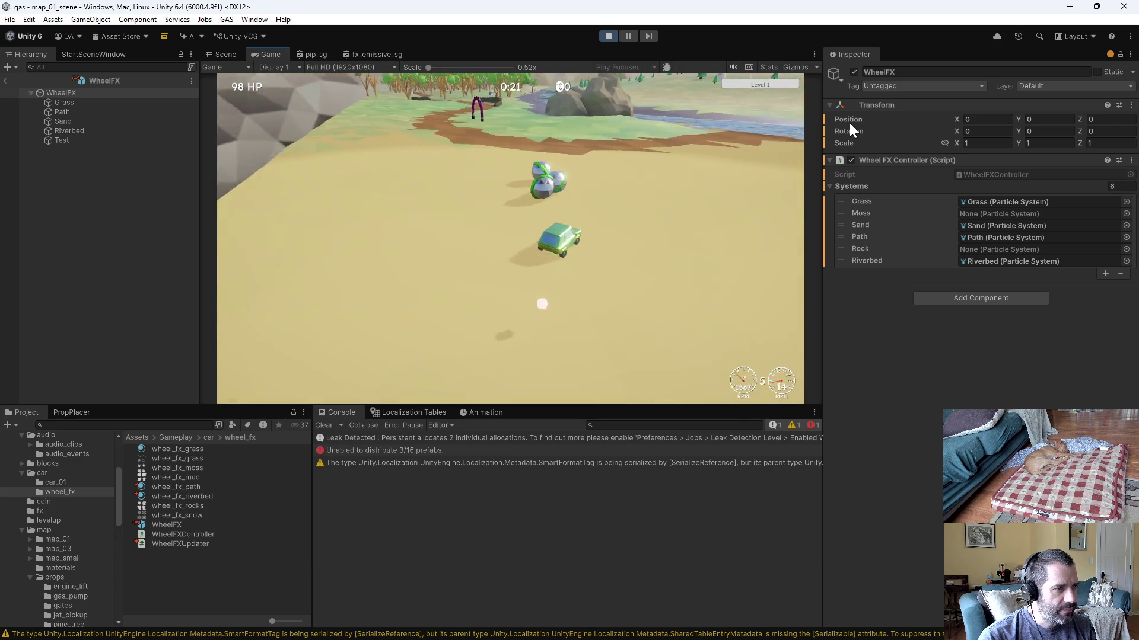
{"action": "key", "text": "a"}
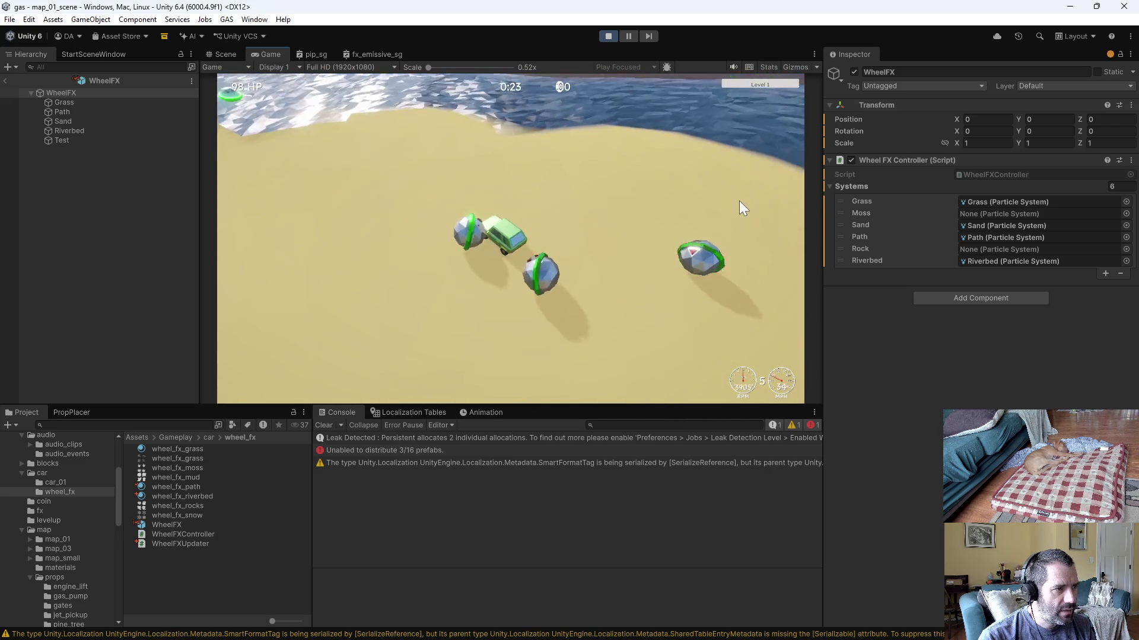
{"action": "key", "text": "a"}
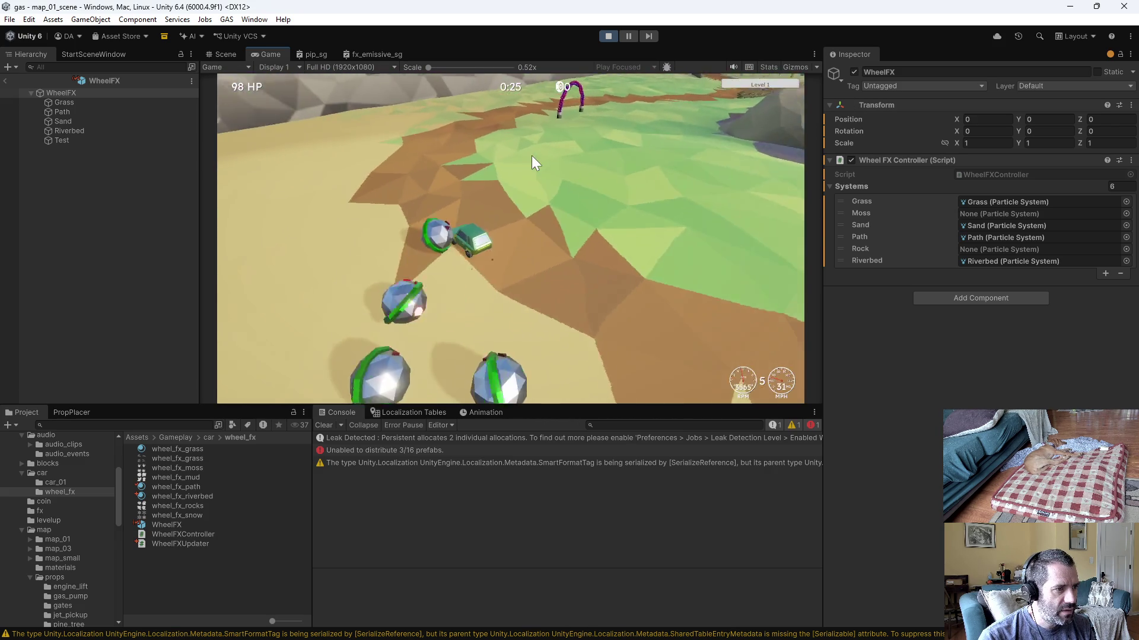
{"action": "key", "text": "a"}
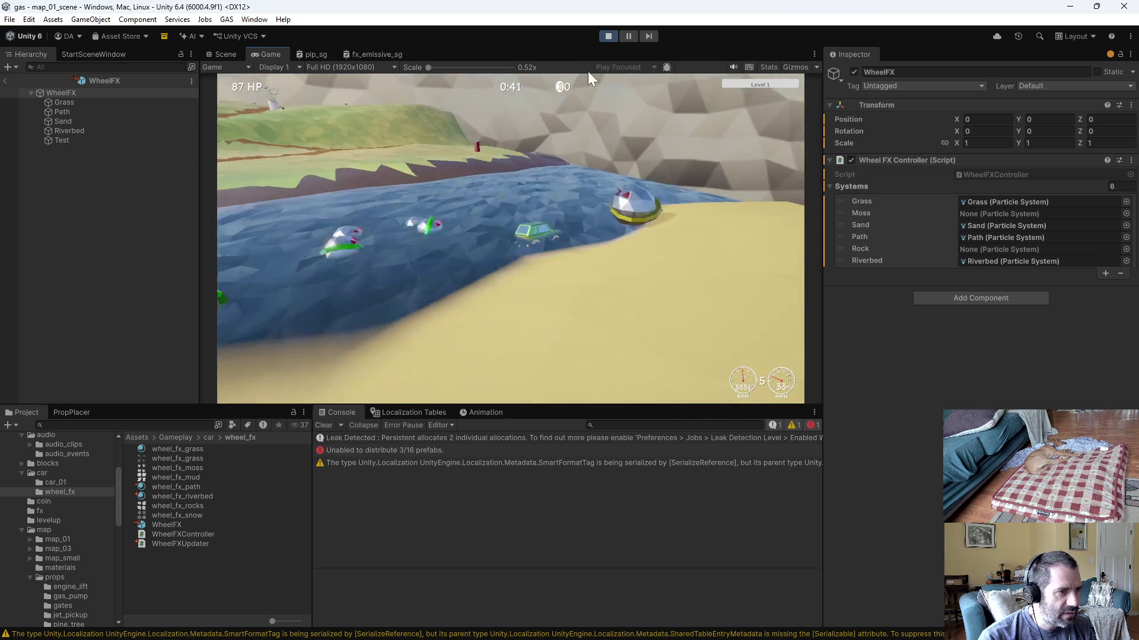
{"action": "left_click", "coordinate": [608, 36]}
{"action": "left_click", "coordinate": [111, 123]}
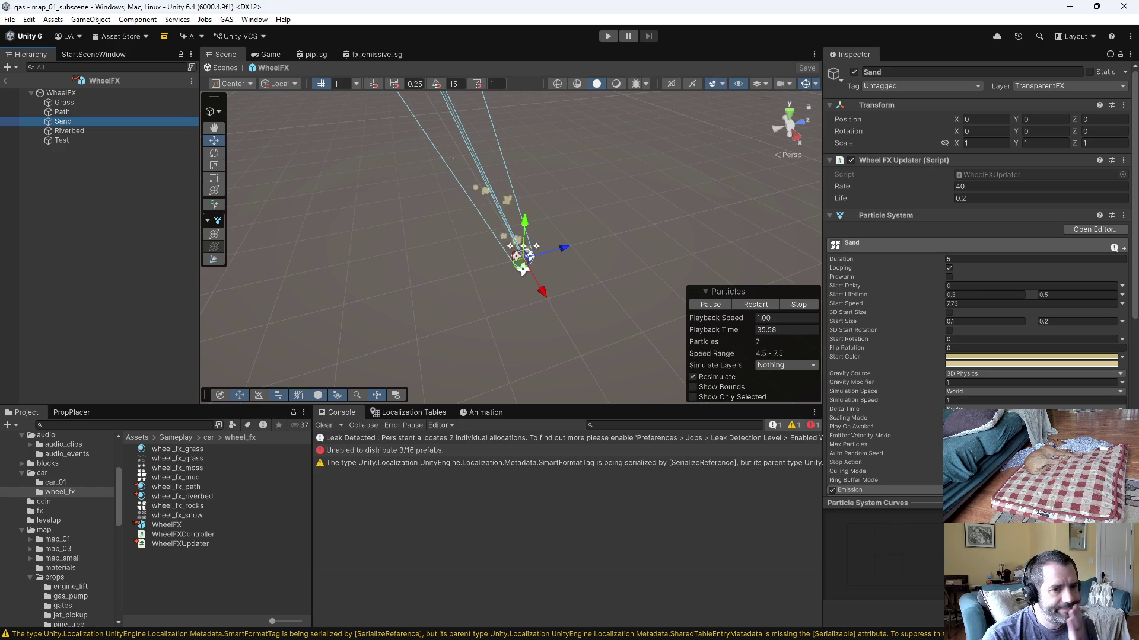
{"action": "scroll", "coordinate": [973, 268], "scroll_direction": "down", "scroll_amount": 5}
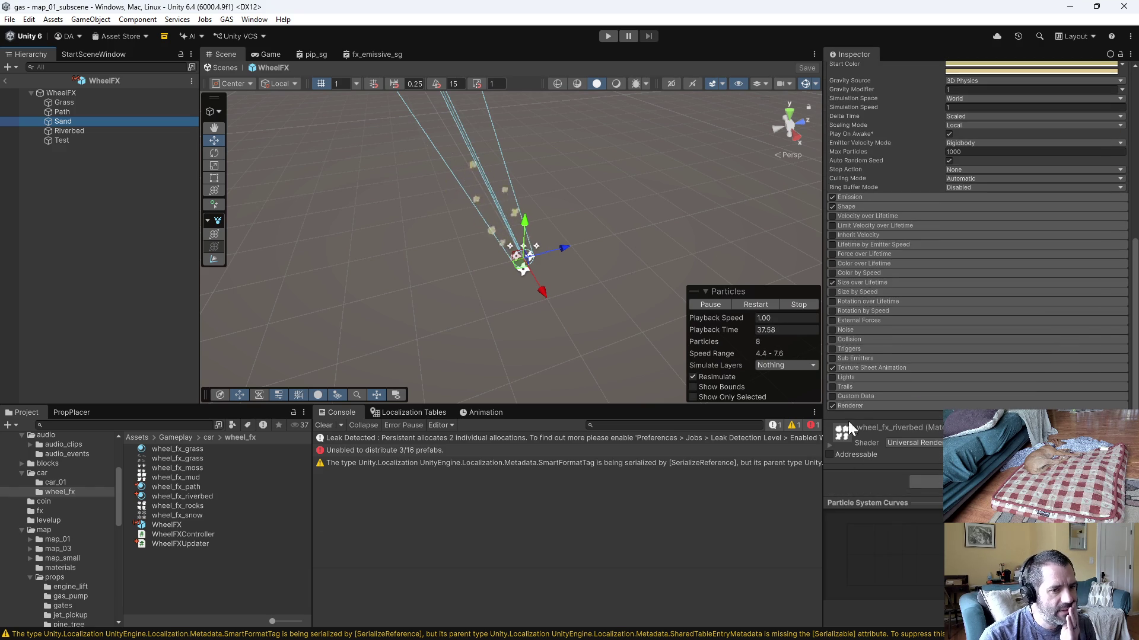
Step: Duplicate wheel_fx_riverbed and rename the copy wheel_fx_sand
{"action": "left_click", "coordinate": [859, 406]}
{"action": "left_click", "coordinate": [212, 498]}
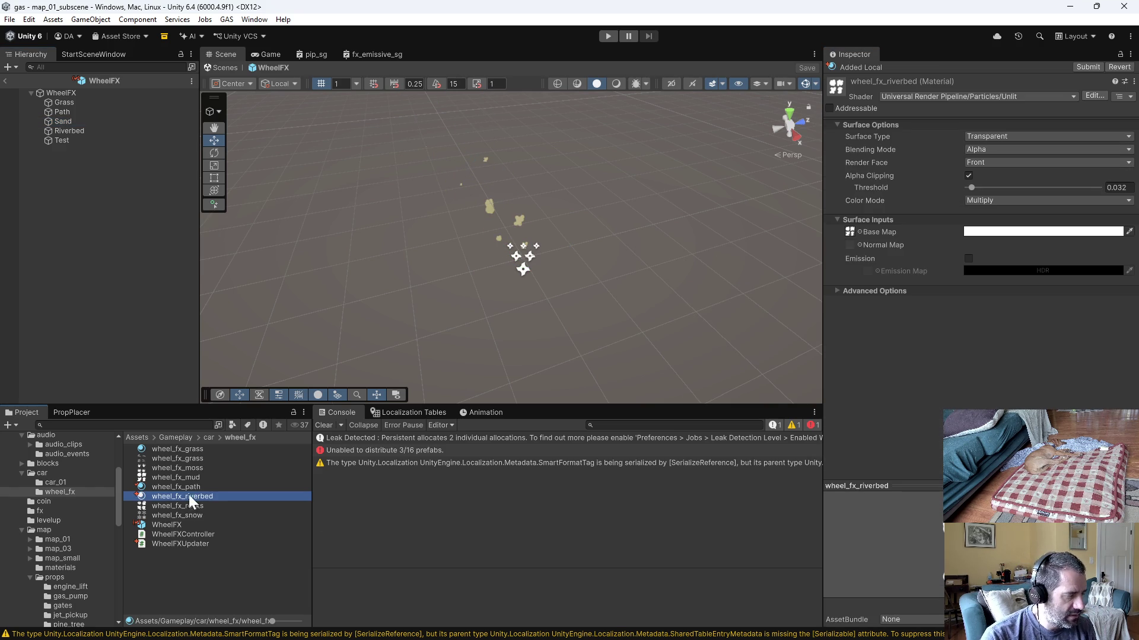
{"action": "key", "text": "ctrl+d"}
{"action": "key", "text": "F2"}
{"action": "left_click_drag", "start_coordinate": [186, 506], "coordinate": [292, 513]}
{"action": "type", "text": "sand"}
{"action": "key", "text": "Return"}
Step: Assign wheel_fx_sand as the Sand system's Renderer material
{"action": "left_click", "coordinate": [80, 121]}
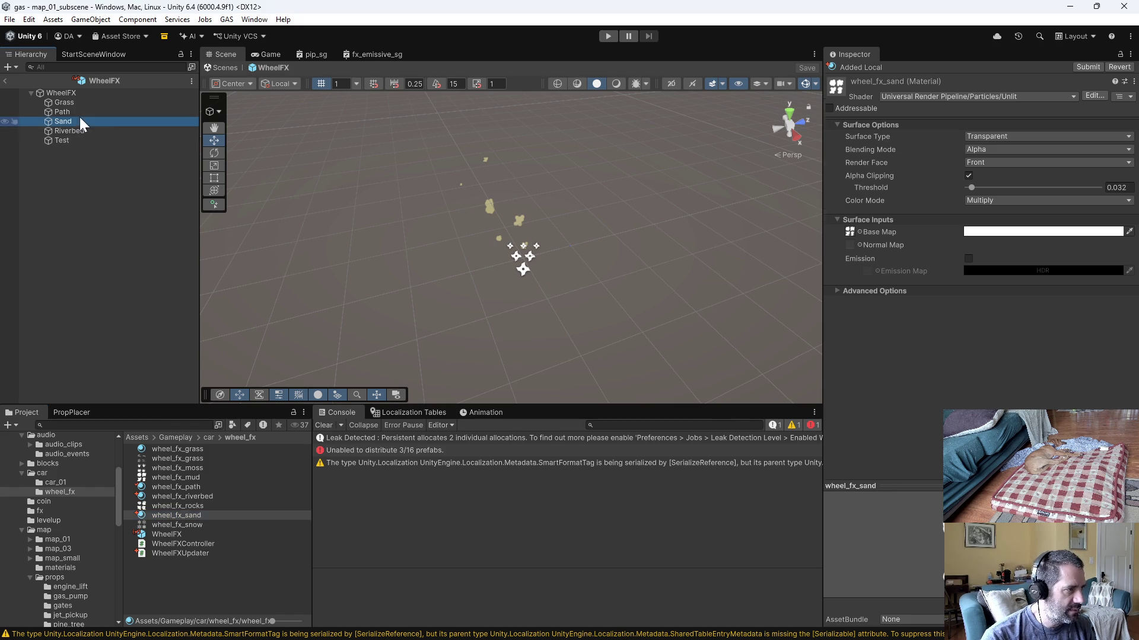
{"action": "scroll", "coordinate": [929, 405], "scroll_direction": "down", "scroll_amount": 10}
{"action": "scroll", "coordinate": [941, 383], "scroll_direction": "down", "scroll_amount": 5}
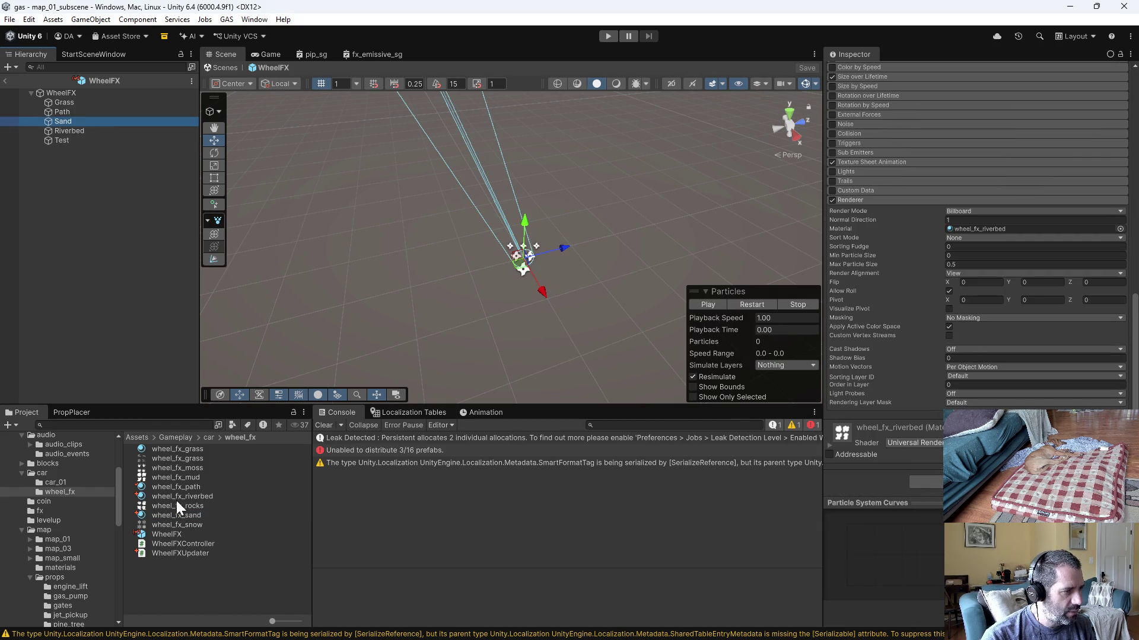
{"action": "left_click_drag", "start_coordinate": [188, 522], "coordinate": [400, 496]}
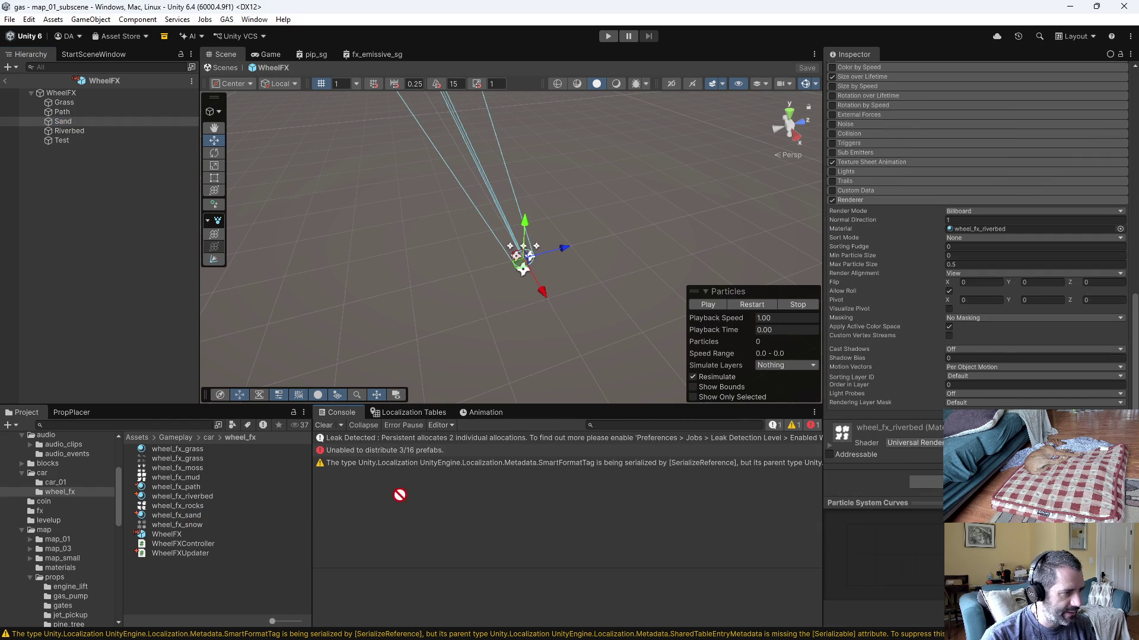
{"action": "left_click_drag", "start_coordinate": [1006, 230], "coordinate": [1007, 230]}
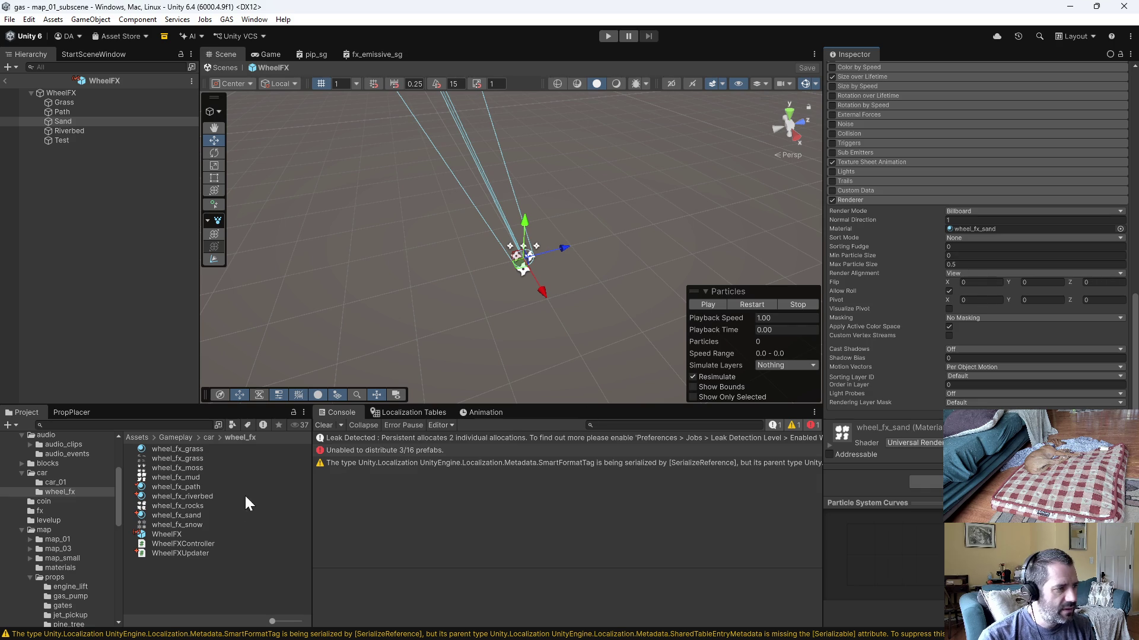
Step: Switch wheel_fx_sand to the Particles Simple Lit shader and start play mode
{"action": "left_click", "coordinate": [178, 515]}
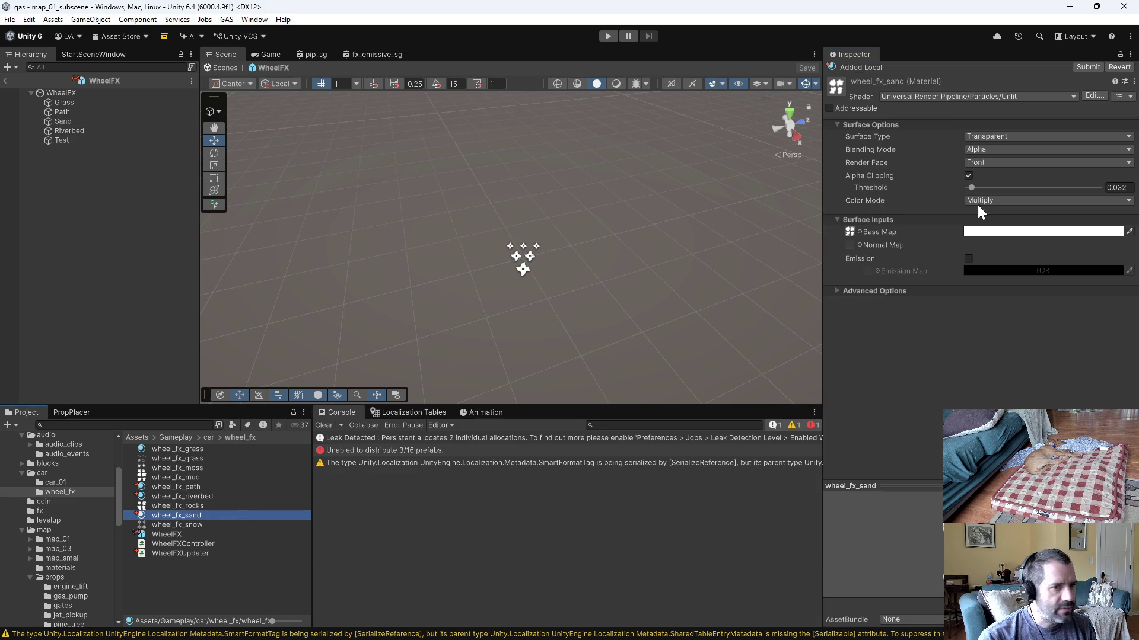
{"action": "left_click", "coordinate": [1007, 97]}
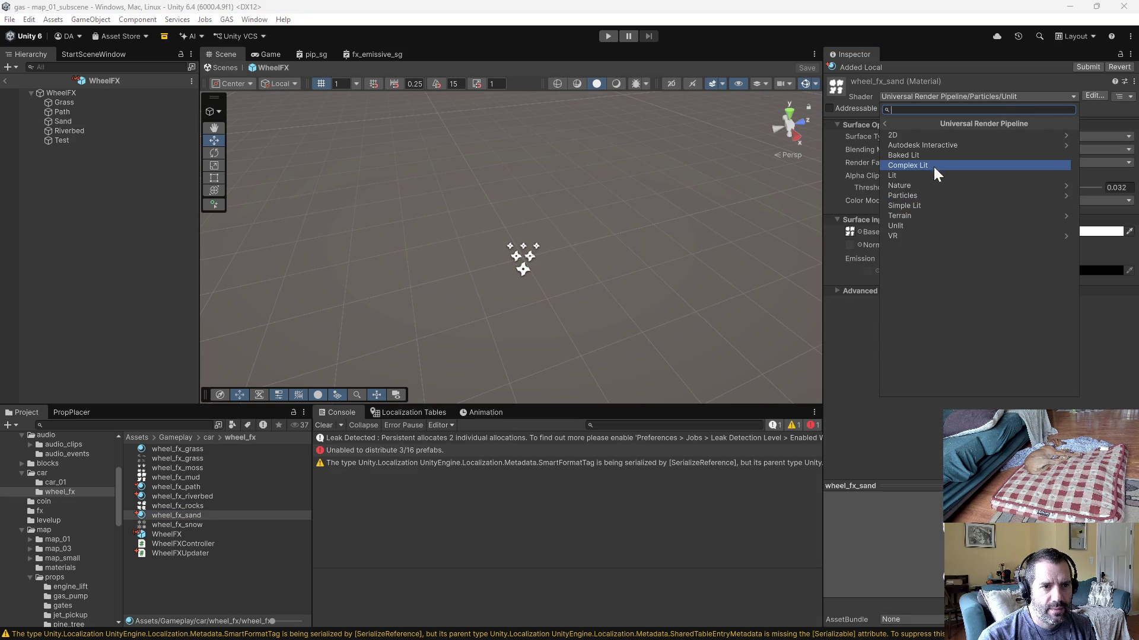
{"action": "left_click", "coordinate": [918, 186]}
{"action": "left_click", "coordinate": [883, 123]}
{"action": "left_click", "coordinate": [914, 195]}
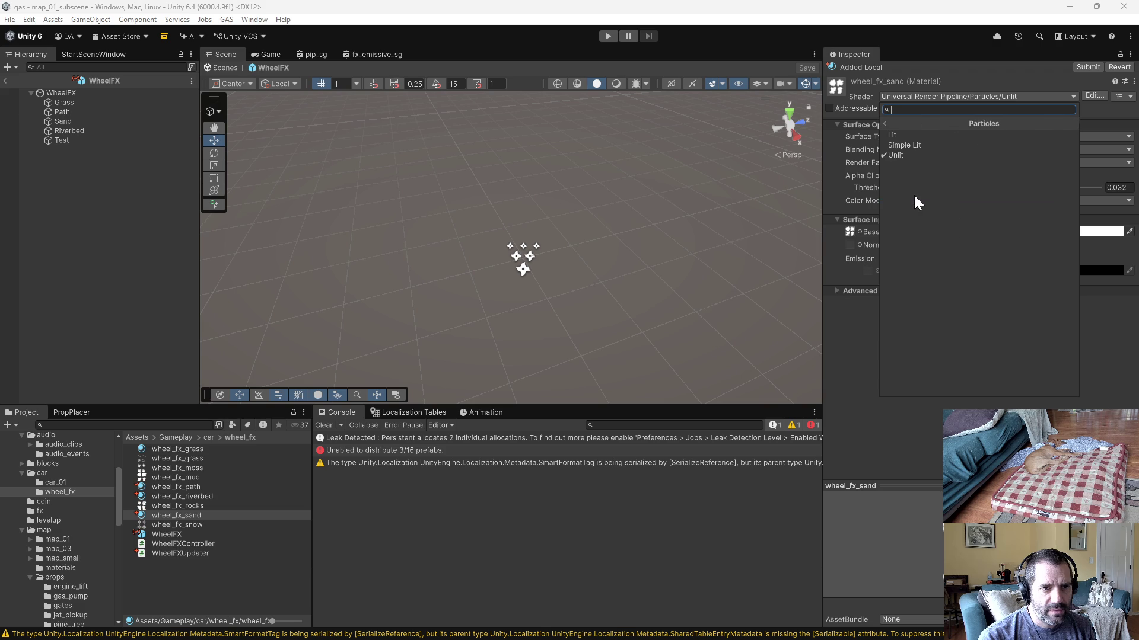
{"action": "left_click", "coordinate": [914, 144]}
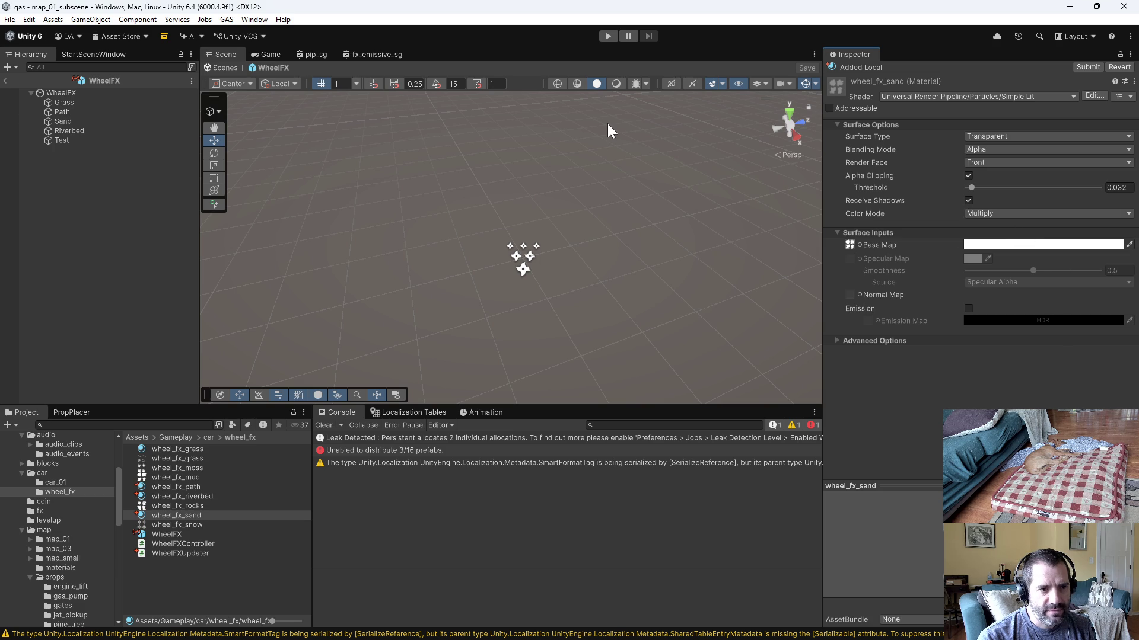
{"action": "left_click", "coordinate": [609, 36]}
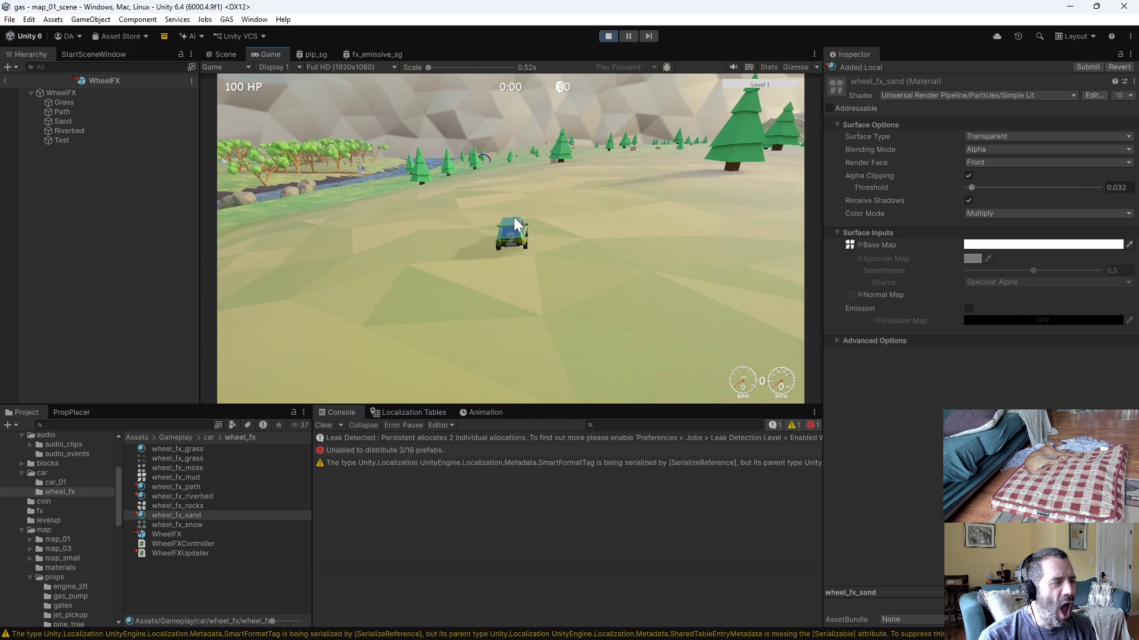
Step: Drive the car through the river, over grass and dirt onto the sand
{"action": "key", "text": "w"}
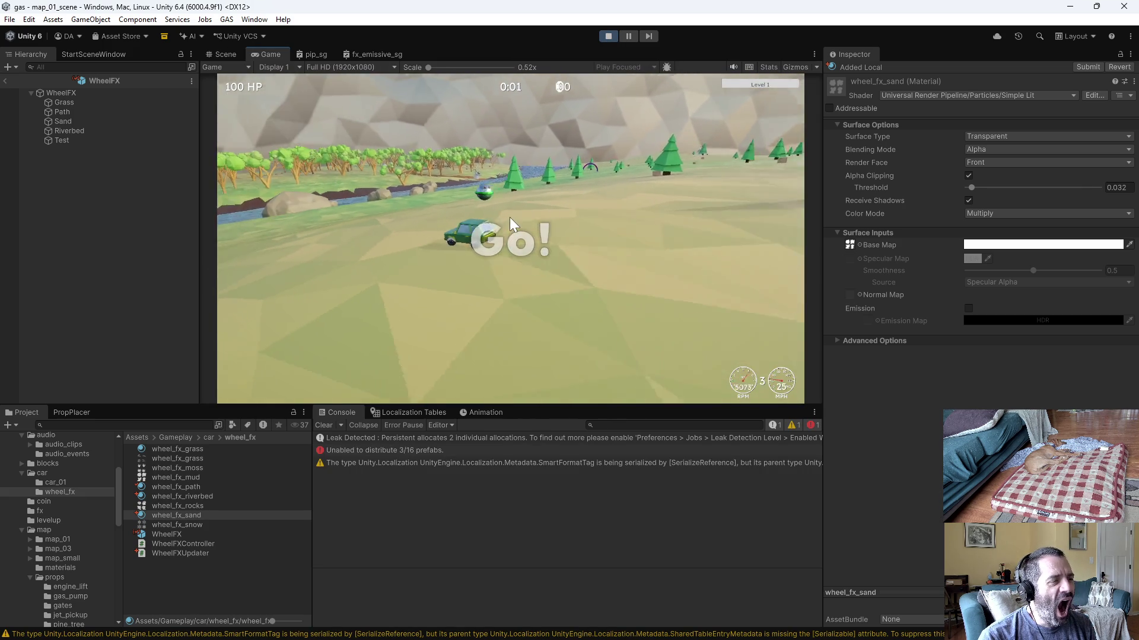
{"action": "key", "text": "a"}
{"action": "key", "text": "a"}
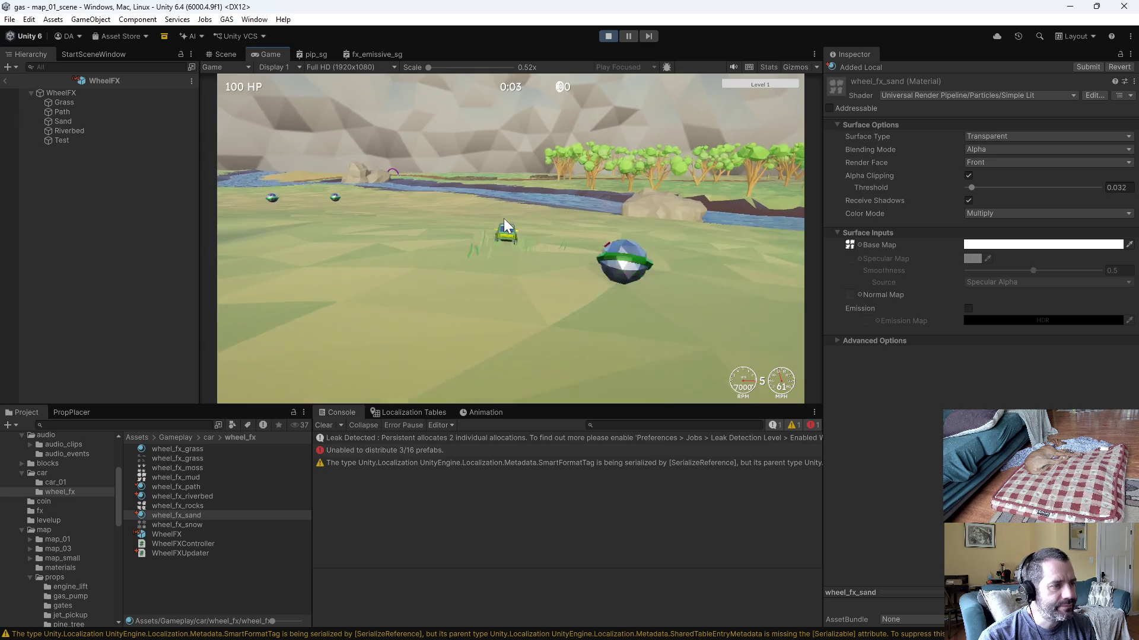
{"action": "key", "text": "a"}
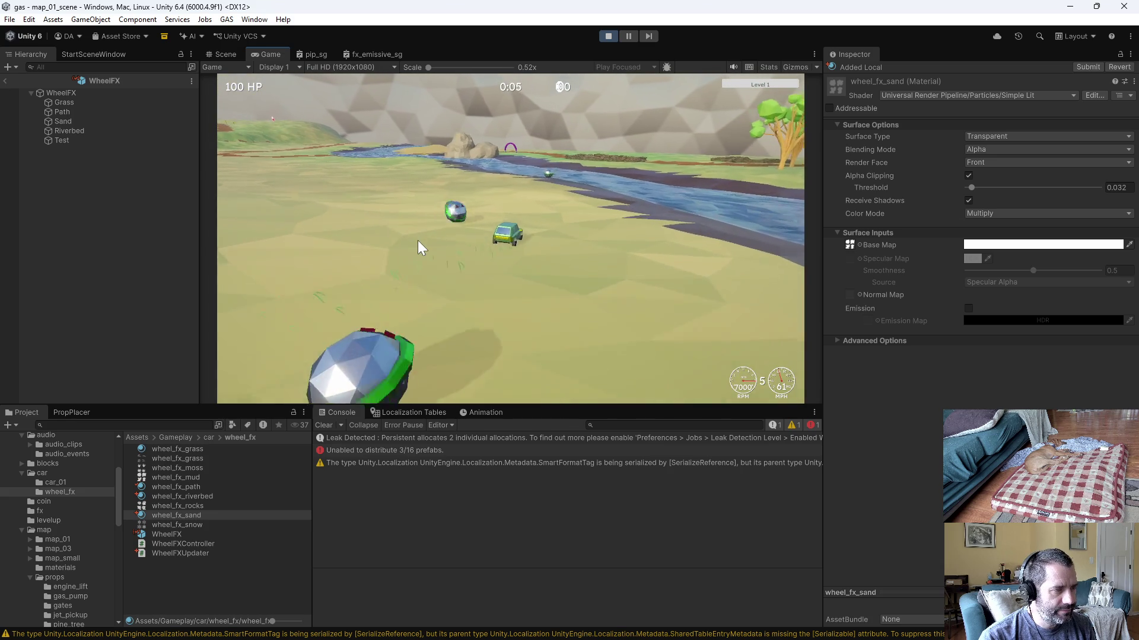
{"action": "key", "text": "a"}
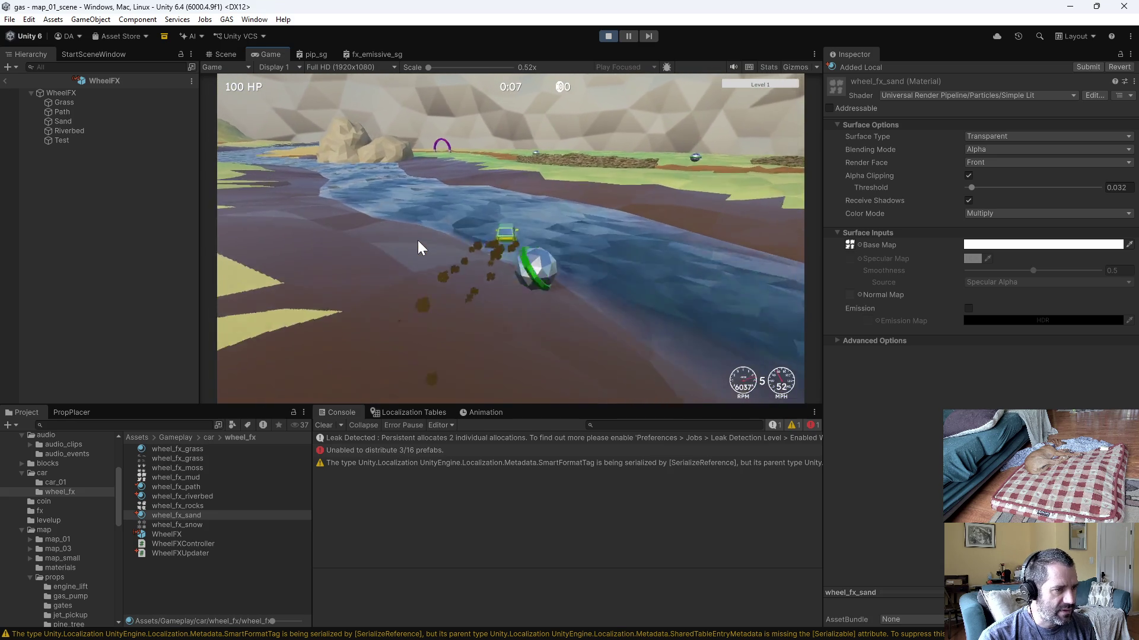
{"action": "key", "text": "d"}
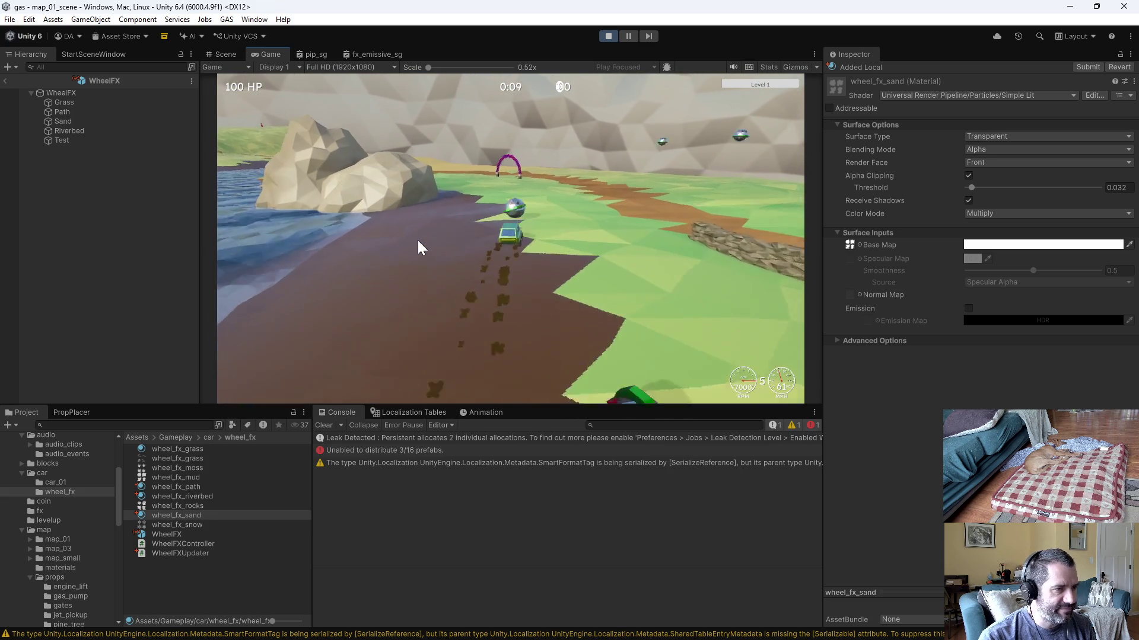
{"action": "key", "text": "a"}
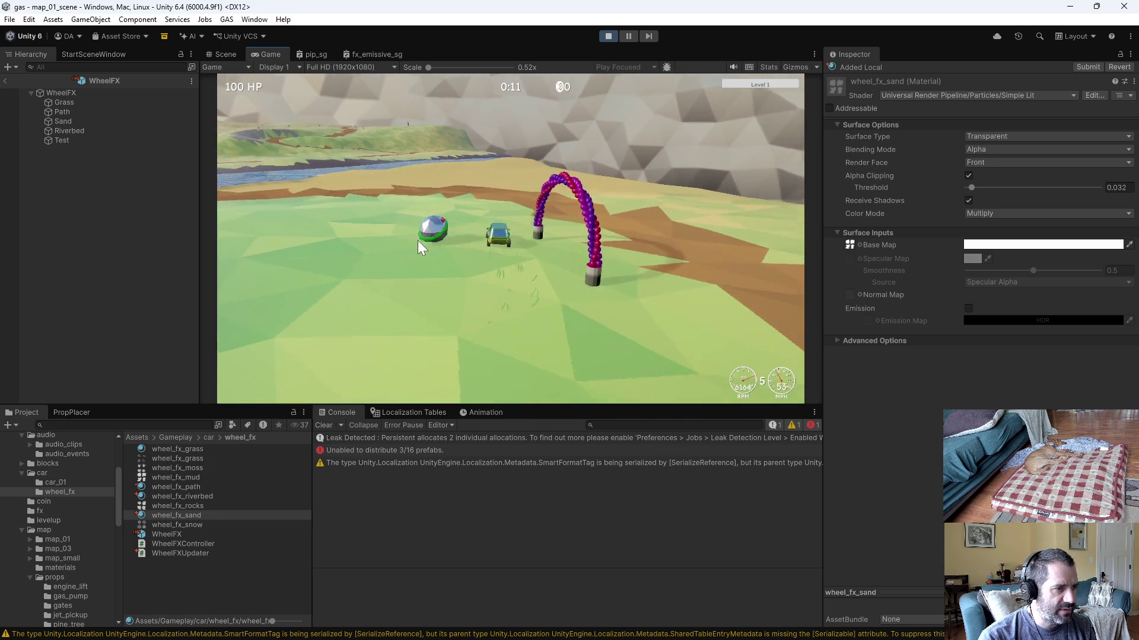
{"action": "key", "text": "a"}
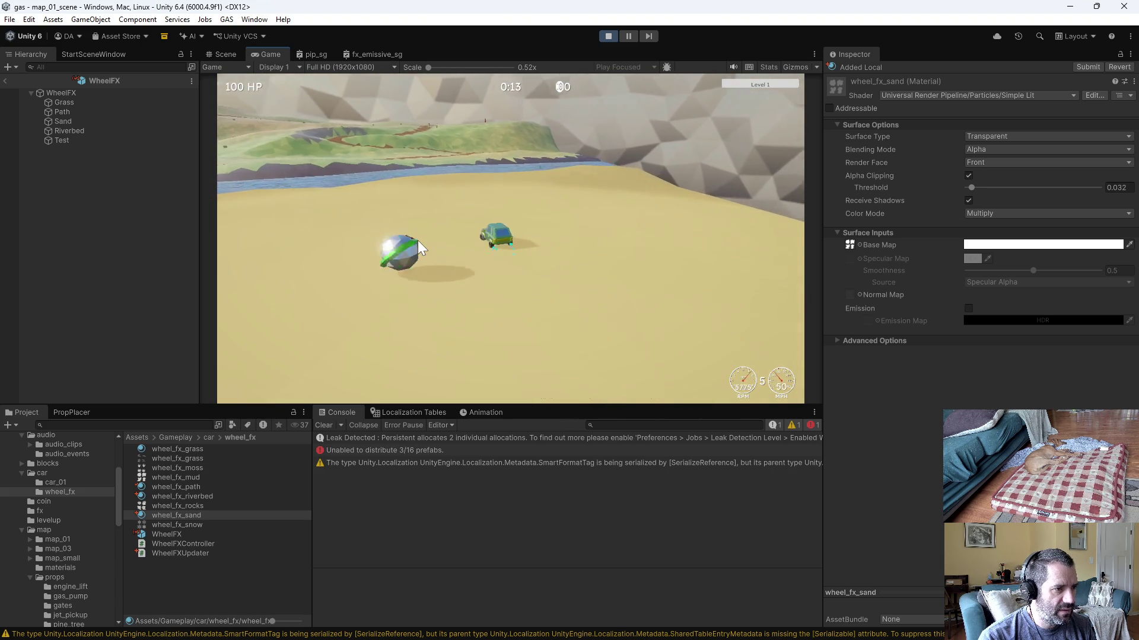
Step: Drive back and forth across the sand and beach, then stop play mode
{"action": "key", "text": "d"}
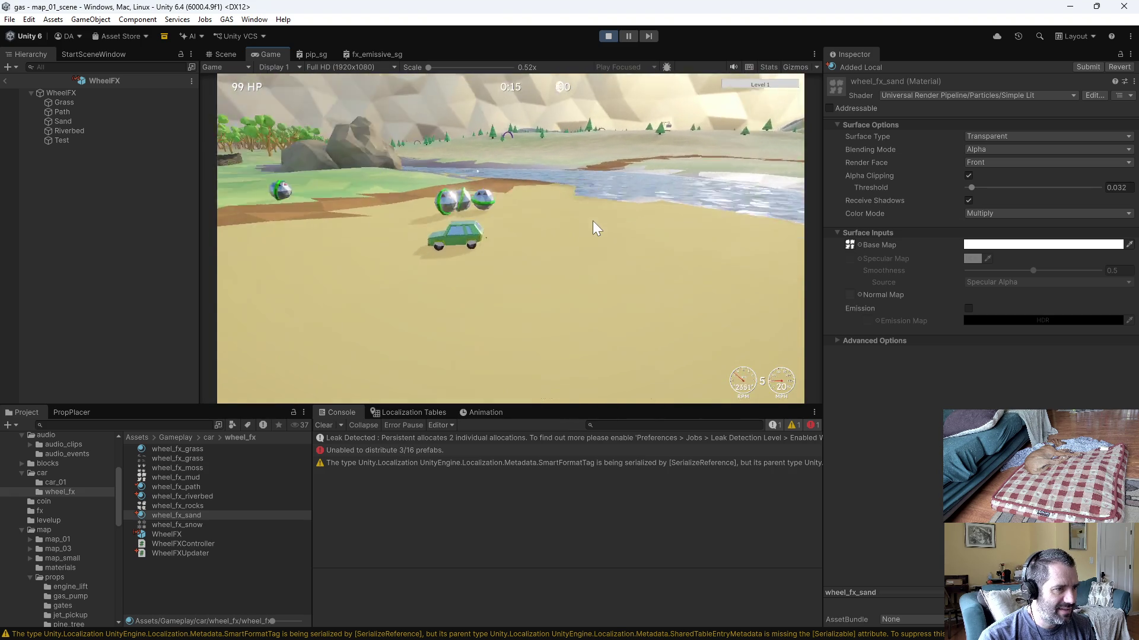
{"action": "key", "text": "a"}
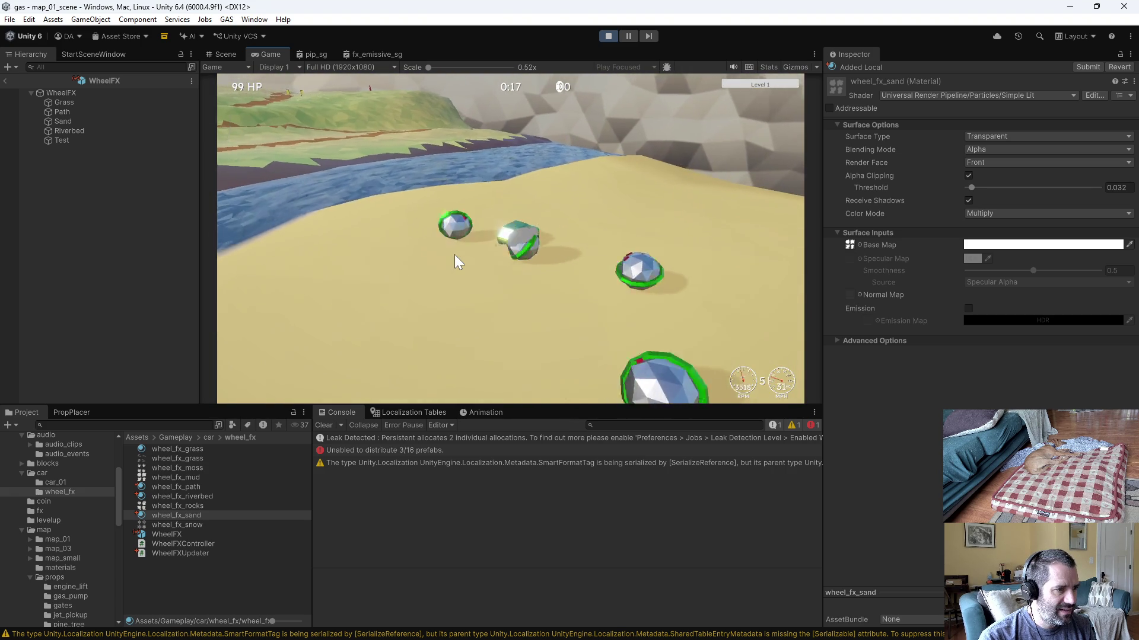
{"action": "key", "text": "d"}
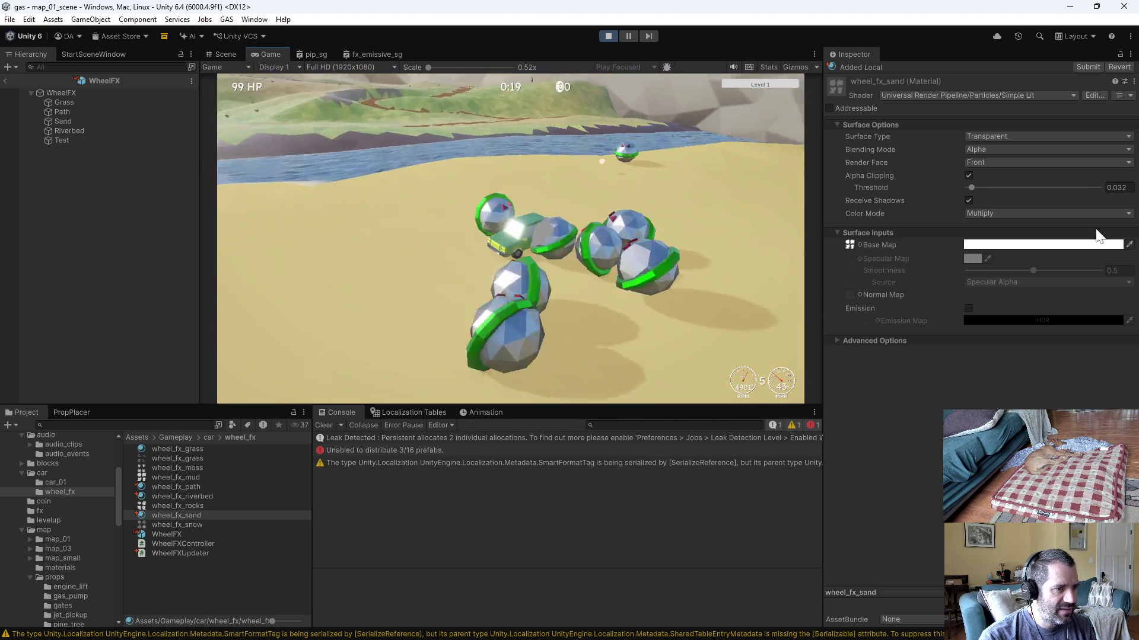
{"action": "key", "text": "d"}
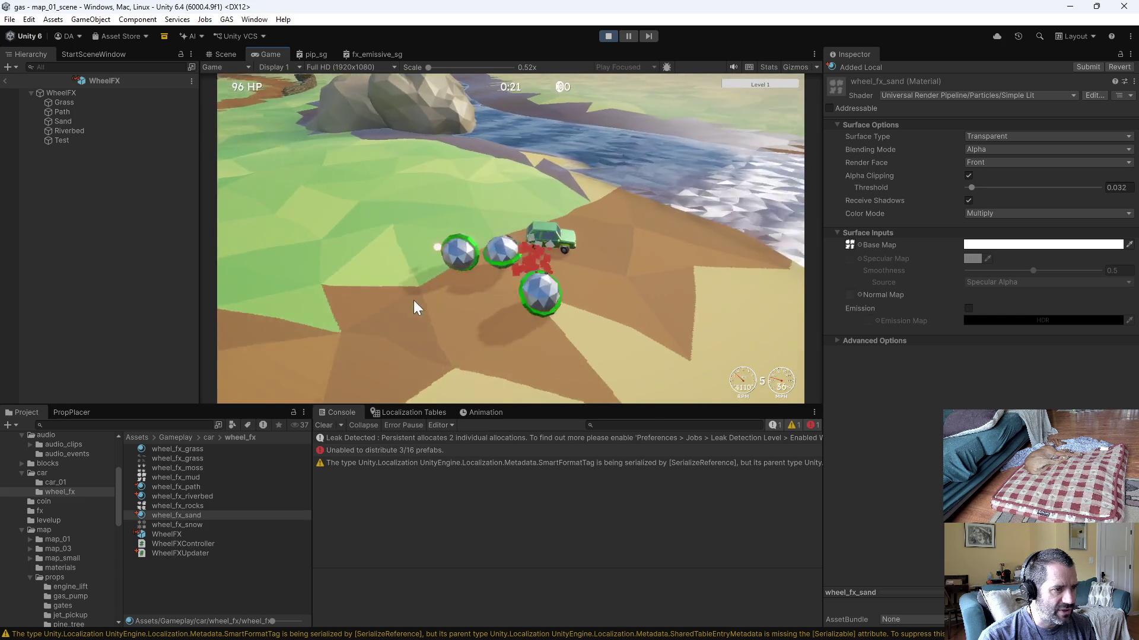
{"action": "key", "text": "a"}
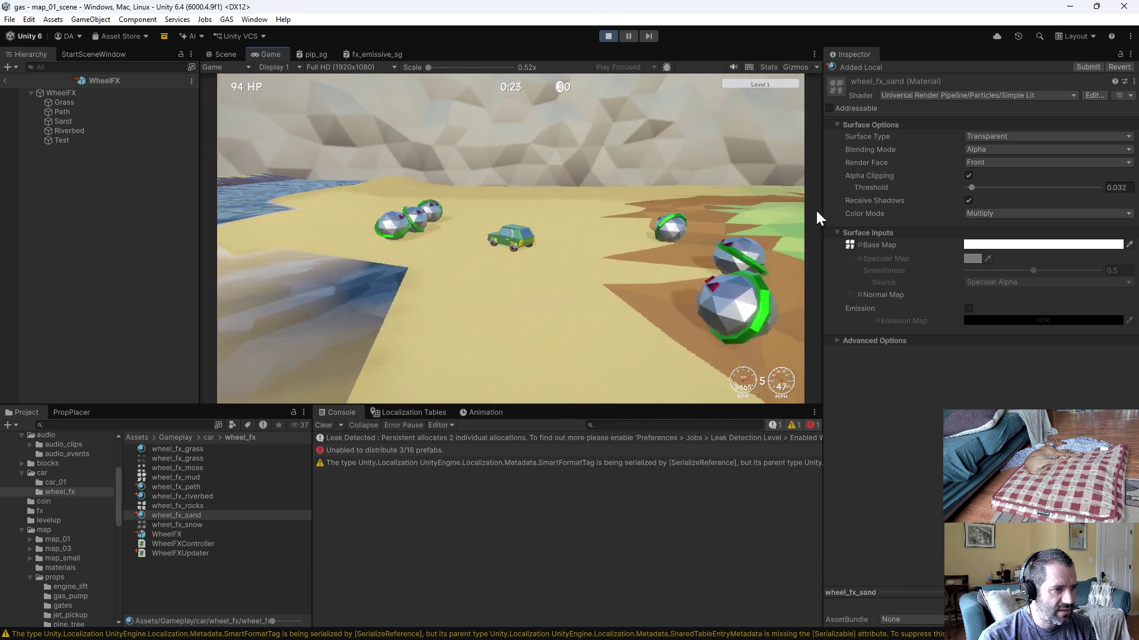
{"action": "key", "text": "a"}
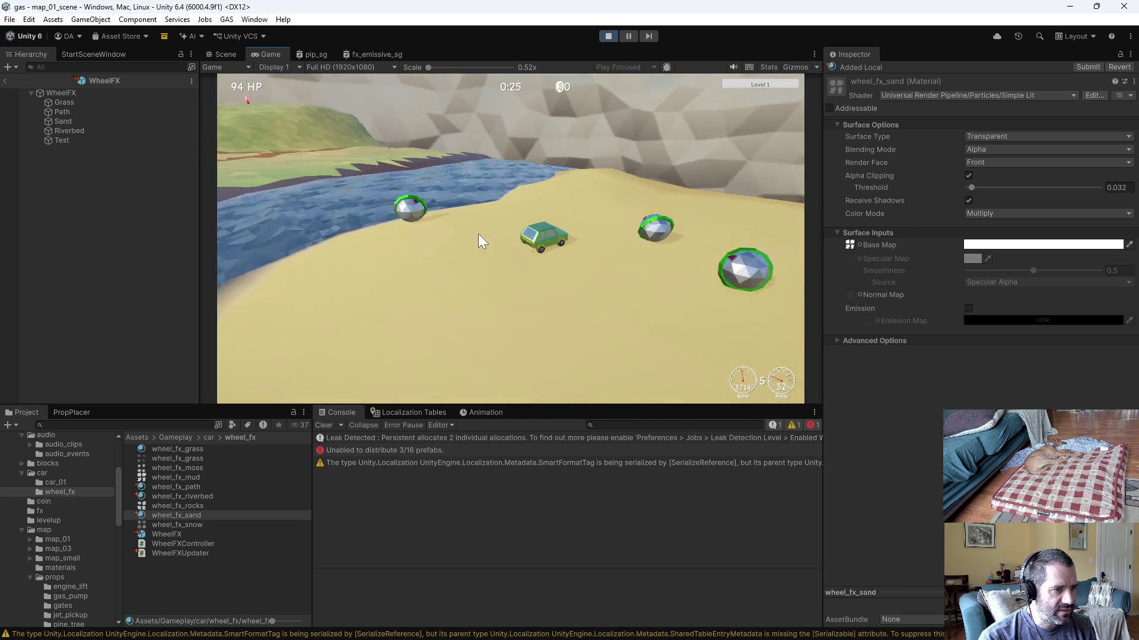
{"action": "key", "text": "a"}
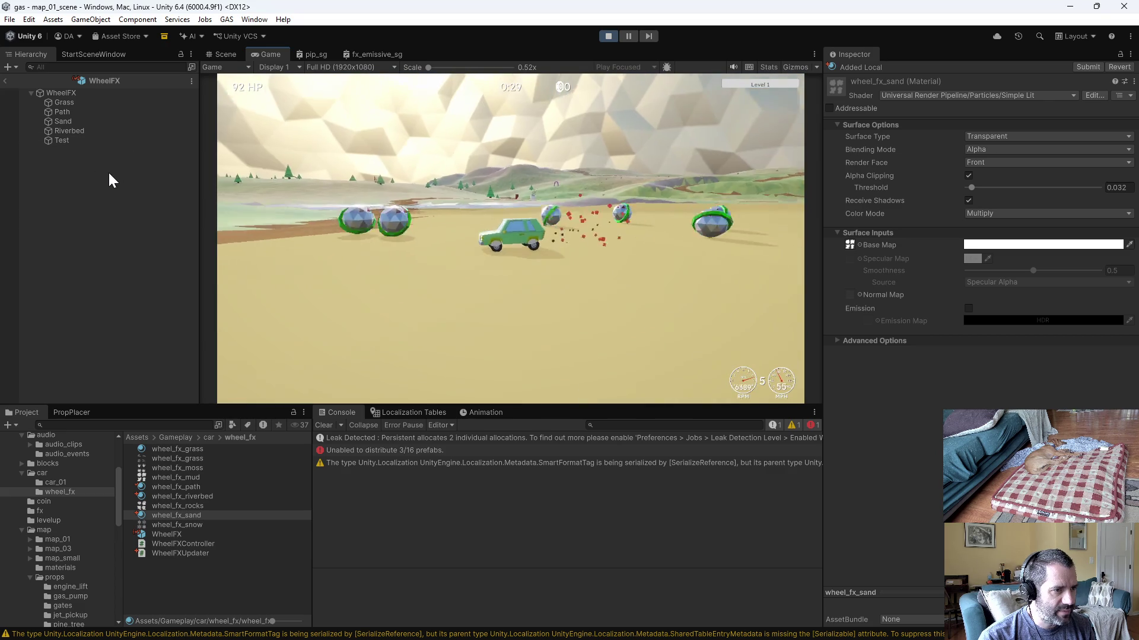
{"action": "key", "text": "a"}
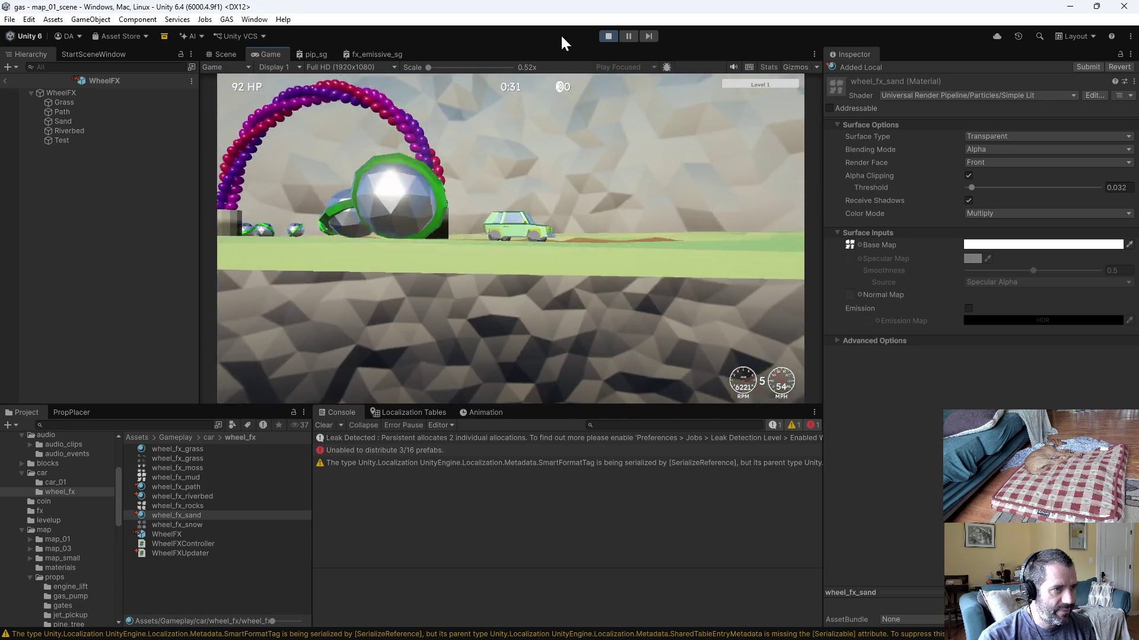
{"action": "left_click", "coordinate": [612, 38]}
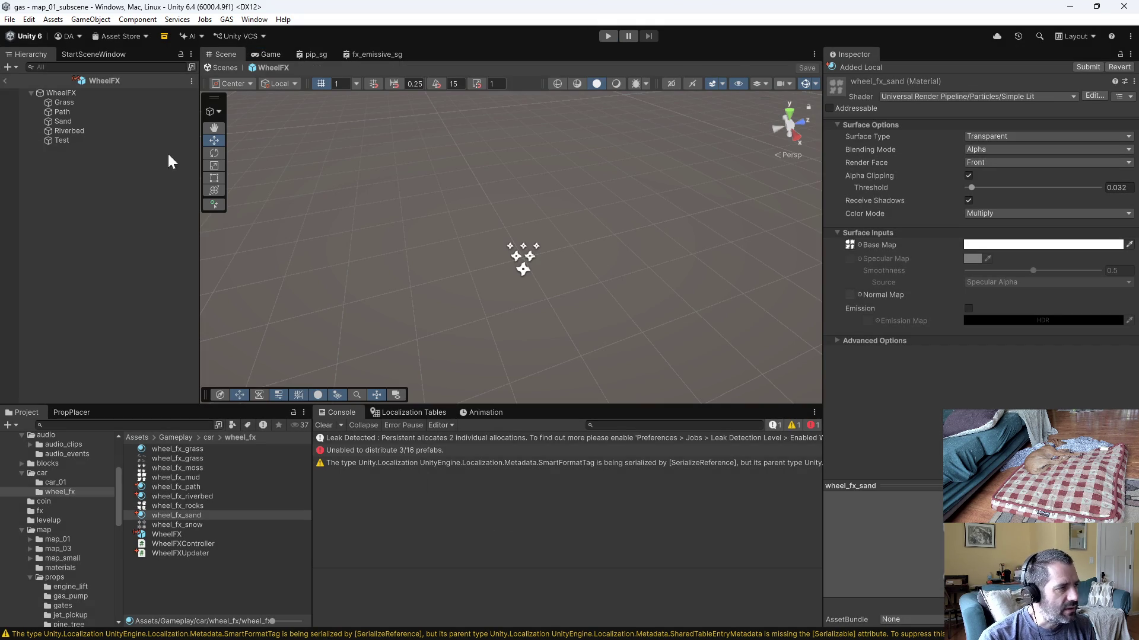
Step: Switch wheel_fx_sand to the URP Particles Unlit shader
{"action": "left_click", "coordinate": [197, 518]}
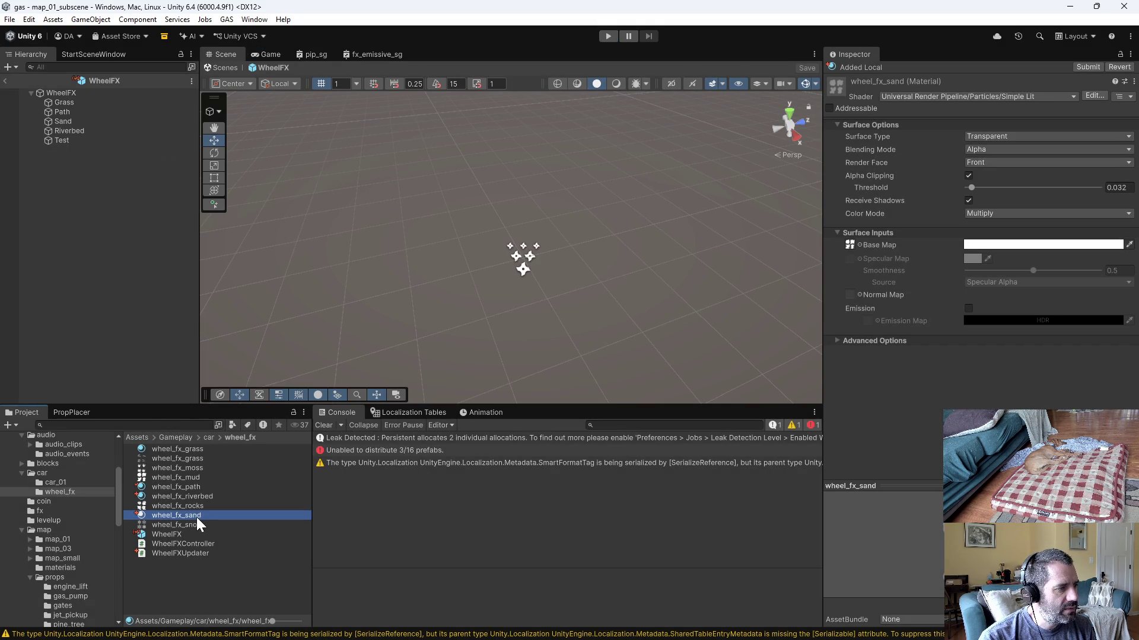
{"action": "left_click", "coordinate": [979, 97]}
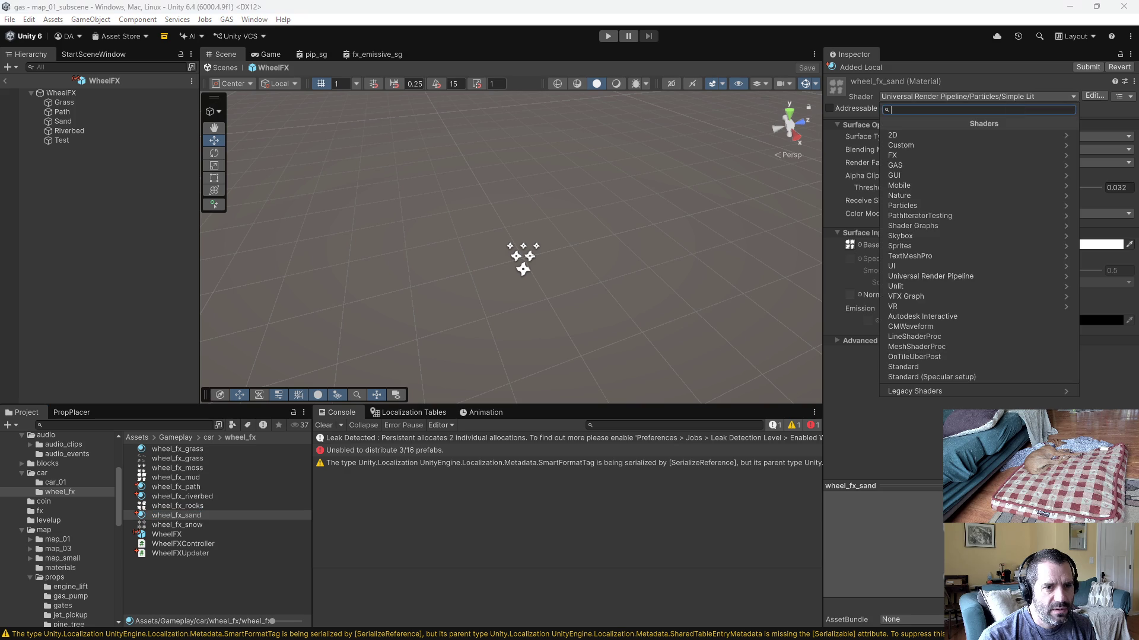
{"action": "left_click", "coordinate": [922, 275]}
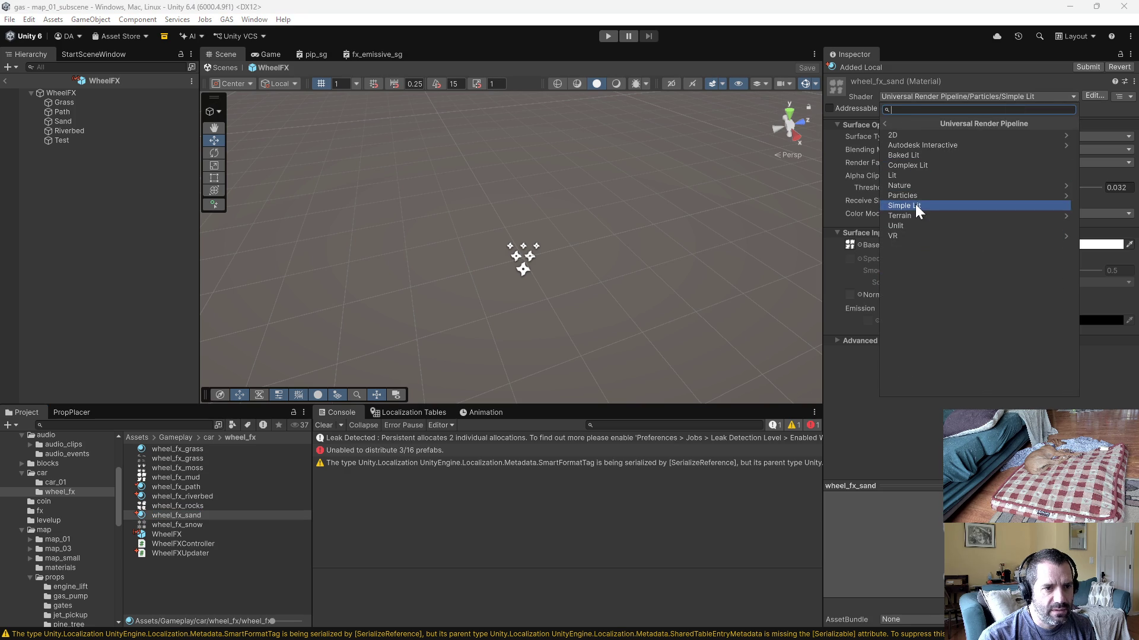
{"action": "left_click", "coordinate": [916, 196]}
{"action": "left_click", "coordinate": [898, 156]}
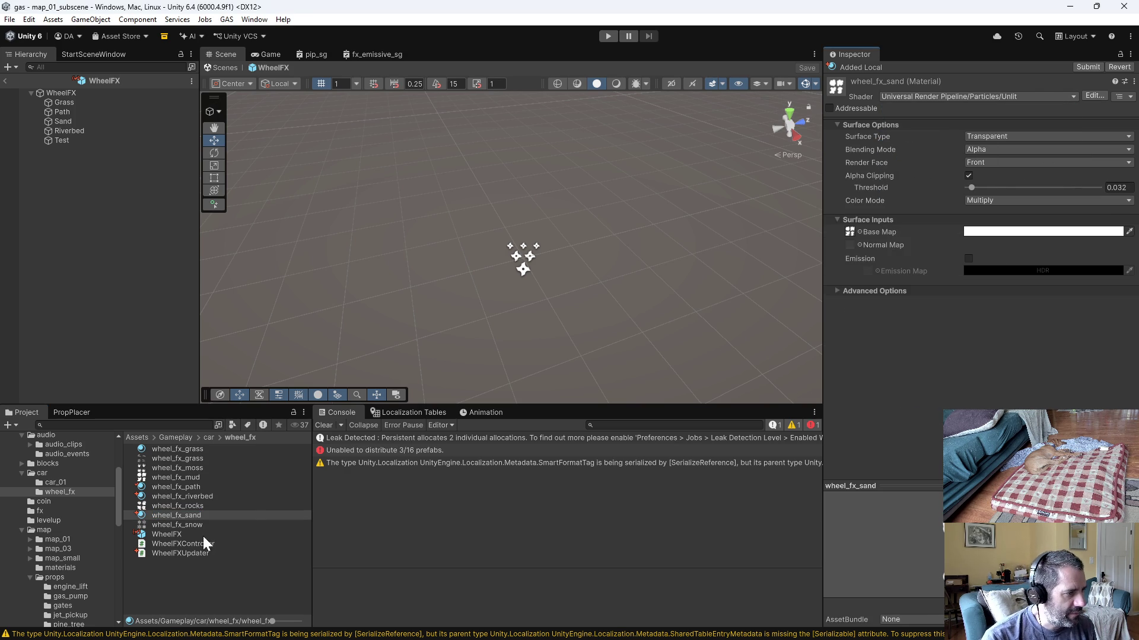
Step: Adjust Sand's start colour in the picker and start play mode
{"action": "left_click", "coordinate": [79, 120]}
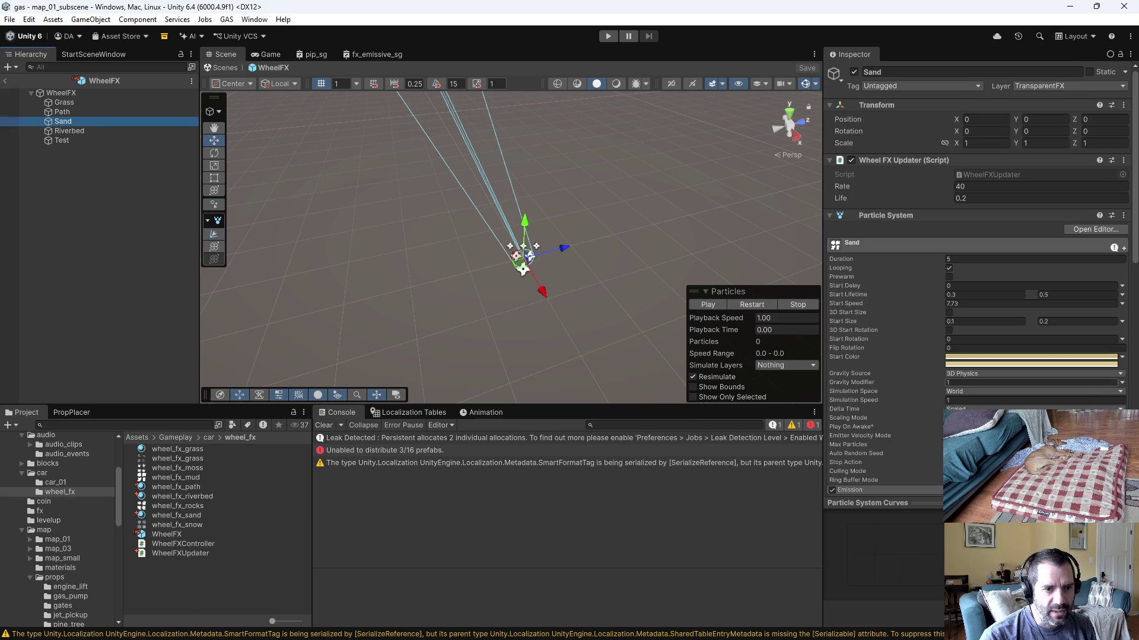
{"action": "left_click", "coordinate": [991, 357]}
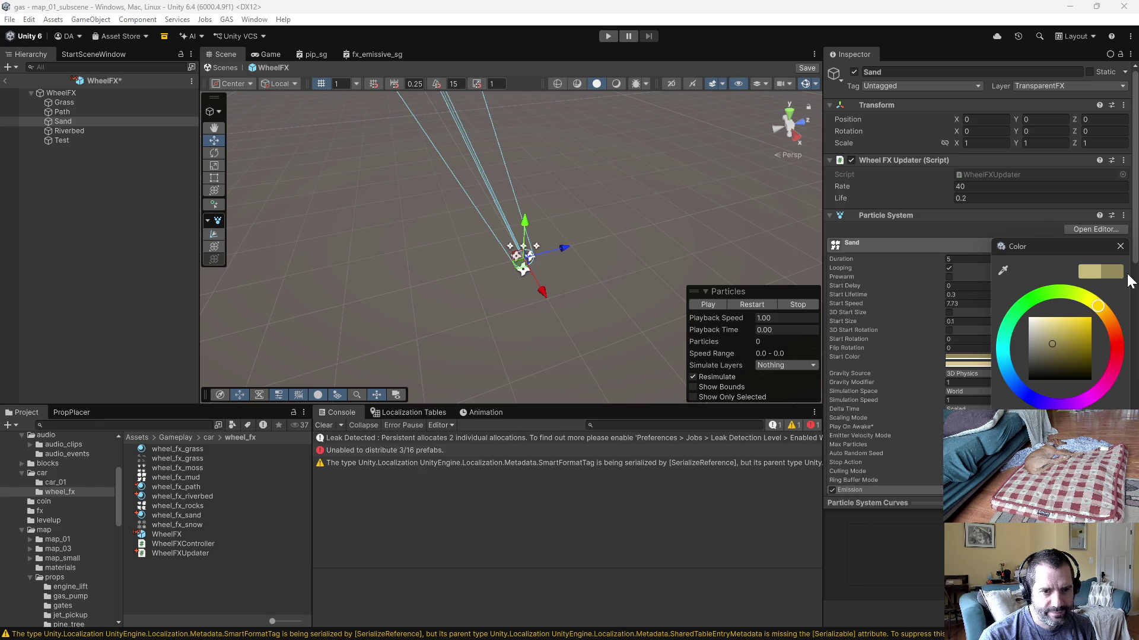
{"action": "left_click", "coordinate": [1119, 247]}
{"action": "left_click", "coordinate": [988, 364]}
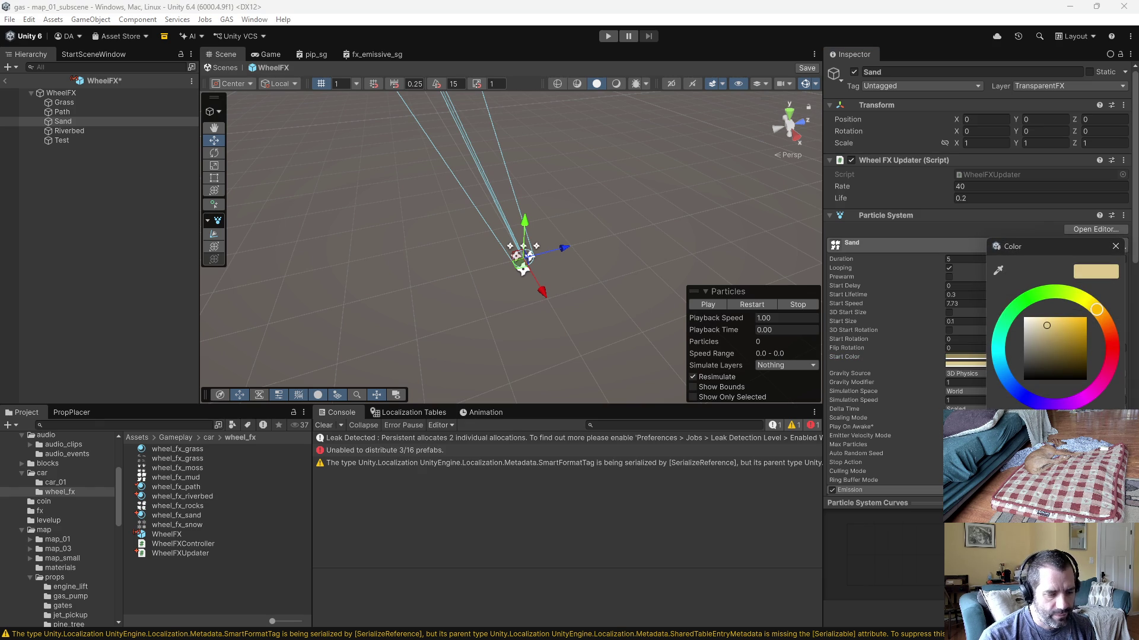
{"action": "left_click", "coordinate": [1116, 247]}
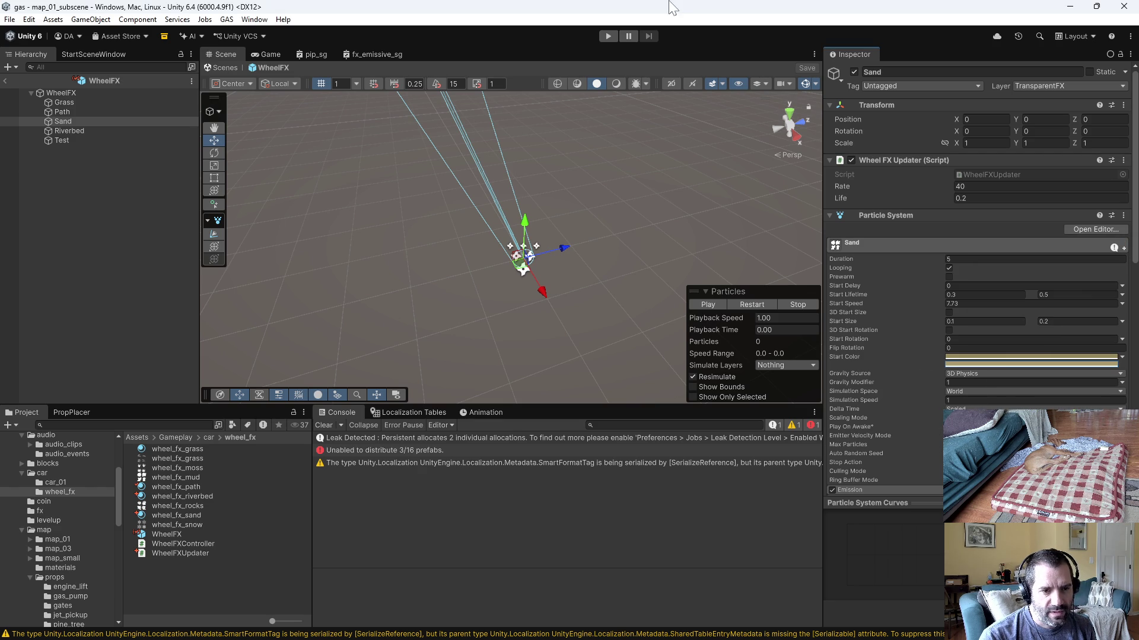
{"action": "left_click", "coordinate": [606, 36]}
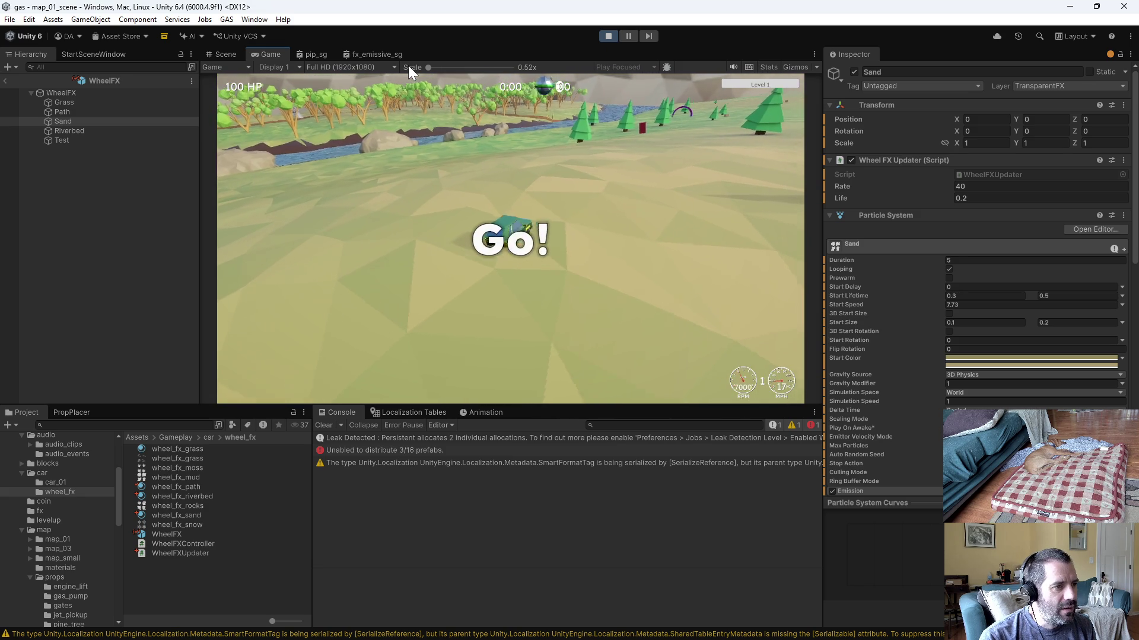
Step: Drive with the Ramming Damage card fitted, end play, and set Sand's Life to 0.4
{"action": "key", "text": "w"}
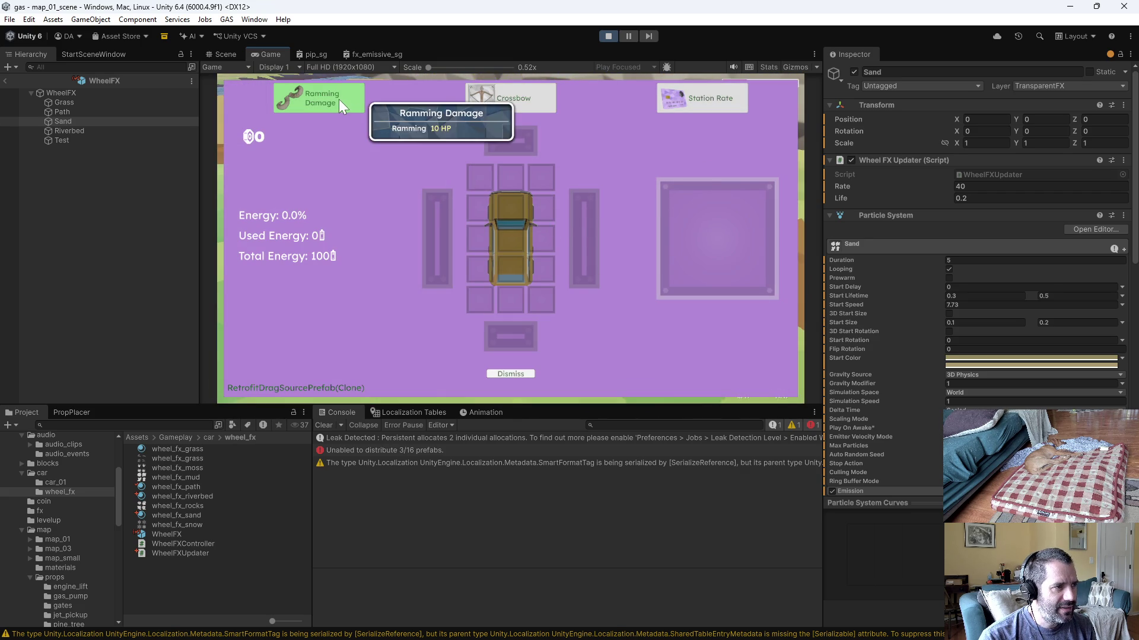
{"action": "left_click_drag", "start_coordinate": [339, 99], "coordinate": [516, 200]}
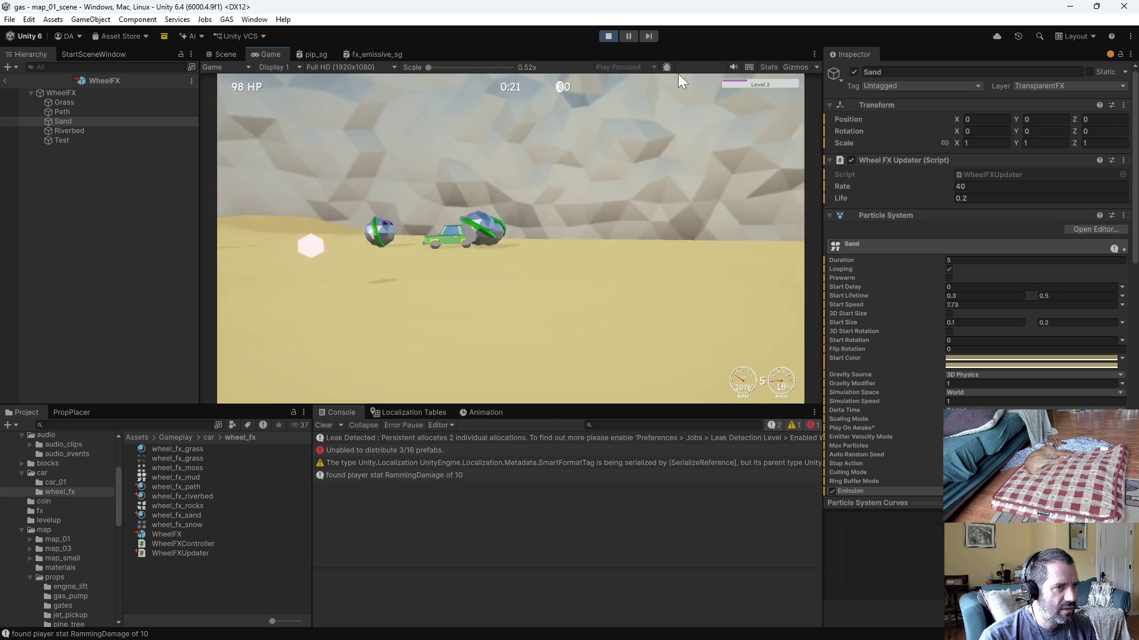
{"action": "key", "text": "ctrl+p"}
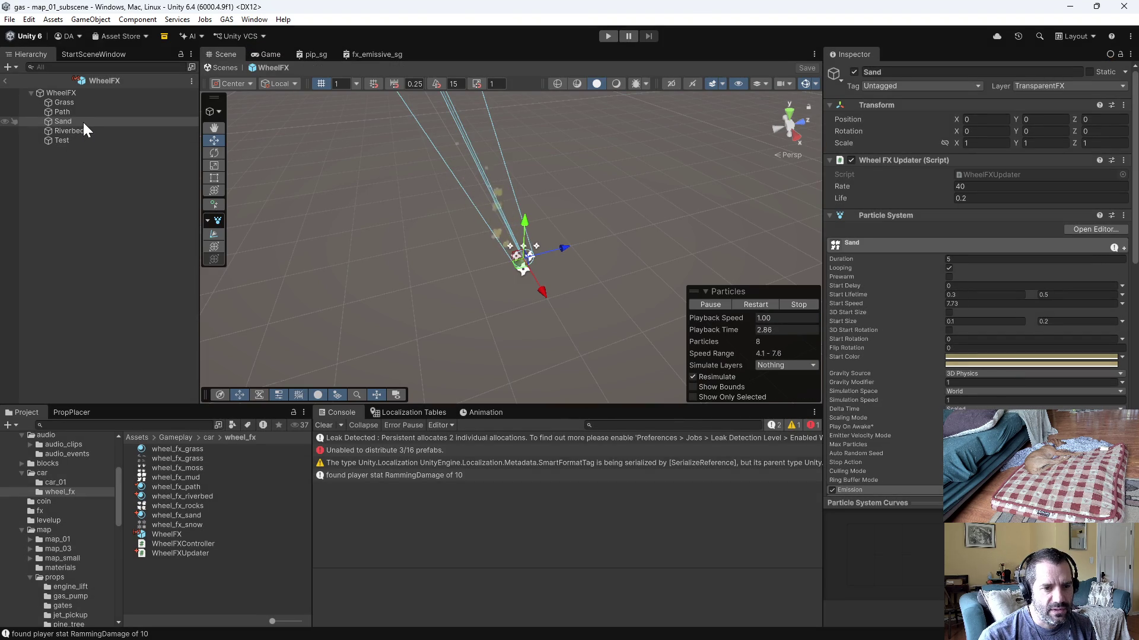
{"action": "left_click", "coordinate": [83, 122]}
{"action": "left_click", "coordinate": [927, 203]}
{"action": "type", "text": "0.4"}
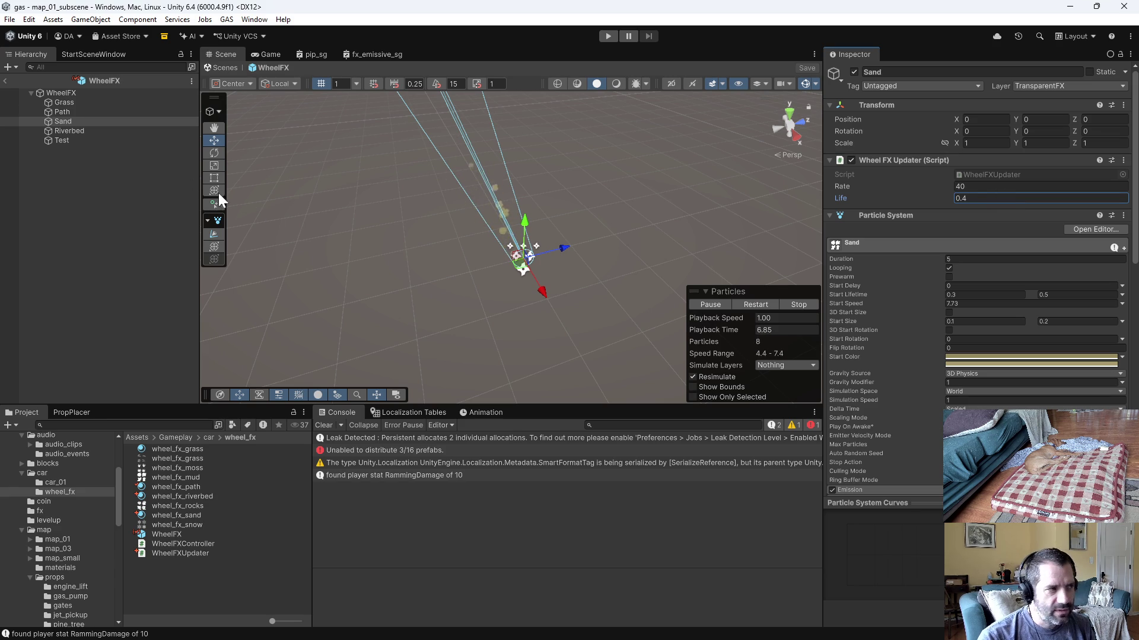
{"action": "scroll", "coordinate": [882, 395], "scroll_direction": "down", "scroll_amount": 3}
{"action": "scroll", "coordinate": [882, 392], "scroll_direction": "down", "scroll_amount": 3}
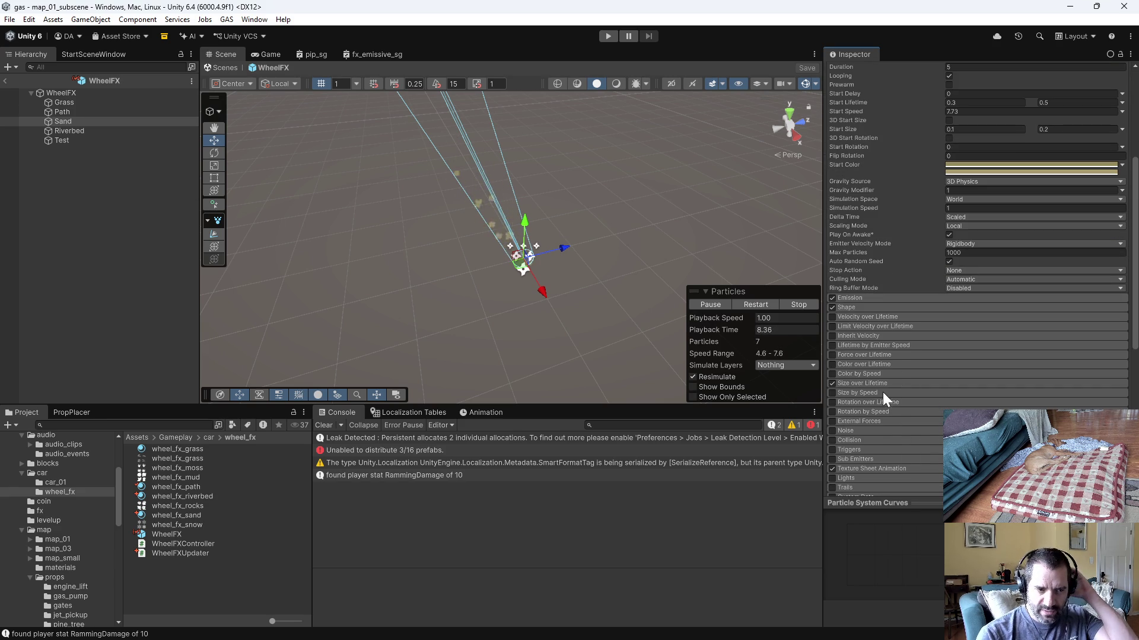
Step: Widen Sand's Shape emission cone angle to 16 and start play mode
{"action": "left_click", "coordinate": [871, 307]}
{"action": "left_click_drag", "start_coordinate": [837, 327], "coordinate": [845, 327]}
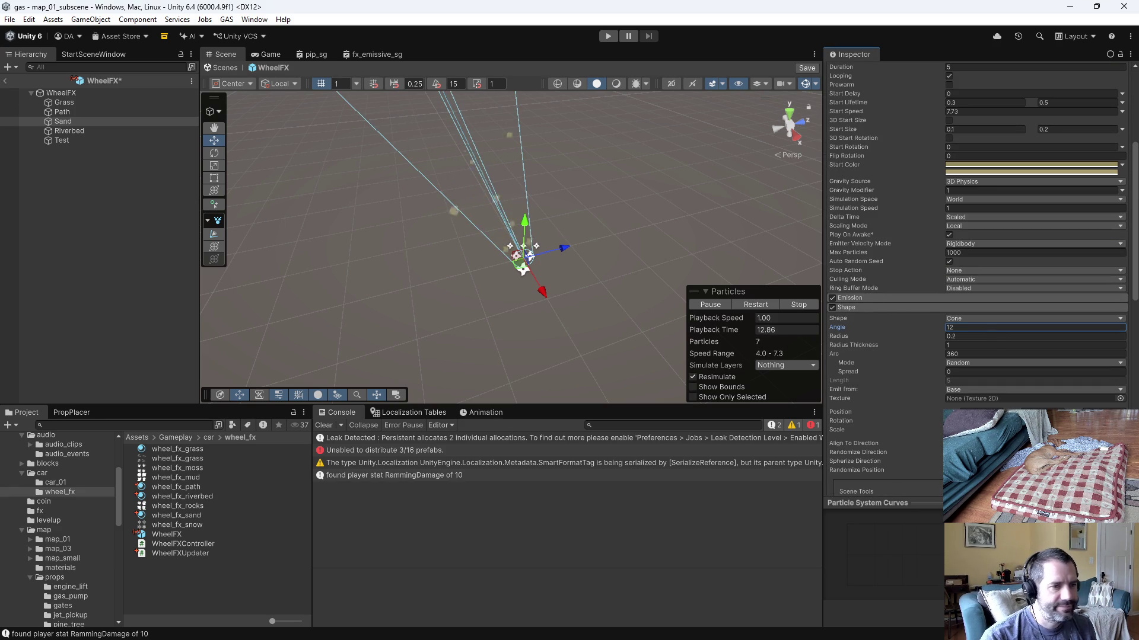
{"action": "type", "text": "16"}
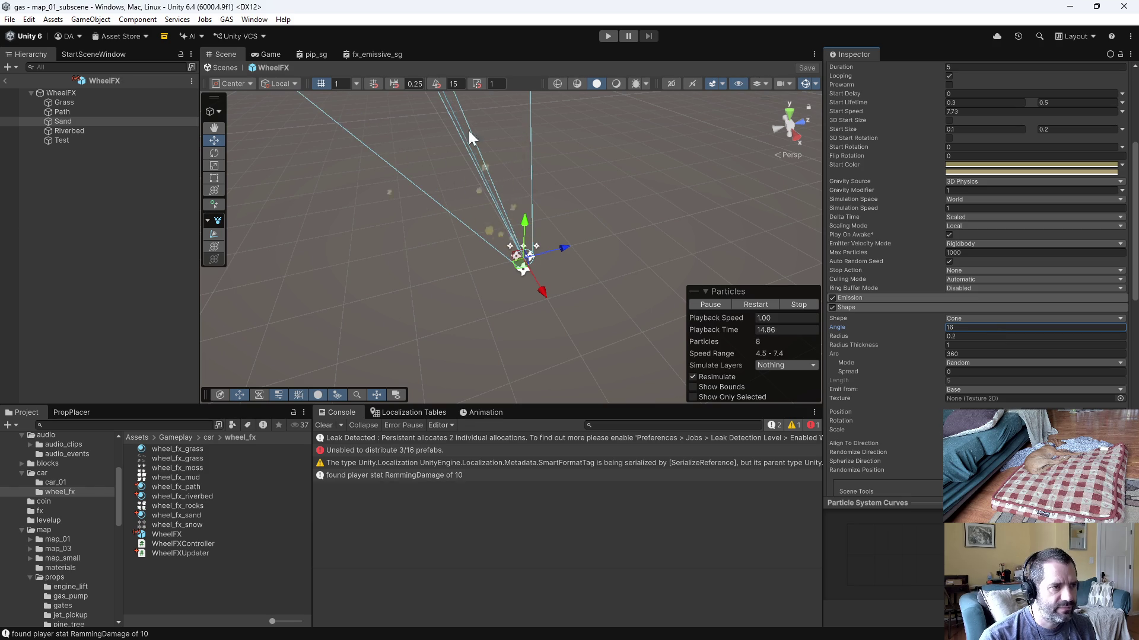
{"action": "left_click", "coordinate": [607, 36]}
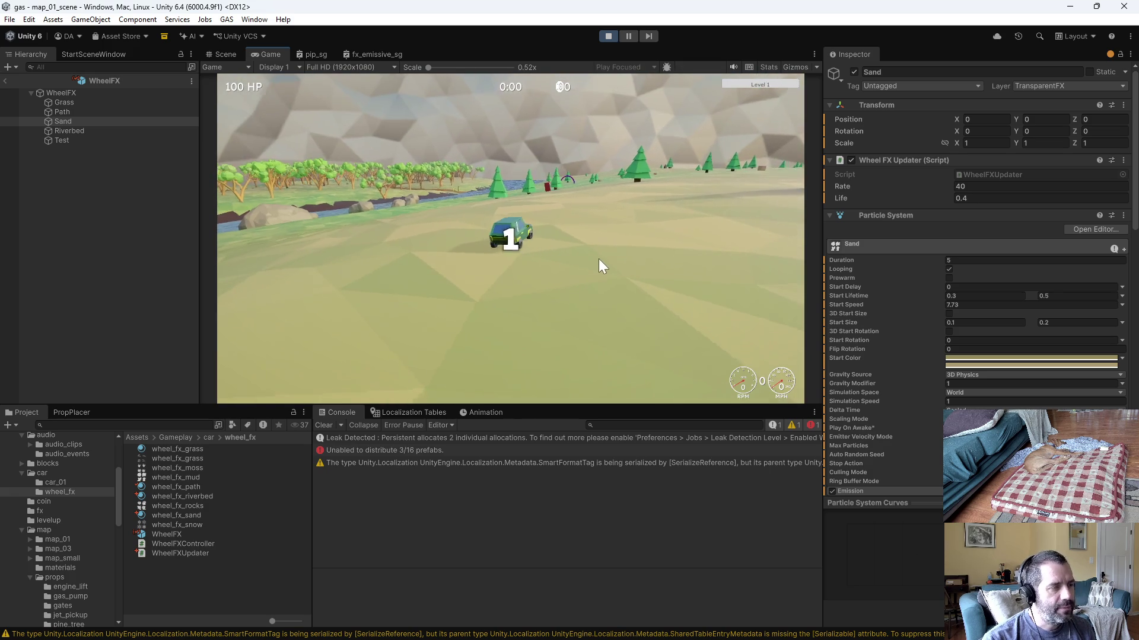
Step: Drive the car toward the river with the wider sand spray, then stop play mode
{"action": "key", "text": "w"}
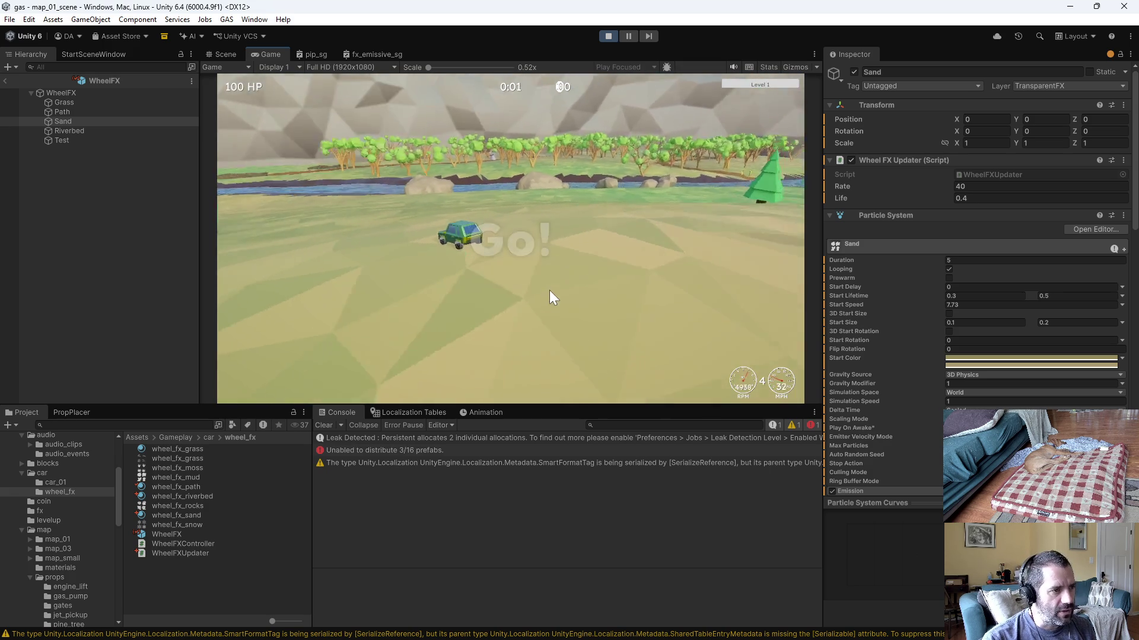
{"action": "key", "text": "d"}
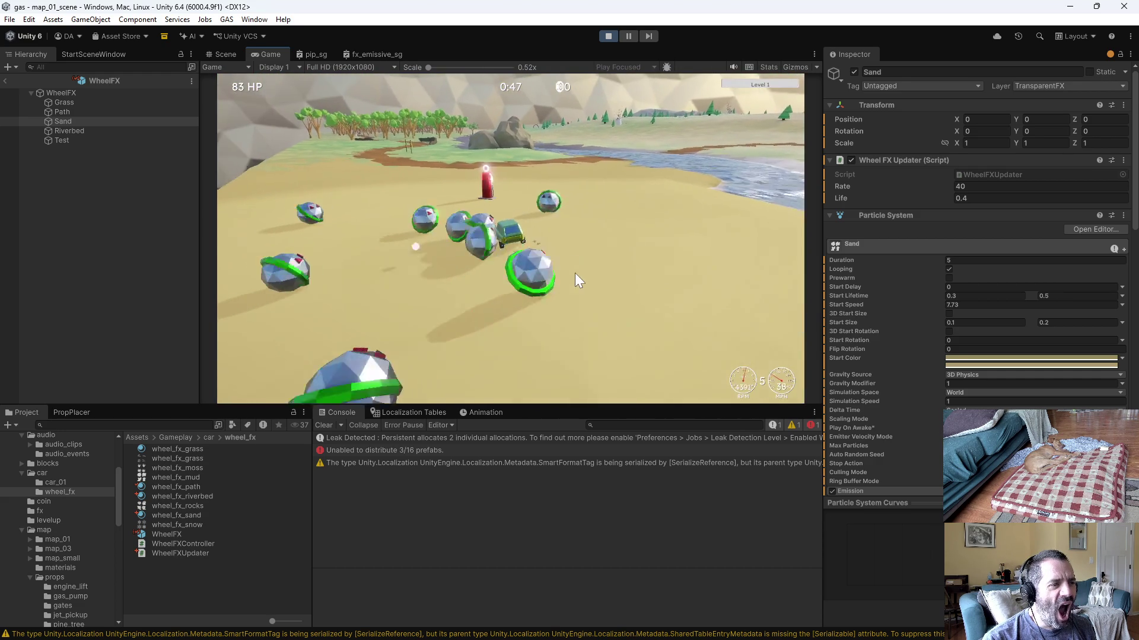
{"action": "left_click", "coordinate": [608, 36]}
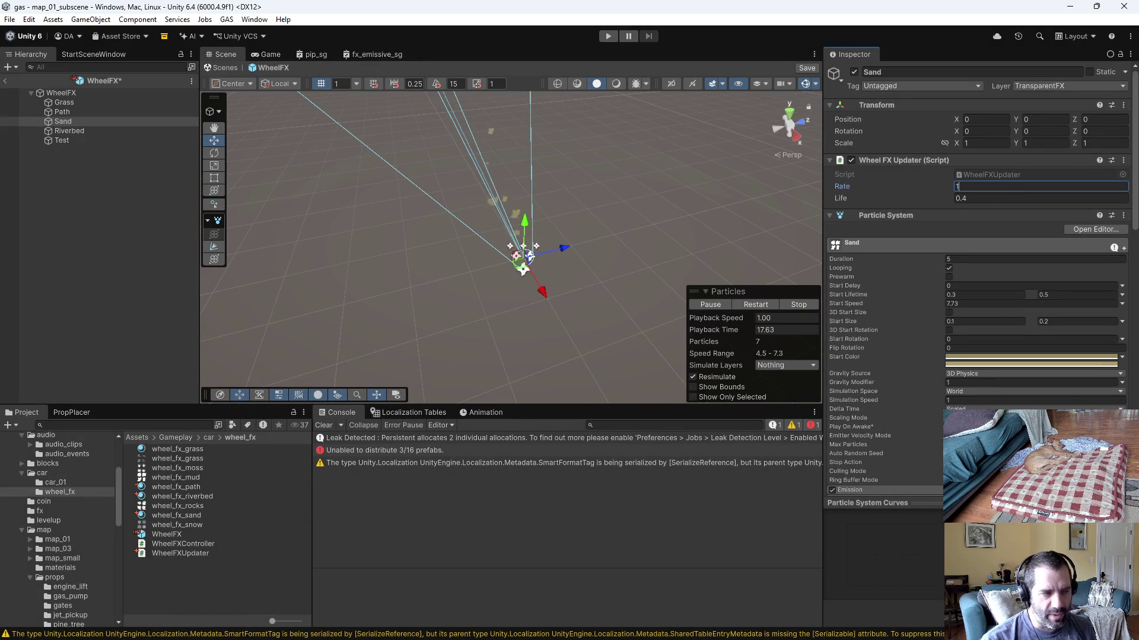
Step: Restart play mode with the Sand emission rate raised to 100
{"action": "left_click", "coordinate": [607, 36]}
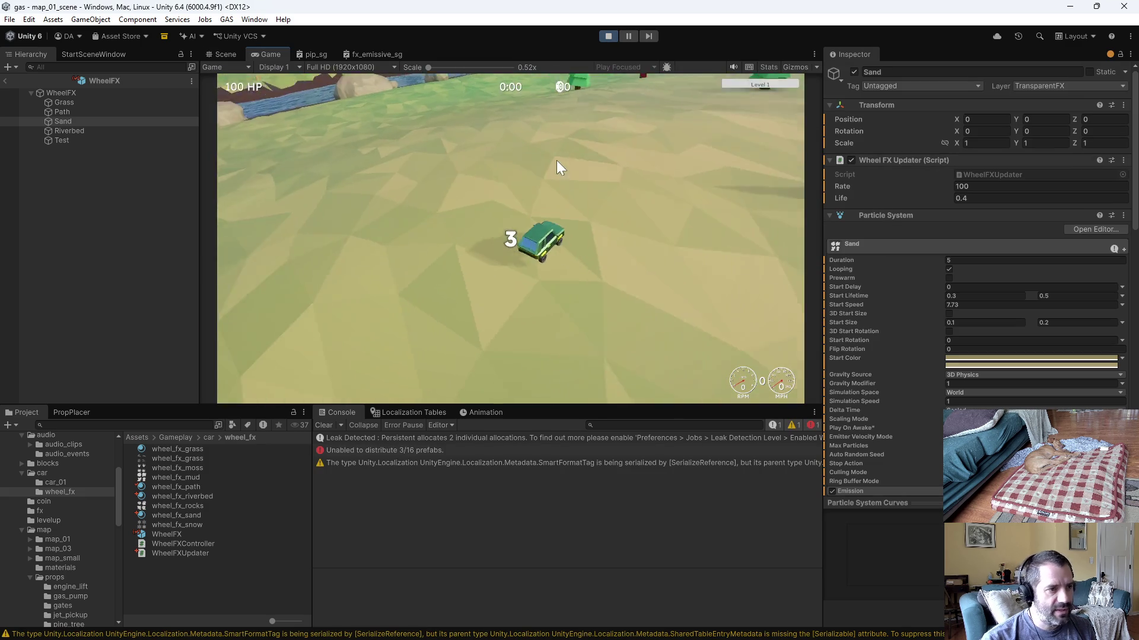
Step: Drive the car through the river and along the sand to check the denser sand spray
{"action": "key", "text": "w"}
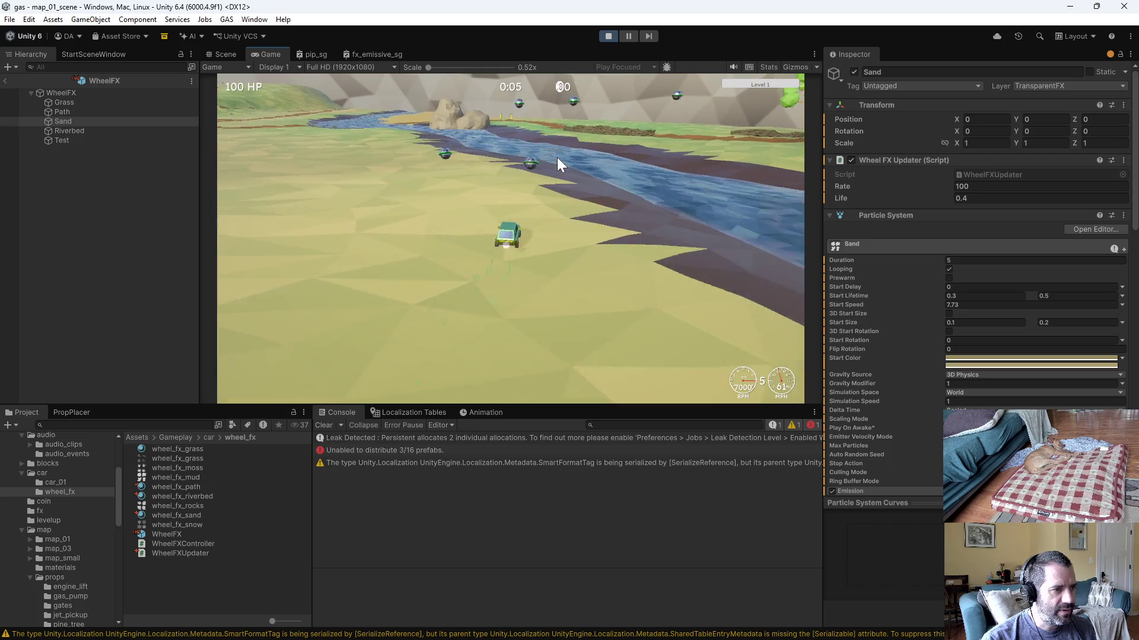
{"action": "key", "text": "a"}
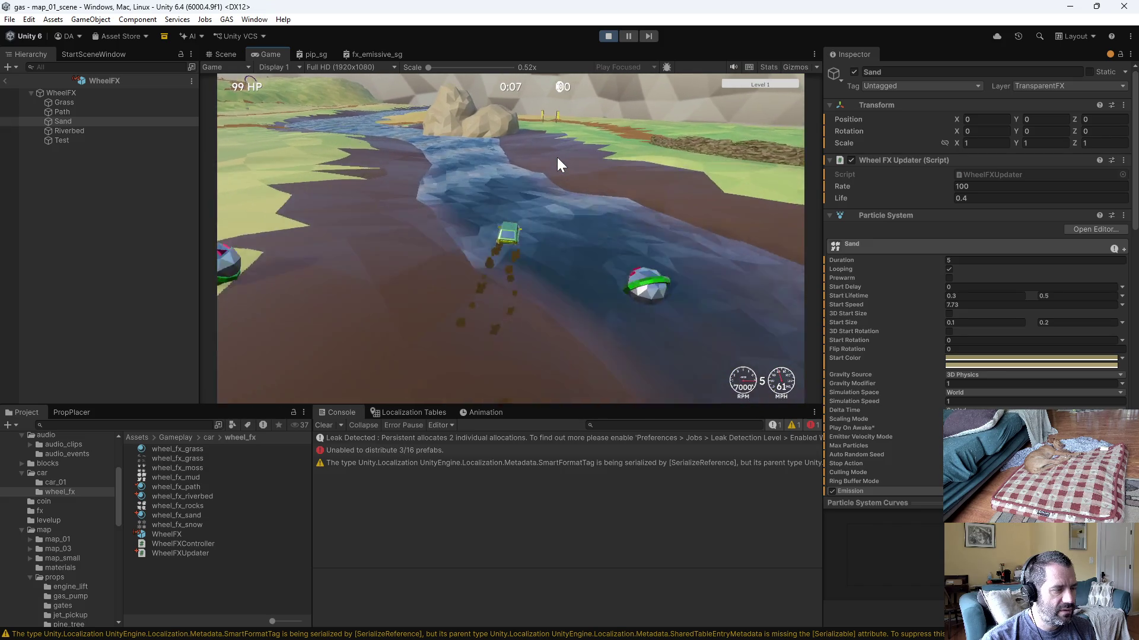
{"action": "key", "text": "d"}
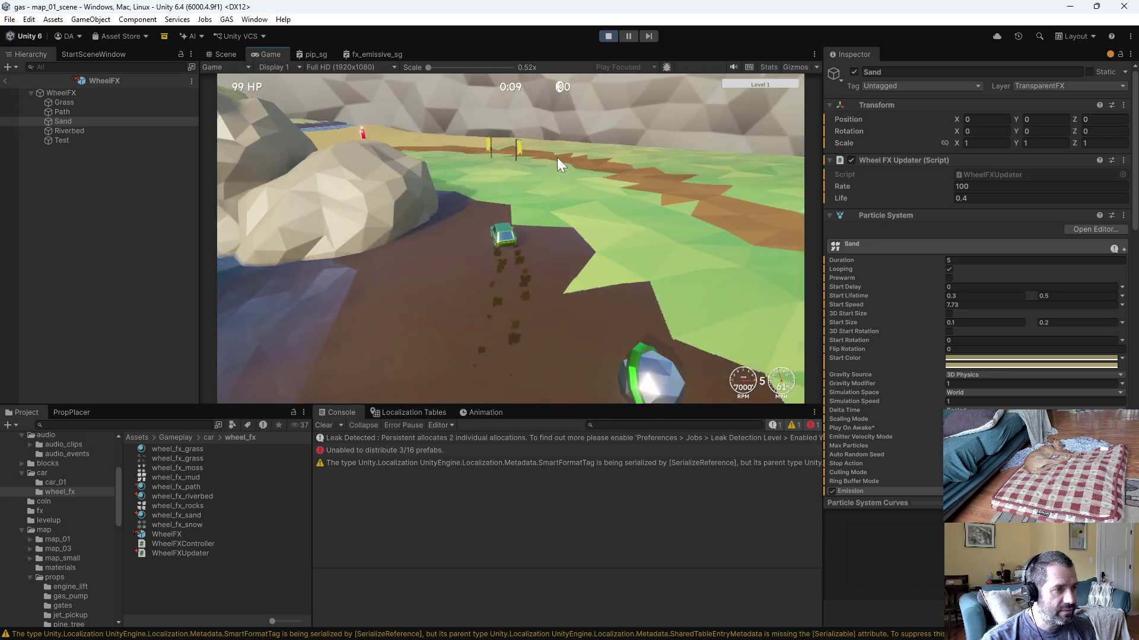
{"action": "key", "text": "a"}
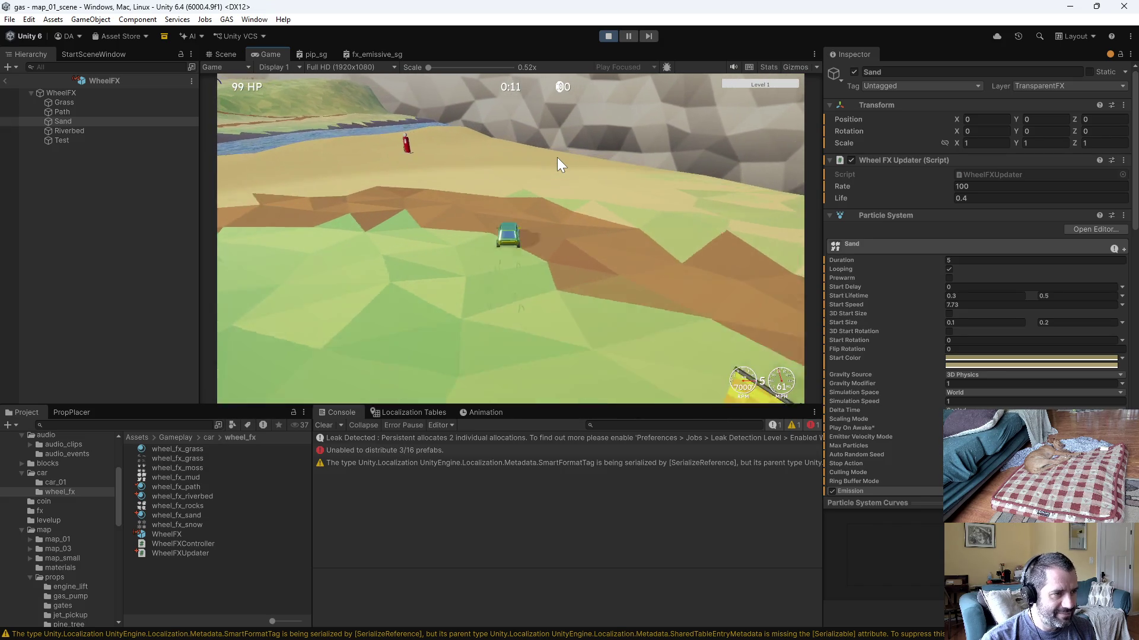
{"action": "key", "text": "a"}
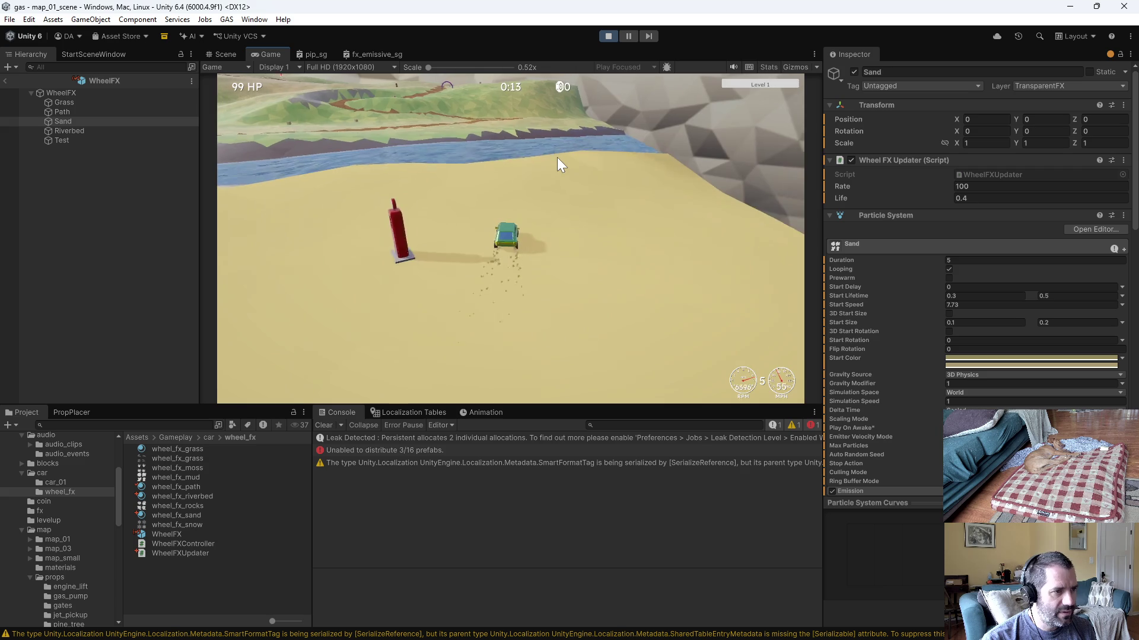
{"action": "key", "text": "d"}
{"action": "key", "text": "a"}
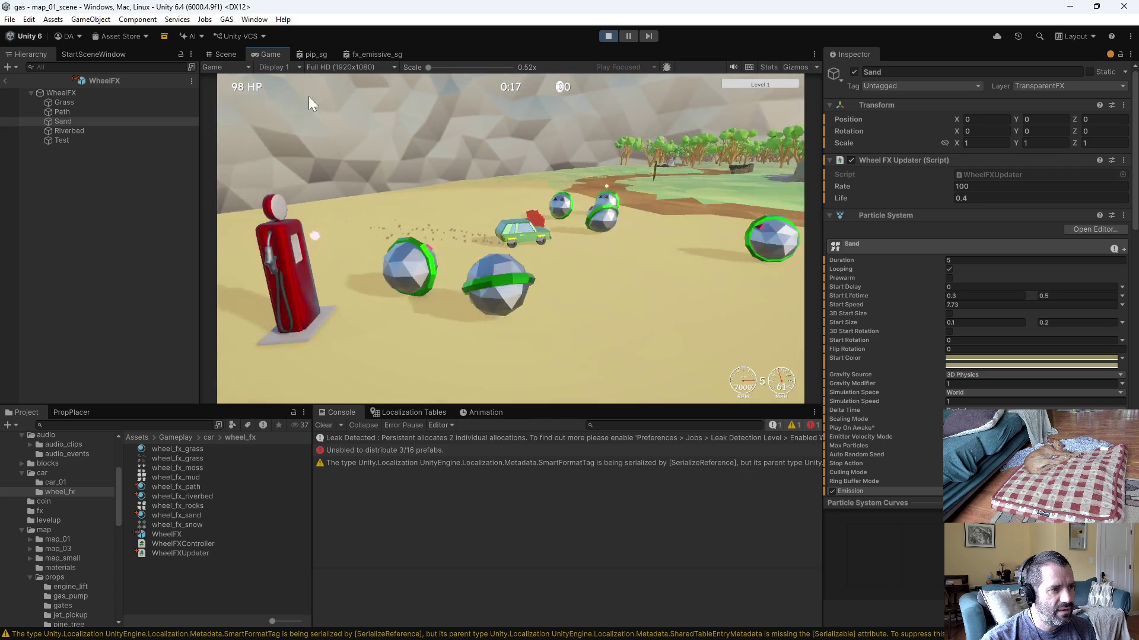
{"action": "key", "text": "a"}
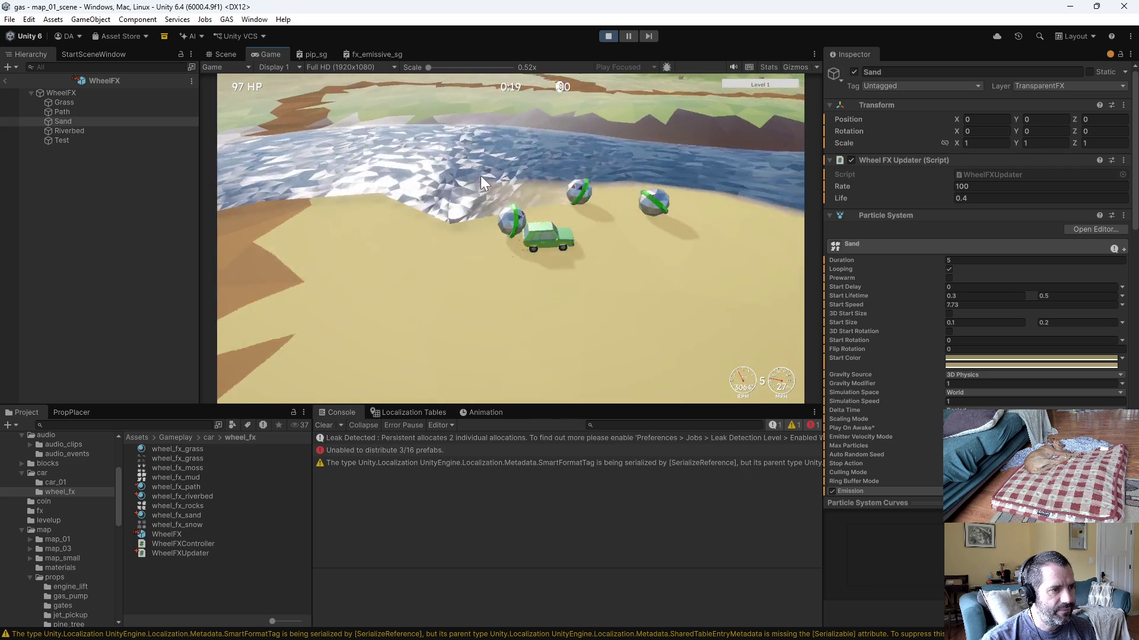
{"action": "key", "text": "d"}
{"action": "key", "text": "d"}
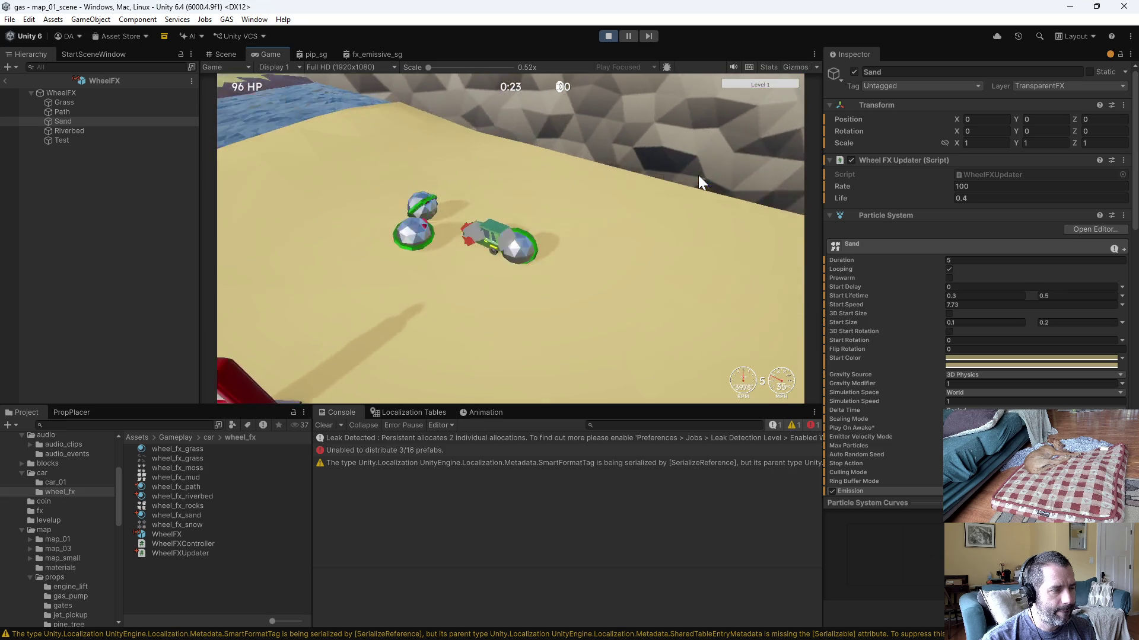
{"action": "key", "text": "a"}
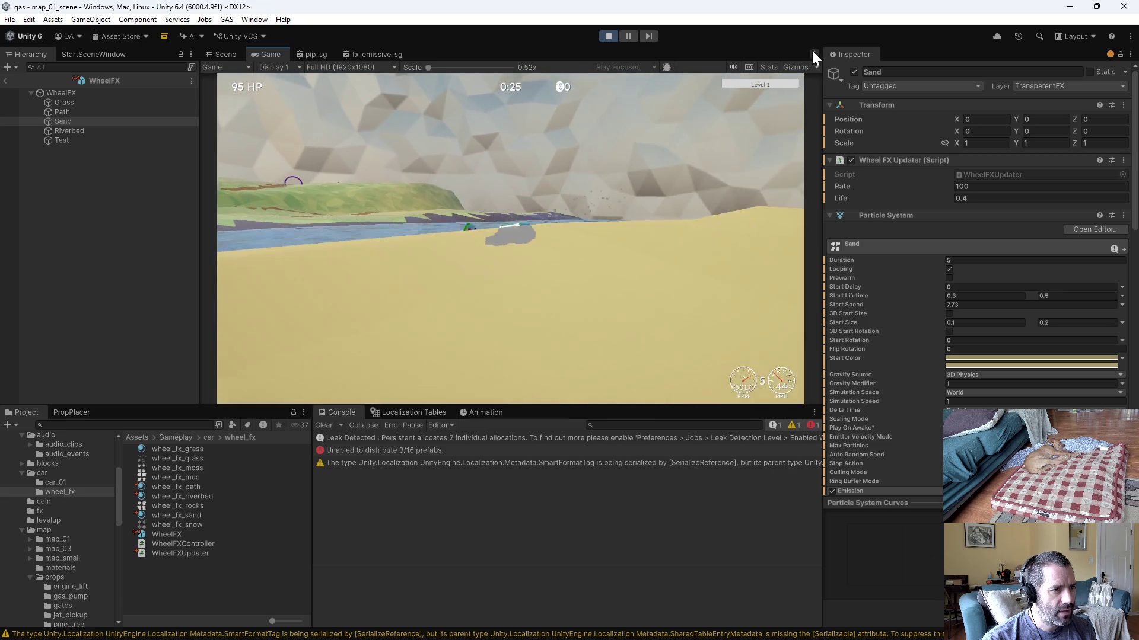
Step: Loop back across sand and river toward the rock wall, then stop play mode
{"action": "key", "text": "a"}
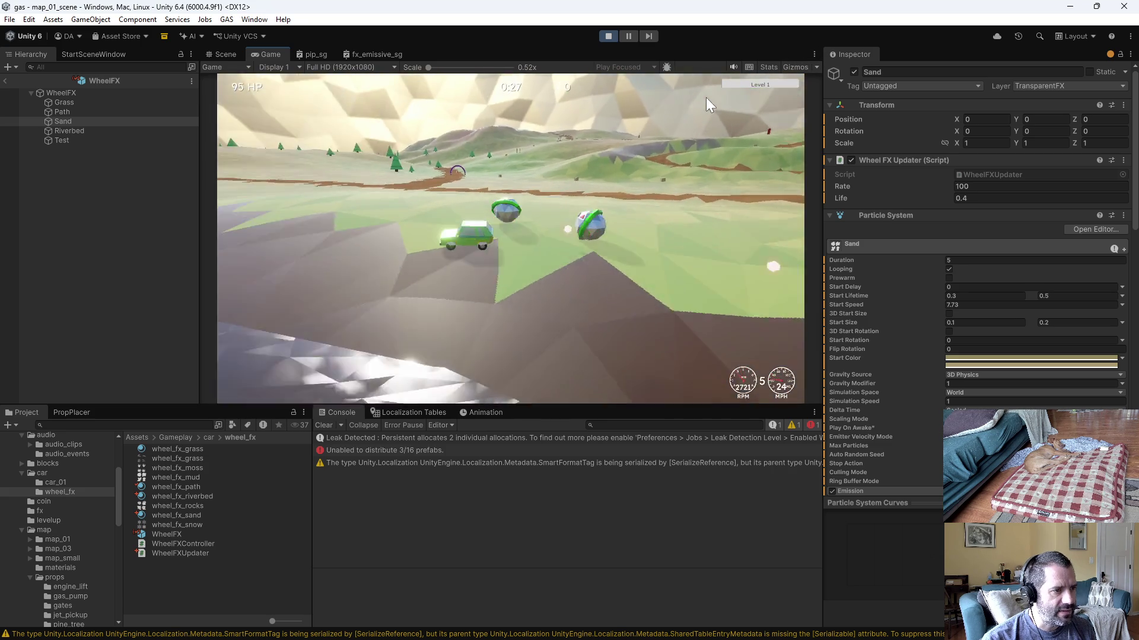
{"action": "key", "text": "w"}
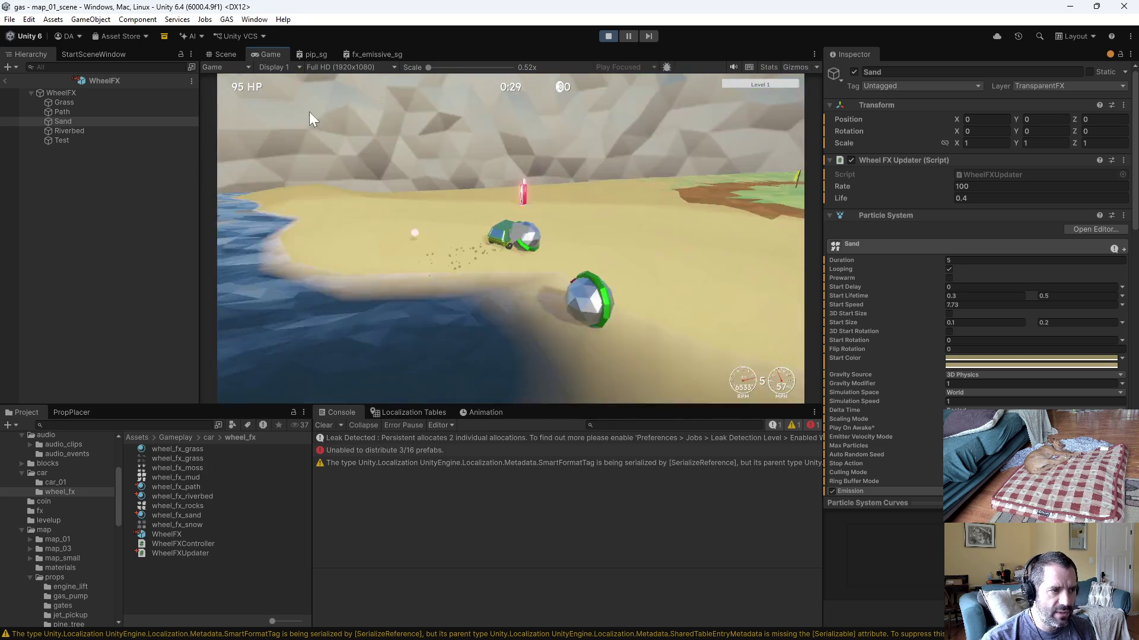
{"action": "key", "text": "d"}
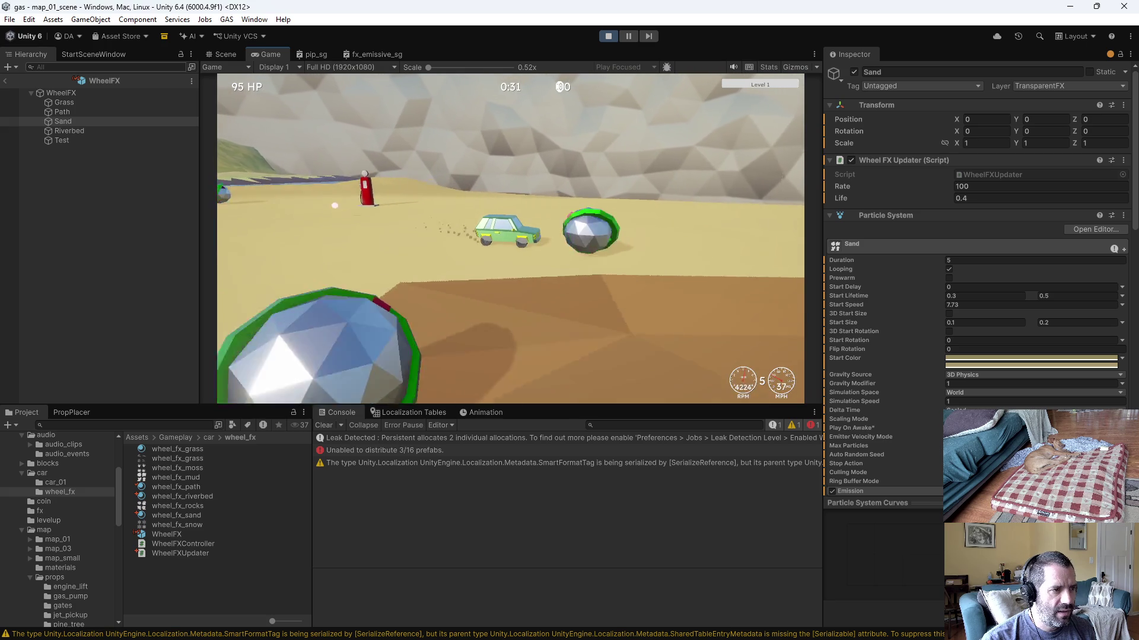
{"action": "key", "text": "a"}
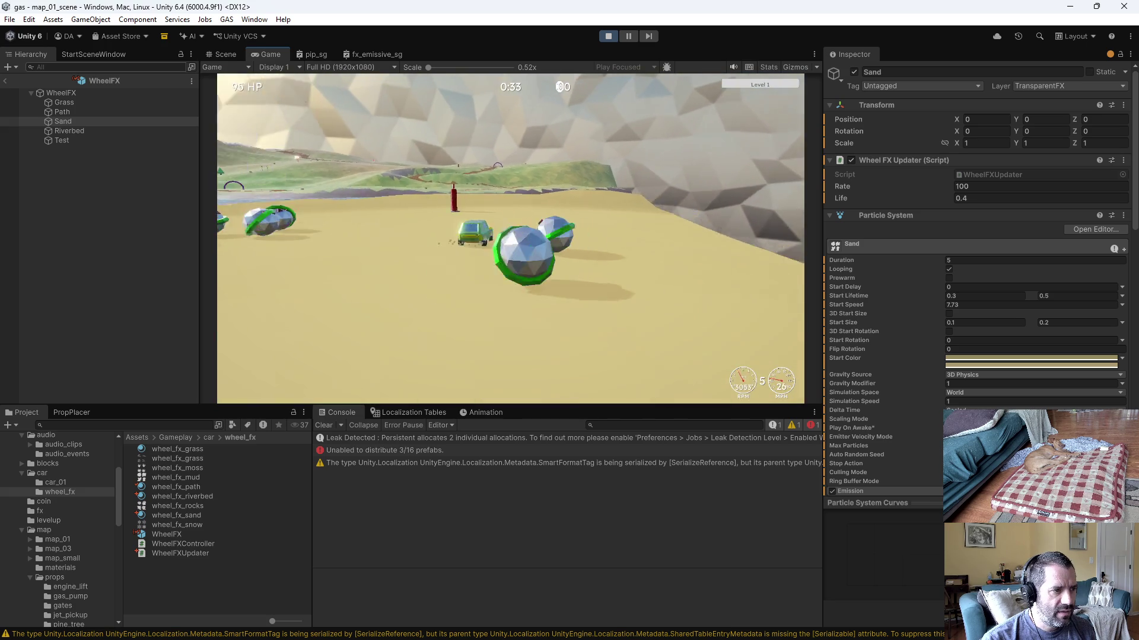
{"action": "key", "text": "a"}
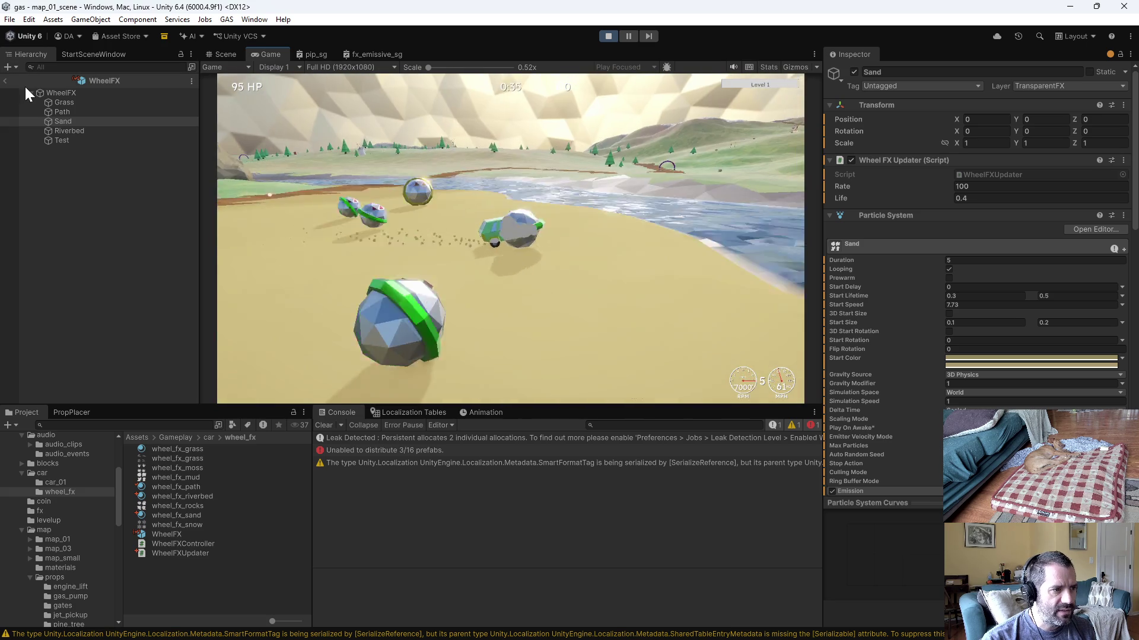
{"action": "key", "text": "d"}
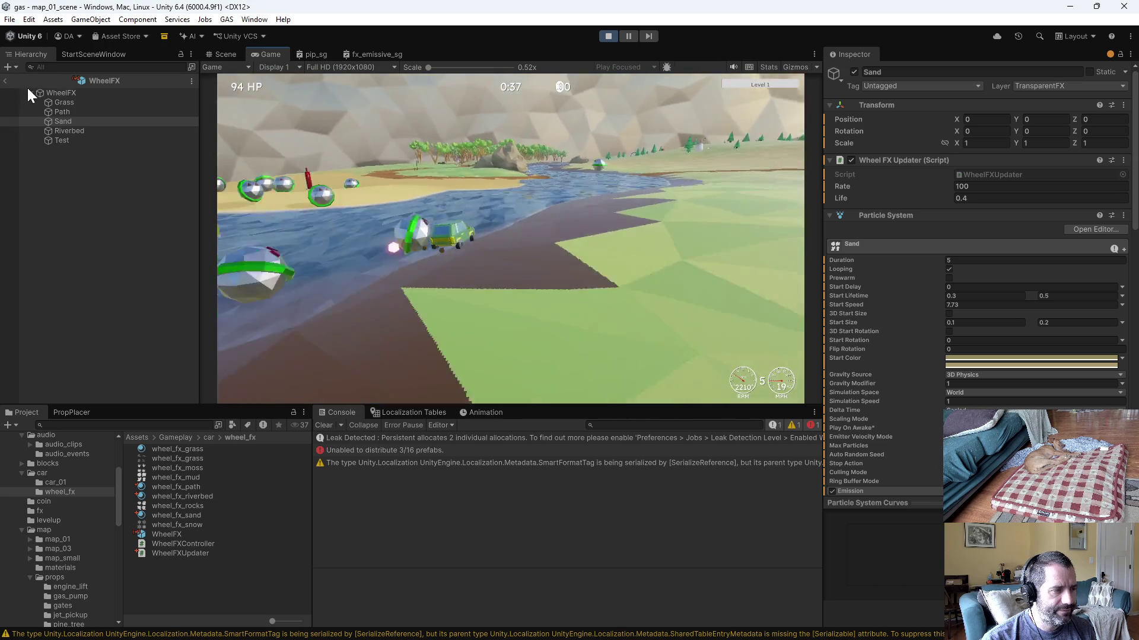
{"action": "key", "text": "a"}
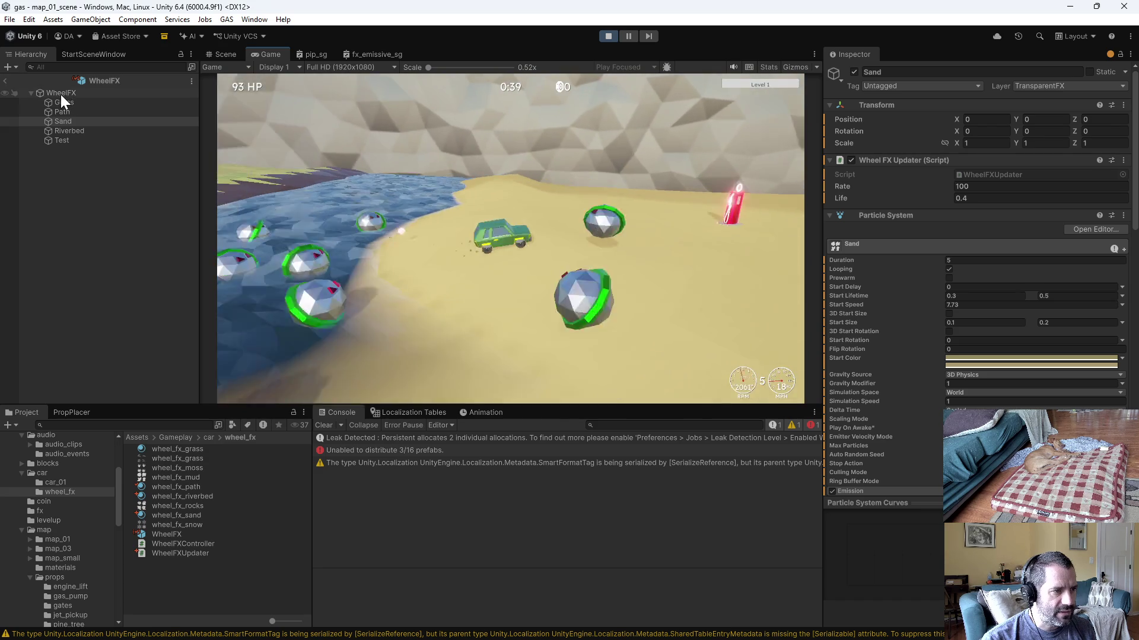
{"action": "key", "text": "d"}
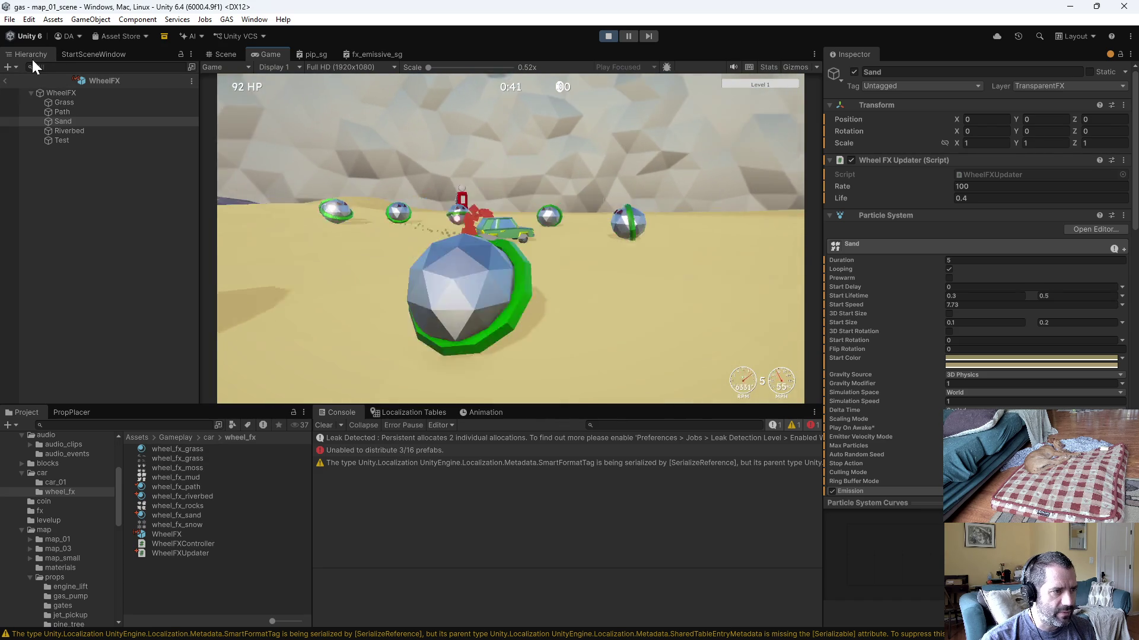
{"action": "key", "text": "d"}
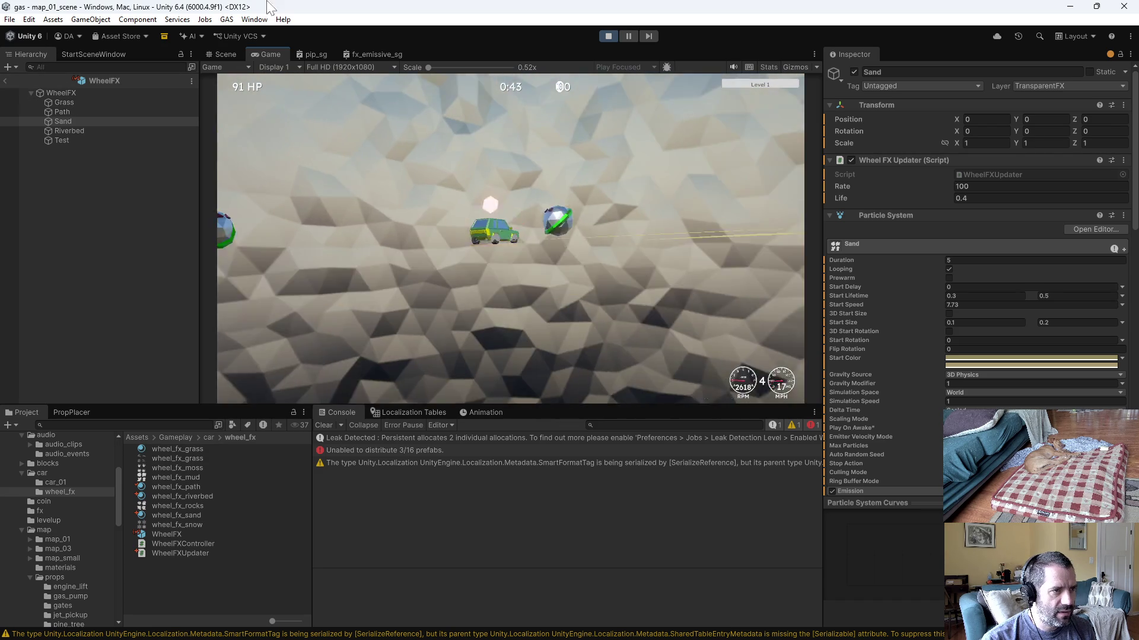
{"action": "left_click", "coordinate": [608, 35]}
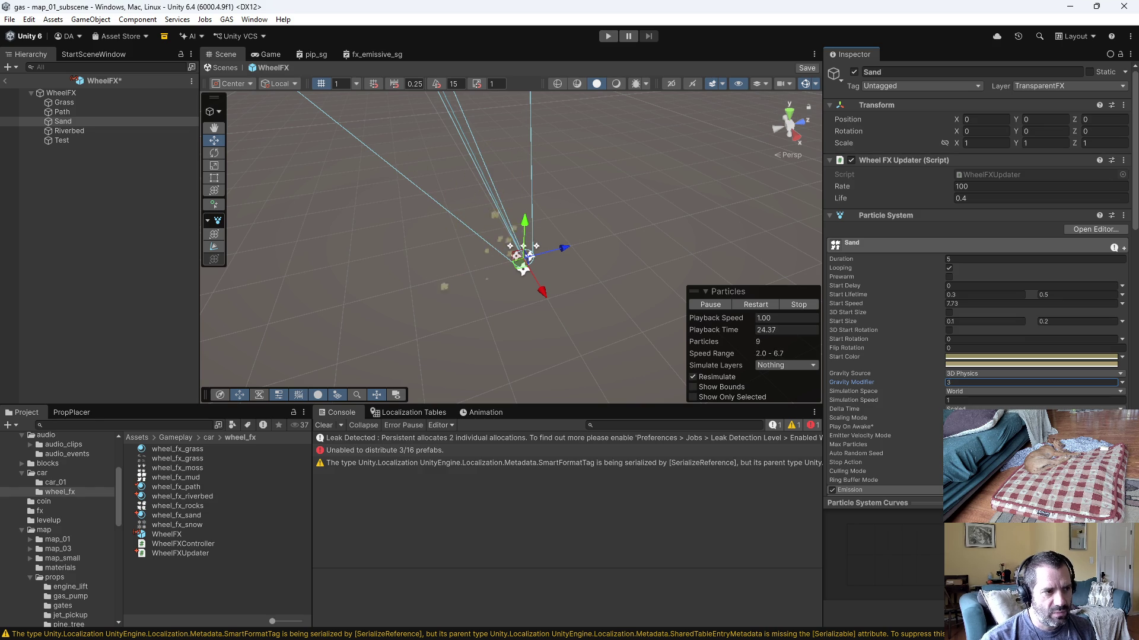
Step: Re-enter play mode with Sand's gravity modifier set to 3
{"action": "left_click", "coordinate": [603, 36]}
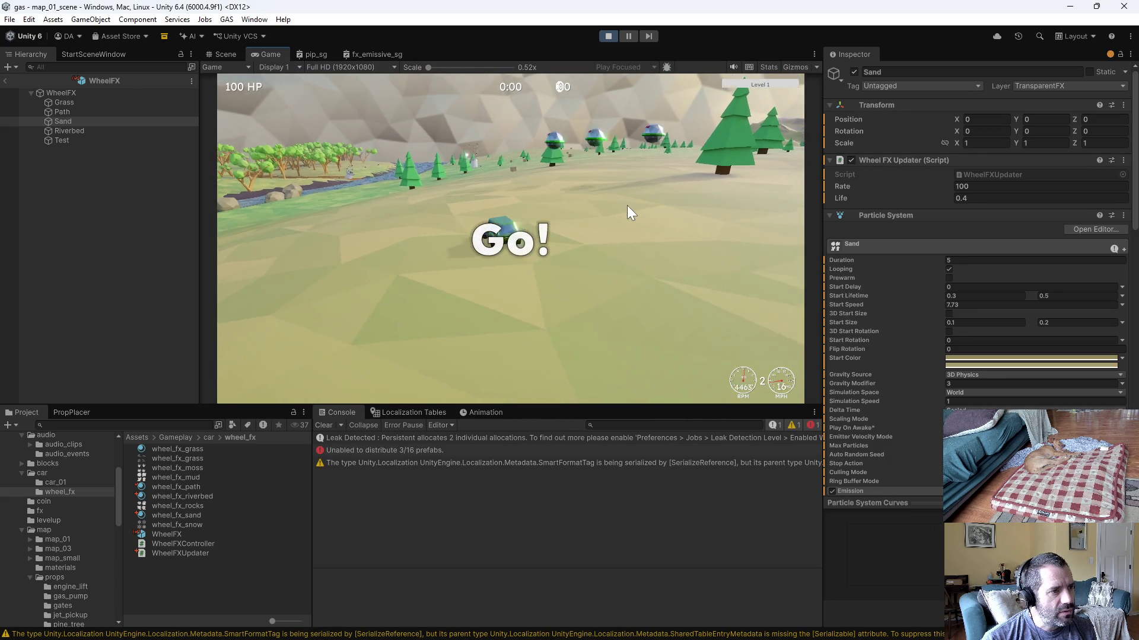
Step: Drive off the start, across grass and river, and onto the sand to watch the particles
{"action": "key", "text": "w"}
{"action": "key", "text": "d"}
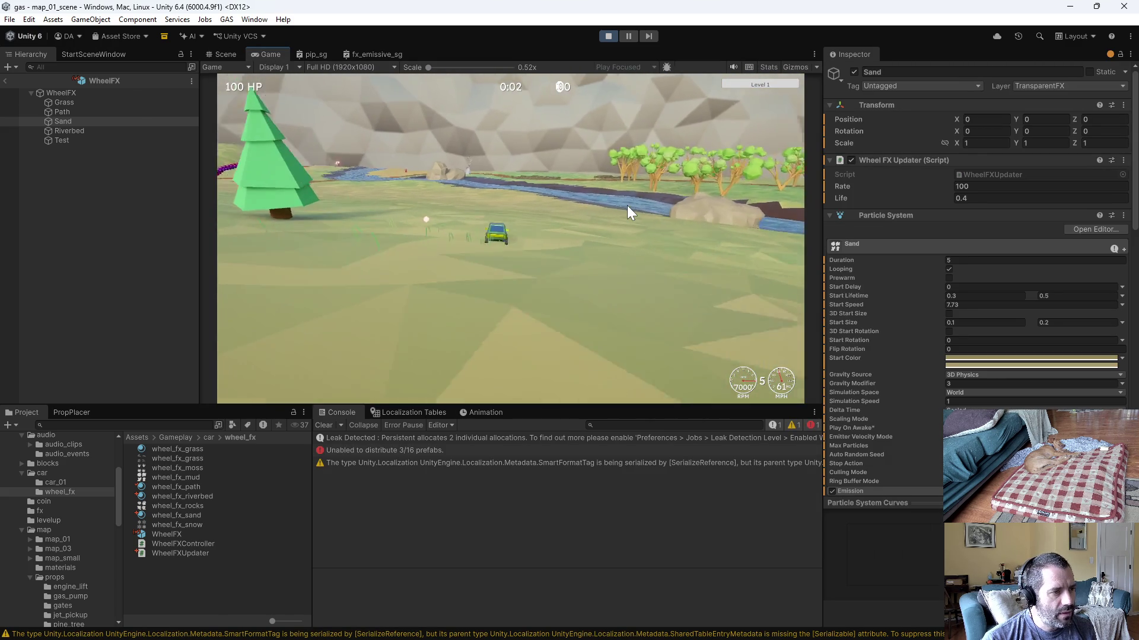
{"action": "key", "text": "a"}
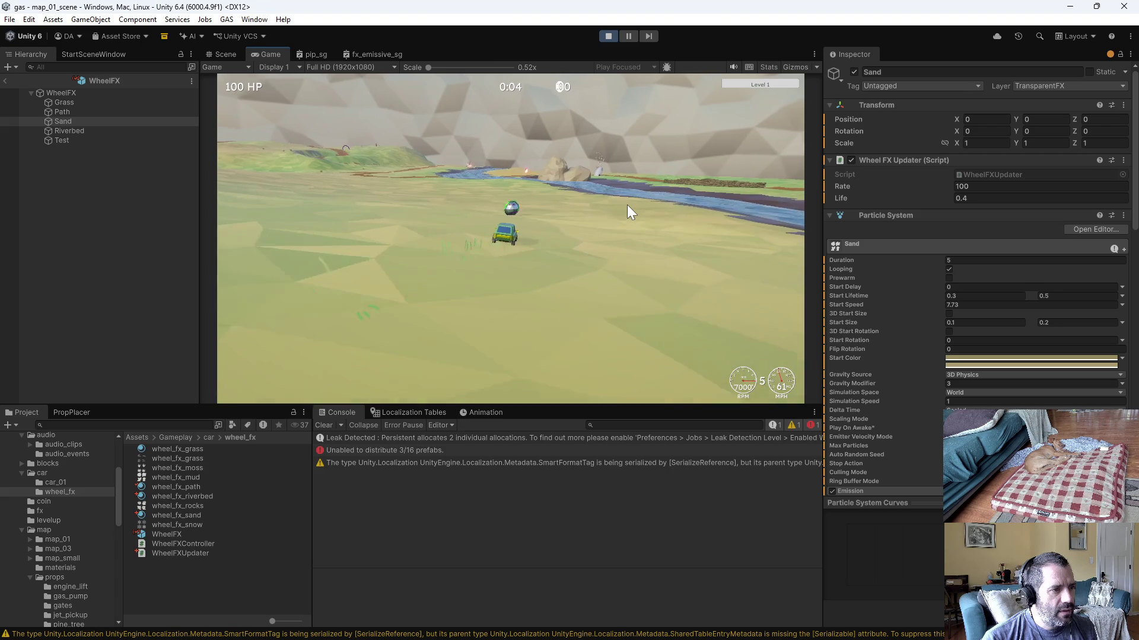
{"action": "key", "text": "a"}
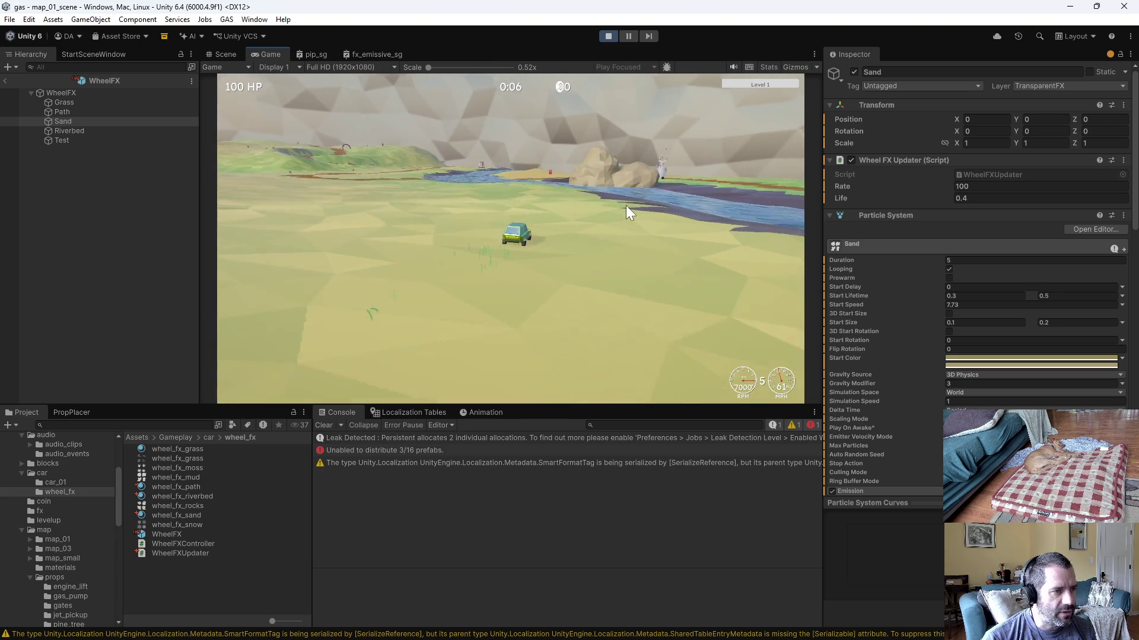
{"action": "key", "text": "d"}
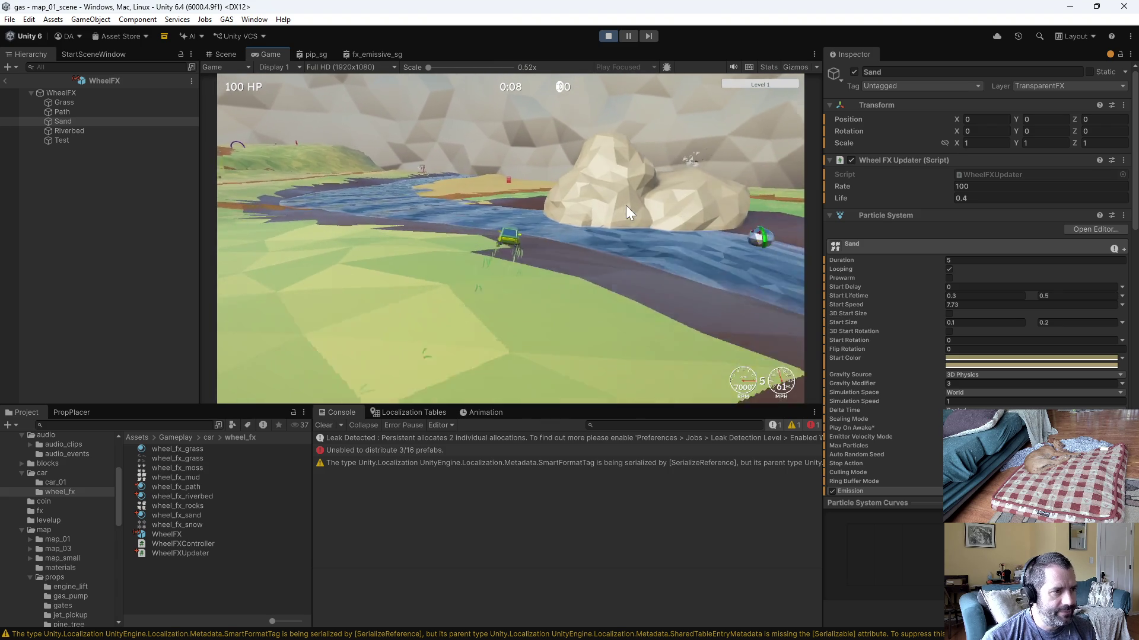
{"action": "key", "text": "a"}
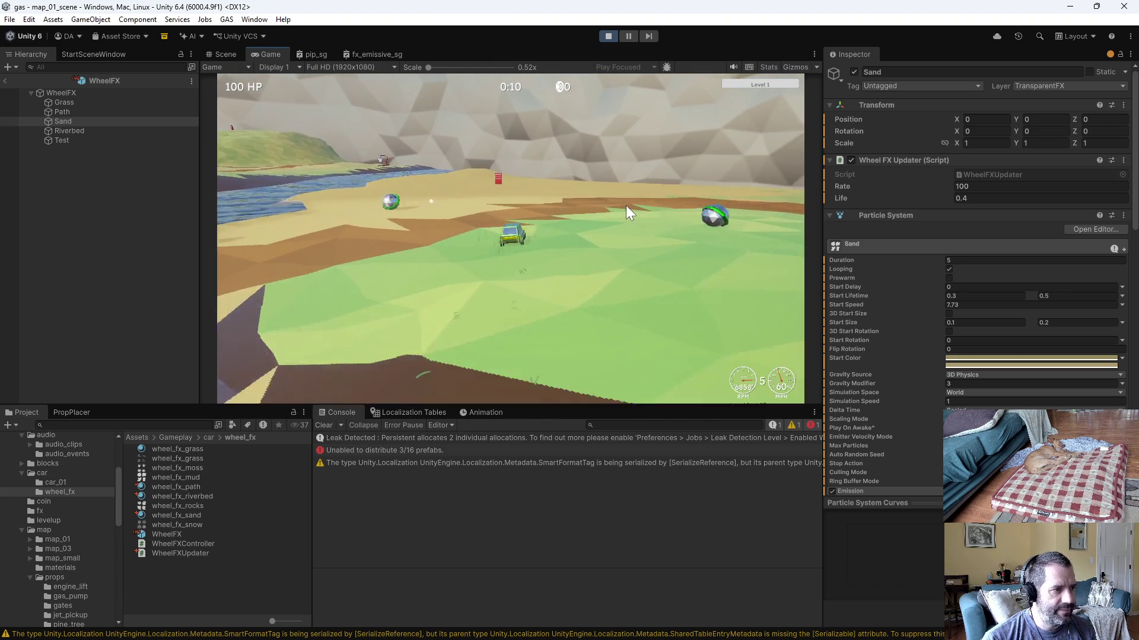
{"action": "key", "text": "a"}
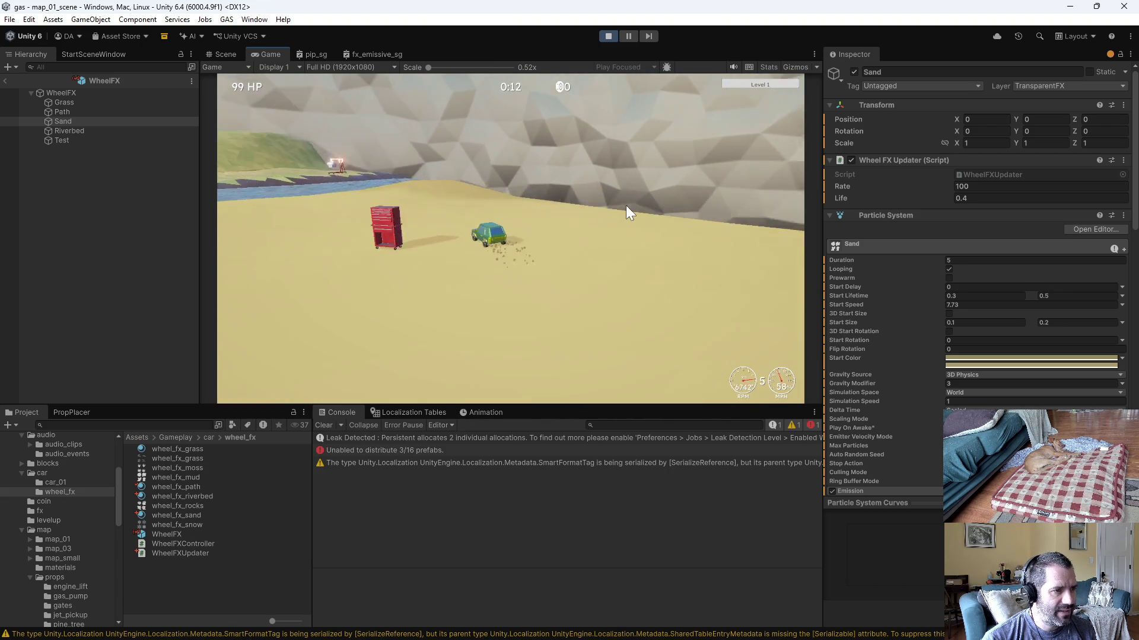
{"action": "key", "text": "d"}
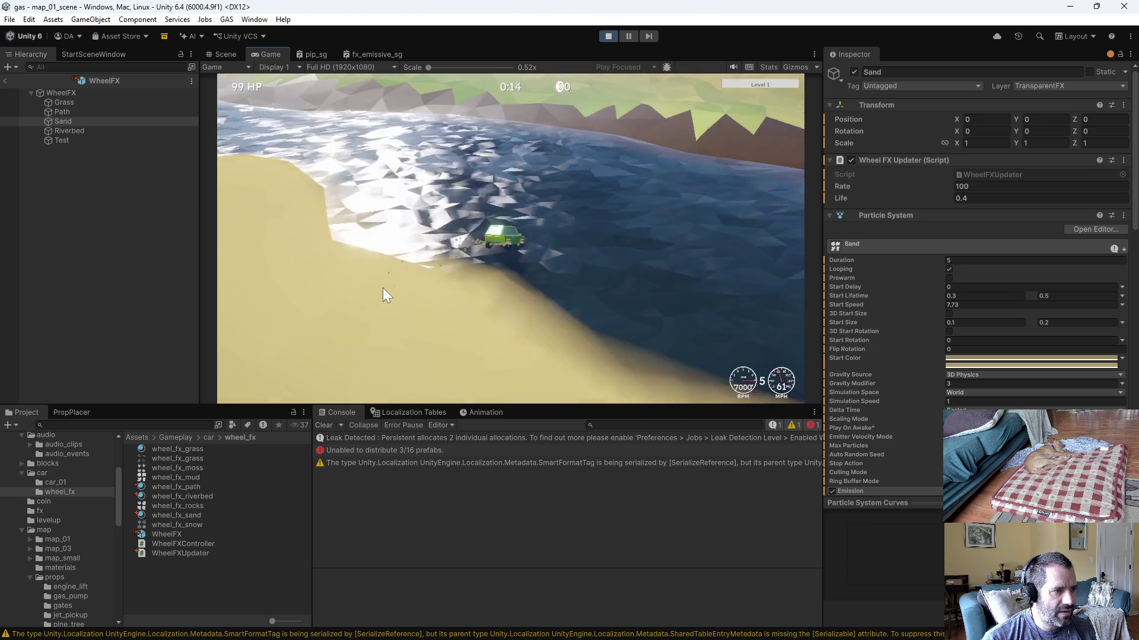
{"action": "key", "text": "a"}
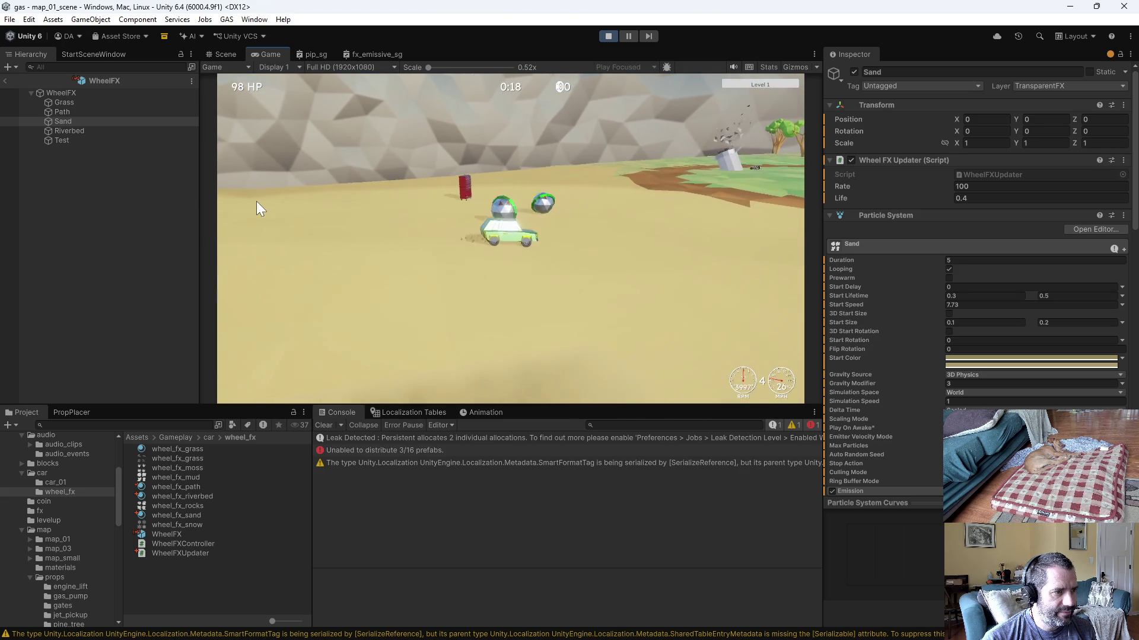
{"action": "key", "text": "d"}
Step: Weave between river, grass and dirt path, keeping the car on the sand
{"action": "key", "text": "a"}
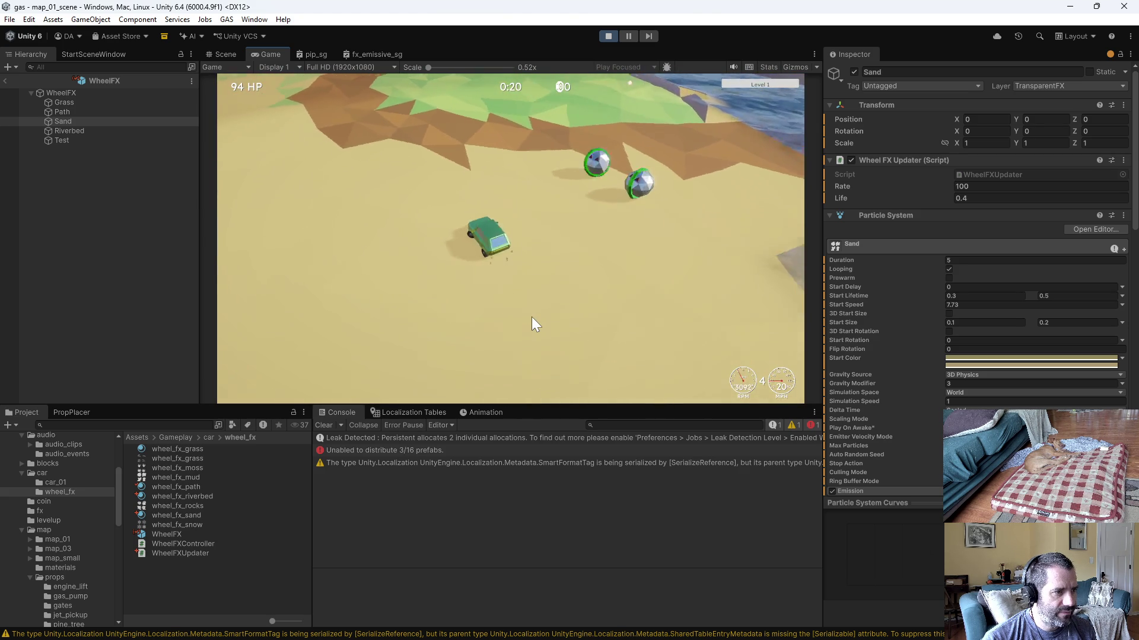
{"action": "key", "text": "a"}
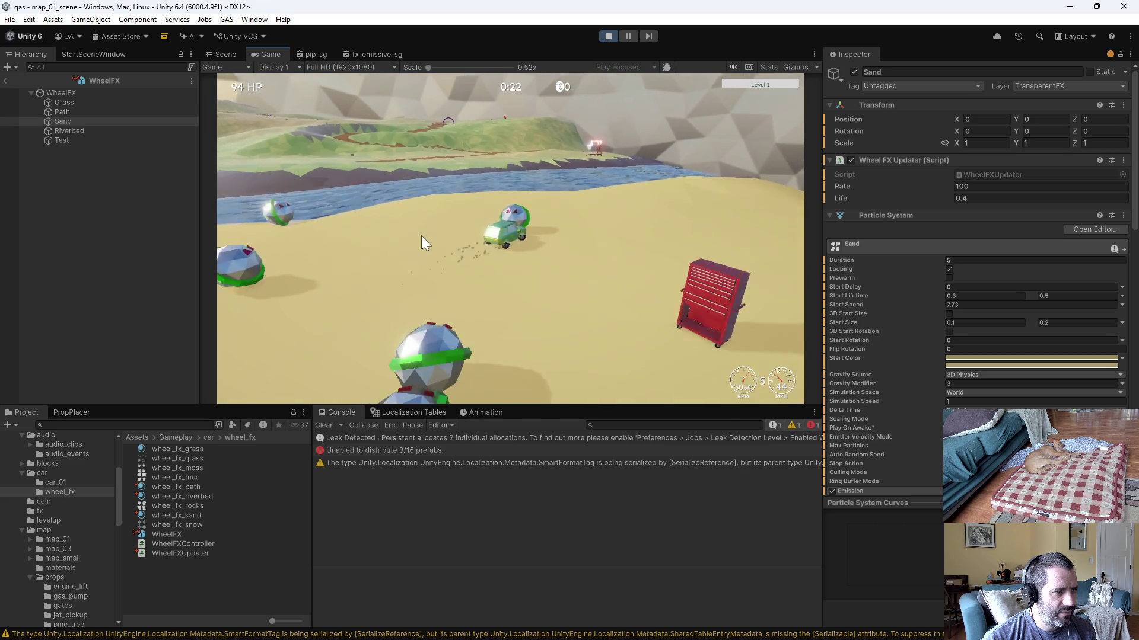
{"action": "key", "text": "d"}
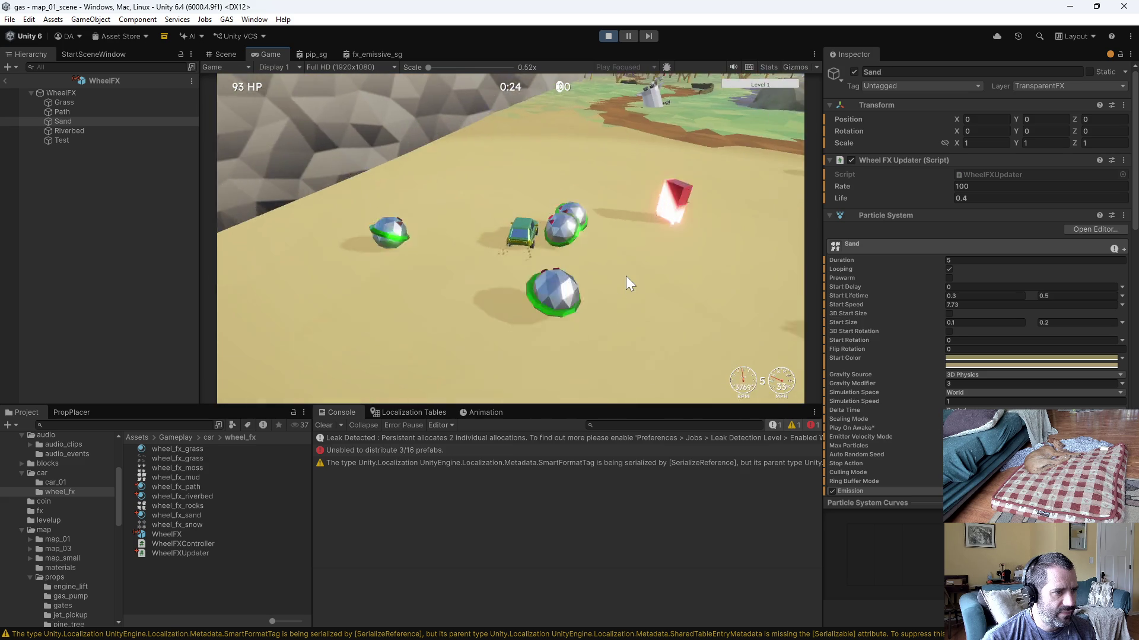
{"action": "key", "text": "a"}
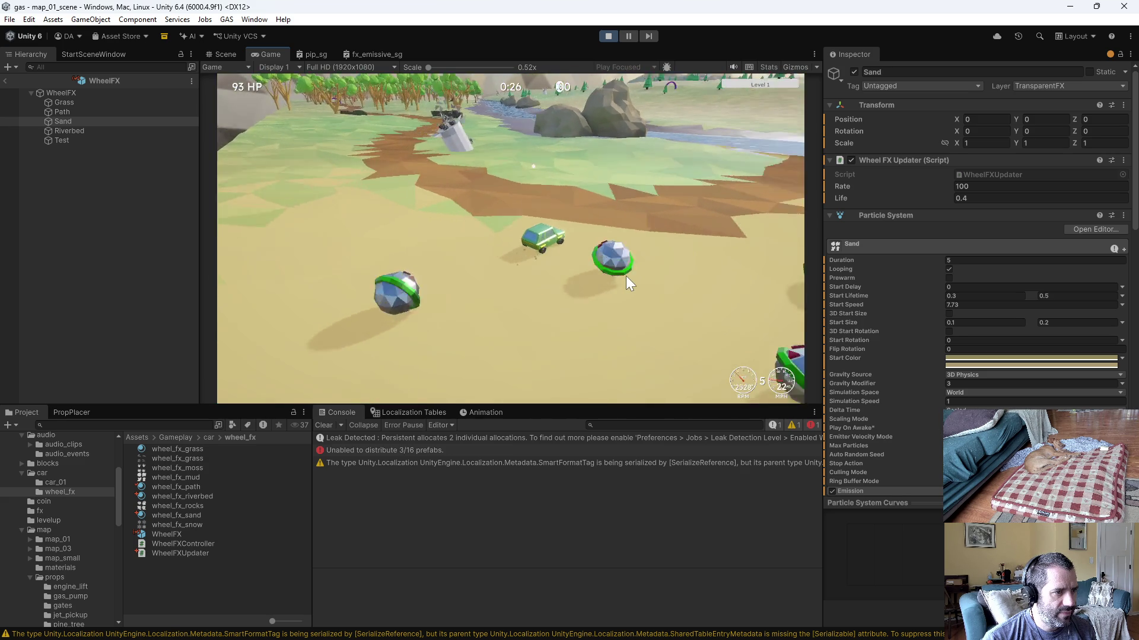
{"action": "key", "text": "d"}
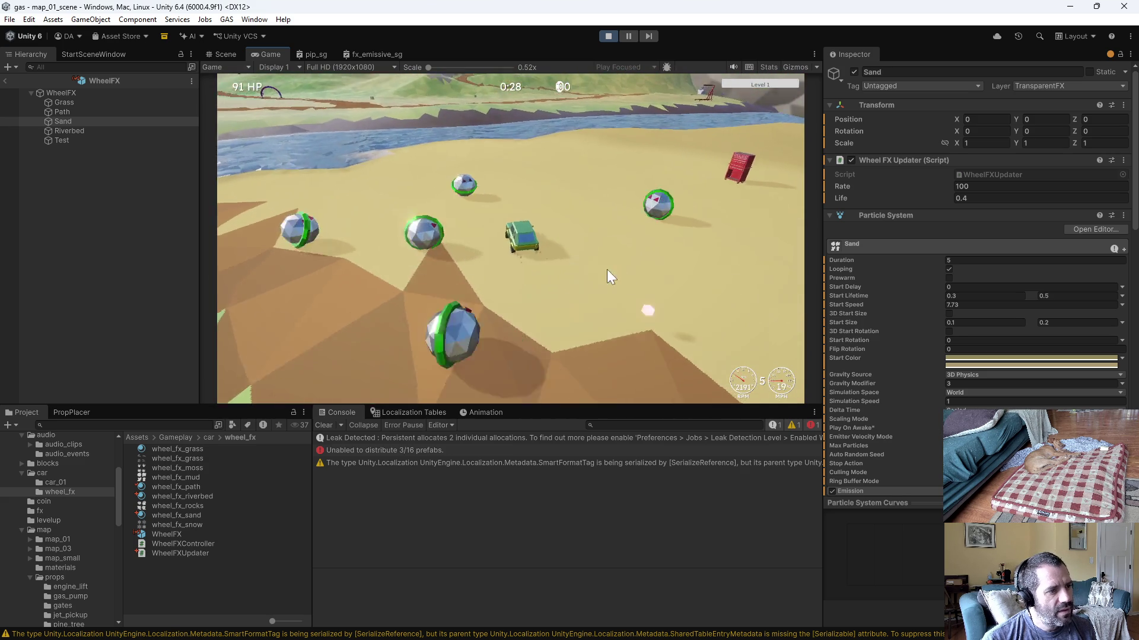
{"action": "key", "text": "a"}
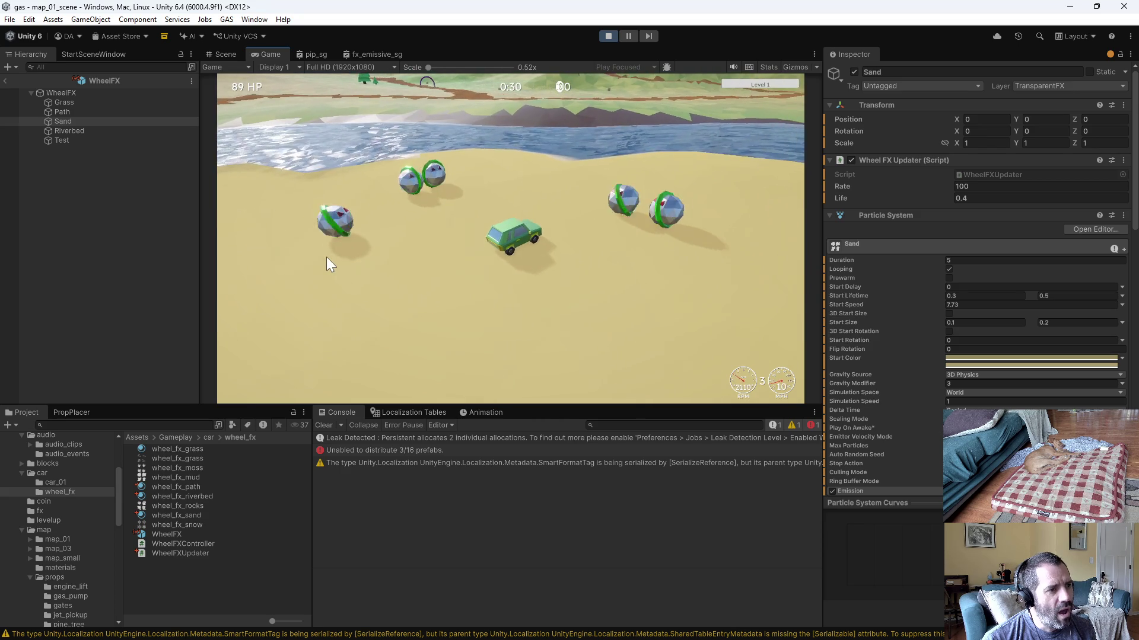
{"action": "key", "text": "d"}
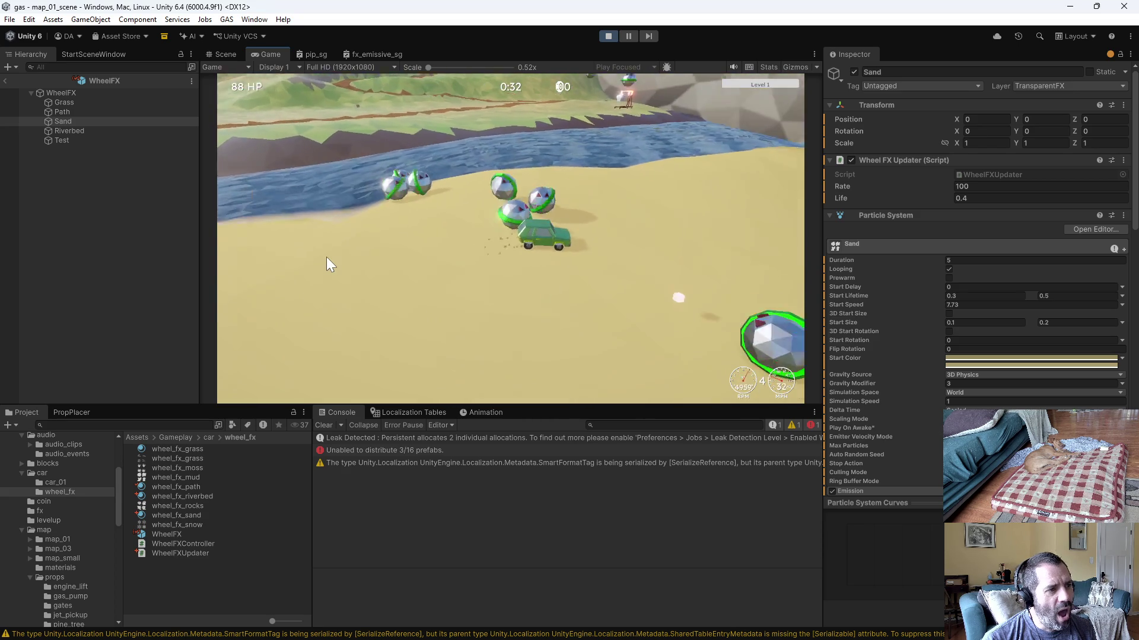
{"action": "key", "text": "a"}
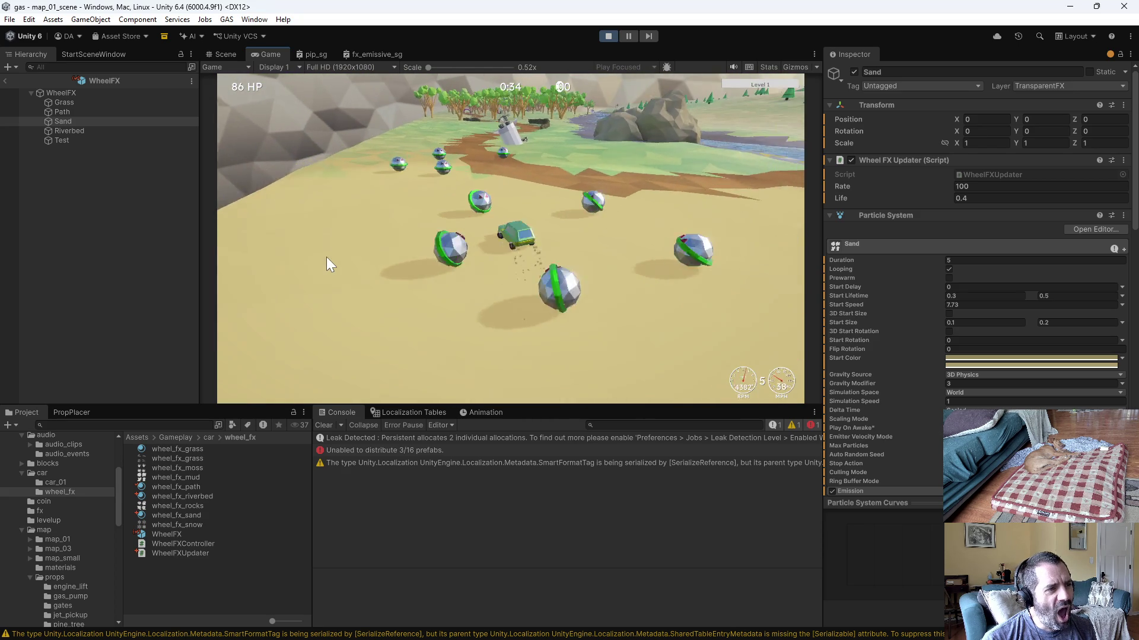
{"action": "key", "text": "a"}
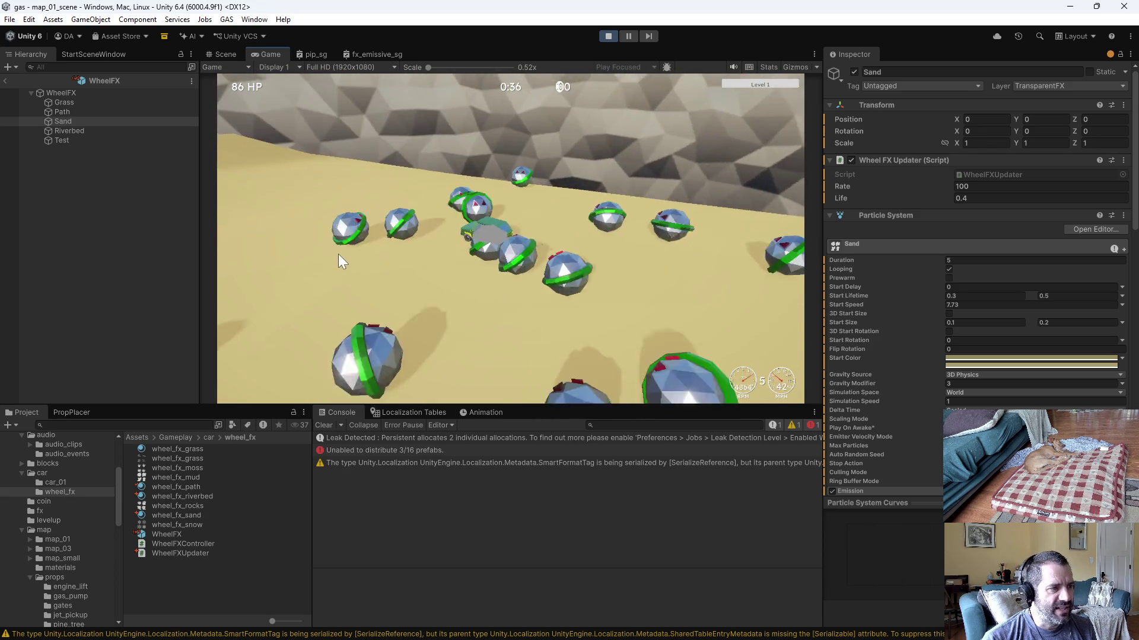
{"action": "key", "text": "a"}
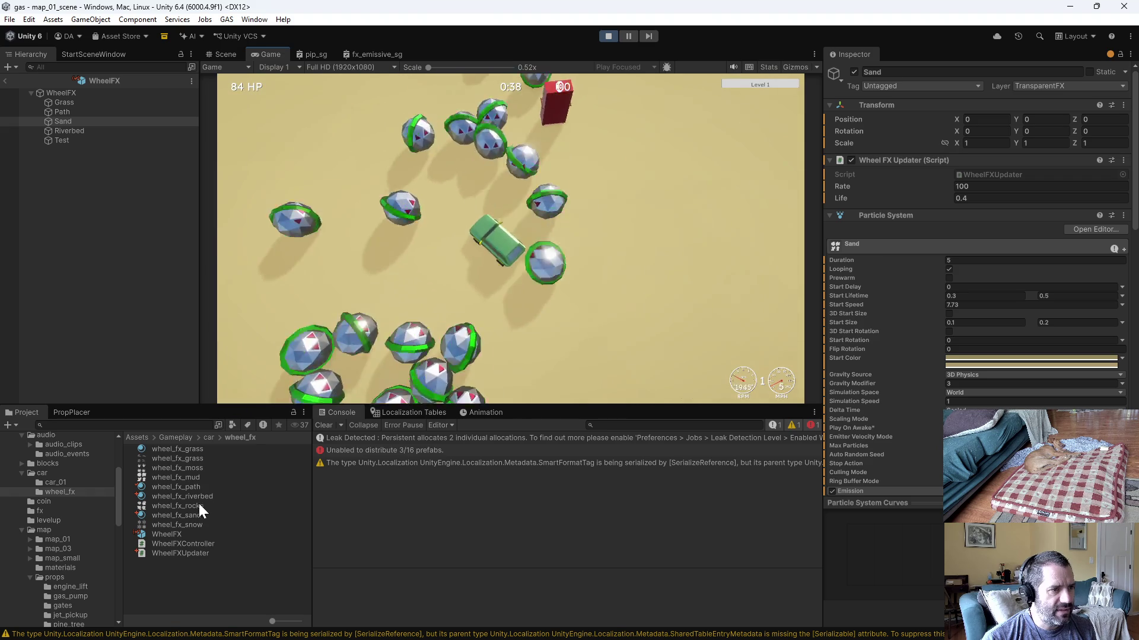
Step: Run along the river and rock cliff, crossing sand toward the grassy island
{"action": "key", "text": "a"}
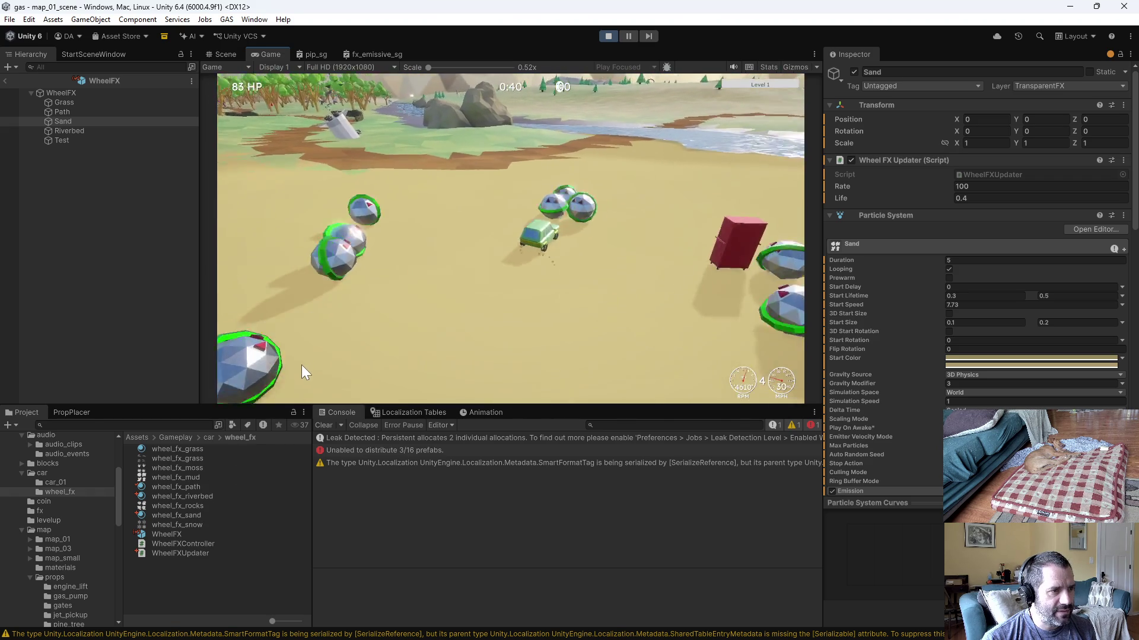
{"action": "key", "text": "d"}
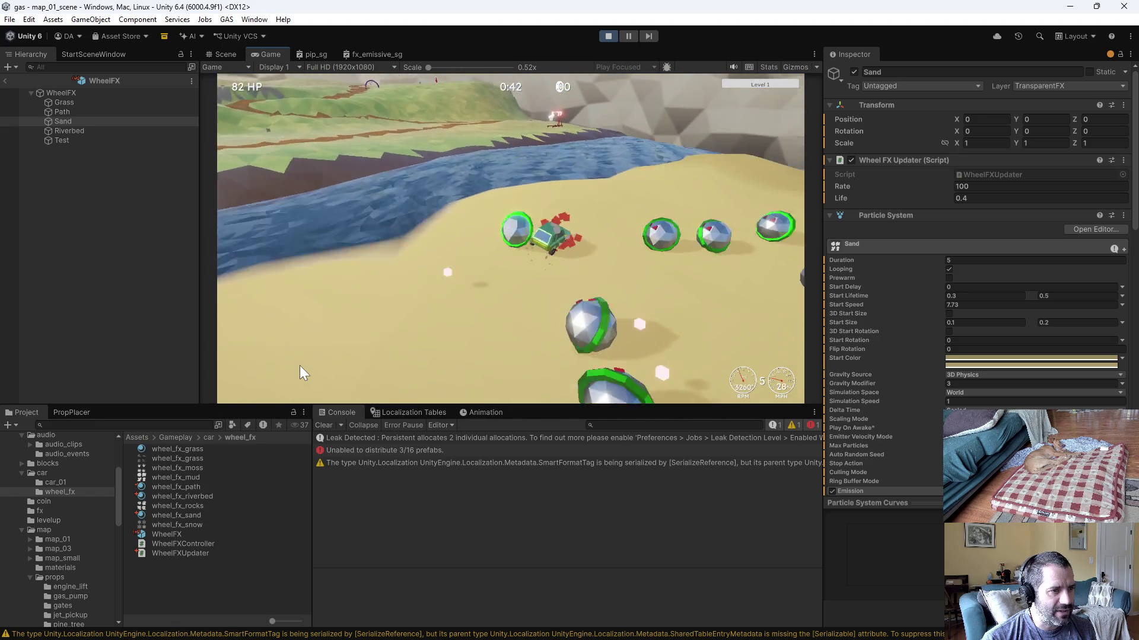
{"action": "key", "text": "d"}
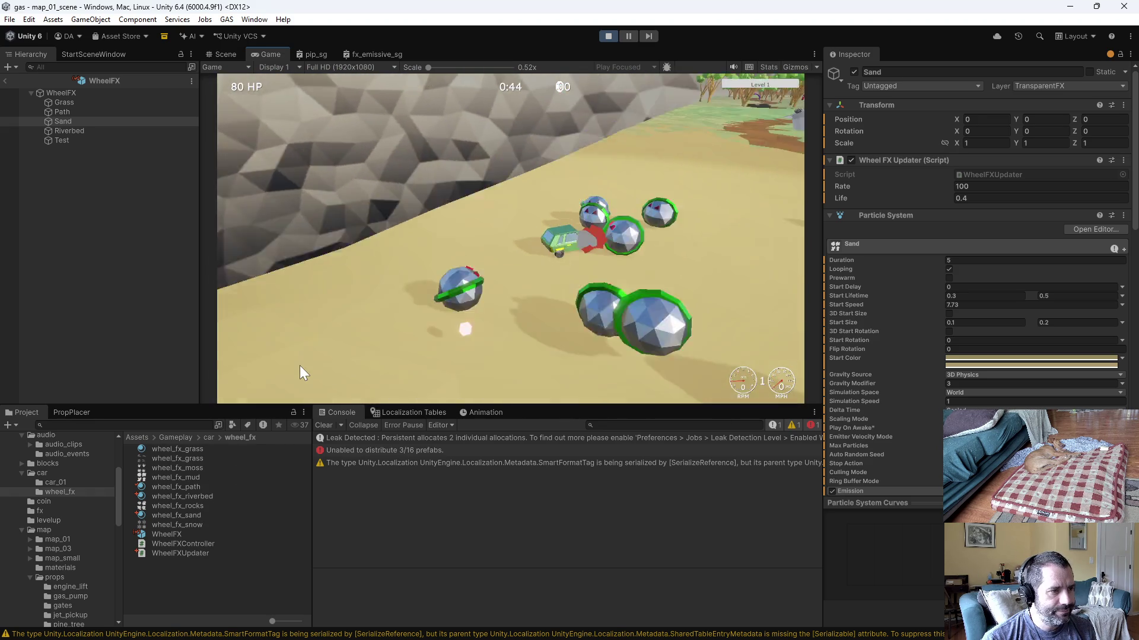
{"action": "key", "text": "a"}
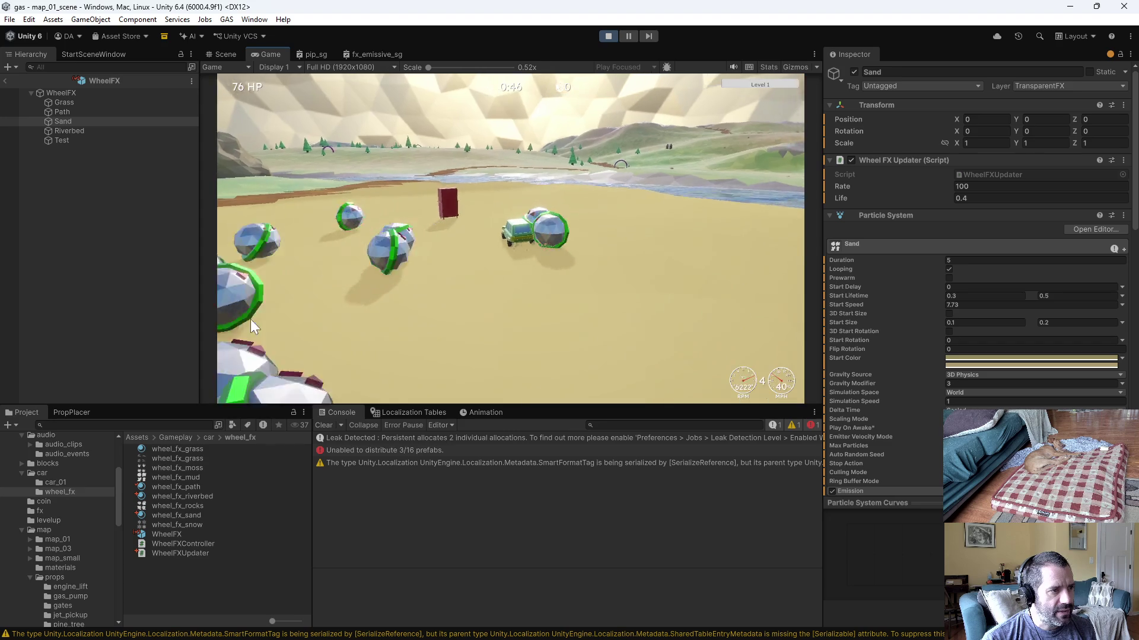
{"action": "key", "text": "a"}
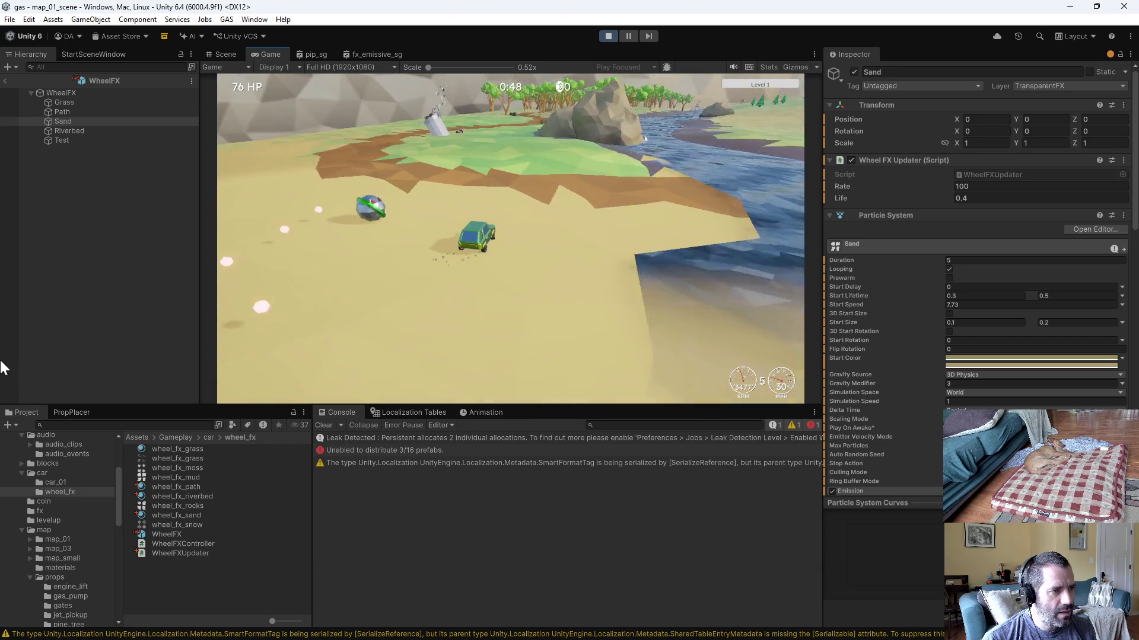
{"action": "key", "text": "a"}
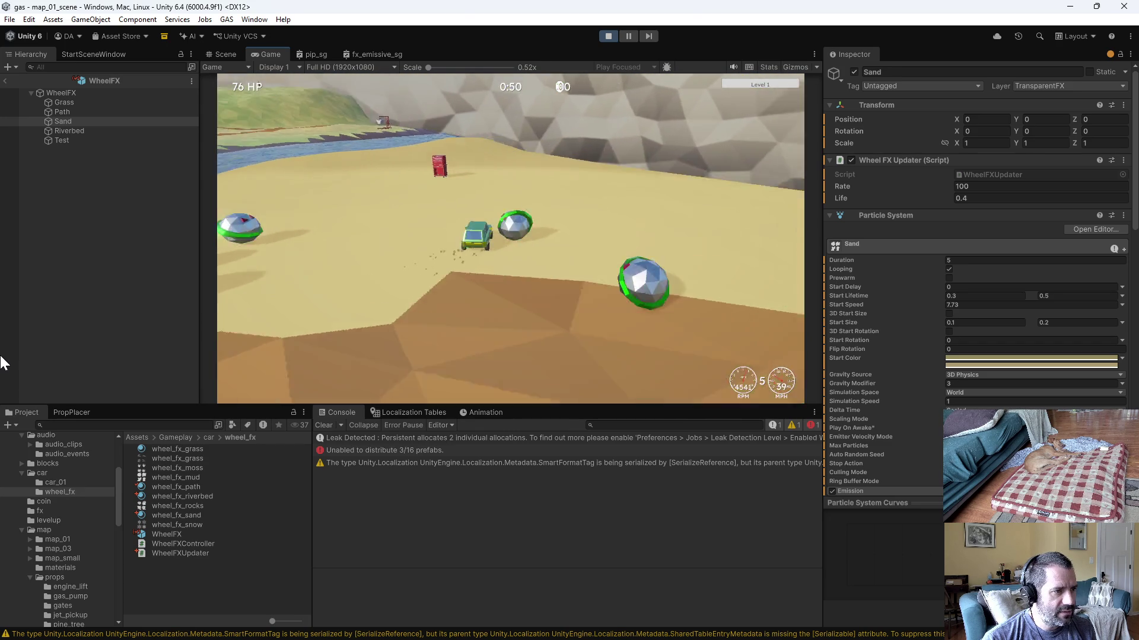
{"action": "key", "text": "d"}
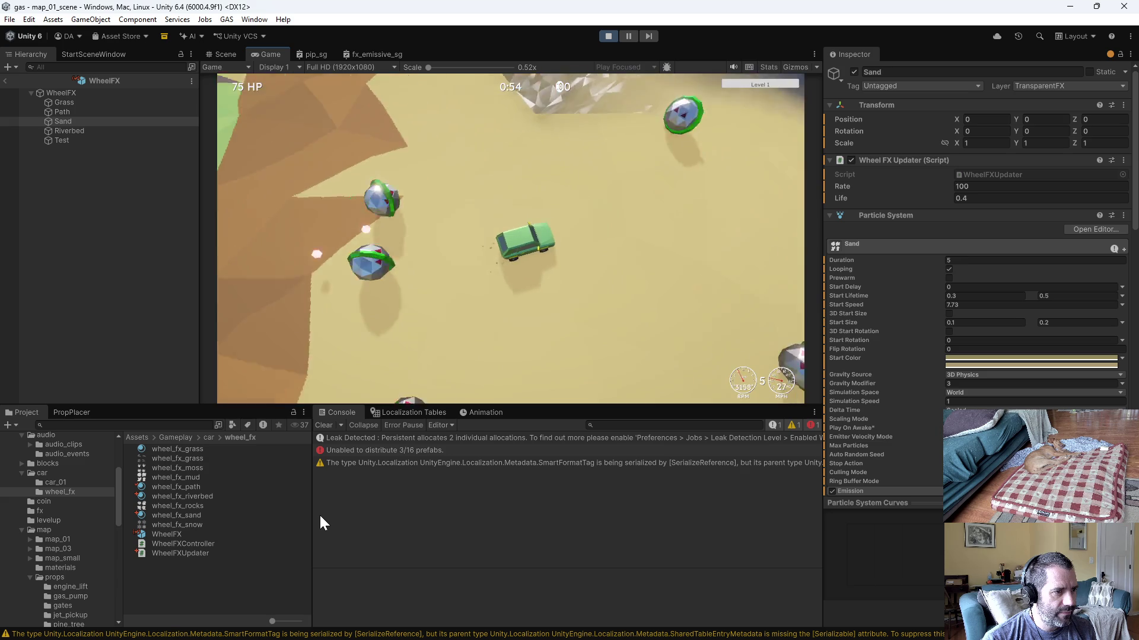
{"action": "key", "text": "a"}
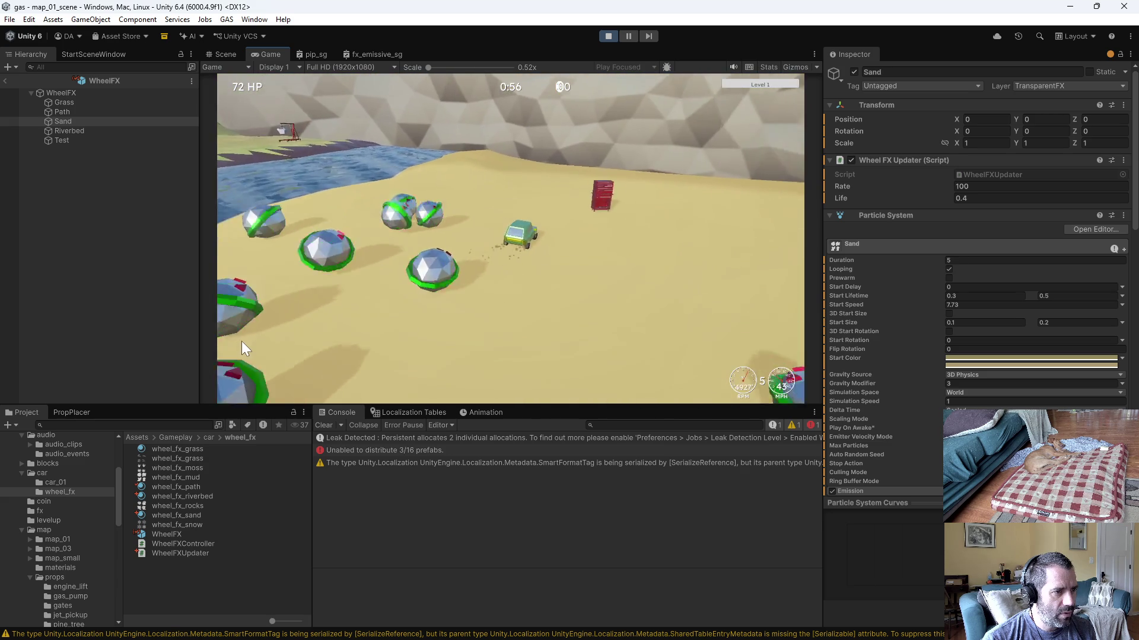
{"action": "key", "text": "d"}
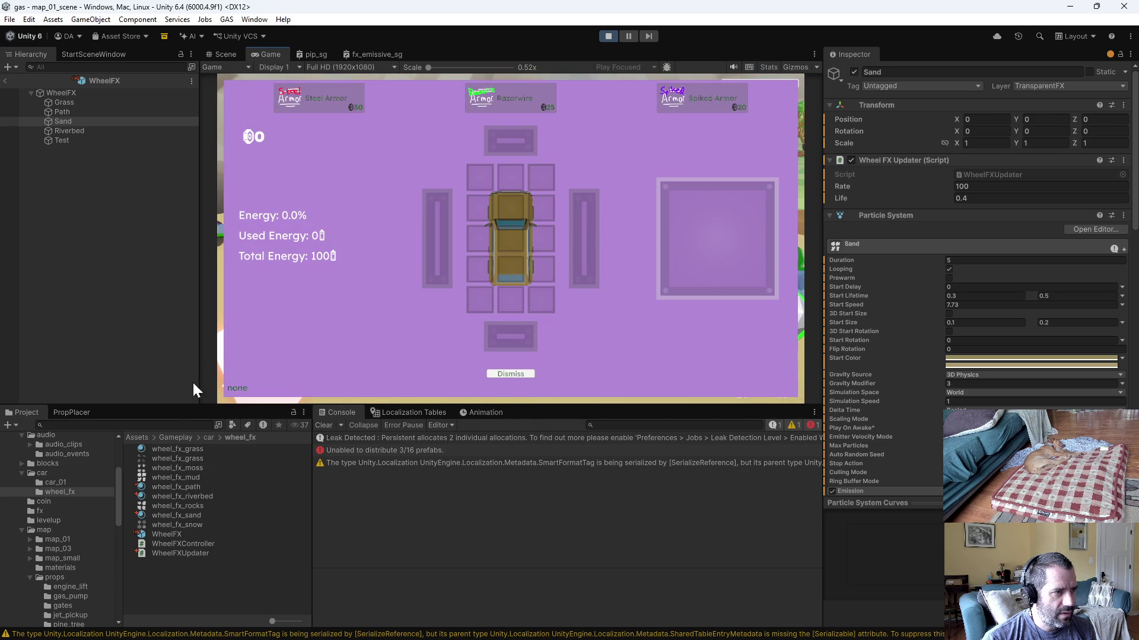
Step: Dismiss the upgrade screen, finish the drive and stop the running game
{"action": "left_click", "coordinate": [511, 373]}
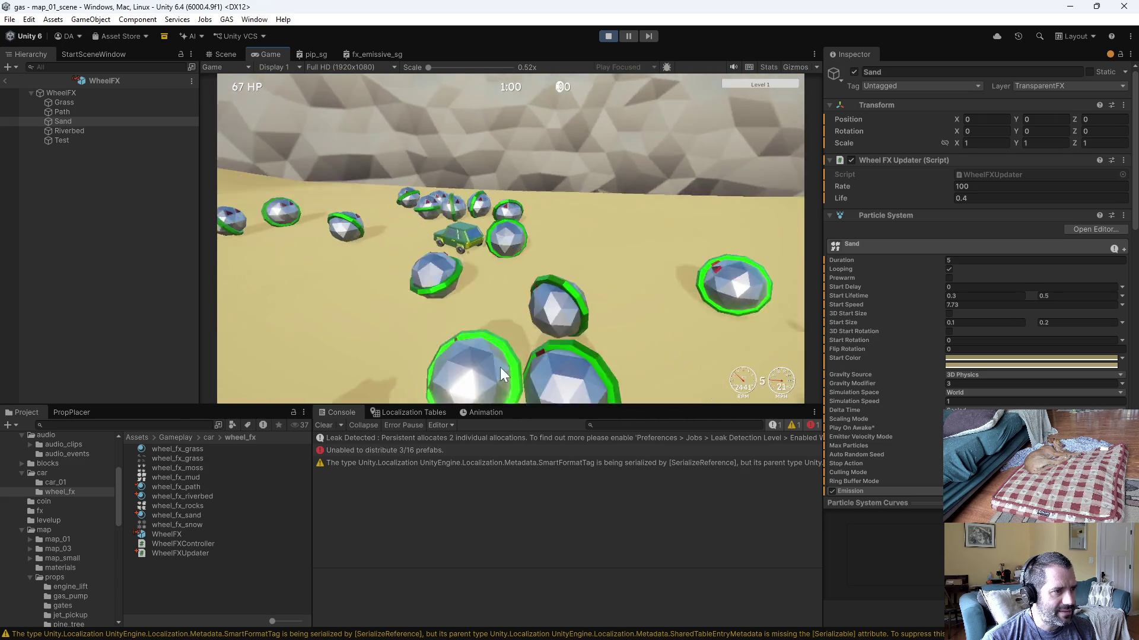
{"action": "key", "text": "a"}
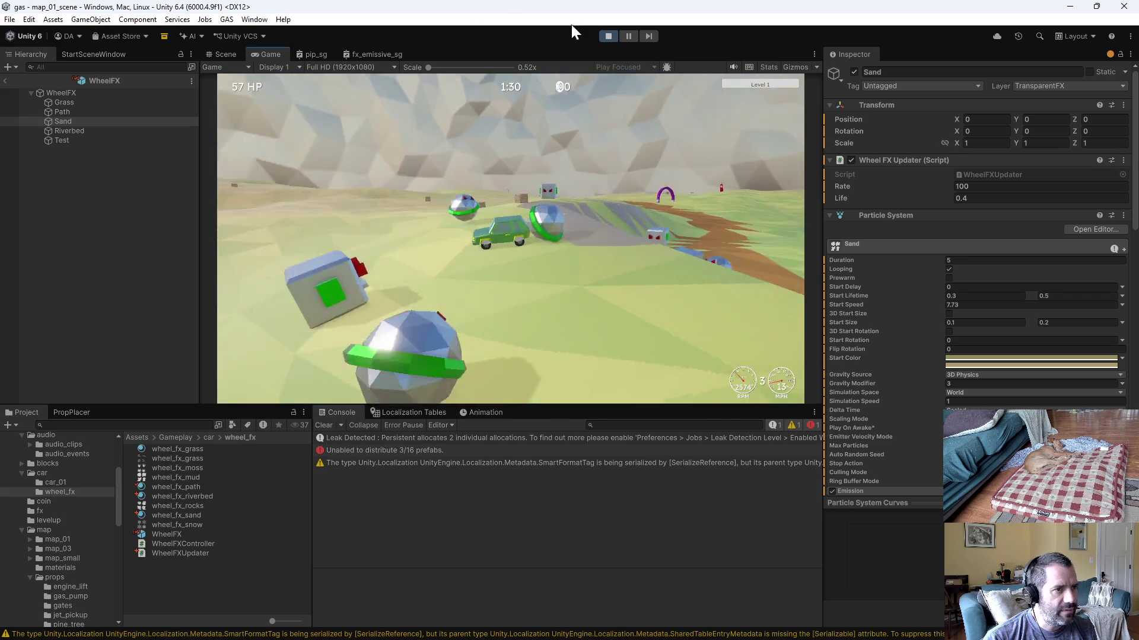
{"action": "left_click", "coordinate": [610, 37]}
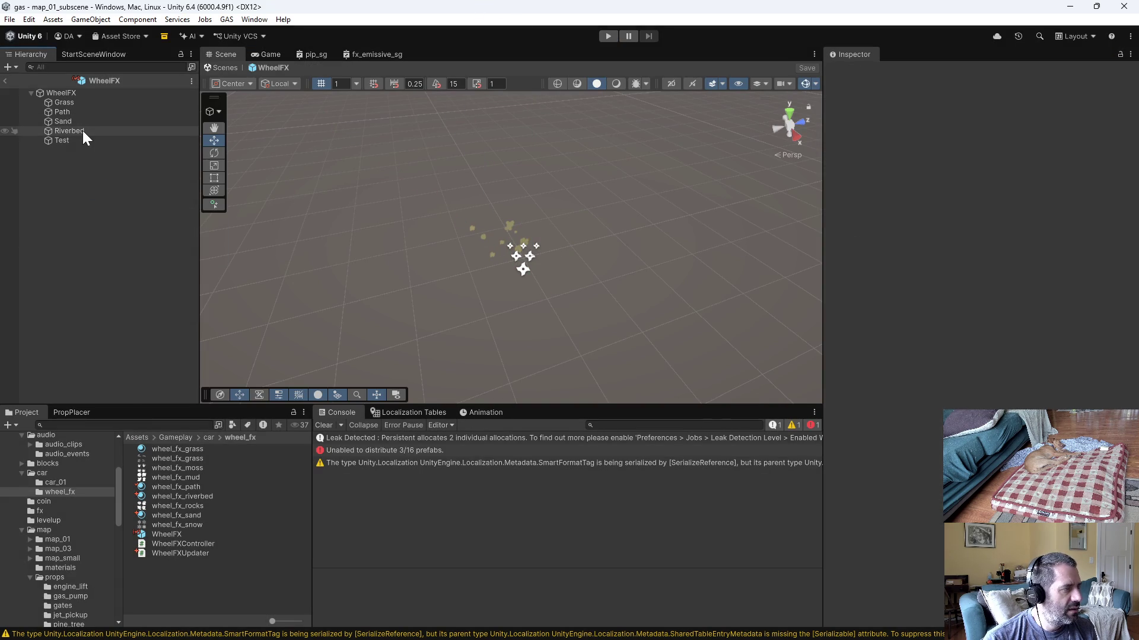
Step: Duplicate Riverbed as a Rock particle system and assign it to the controller's Rock entry
{"action": "left_click", "coordinate": [83, 131]}
{"action": "key", "text": "ctrl+d"}
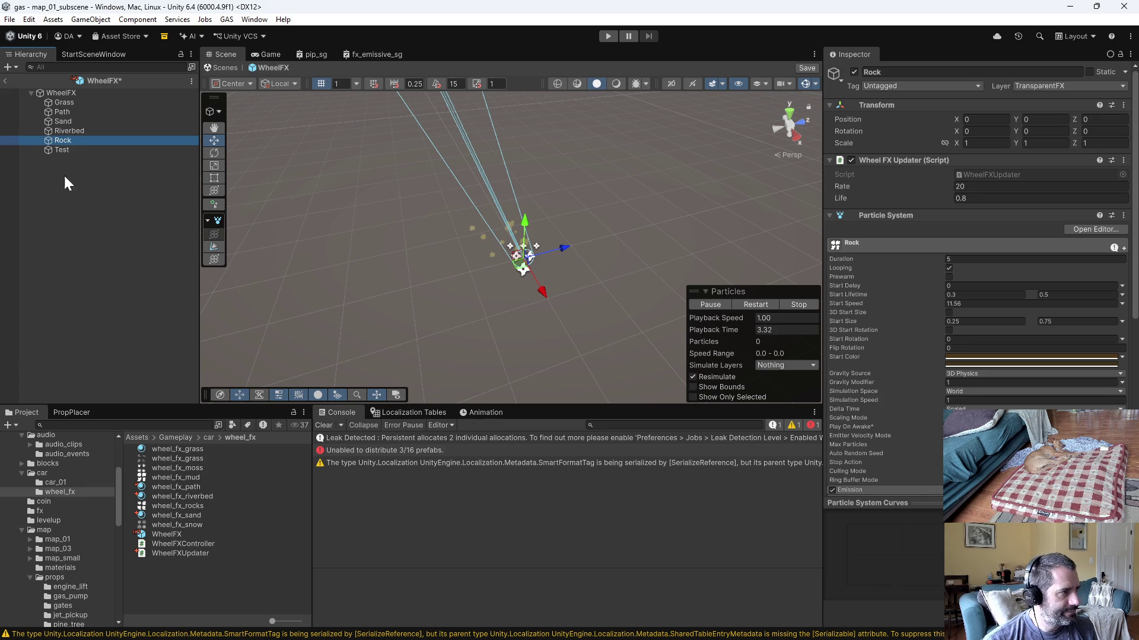
{"action": "left_click", "coordinate": [52, 92]}
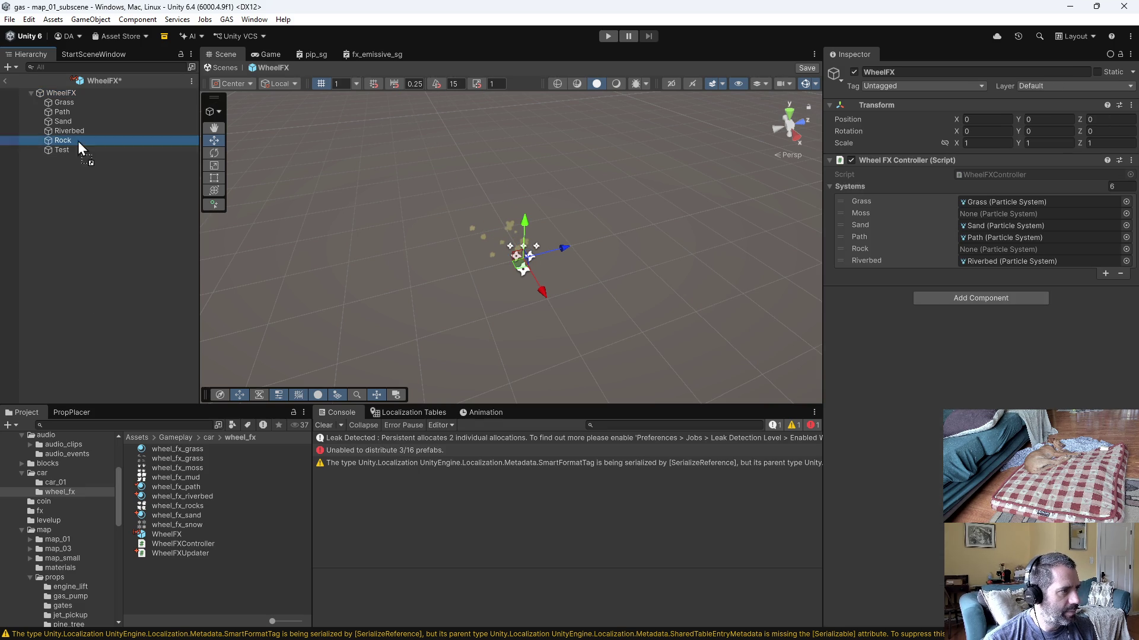
{"action": "left_click_drag", "start_coordinate": [61, 153], "coordinate": [979, 252]}
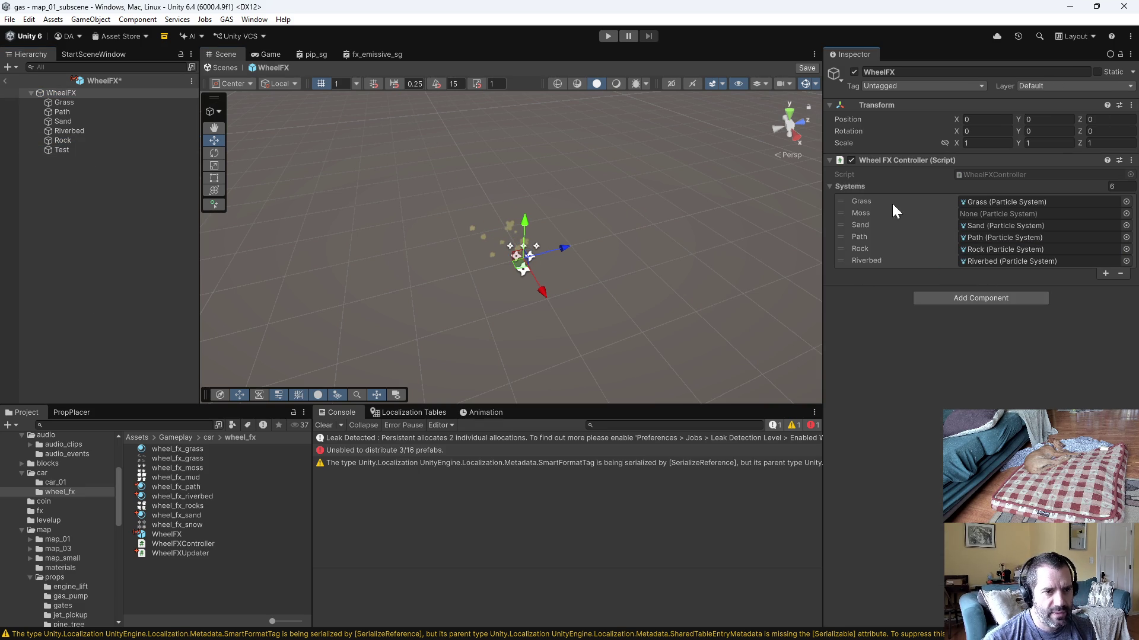
{"action": "left_click", "coordinate": [59, 140]}
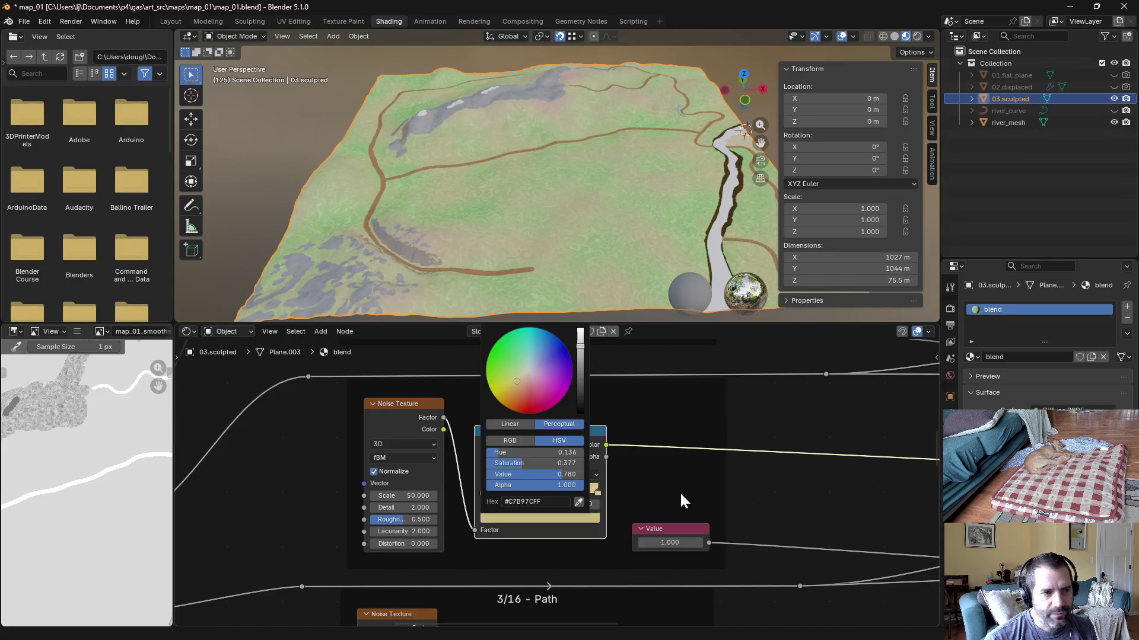
{"action": "scroll", "coordinate": [679, 491], "scroll_direction": "down", "scroll_amount": 1}
{"action": "scroll", "coordinate": [668, 497], "scroll_direction": "down", "scroll_amount": 2}
{"action": "scroll", "coordinate": [690, 509], "scroll_direction": "down", "scroll_amount": 2}
{"action": "scroll", "coordinate": [655, 464], "scroll_direction": "down", "scroll_amount": 3}
{"action": "scroll", "coordinate": [657, 534], "scroll_direction": "down", "scroll_amount": 2}
{"action": "scroll", "coordinate": [518, 428], "scroll_direction": "up", "scroll_amount": 3}
{"action": "scroll", "coordinate": [568, 389], "scroll_direction": "up", "scroll_amount": 3}
{"action": "scroll", "coordinate": [513, 481], "scroll_direction": "up", "scroll_amount": 3}
{"action": "scroll", "coordinate": [486, 459], "scroll_direction": "up", "scroll_amount": 1}
Step: Copy the grey colour from the Blender ramp stop, checking Rock's start colour in Unity
{"action": "left_click", "coordinate": [479, 463]}
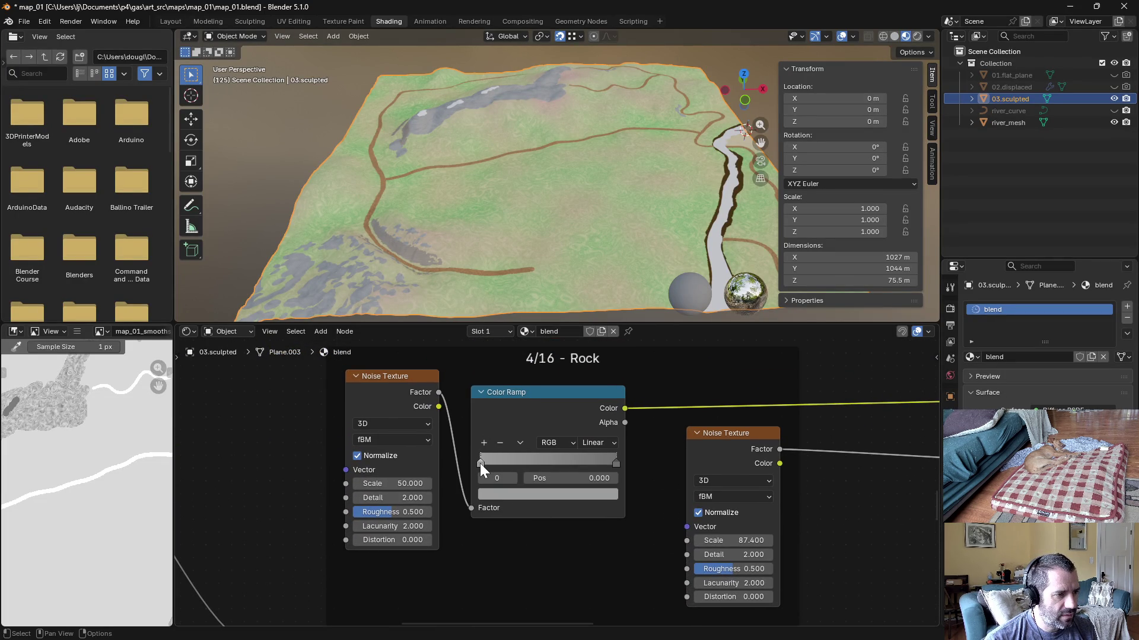
{"action": "left_click", "coordinate": [493, 493]}
{"action": "left_click", "coordinate": [524, 475]}
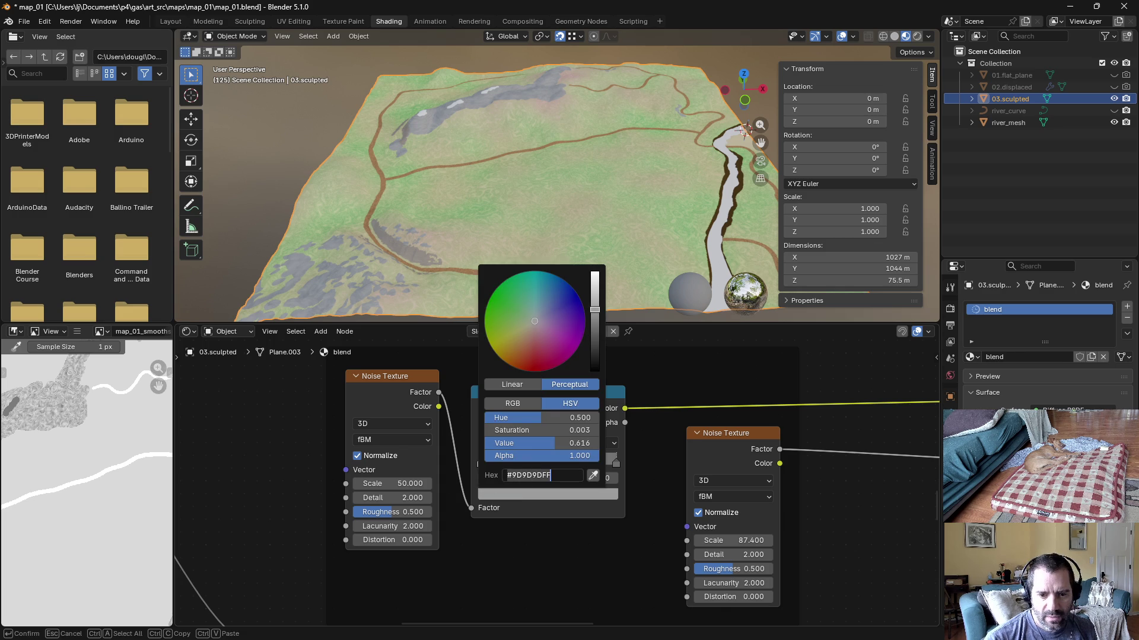
{"action": "key", "text": "alt+Tab"}
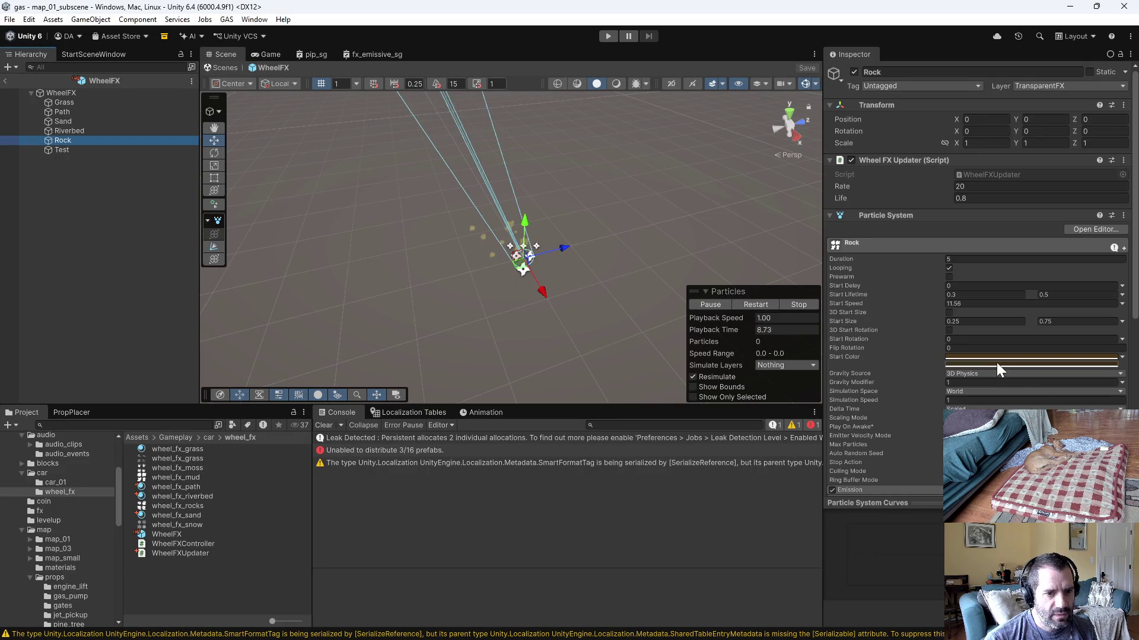
{"action": "left_click", "coordinate": [988, 355]}
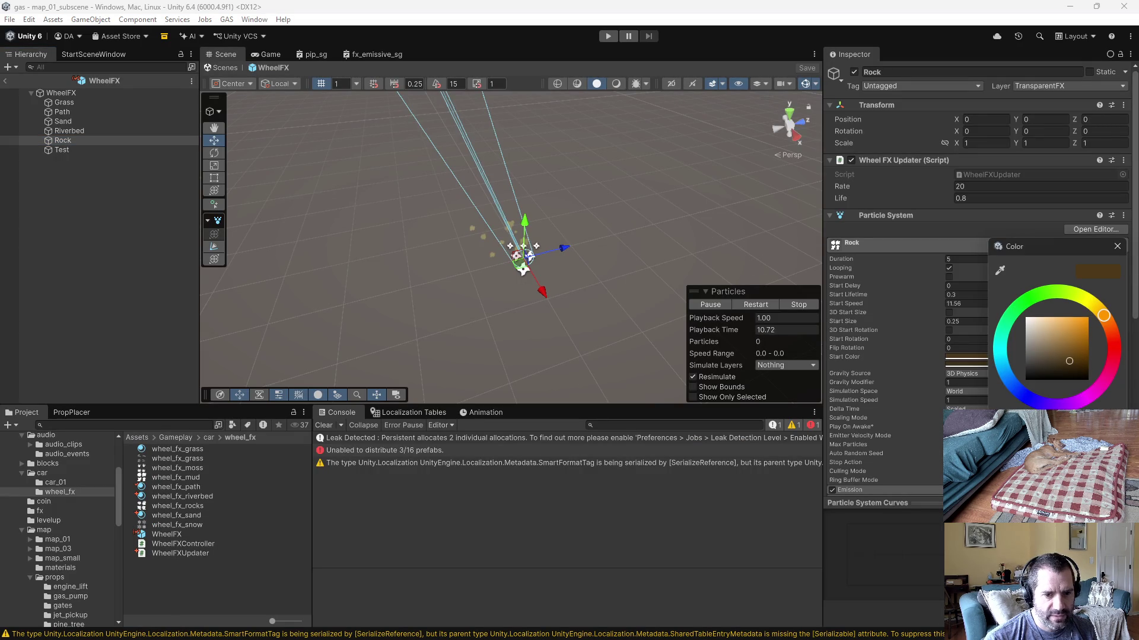
{"action": "left_click", "coordinate": [1119, 247]}
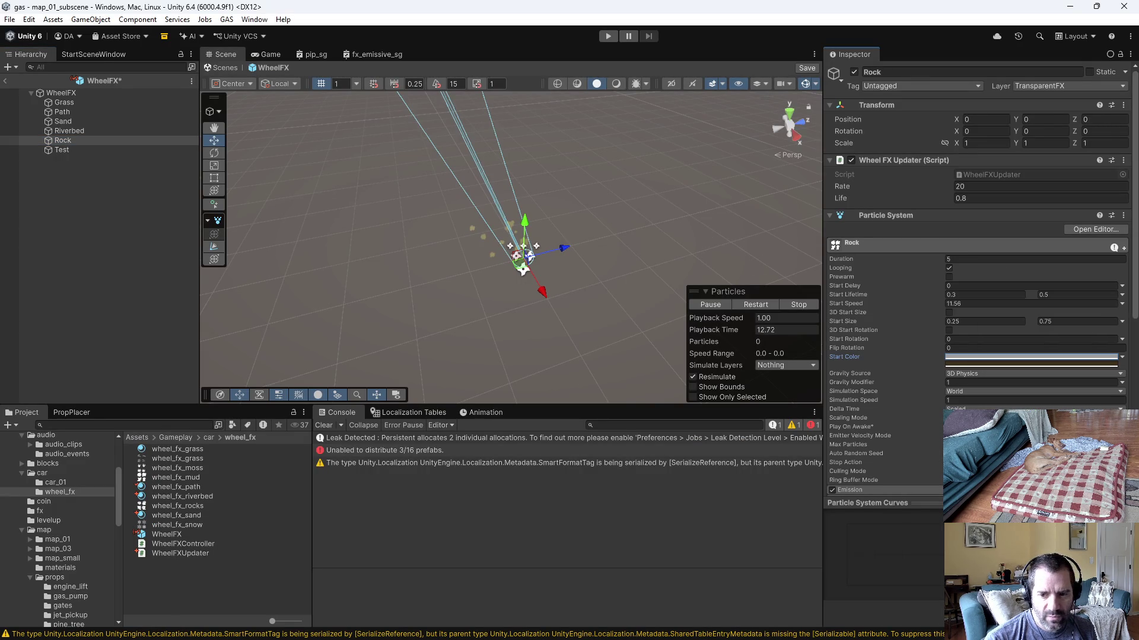
{"action": "key", "text": "alt+Tab"}
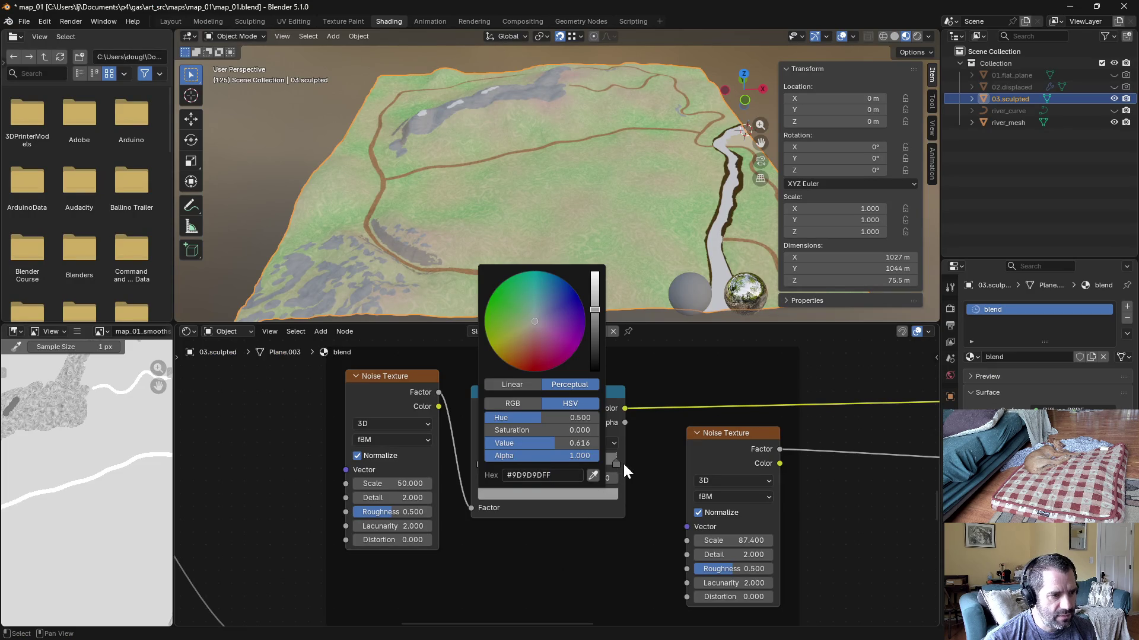
{"action": "key", "text": "ctrl+v"}
Step: Paste the neutral grey hex into Rock's start colour, replacing the dark orange
{"action": "left_click", "coordinate": [614, 459]}
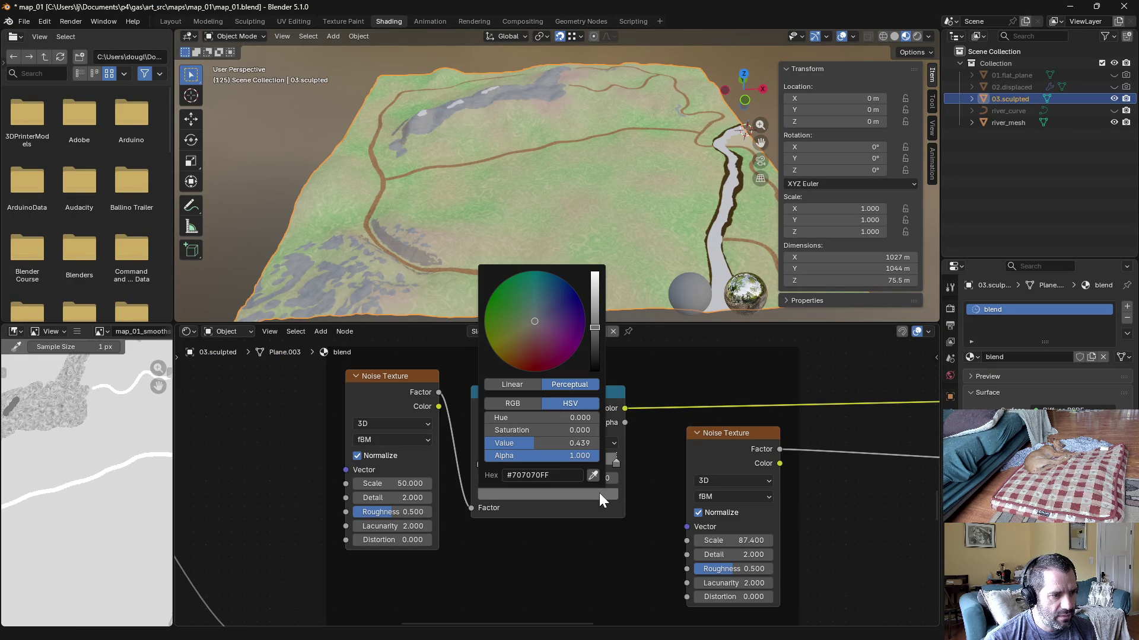
{"action": "left_click", "coordinate": [544, 475]}
{"action": "key", "text": "Return"}
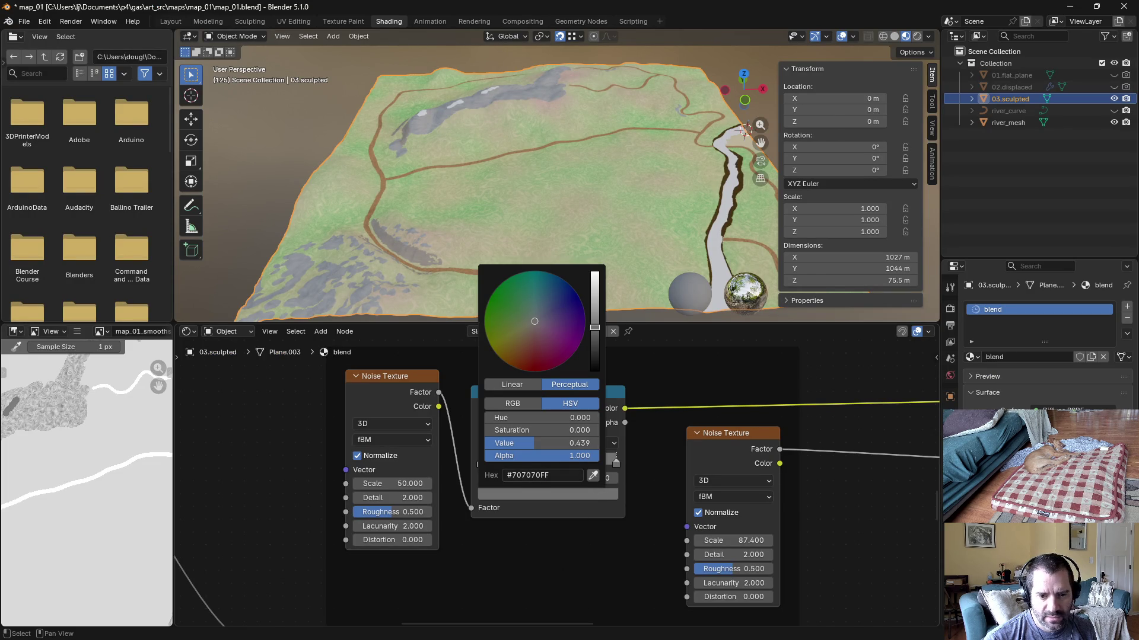
{"action": "key", "text": "alt+Tab"}
{"action": "left_click", "coordinate": [993, 362]}
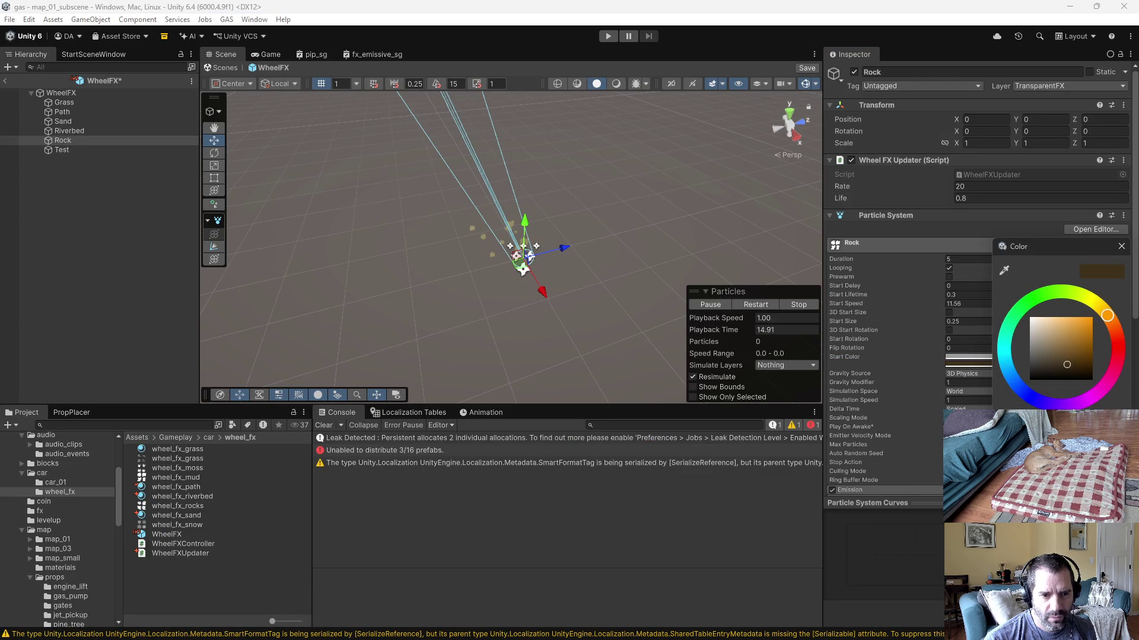
{"action": "key", "text": "ctrl+v"}
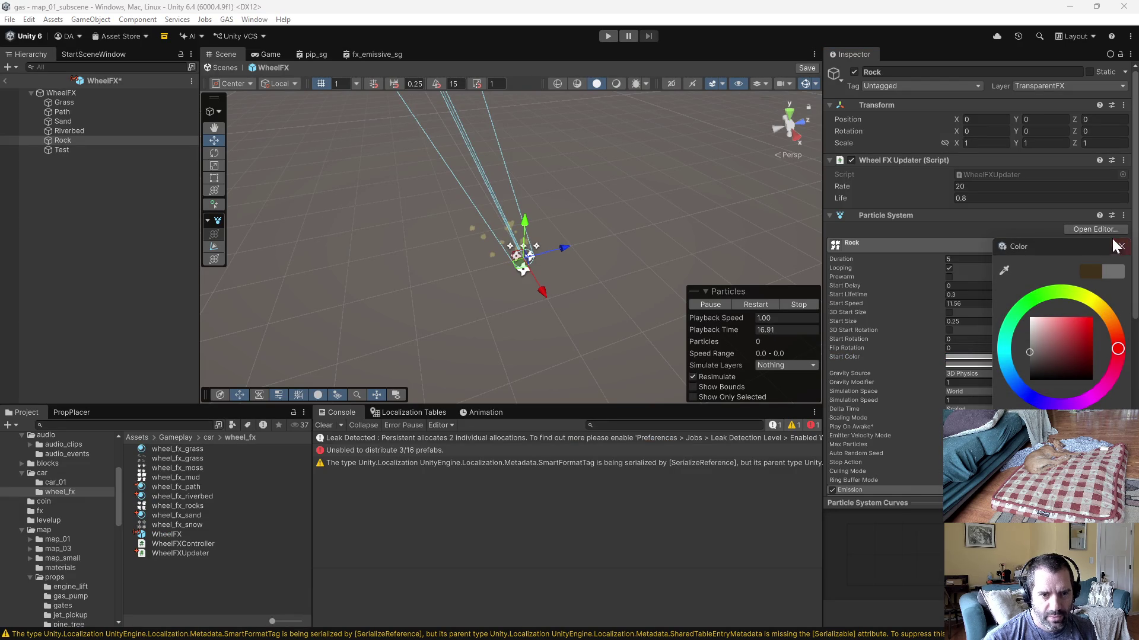
{"action": "left_click", "coordinate": [1119, 247]}
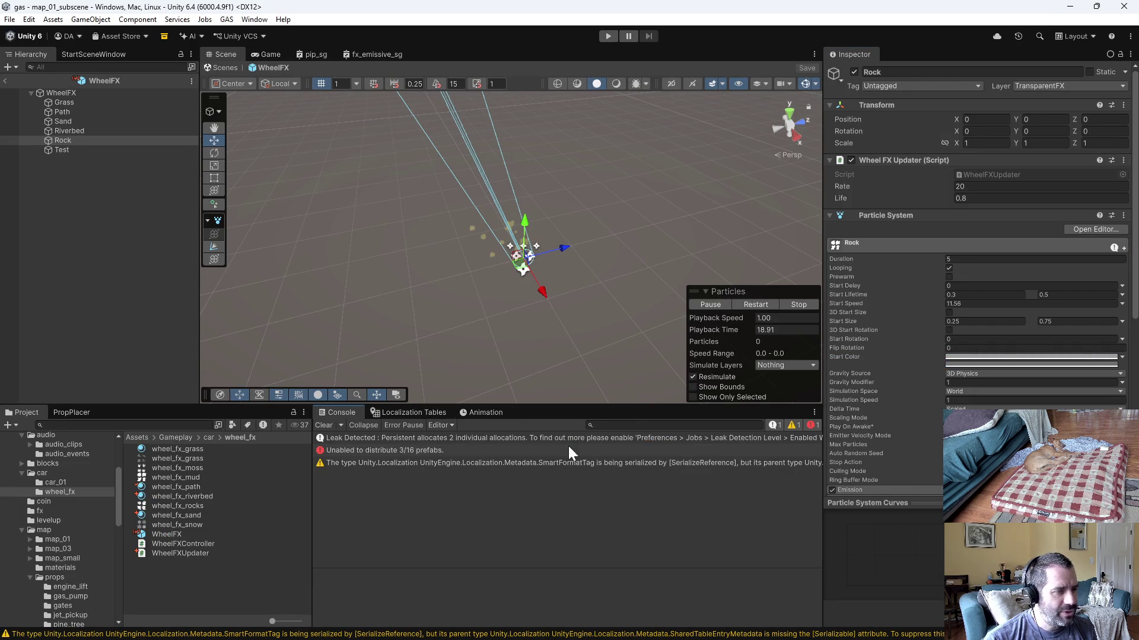
{"action": "scroll", "coordinate": [922, 373], "scroll_direction": "down", "scroll_amount": 3}
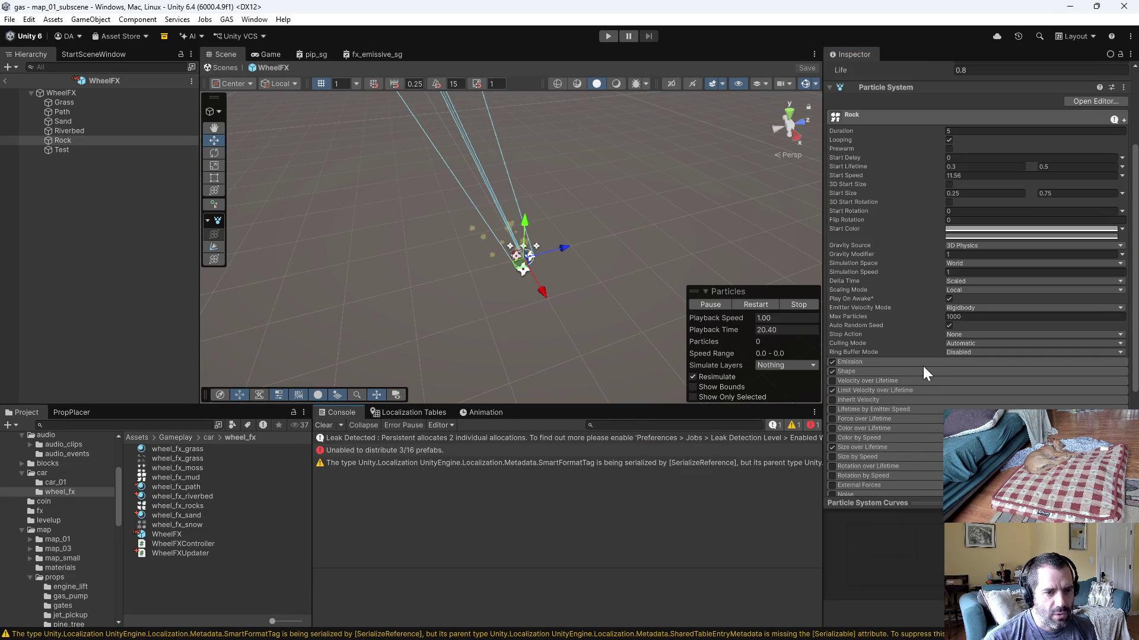
{"action": "left_click", "coordinate": [892, 359]}
{"action": "left_click", "coordinate": [968, 373]}
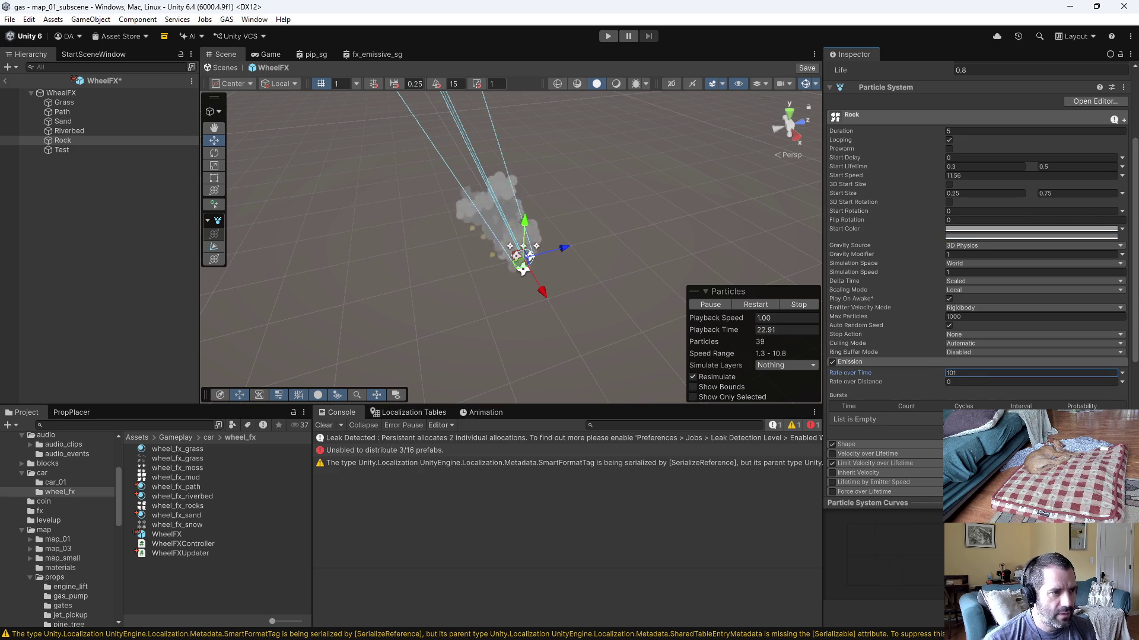
{"action": "left_click", "coordinate": [215, 264]}
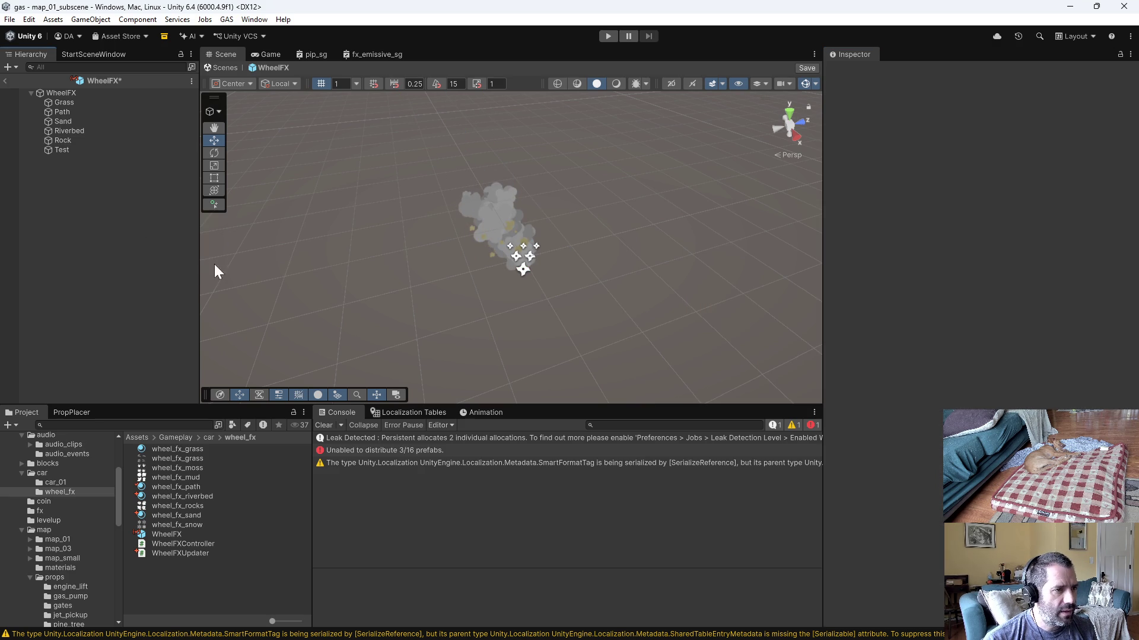
{"action": "left_click", "coordinate": [49, 131]}
{"action": "left_click", "coordinate": [64, 138]}
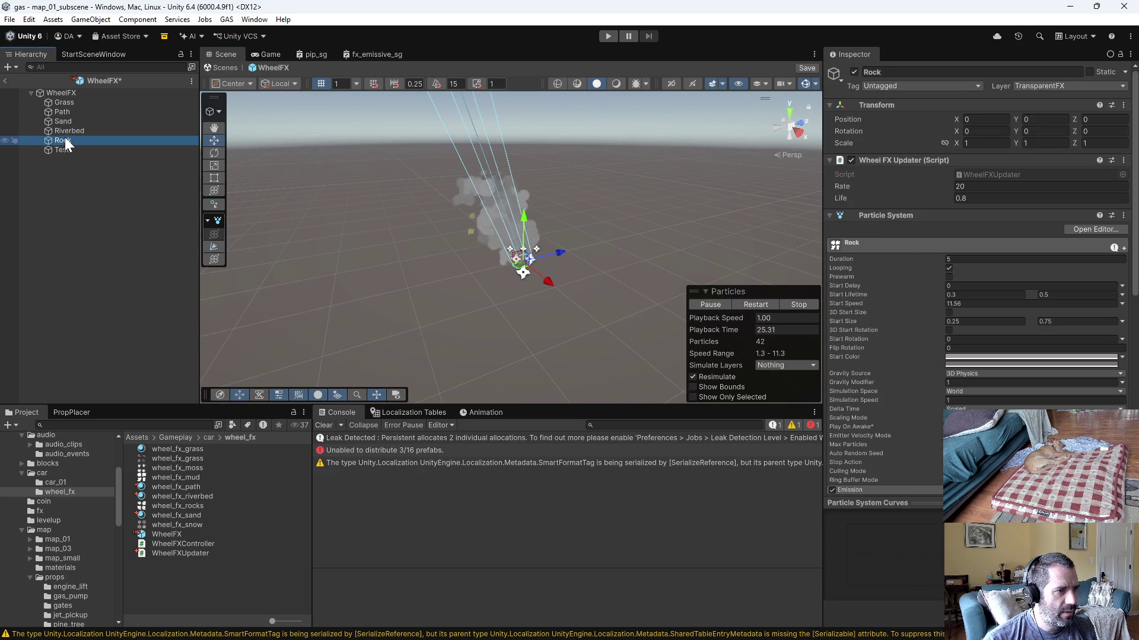
{"action": "left_click", "coordinate": [65, 129]}
{"action": "left_click", "coordinate": [801, 305]}
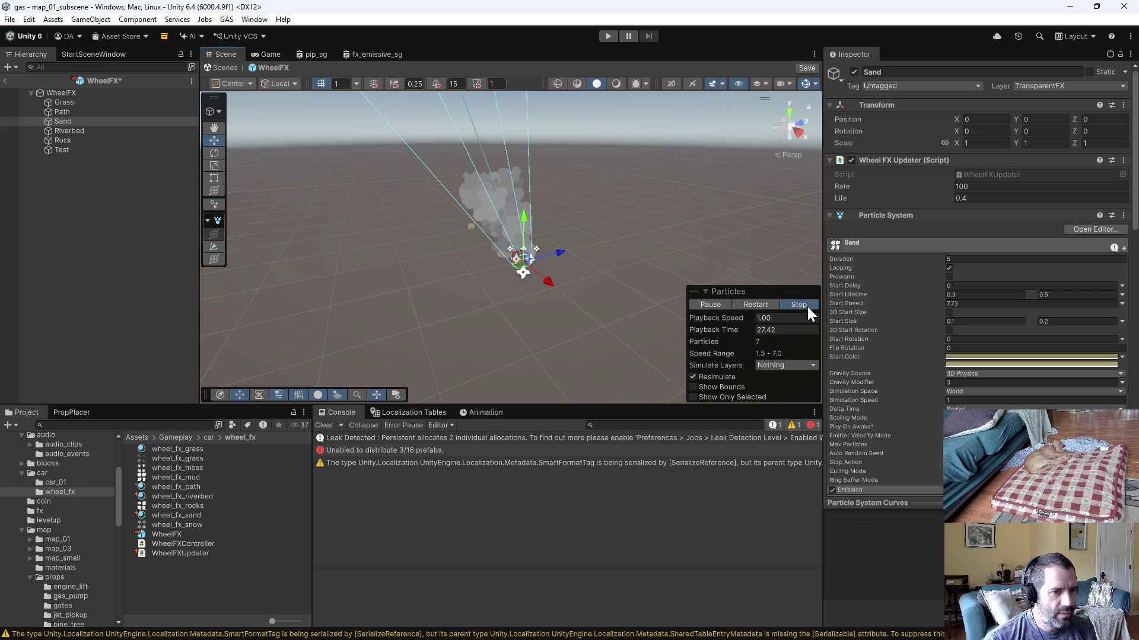
{"action": "scroll", "coordinate": [944, 403], "scroll_direction": "down", "scroll_amount": 3}
{"action": "scroll", "coordinate": [944, 402], "scroll_direction": "down", "scroll_amount": 2}
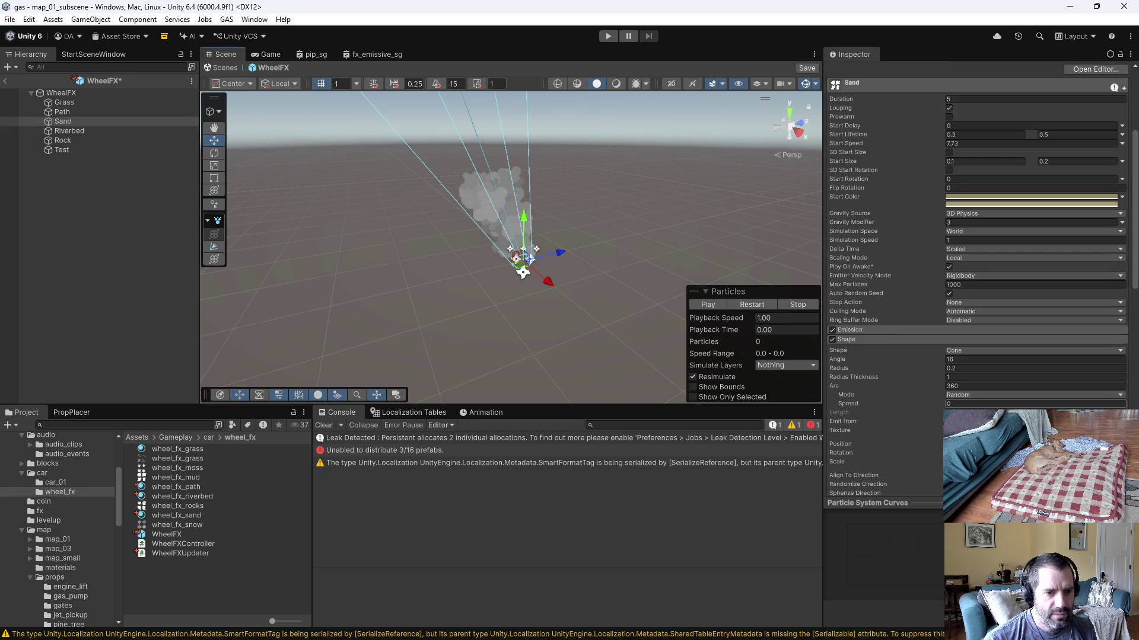
{"action": "left_click", "coordinate": [899, 329]}
{"action": "left_click", "coordinate": [970, 341]}
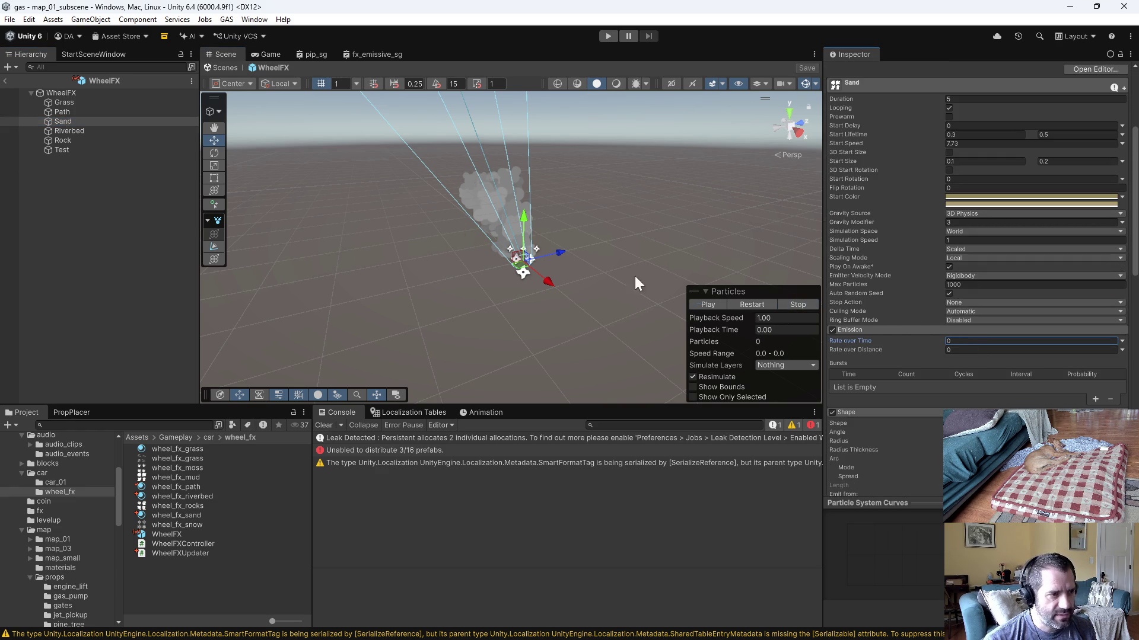
{"action": "left_click", "coordinate": [67, 140]}
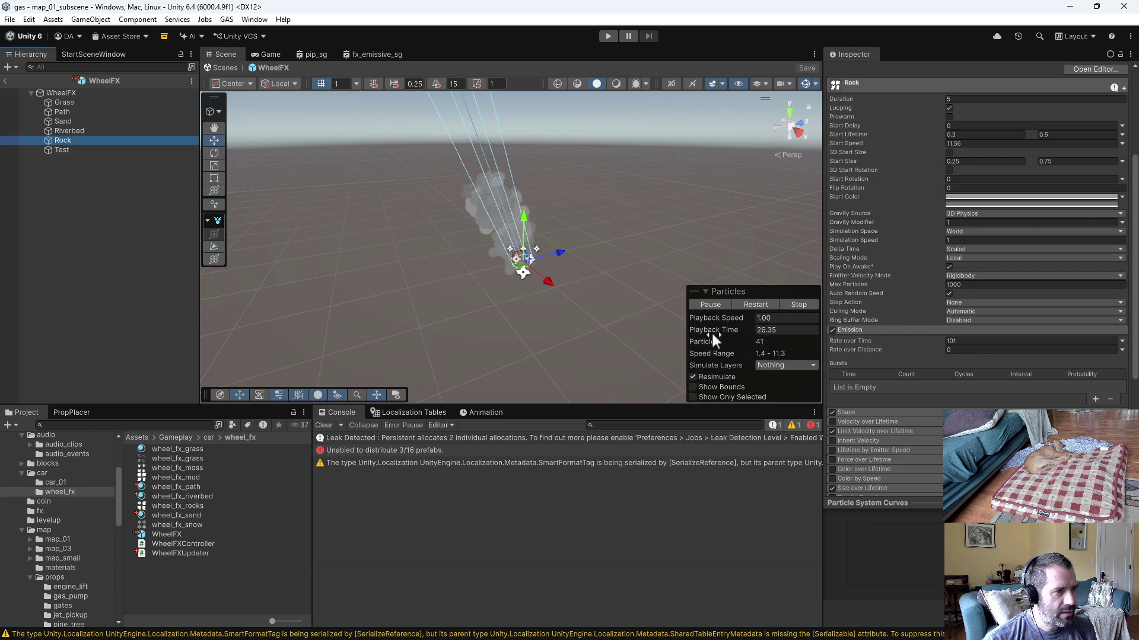
{"action": "left_click", "coordinate": [205, 496]}
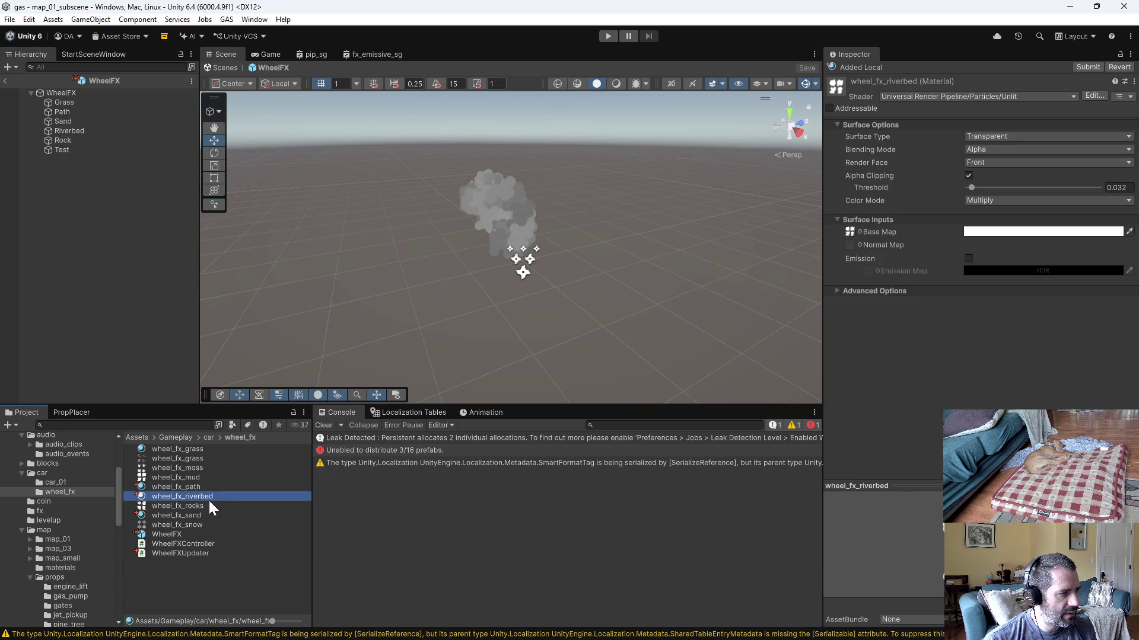
Step: Duplicate wheel_fx_riverbed as wheel_fx_rock with the rocks texture as its base map
{"action": "key", "text": "ctrl+d"}
{"action": "key", "text": "F2"}
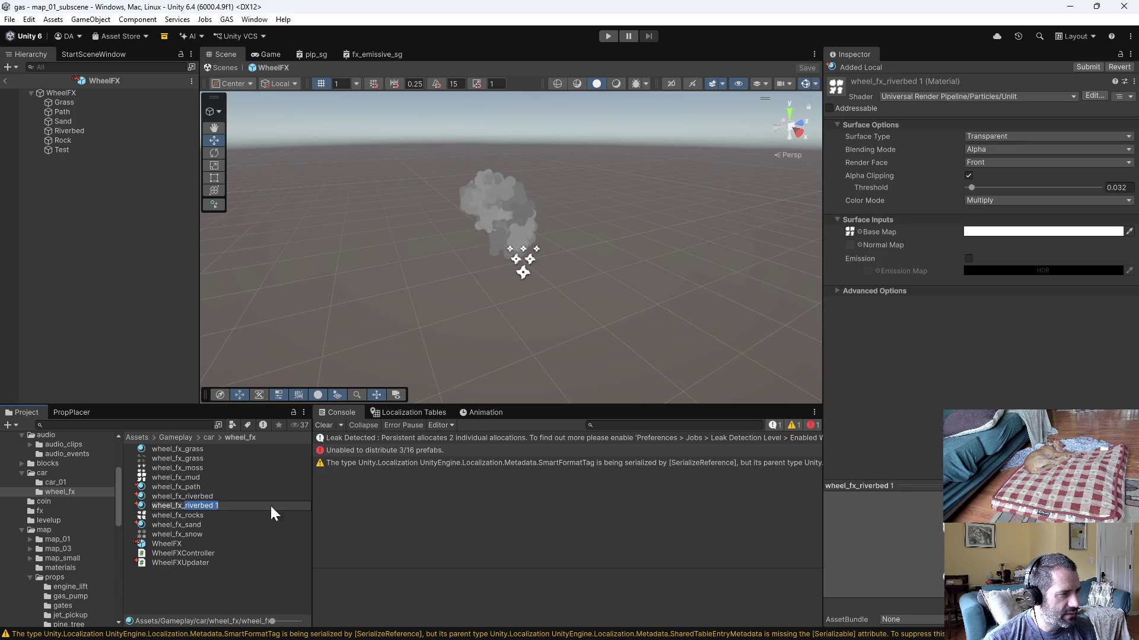
{"action": "type", "text": "ock"}
{"action": "key", "text": "Return"}
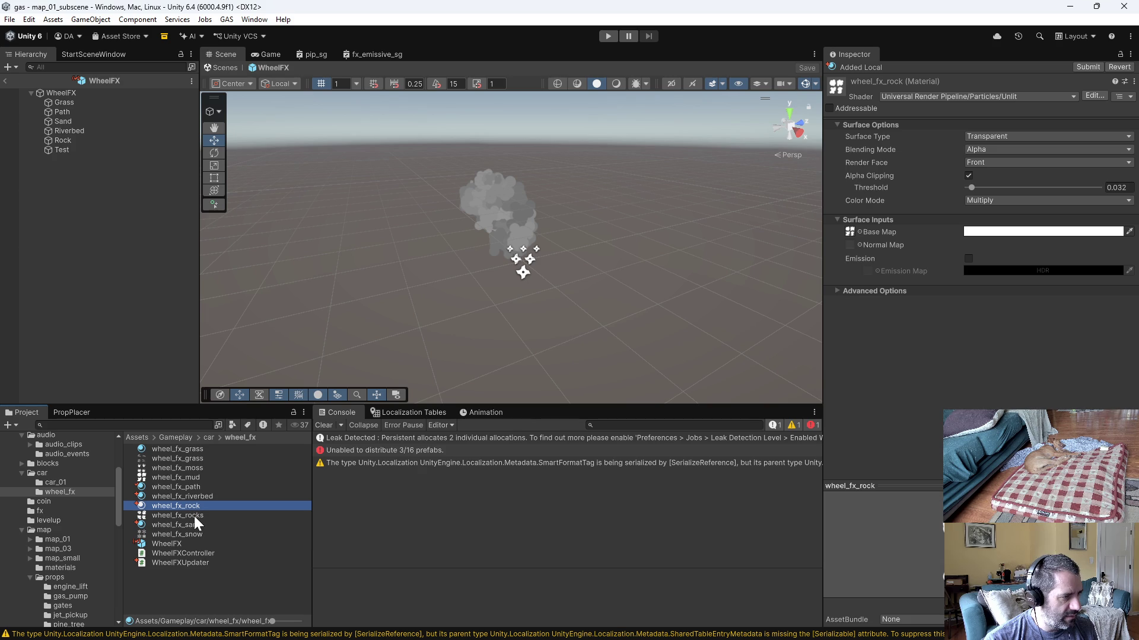
{"action": "left_click_drag", "start_coordinate": [198, 507], "coordinate": [840, 313]}
{"action": "left_click_drag", "start_coordinate": [853, 232], "coordinate": [857, 231]}
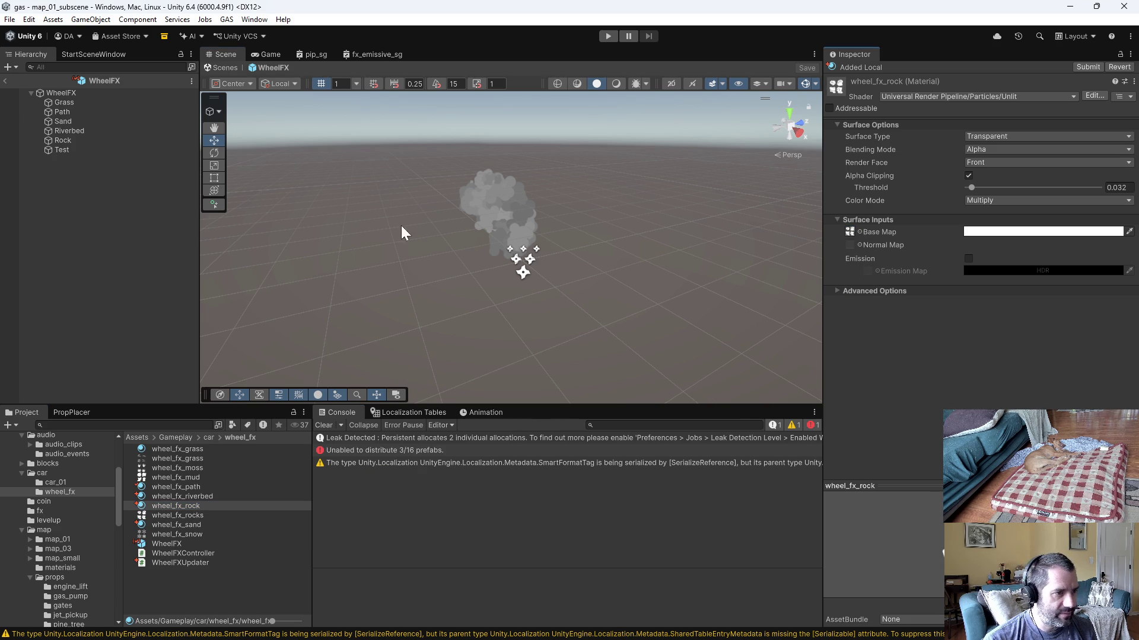
{"action": "left_click", "coordinate": [87, 142]}
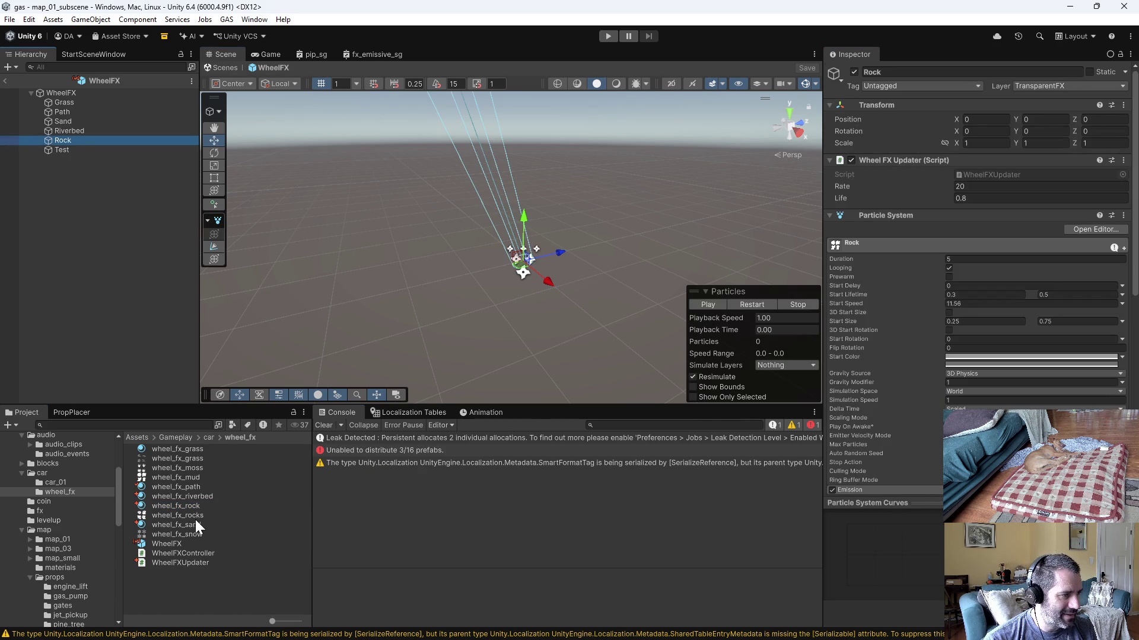
{"action": "scroll", "coordinate": [938, 335], "scroll_direction": "down", "scroll_amount": 5}
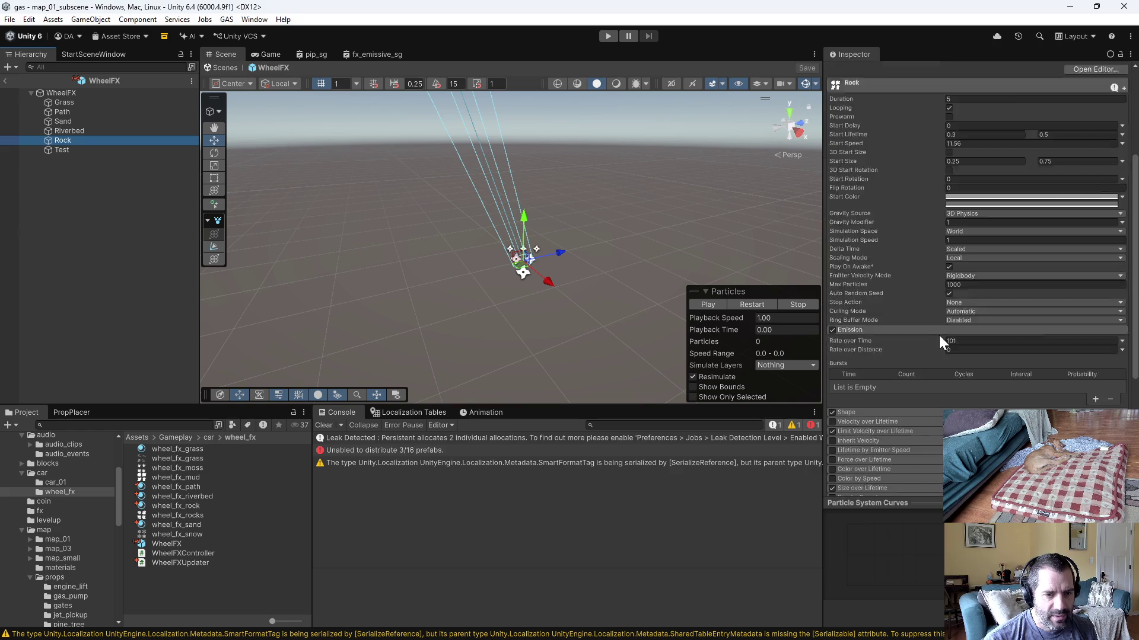
{"action": "scroll", "coordinate": [939, 337], "scroll_direction": "down", "scroll_amount": 5}
Step: Render Rock with the wheel_fx_rock material and lower its emission rate from 101 to 10
{"action": "left_click", "coordinate": [850, 405]}
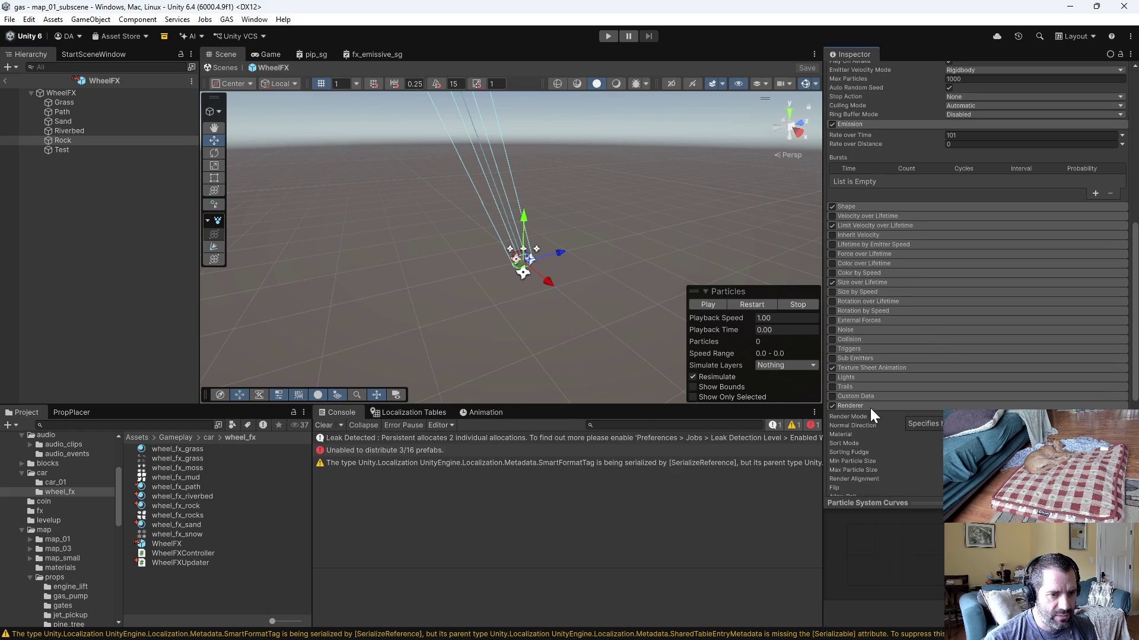
{"action": "scroll", "coordinate": [870, 408], "scroll_direction": "down", "scroll_amount": 2}
{"action": "left_click_drag", "start_coordinate": [178, 506], "coordinate": [1012, 370]}
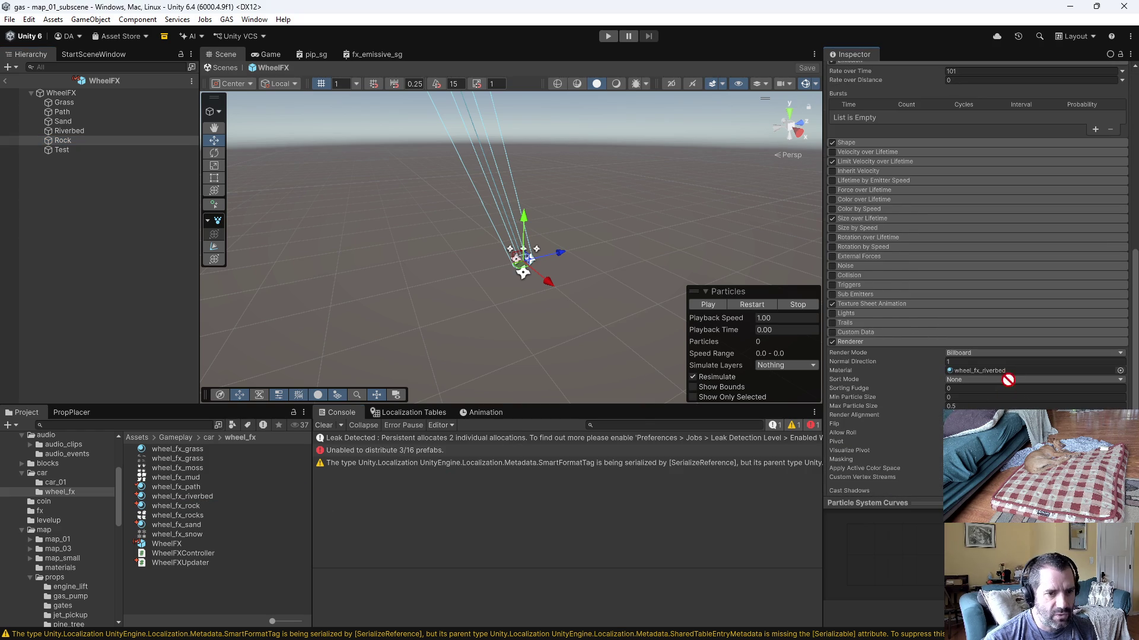
{"action": "left_click", "coordinate": [699, 305]}
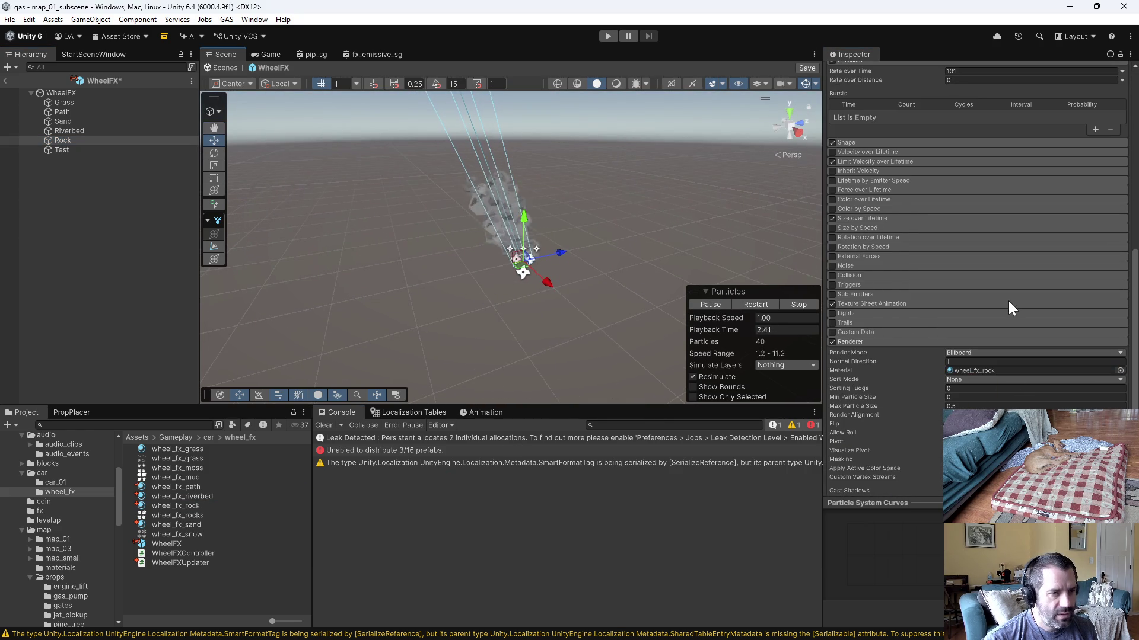
{"action": "scroll", "coordinate": [969, 319], "scroll_direction": "up", "scroll_amount": 2}
{"action": "scroll", "coordinate": [934, 294], "scroll_direction": "up", "scroll_amount": 2}
{"action": "left_click", "coordinate": [957, 199]}
{"action": "type", "text": "10"}
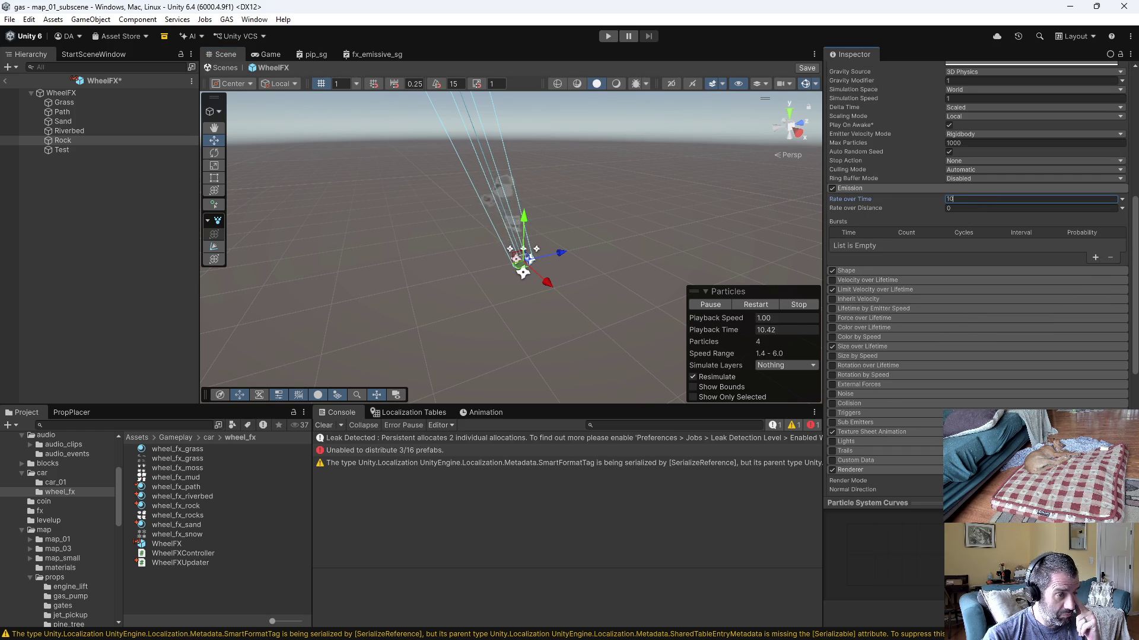
Step: Enable Rotation over Lifetime for the Rock particles and start the game
{"action": "mouse_move", "coordinate": [540, 382]}
{"action": "left_mouse_down"}
{"action": "mouse_move", "coordinate": [623, 293]}
{"action": "mouse_move", "coordinate": [640, 356]}
{"action": "left_mouse_up"}
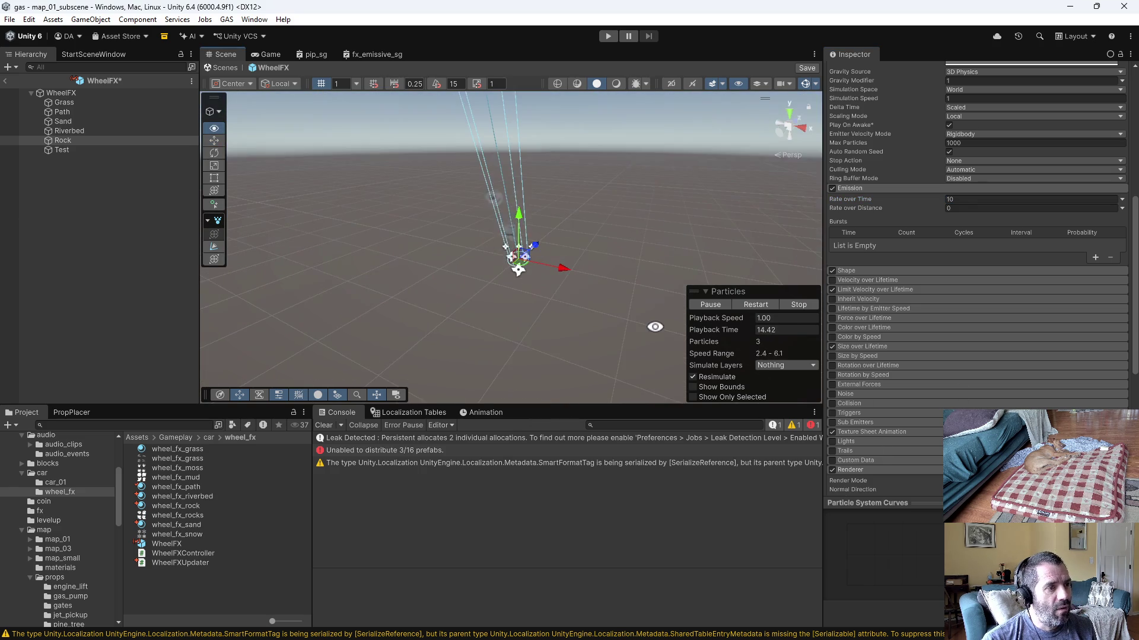
{"action": "scroll", "coordinate": [990, 171], "scroll_direction": "up", "scroll_amount": 5}
{"action": "scroll", "coordinate": [921, 348], "scroll_direction": "down", "scroll_amount": 4}
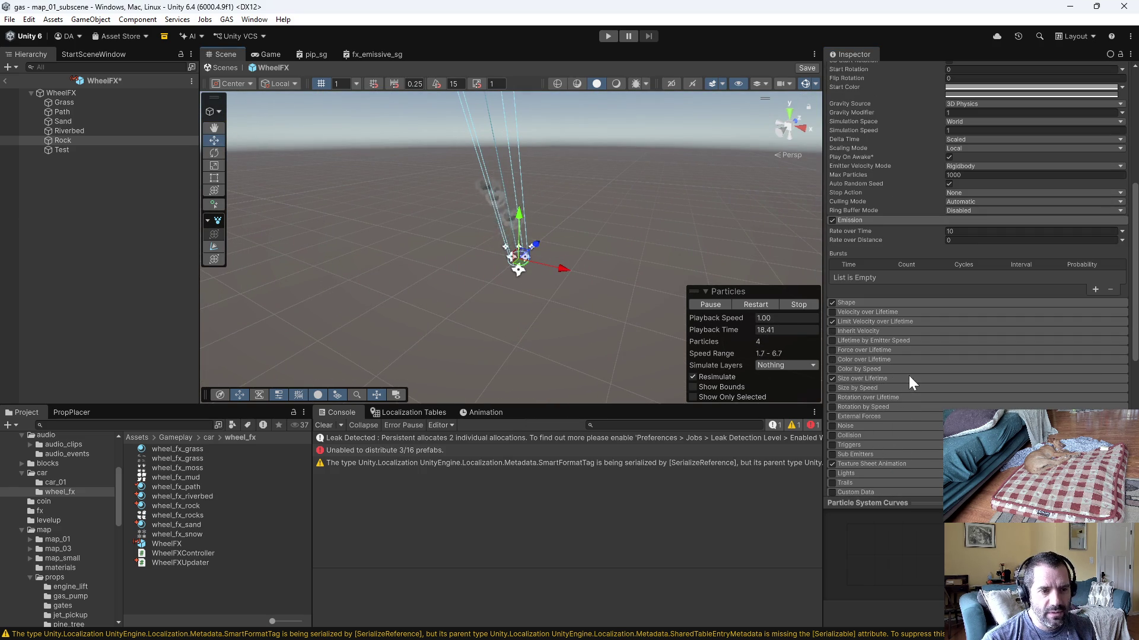
{"action": "left_click", "coordinate": [879, 397]}
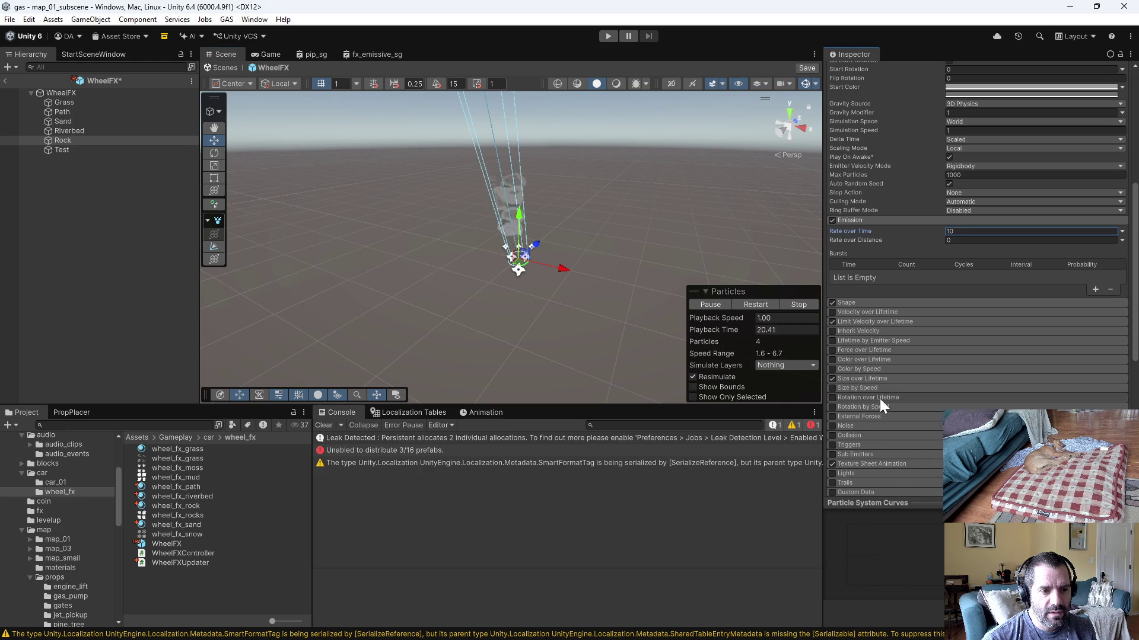
{"action": "left_click", "coordinate": [832, 398]}
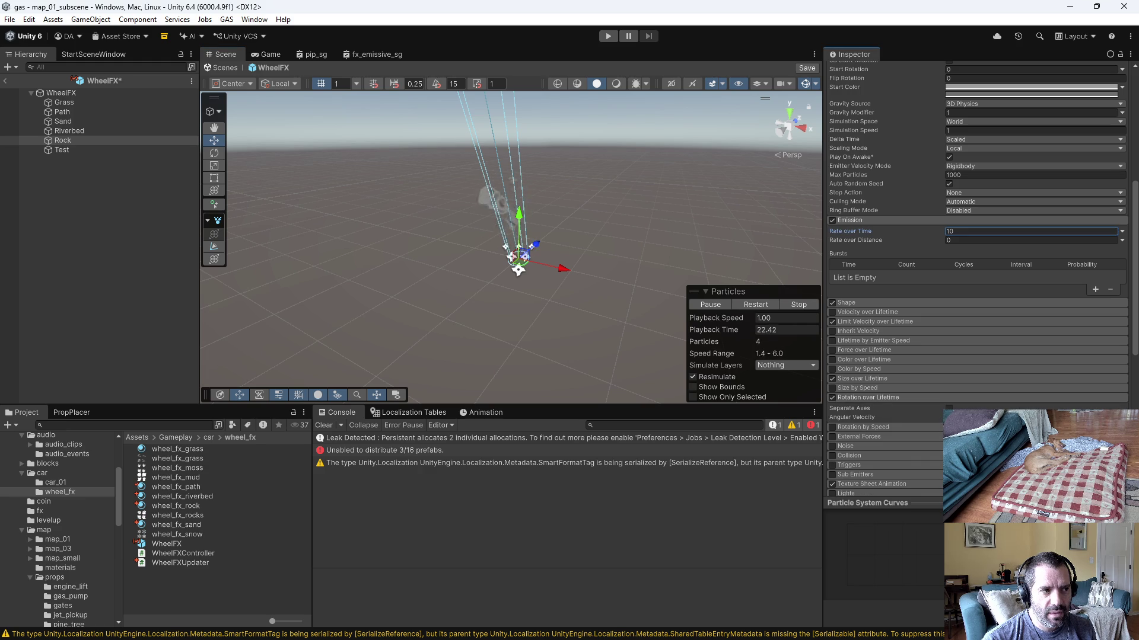
{"action": "left_click_drag", "start_coordinate": [763, 354], "coordinate": [514, 326]}
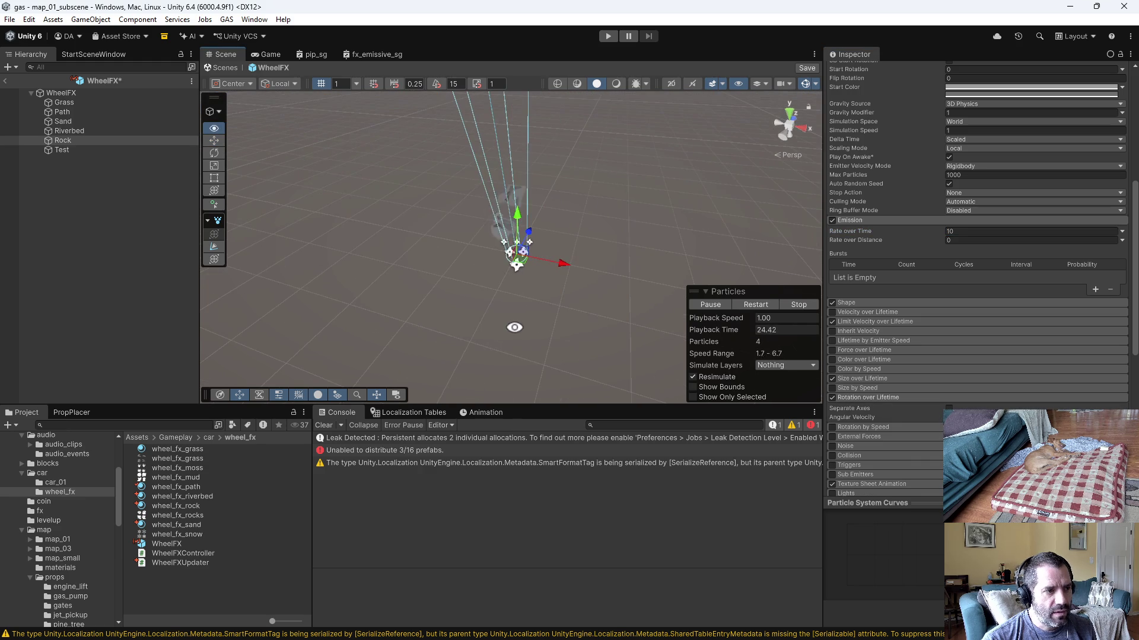
{"action": "left_click", "coordinate": [608, 36]}
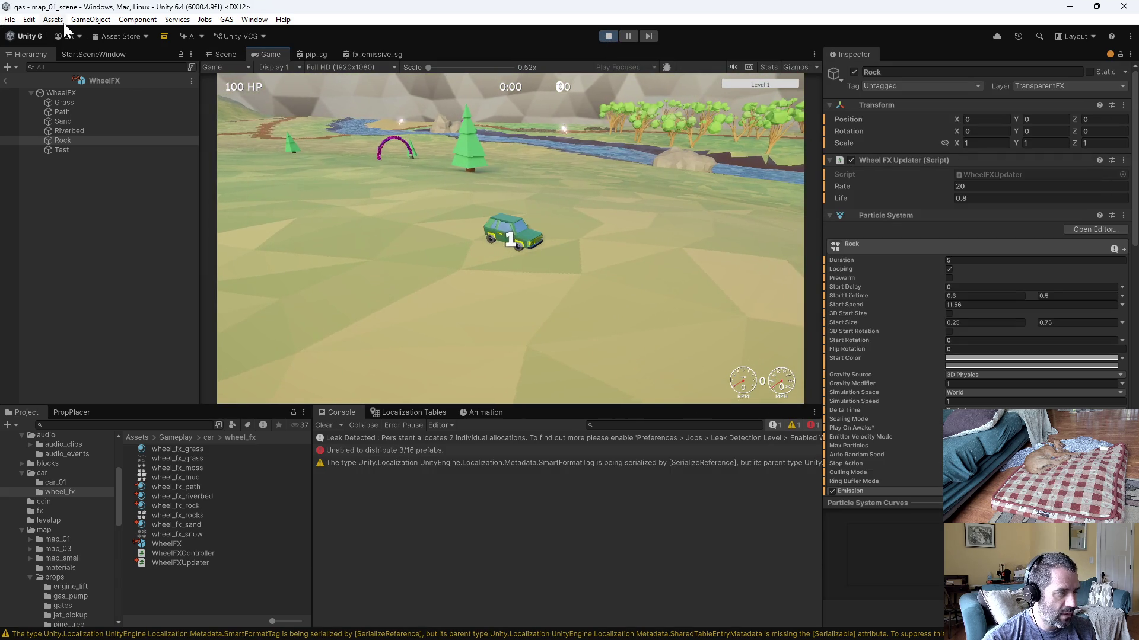
Step: Drive briefly to see the rotating Rock particles, then stop the game
{"action": "key", "text": "w"}
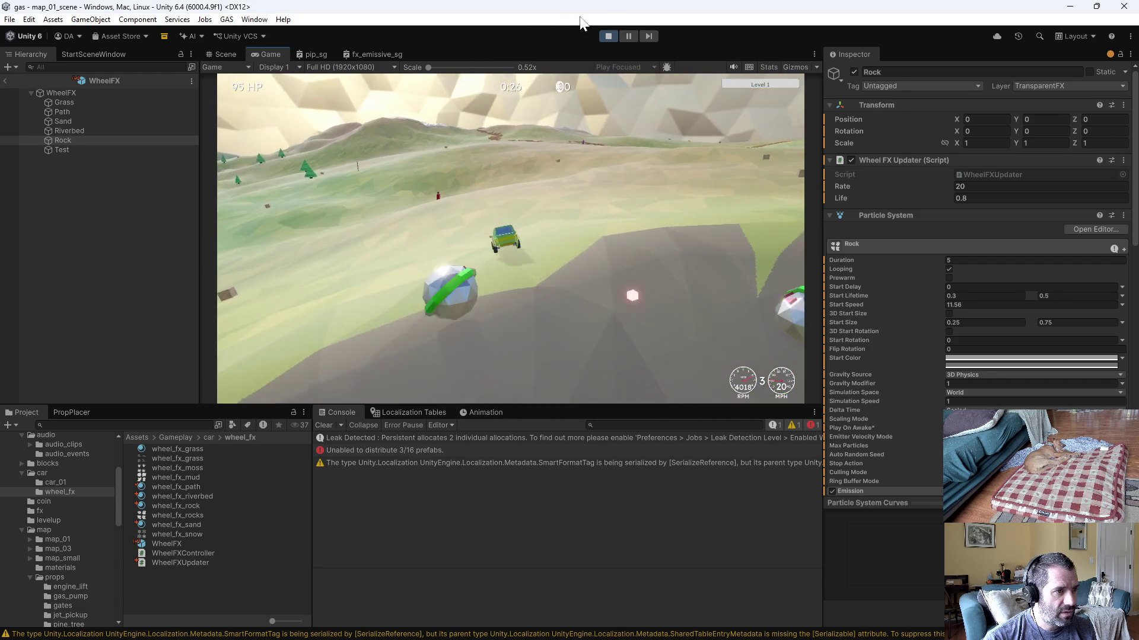
{"action": "left_click", "coordinate": [606, 37]}
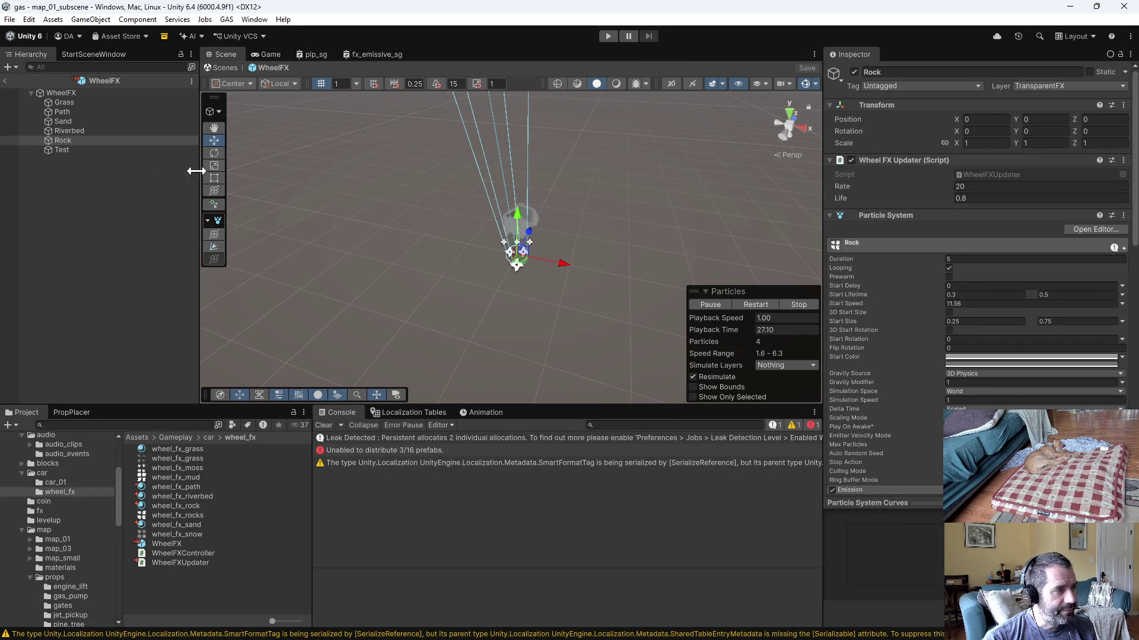
Step: Open map_01_subscene from the map_01 folder and expand its PlayerSpawnerList
{"action": "left_click", "coordinate": [69, 539]}
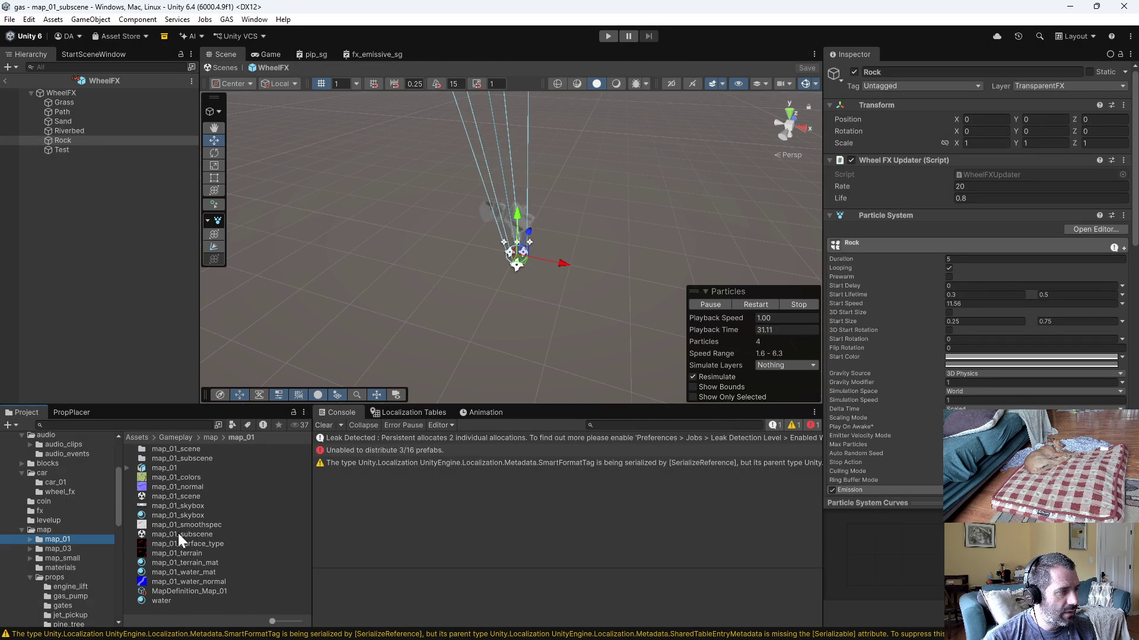
{"action": "double_click", "coordinate": [168, 498]}
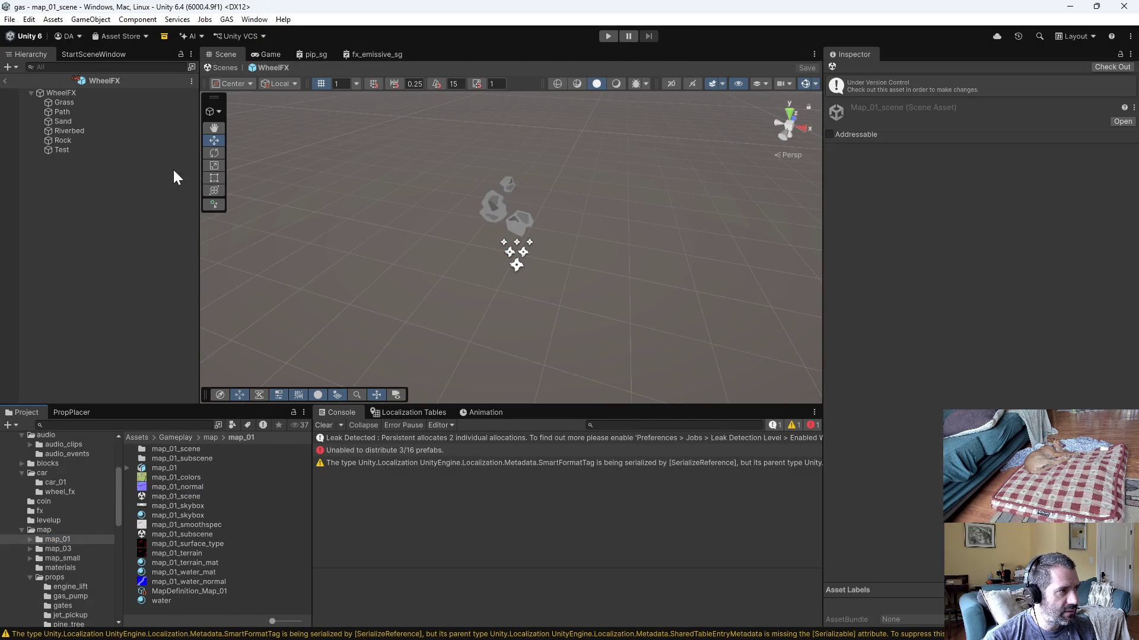
{"action": "left_click", "coordinate": [22, 79]}
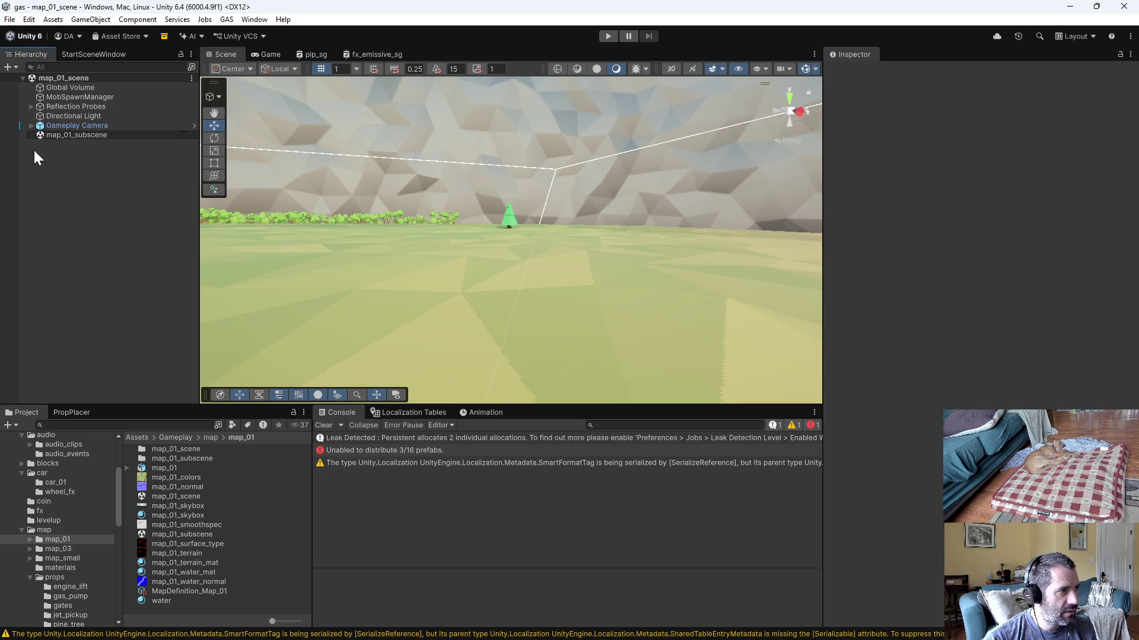
{"action": "double_click", "coordinate": [183, 535]}
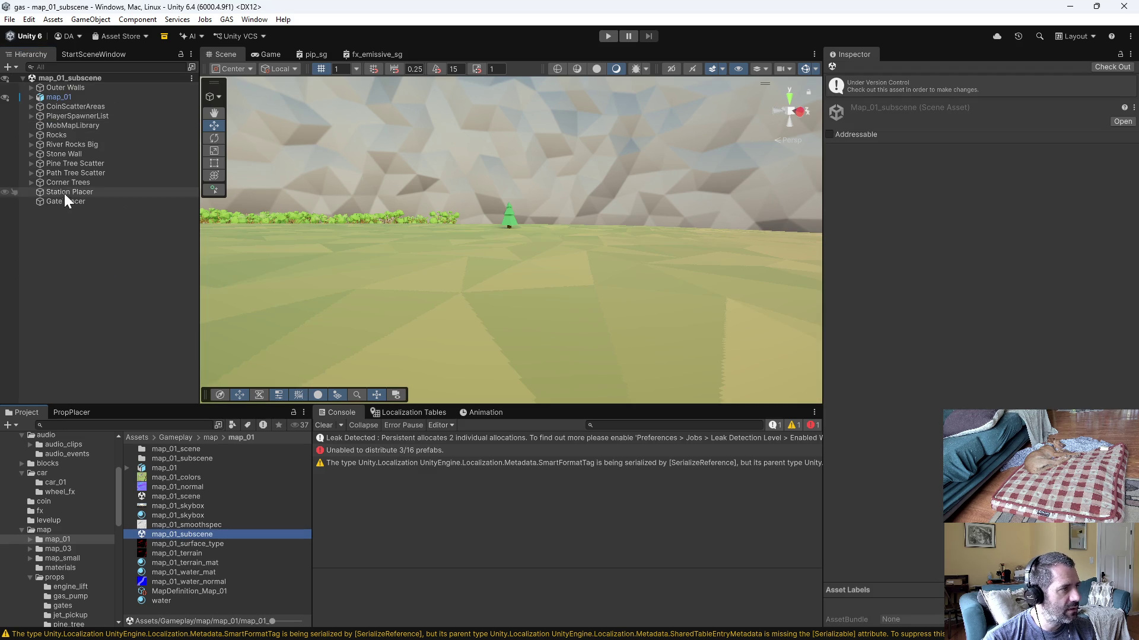
{"action": "left_click", "coordinate": [30, 117]}
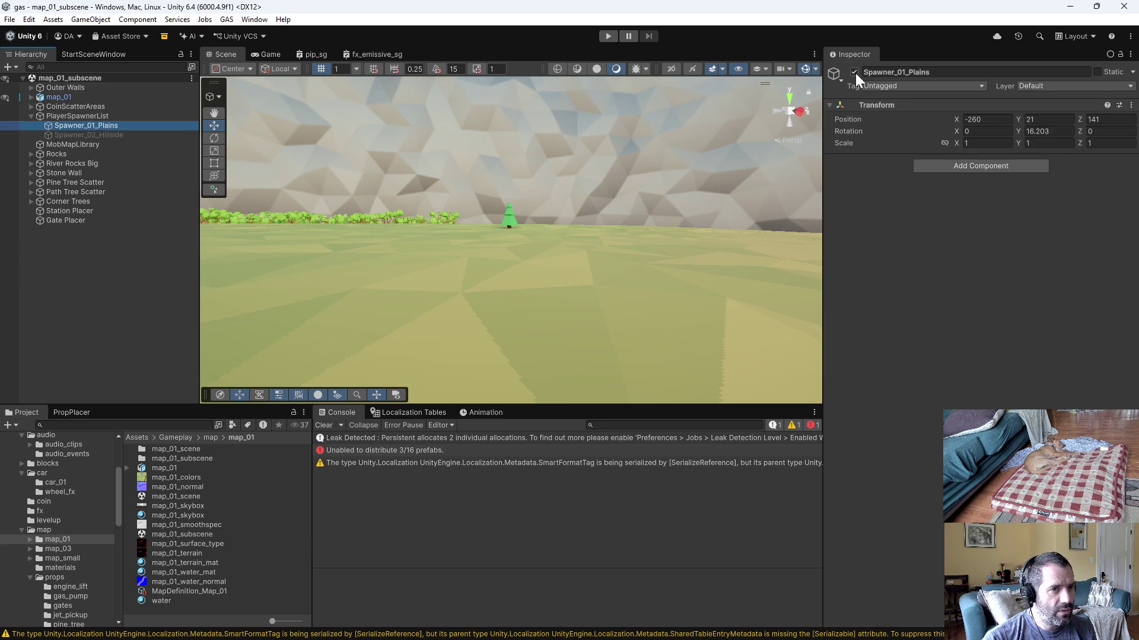
Step: From Top view, duplicate Spawner_02_Hillside and name the copy Spawner_02_Mountain
{"action": "left_click", "coordinate": [791, 113]}
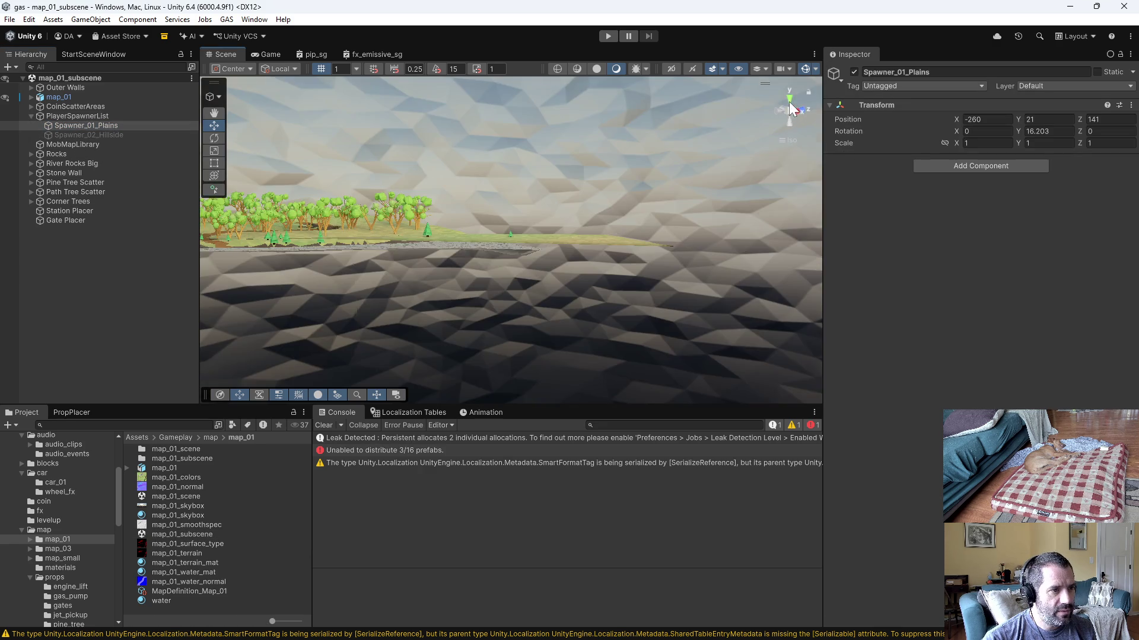
{"action": "scroll", "coordinate": [660, 260], "scroll_direction": "down", "scroll_amount": 5}
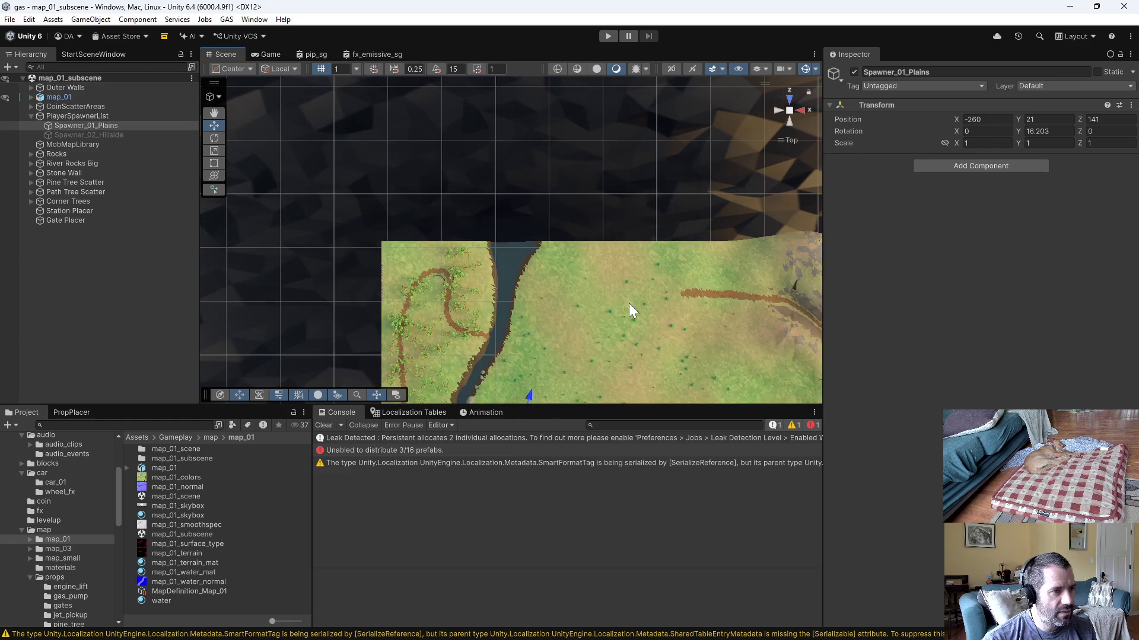
{"action": "scroll", "coordinate": [570, 192], "scroll_direction": "down", "scroll_amount": 3}
{"action": "scroll", "coordinate": [546, 227], "scroll_direction": "down", "scroll_amount": 1}
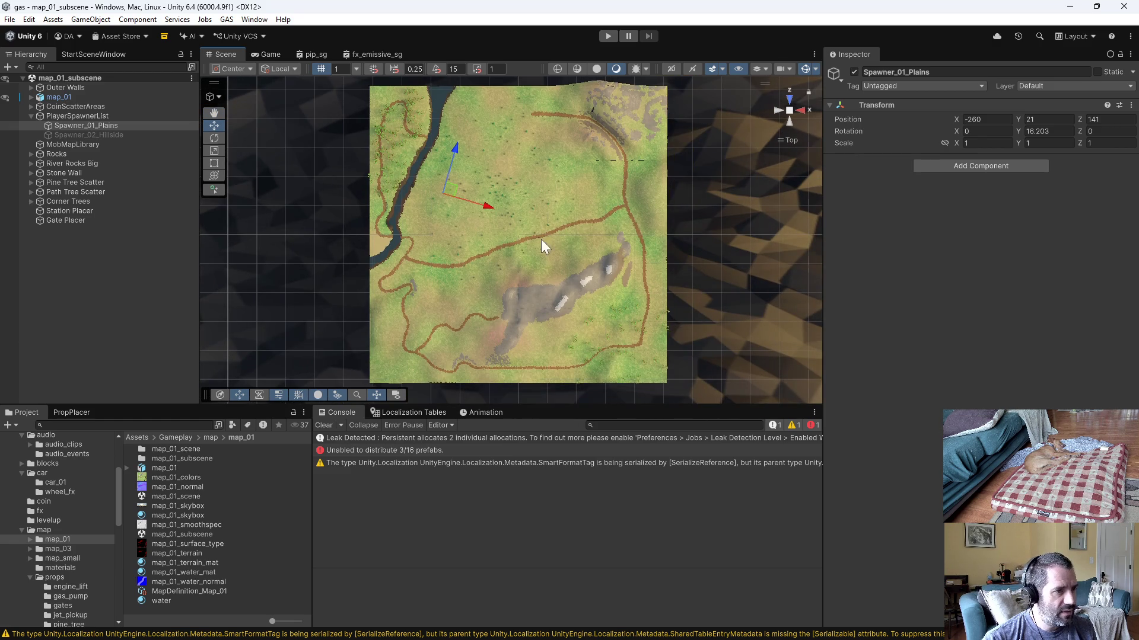
{"action": "left_click", "coordinate": [112, 136]}
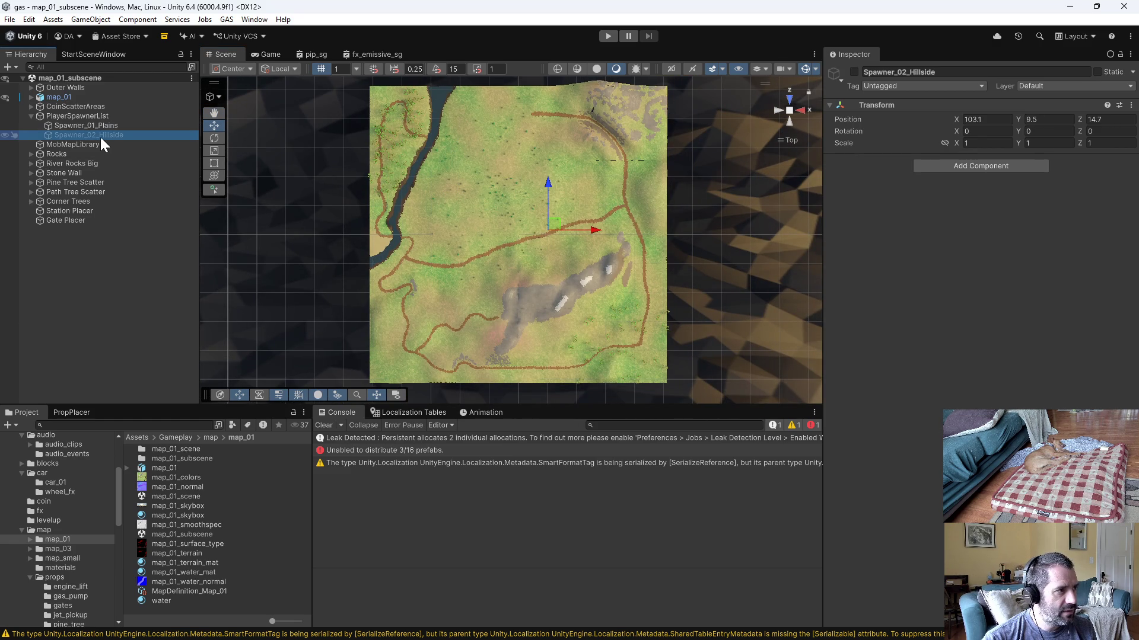
{"action": "key", "text": "ctrl+d"}
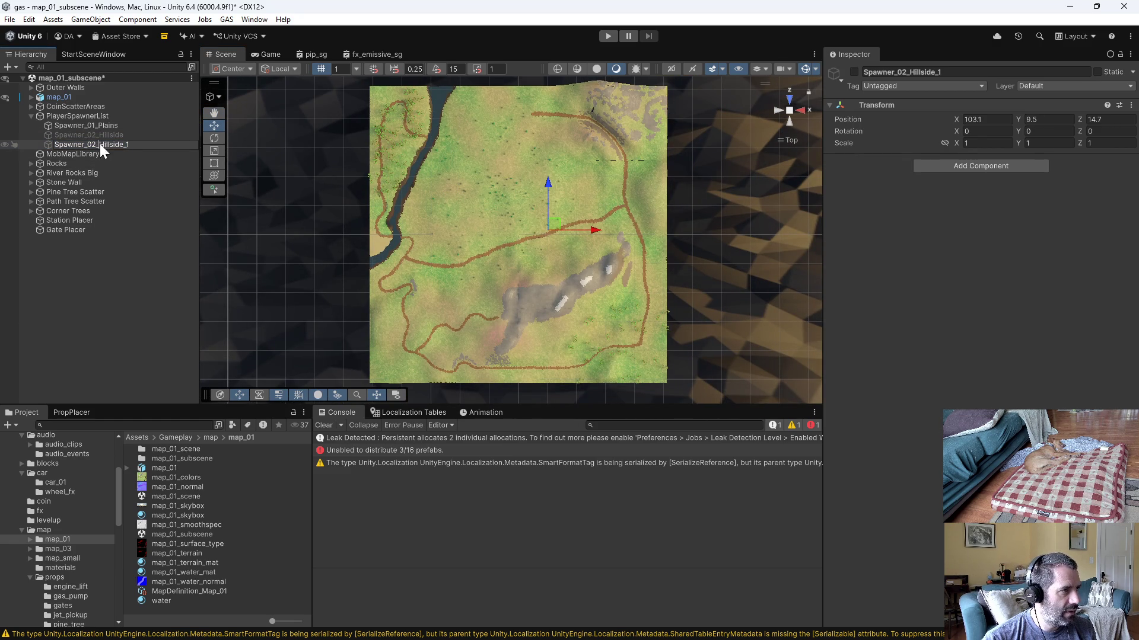
{"action": "type", "text": "Mounta"}
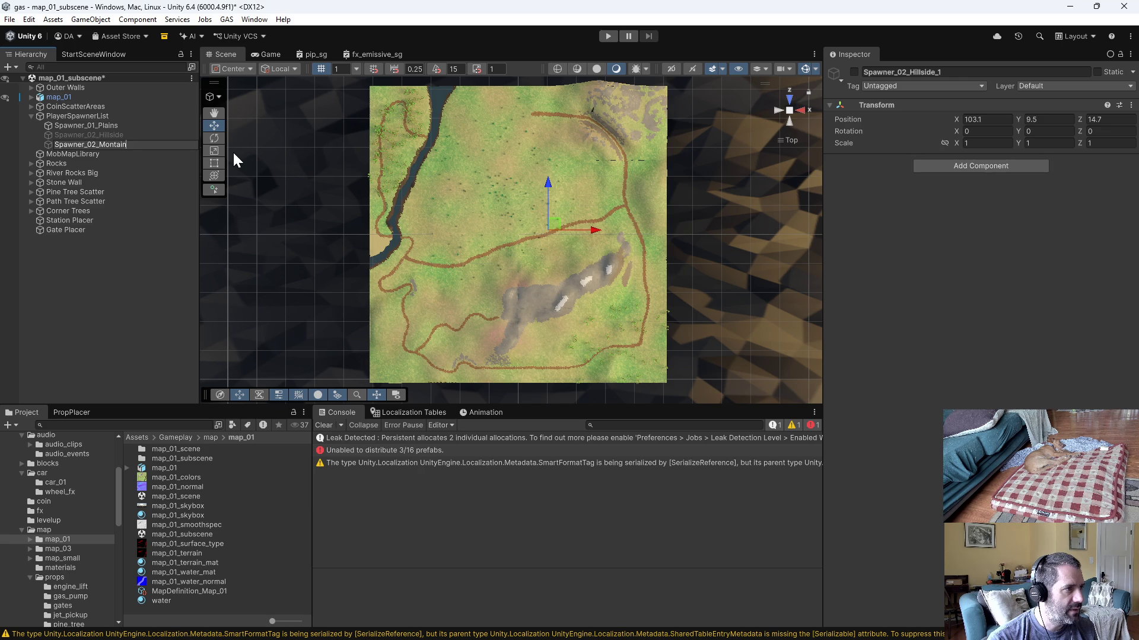
{"action": "type", "text": "in"}
{"action": "key", "text": "Return"}
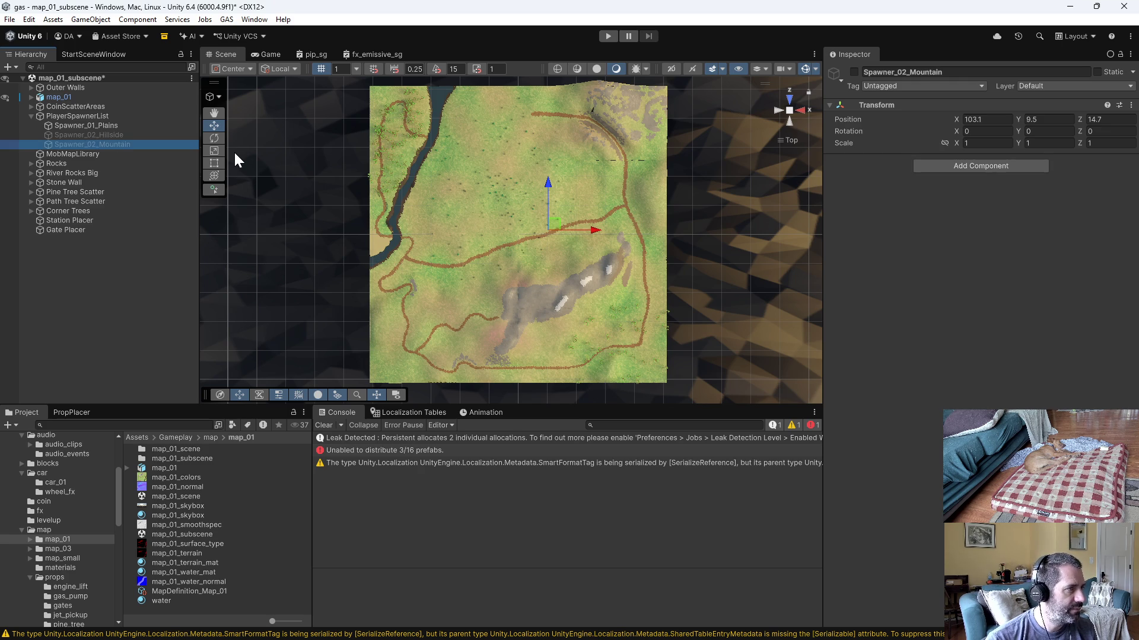
Step: Activate Spawner_02_Mountain and move it onto the rocky mountain area near 56, 9.5, -265
{"action": "left_click", "coordinate": [854, 72]}
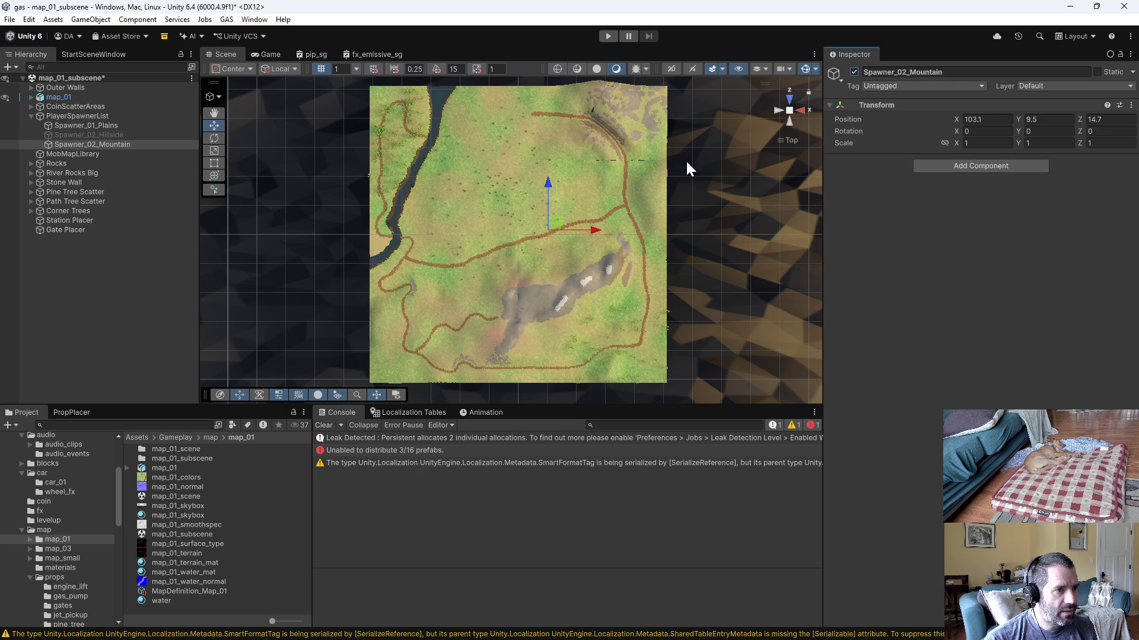
{"action": "mouse_move", "coordinate": [558, 229]}
{"action": "left_mouse_down"}
{"action": "mouse_move", "coordinate": [574, 287]}
{"action": "mouse_move", "coordinate": [543, 310]}
{"action": "left_mouse_up"}
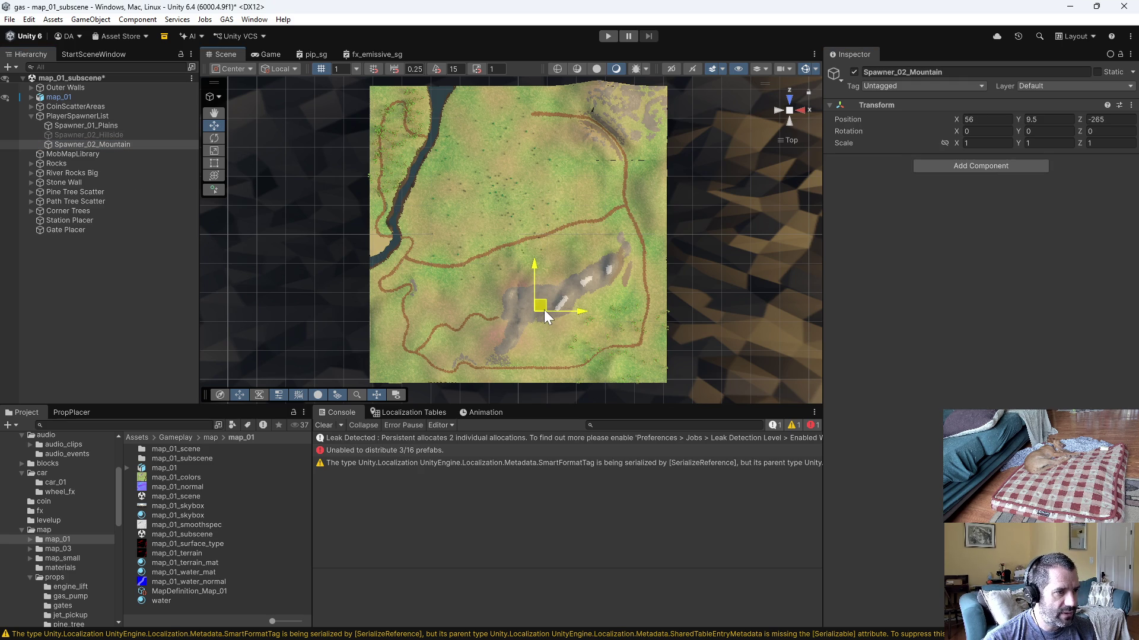
{"action": "left_click", "coordinate": [90, 125]}
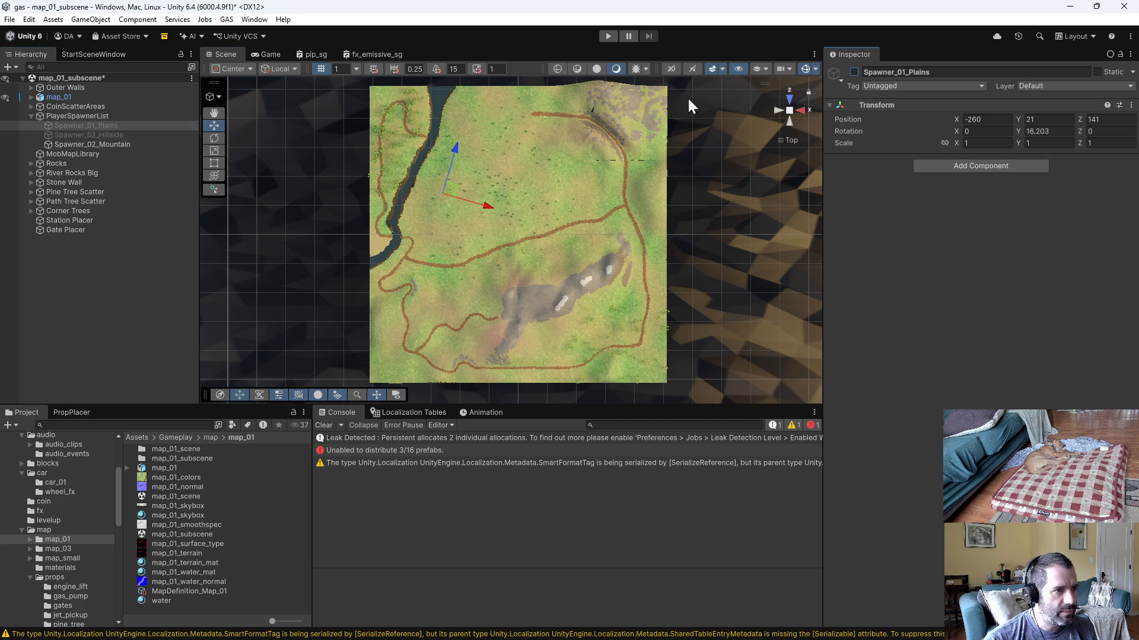
{"action": "left_click", "coordinate": [122, 145]}
{"action": "key", "text": "f"}
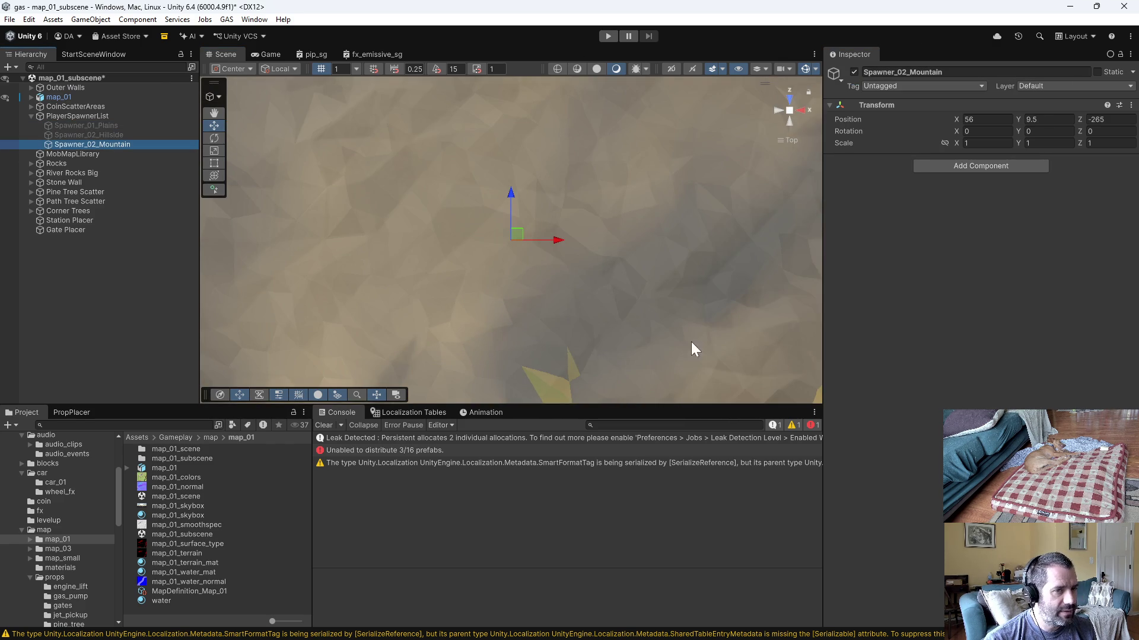
Step: Raise Spawner_02_Mountain to height 52.4 above the surface and start play mode to test it
{"action": "left_click_drag", "start_coordinate": [691, 342], "coordinate": [734, 165]}
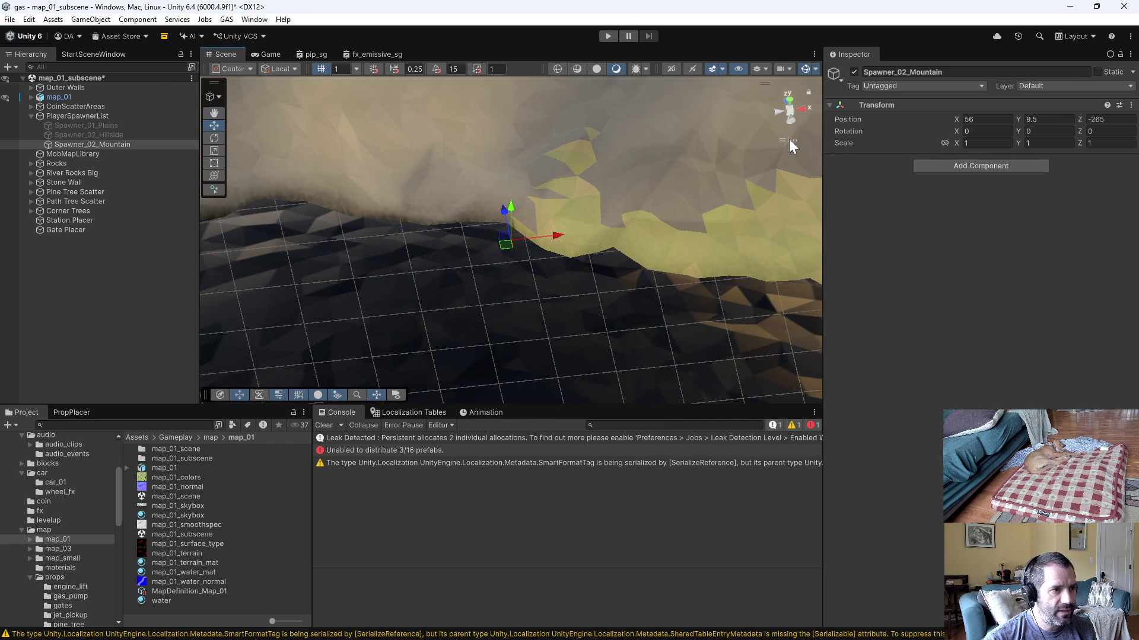
{"action": "left_click", "coordinate": [789, 140]}
{"action": "left_click_drag", "start_coordinate": [512, 204], "coordinate": [522, 141]}
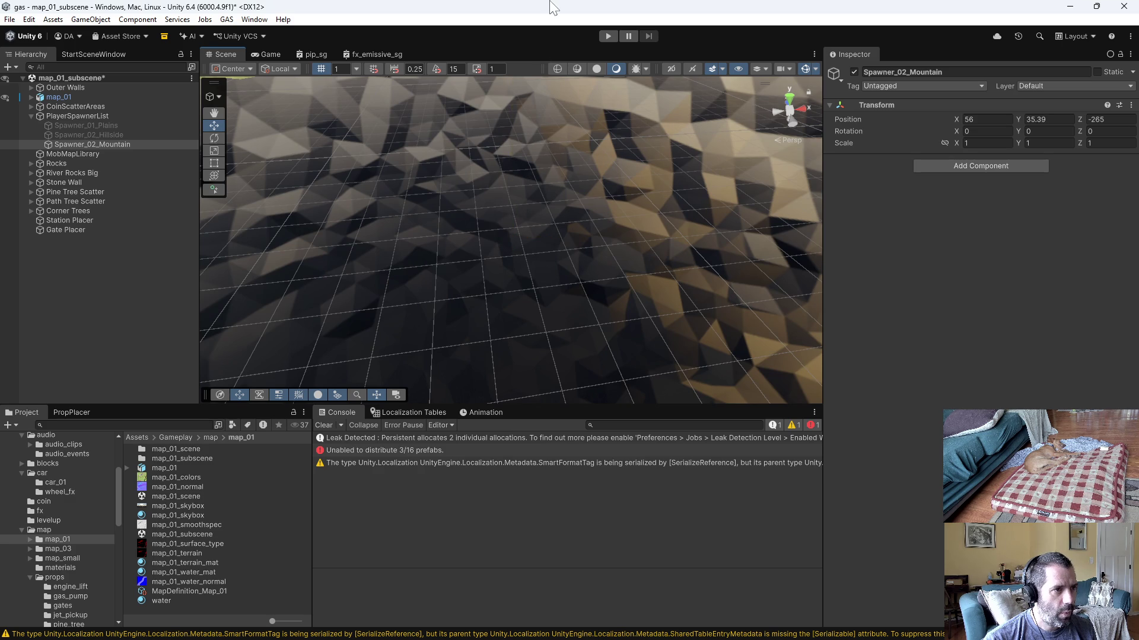
{"action": "scroll", "coordinate": [403, 265], "scroll_direction": "down", "scroll_amount": 3}
{"action": "scroll", "coordinate": [417, 299], "scroll_direction": "down", "scroll_amount": 2}
{"action": "scroll", "coordinate": [417, 300], "scroll_direction": "down", "scroll_amount": 2}
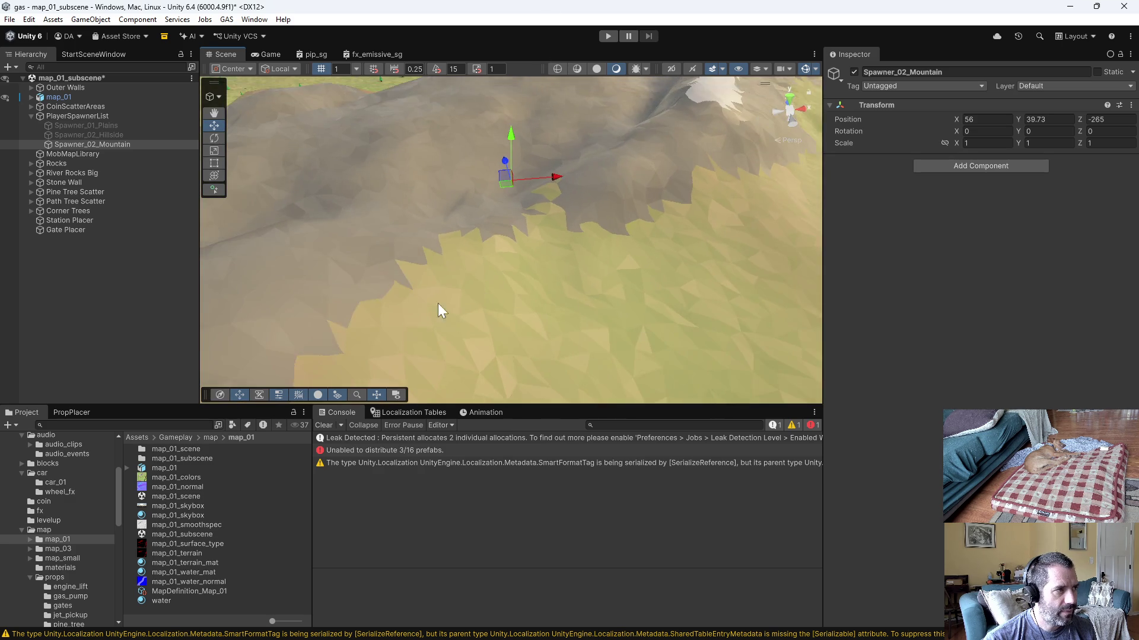
{"action": "scroll", "coordinate": [438, 304], "scroll_direction": "down", "scroll_amount": 2}
{"action": "mouse_move", "coordinate": [505, 289]}
{"action": "left_mouse_down"}
{"action": "mouse_move", "coordinate": [540, 154]}
{"action": "mouse_move", "coordinate": [513, 121]}
{"action": "left_mouse_up"}
{"action": "mouse_move", "coordinate": [599, 239]}
{"action": "left_mouse_down"}
{"action": "mouse_move", "coordinate": [420, 216]}
{"action": "mouse_move", "coordinate": [267, 315]}
{"action": "mouse_move", "coordinate": [464, 177]}
{"action": "left_mouse_up"}
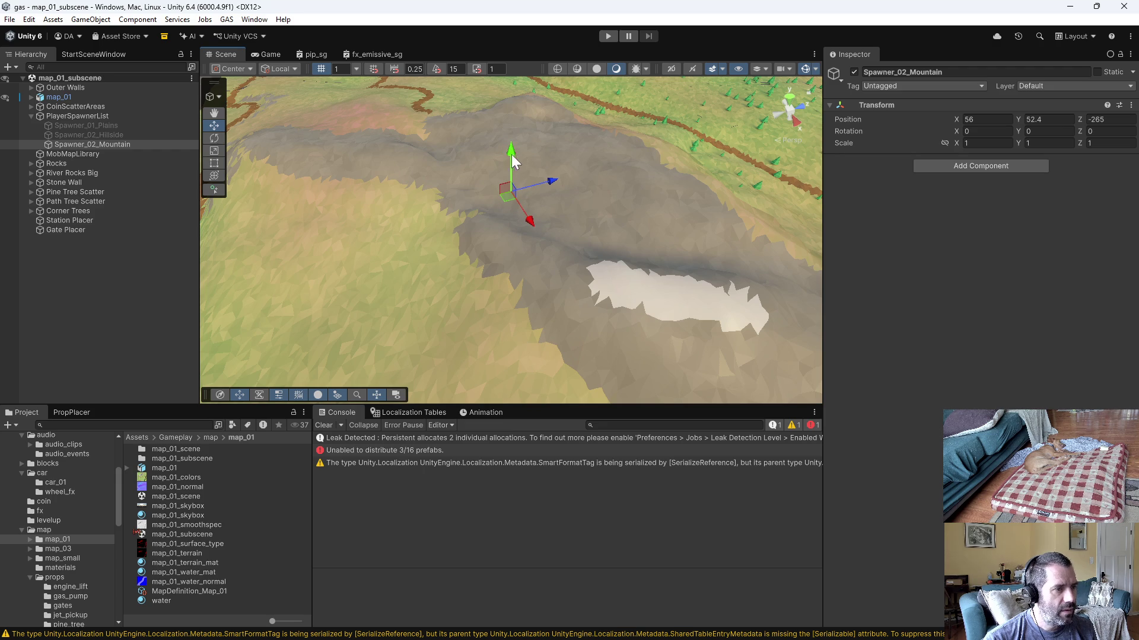
{"action": "left_click", "coordinate": [606, 37]}
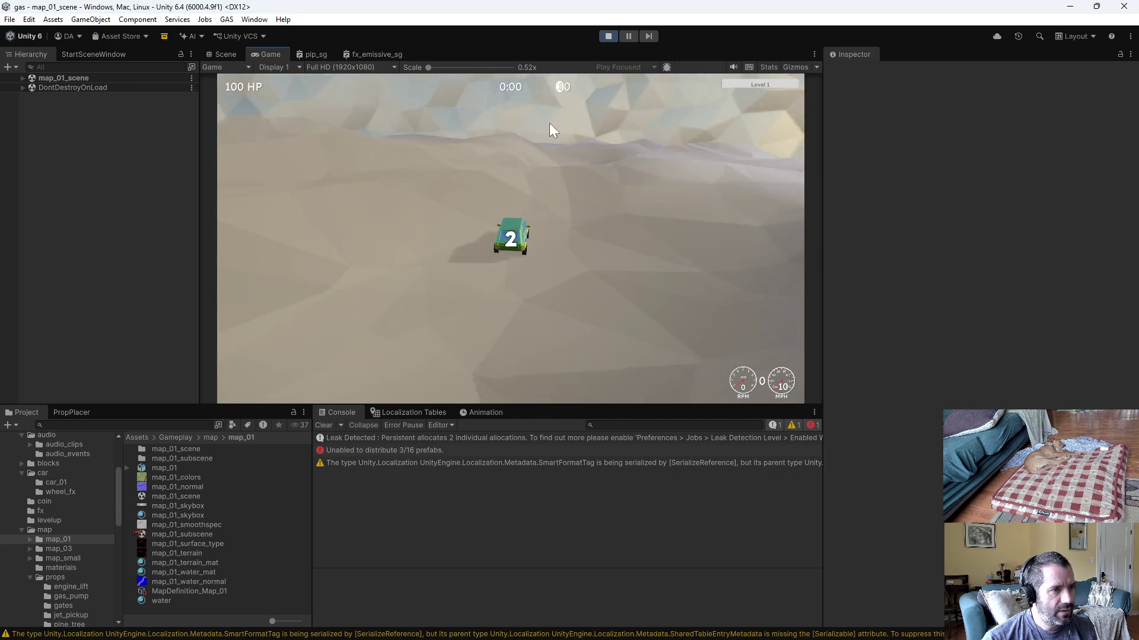
Step: Drive the car across the rocky mountain slopes, then end play mode
{"action": "key", "text": "w"}
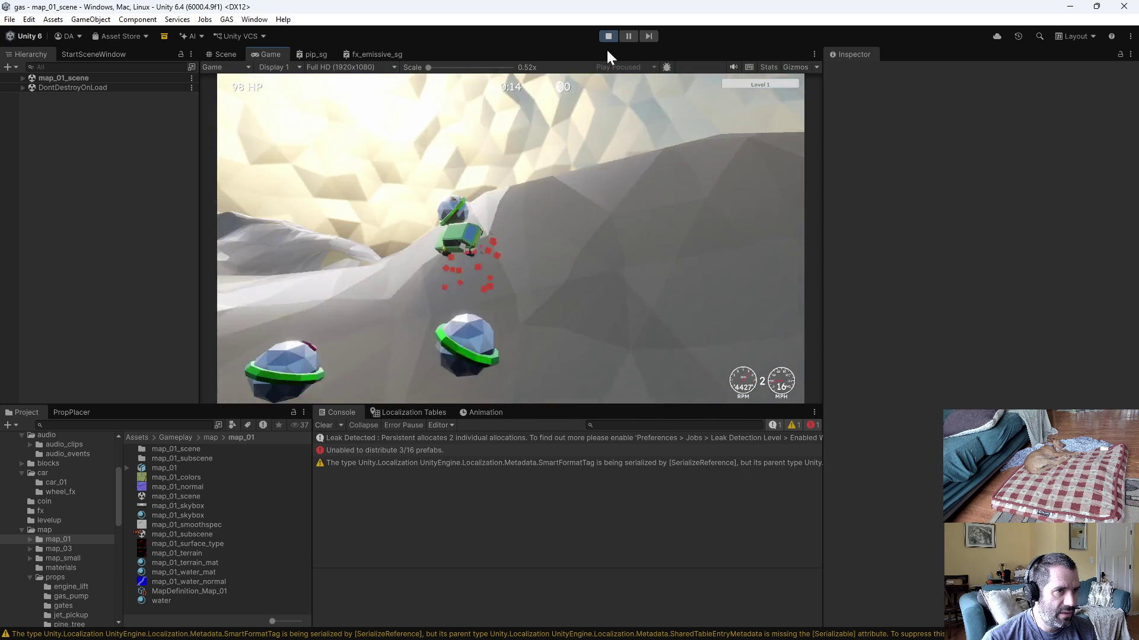
{"action": "left_click", "coordinate": [607, 36]}
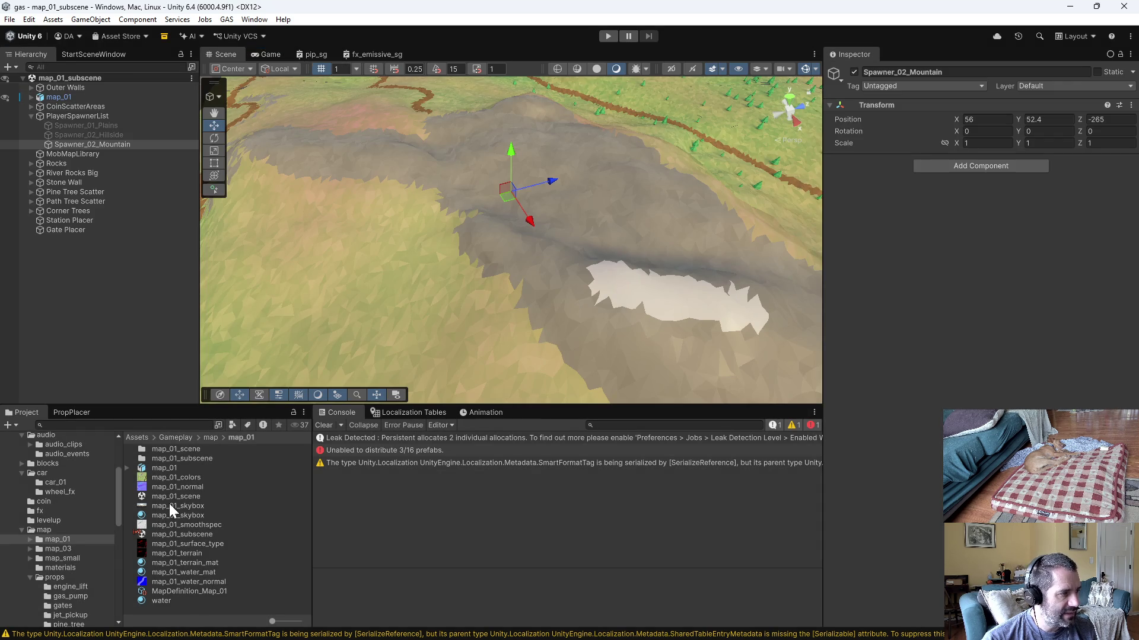
{"action": "scroll", "coordinate": [87, 574], "scroll_direction": "down", "scroll_amount": 2}
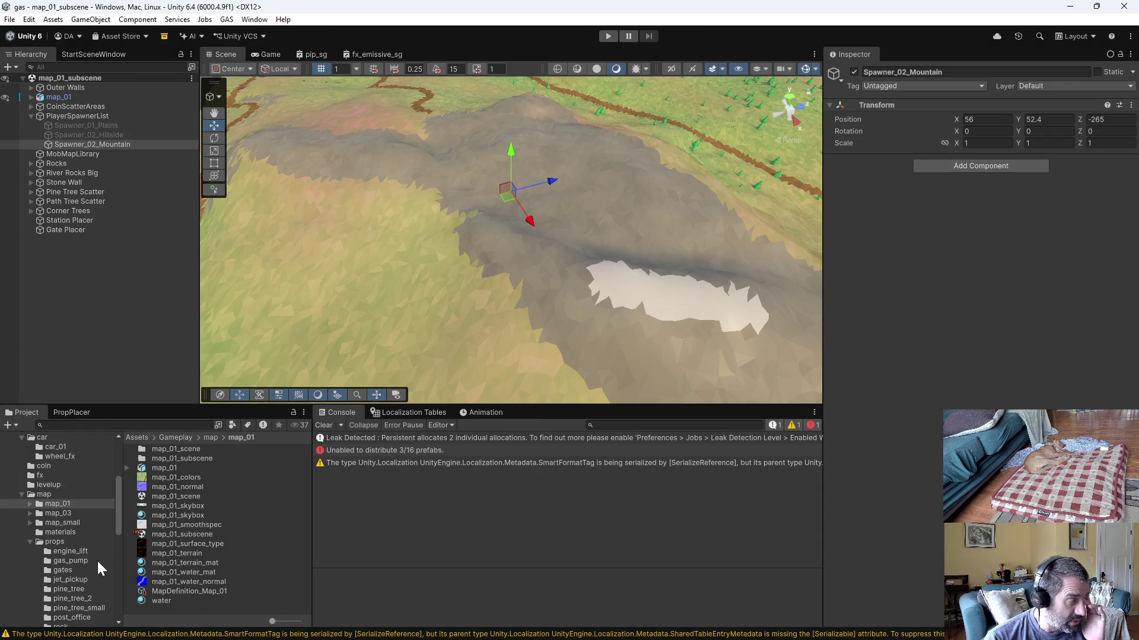
{"action": "scroll", "coordinate": [80, 507], "scroll_direction": "up", "scroll_amount": 2}
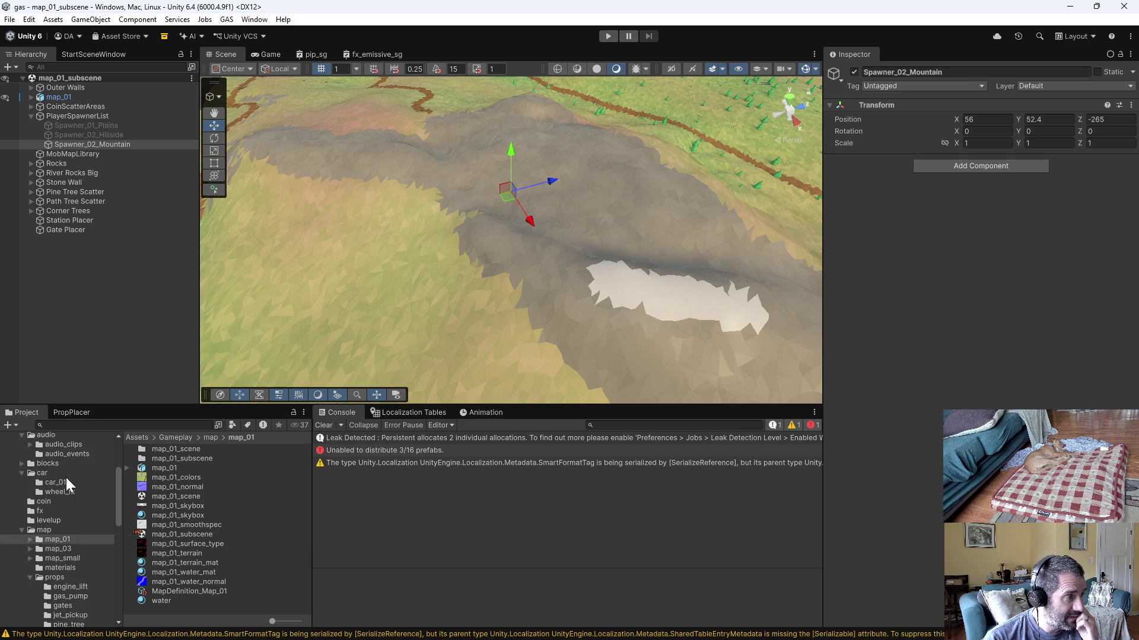
Step: Open the WheelFX prefab from the car/wheel_fx folder for editing
{"action": "left_click", "coordinate": [70, 491]}
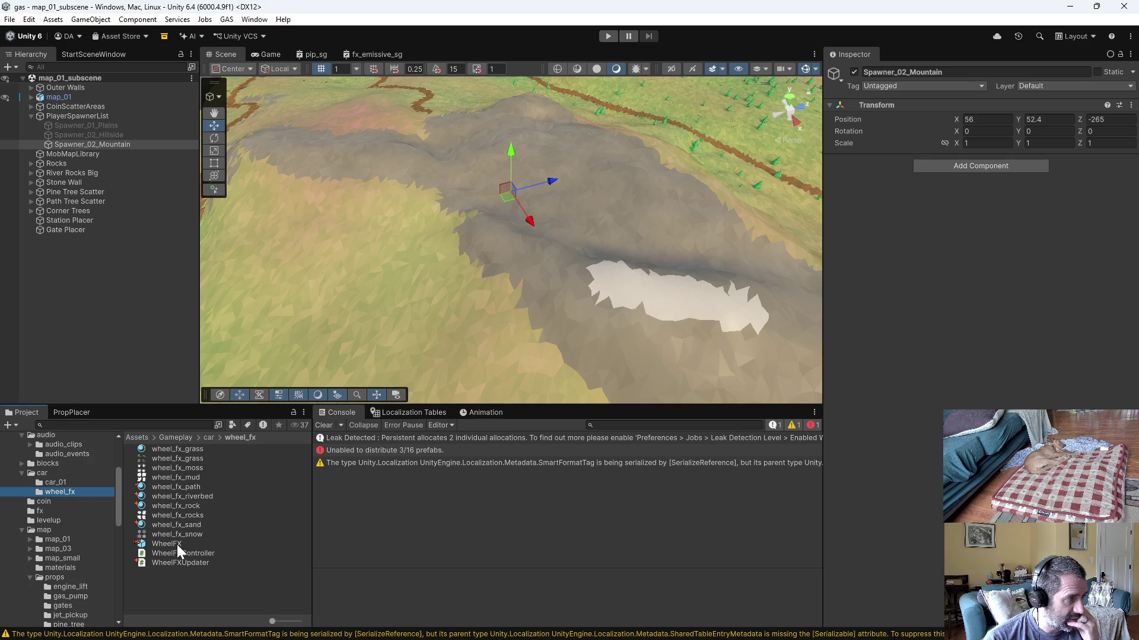
{"action": "double_click", "coordinate": [177, 545]}
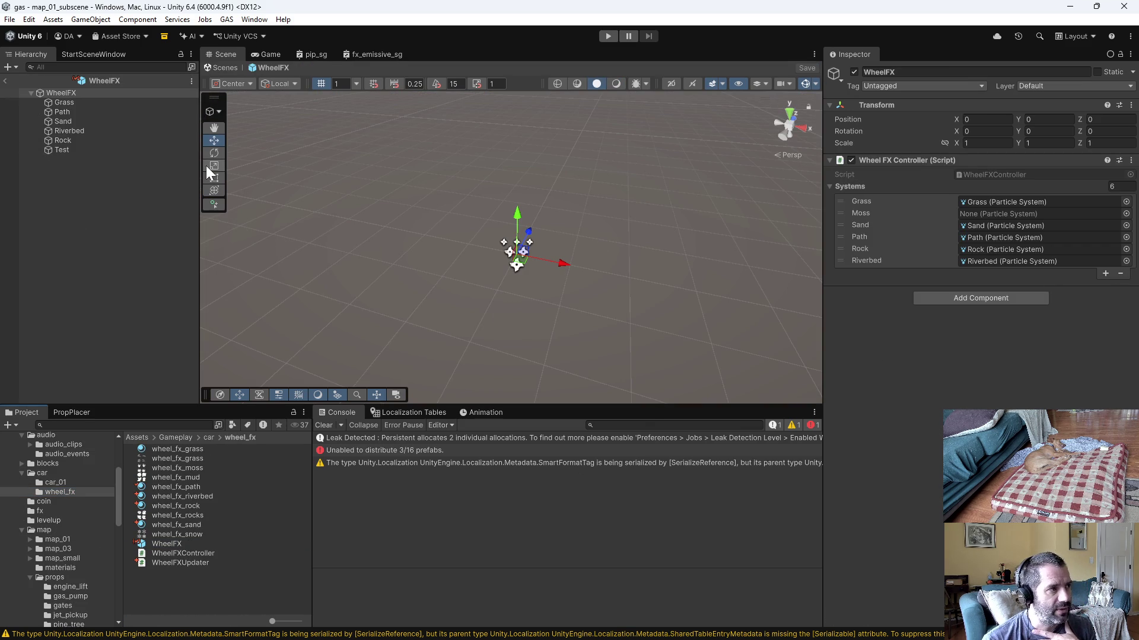
Step: Give the Rock wheel effect Rate 5 and Life 2, then start play mode to test it
{"action": "left_click", "coordinate": [87, 140]}
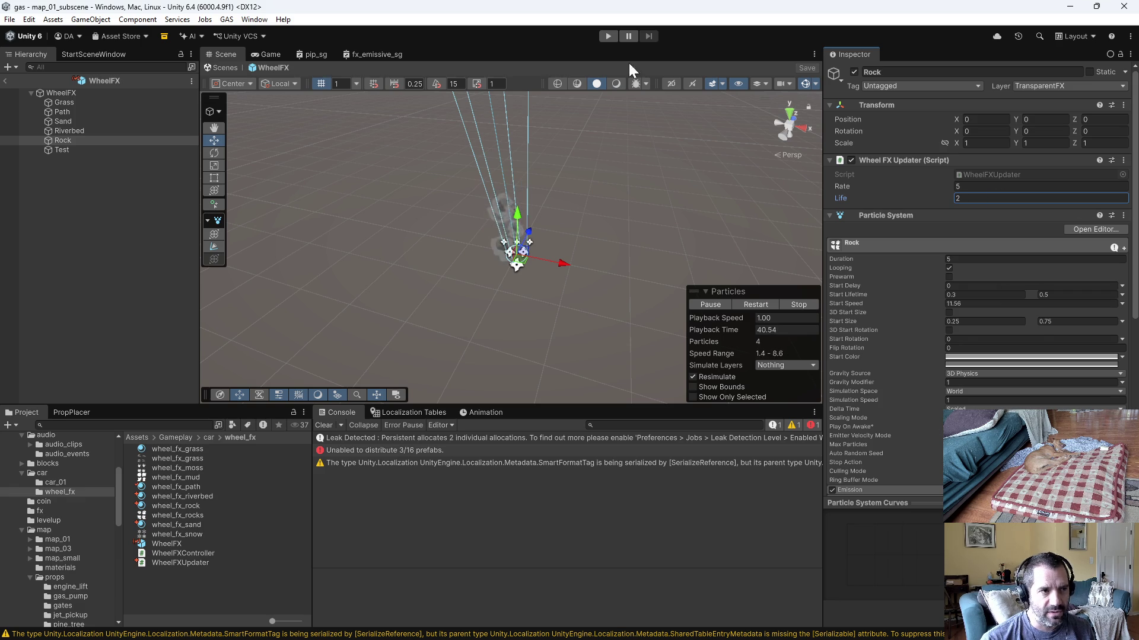
{"action": "left_click", "coordinate": [608, 36]}
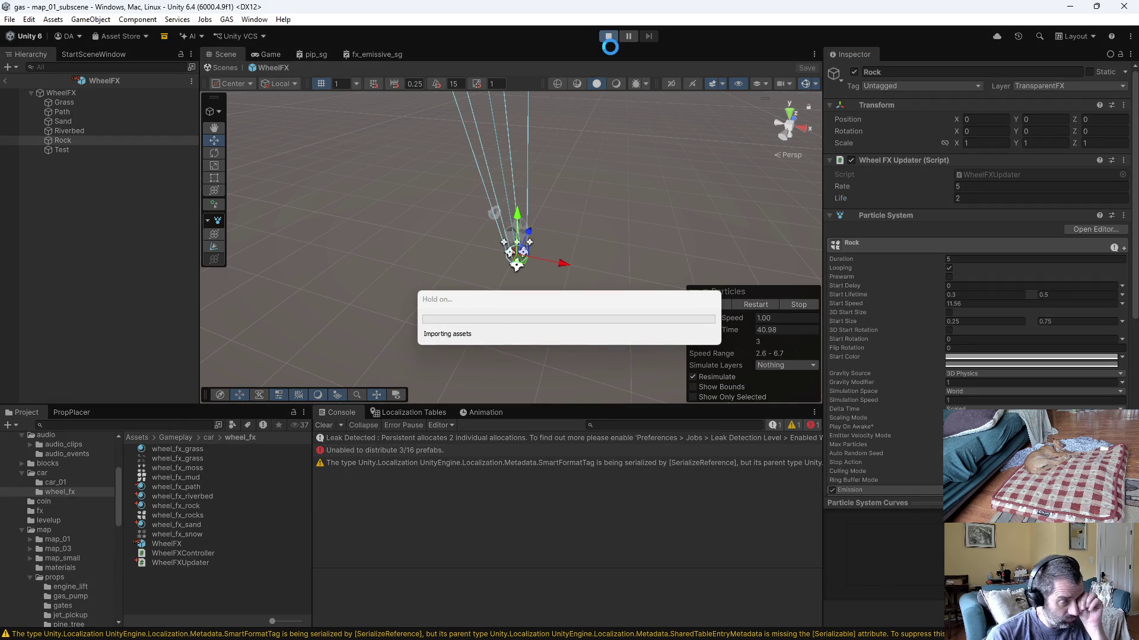
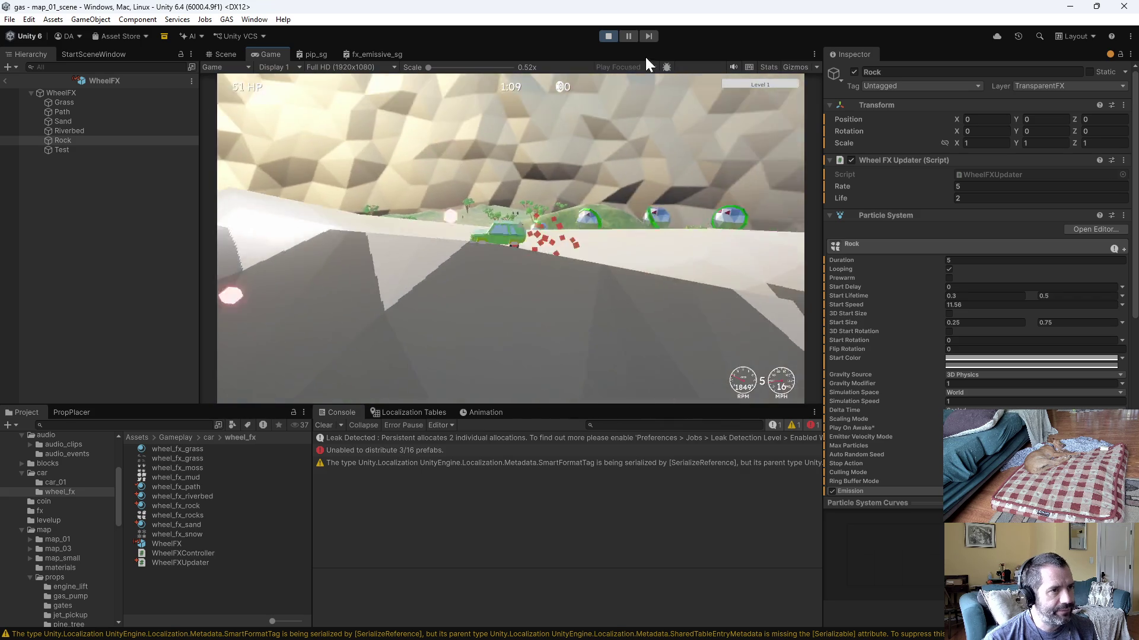
Step: Stop Play mode and rename the Rock particle effect to Snow in the Hierarchy
{"action": "left_click", "coordinate": [608, 35]}
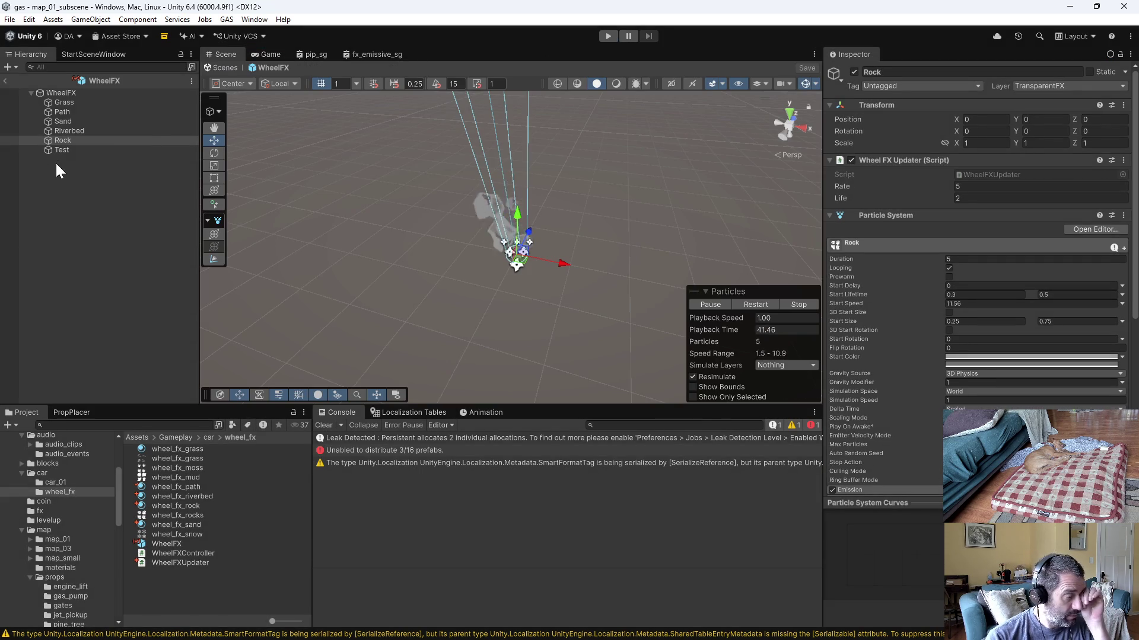
{"action": "left_click", "coordinate": [70, 142]}
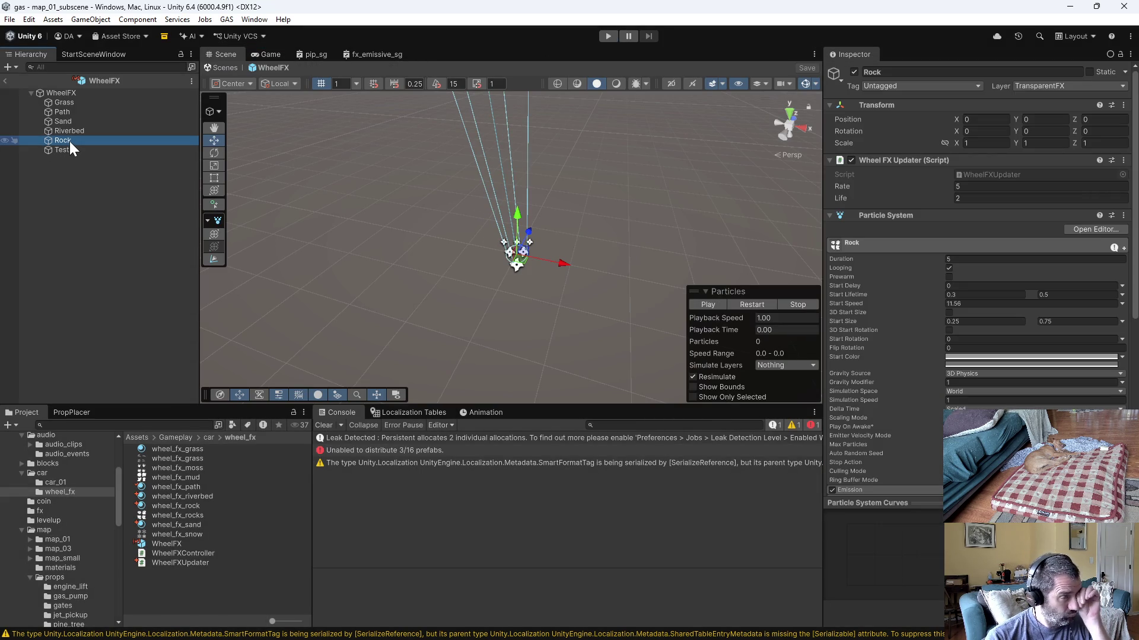
{"action": "key", "text": "F2"}
{"action": "type", "text": "Snow"}
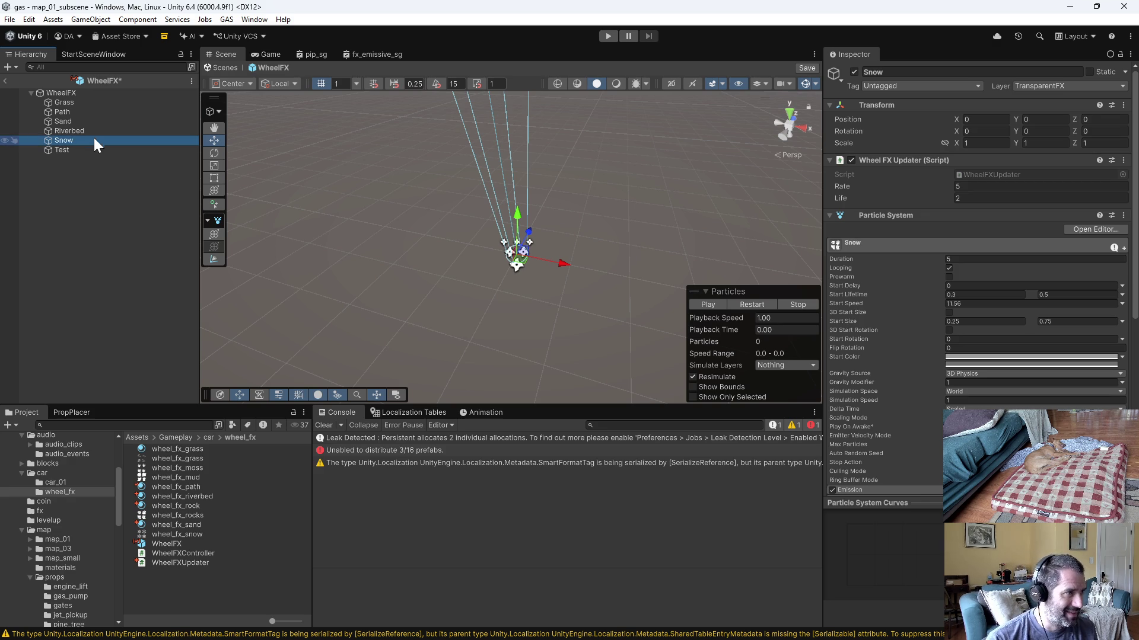
{"action": "left_click", "coordinate": [67, 92]}
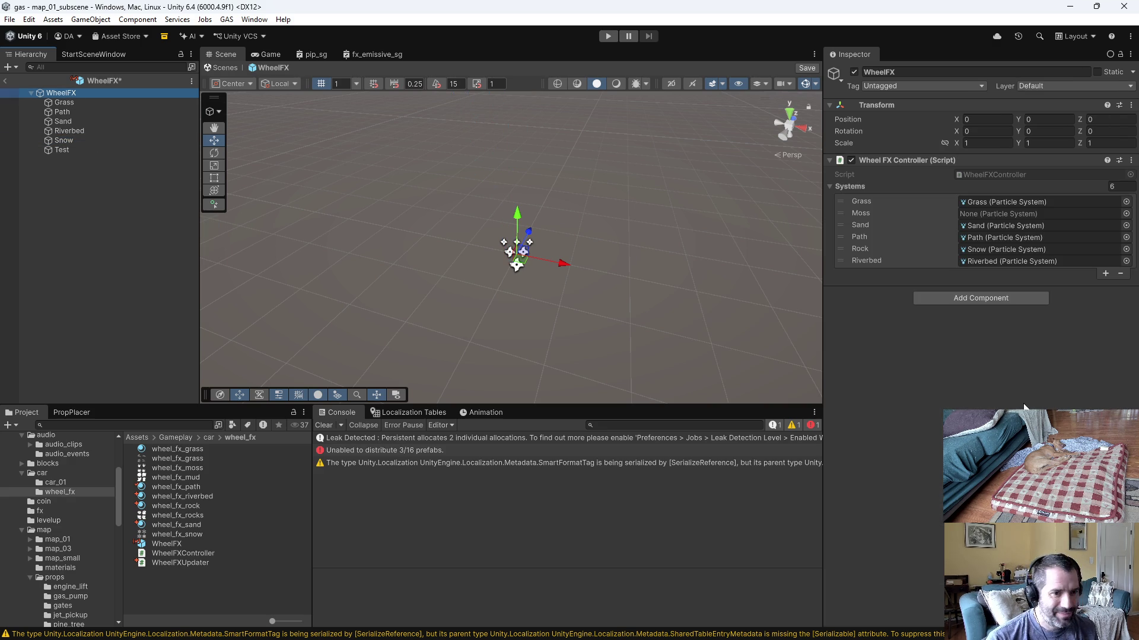
Step: On WheelFX clear the Rock slot, add Cliff and Snow entries, and assign the Snow effect to Snow
{"action": "left_click", "coordinate": [1003, 250]}
{"action": "key", "text": "Delete"}
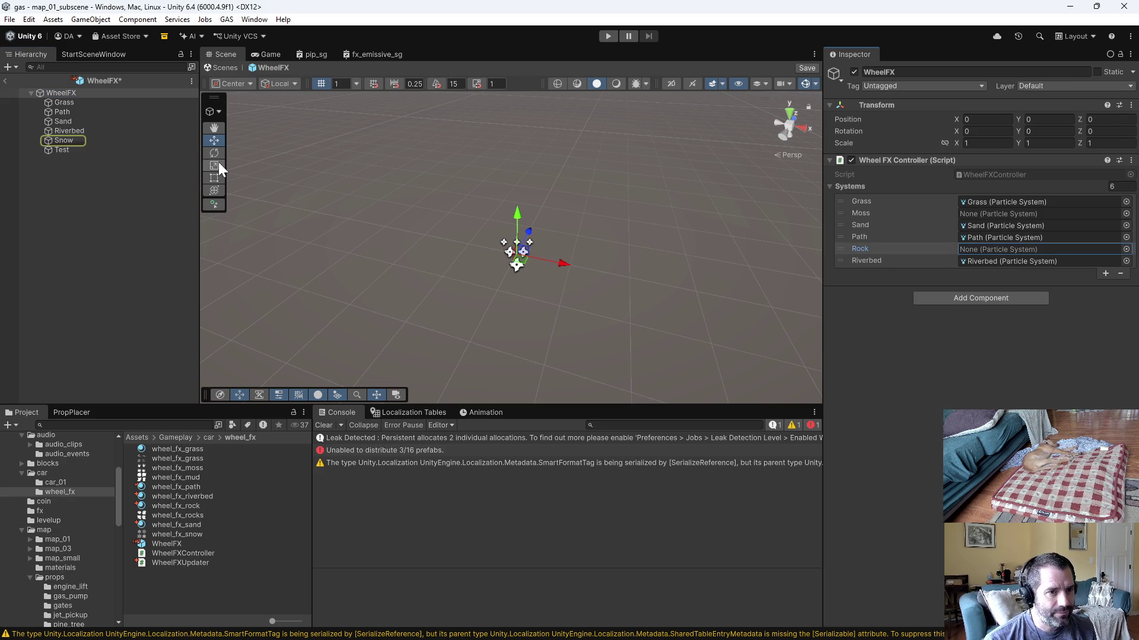
{"action": "left_click", "coordinate": [1106, 272]}
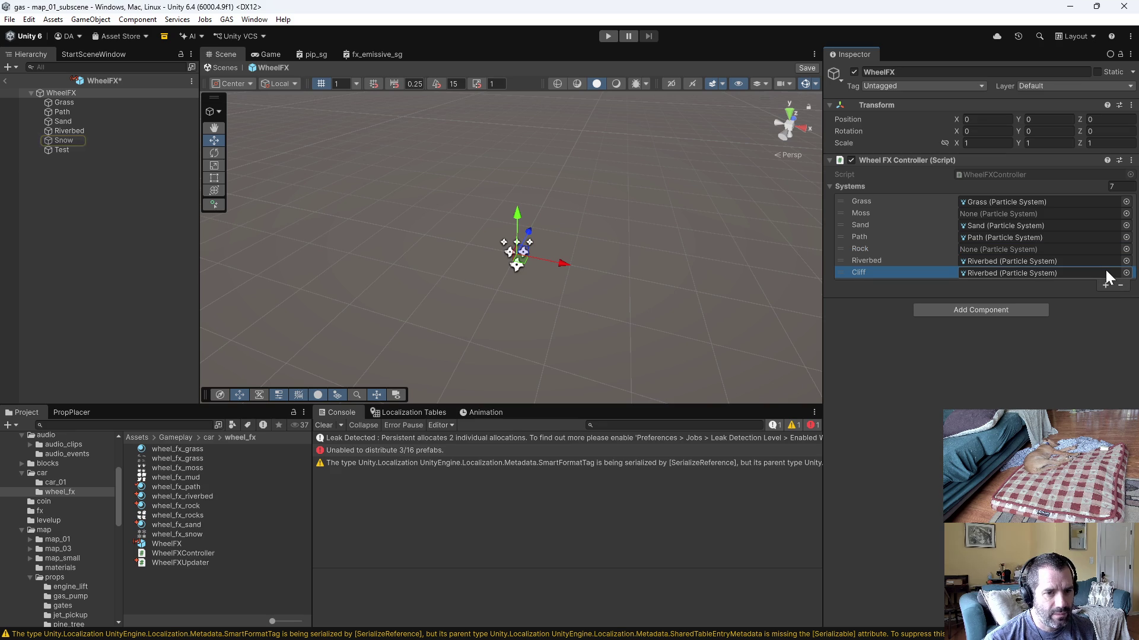
{"action": "left_click", "coordinate": [1104, 285]}
{"action": "key", "text": "Delete"}
{"action": "left_click_drag", "start_coordinate": [54, 139], "coordinate": [702, 239]}
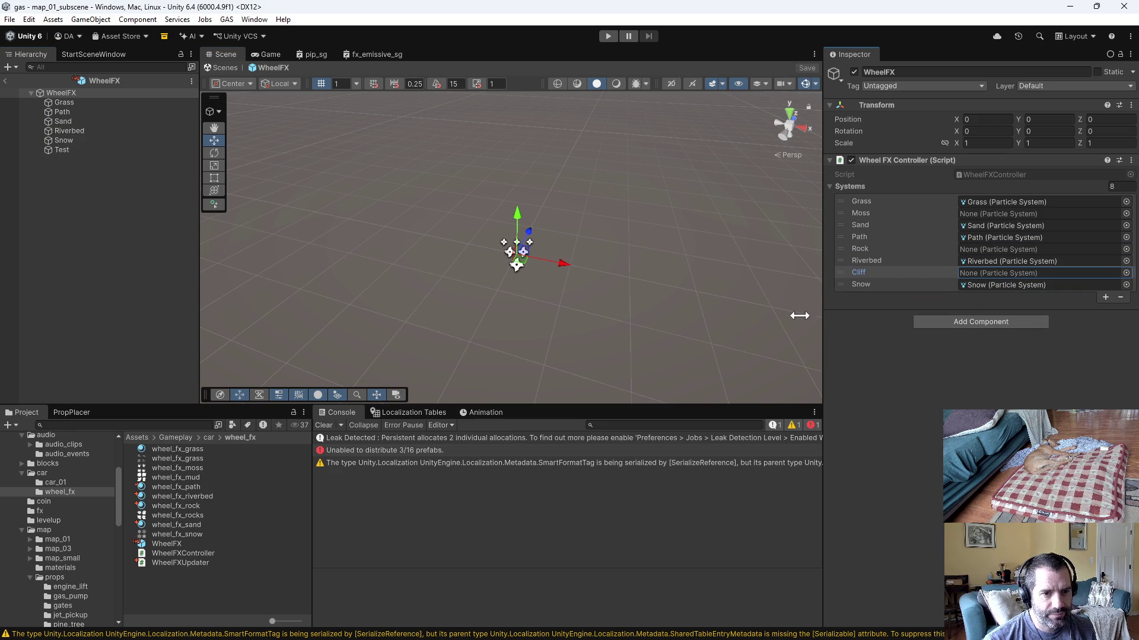
{"action": "left_click", "coordinate": [74, 142]}
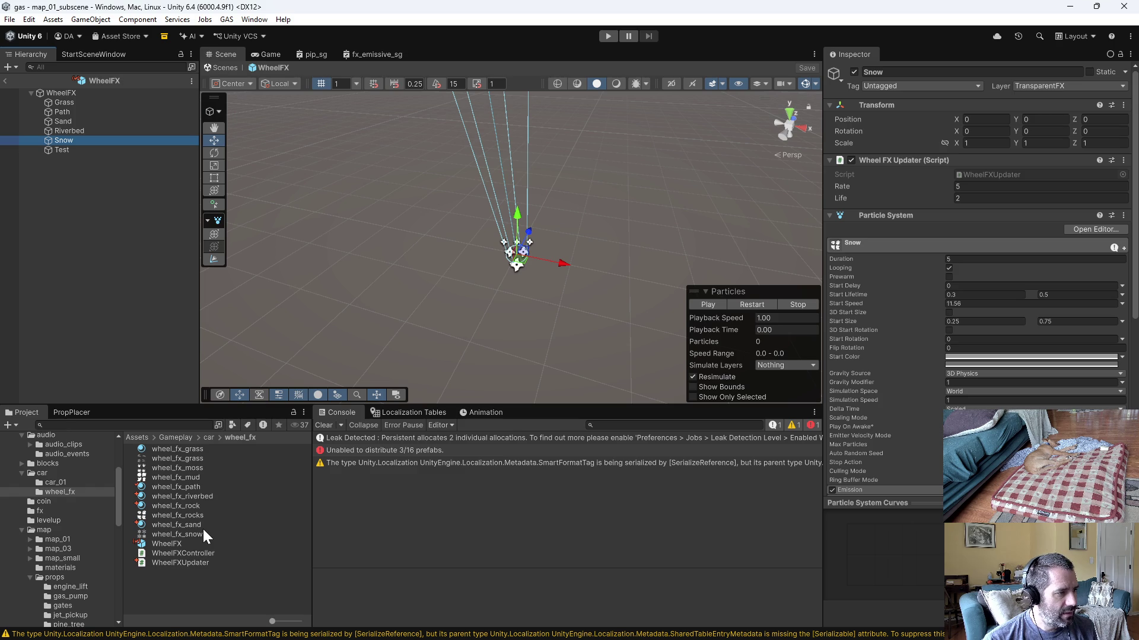
{"action": "left_click", "coordinate": [205, 504]}
Step: Duplicate wheel_fx_rock as wheel_fx_snow and assign a texture to its Base Map
{"action": "key", "text": "ctrl+d"}
{"action": "left_click", "coordinate": [185, 517]}
{"action": "type", "text": "wheel_fx_s"}
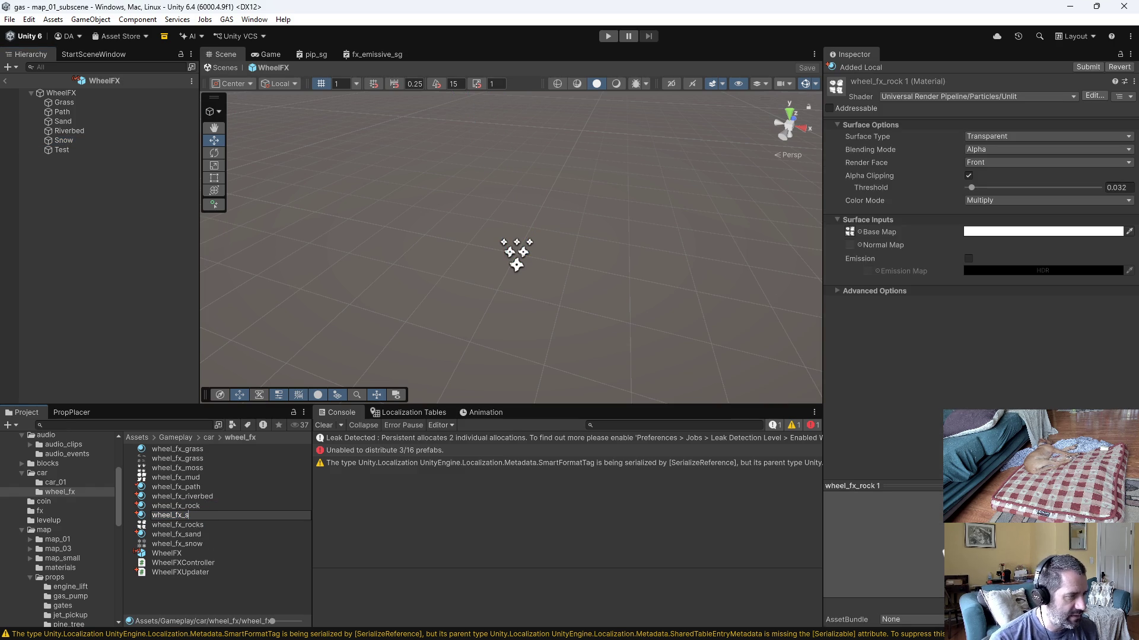
{"action": "type", "text": "now"}
{"action": "key", "text": "Return"}
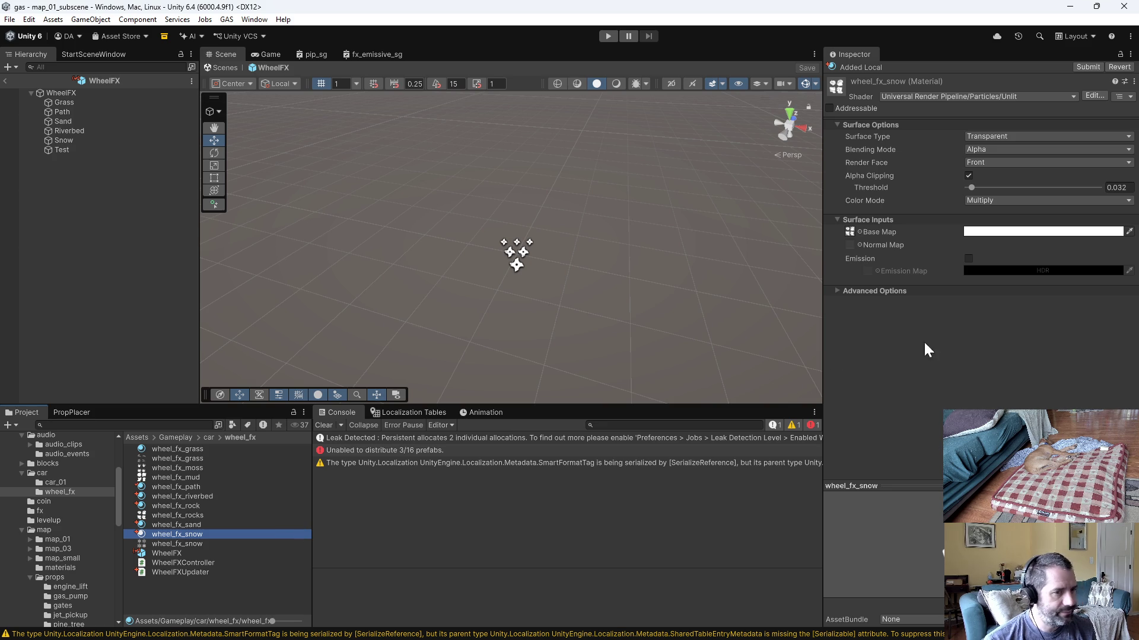
{"action": "left_click", "coordinate": [859, 232]}
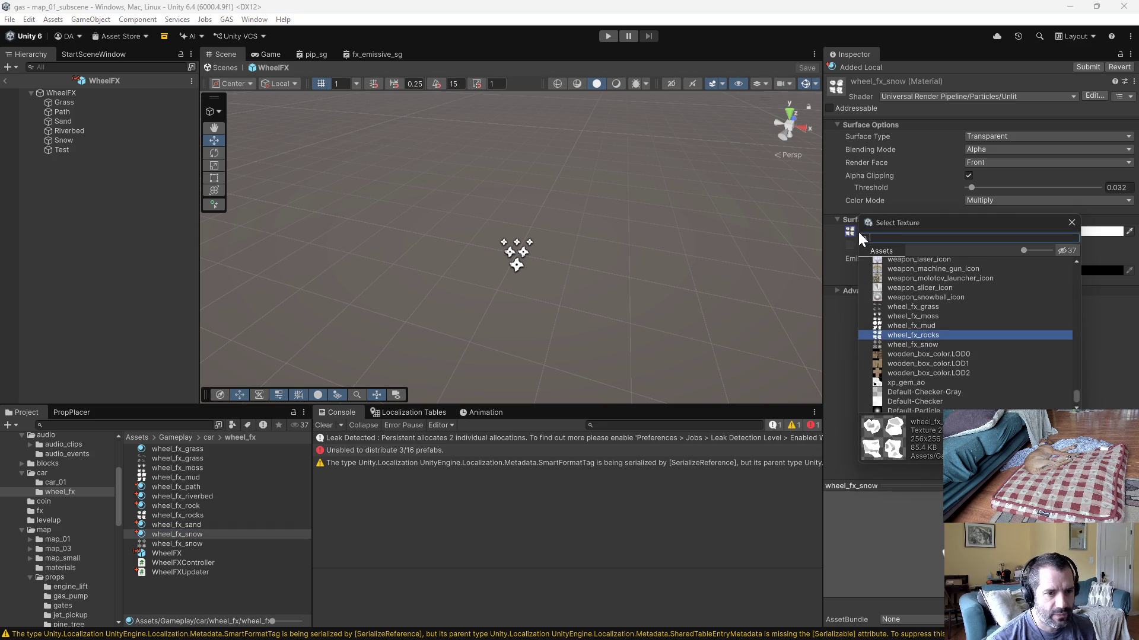
{"action": "double_click", "coordinate": [932, 348]}
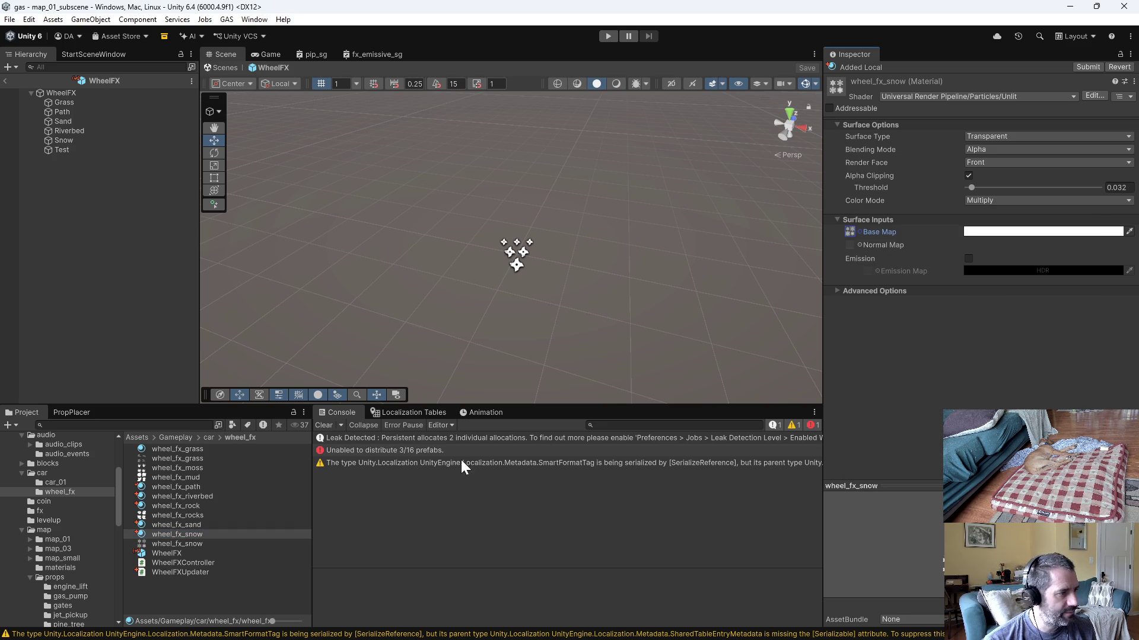
Step: Select the Snow effect and bring up its Renderer module and start colour
{"action": "left_click", "coordinate": [66, 141]}
{"action": "scroll", "coordinate": [924, 426], "scroll_direction": "down", "scroll_amount": 5}
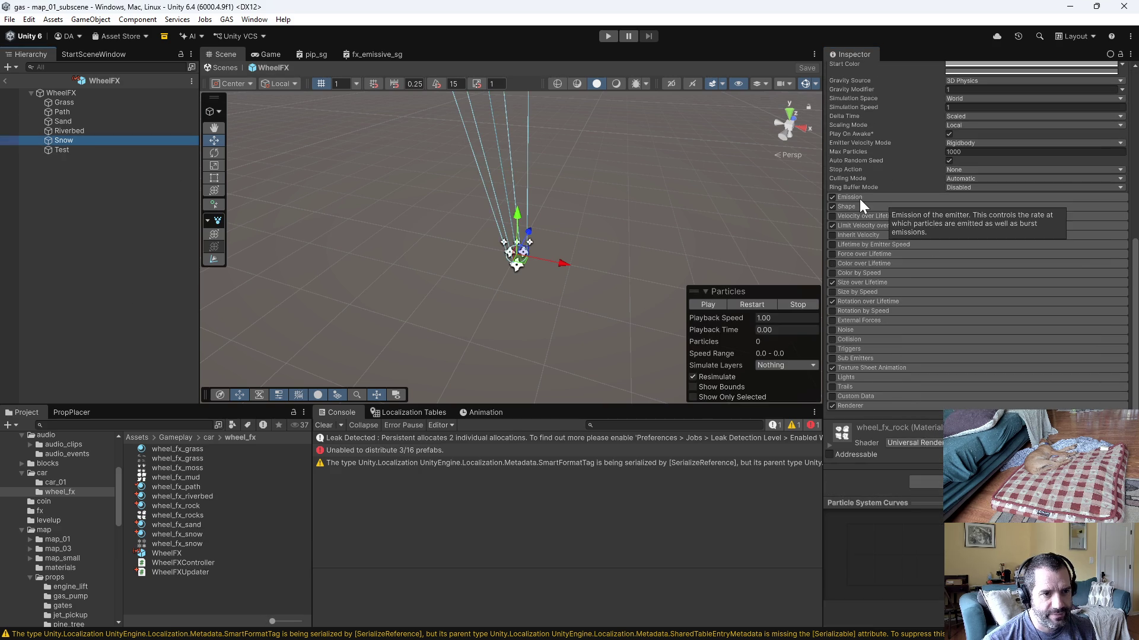
{"action": "left_click", "coordinate": [880, 406]}
{"action": "scroll", "coordinate": [879, 406], "scroll_direction": "down", "scroll_amount": 3}
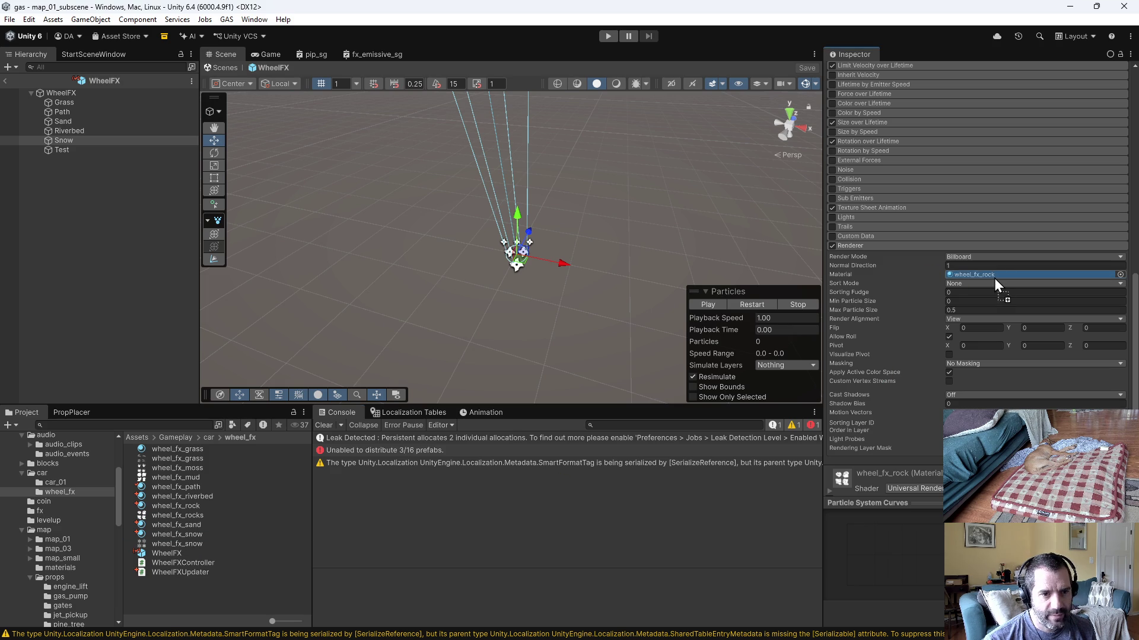
{"action": "scroll", "coordinate": [994, 277], "scroll_direction": "up", "scroll_amount": 6}
{"action": "scroll", "coordinate": [979, 280], "scroll_direction": "up", "scroll_amount": 7}
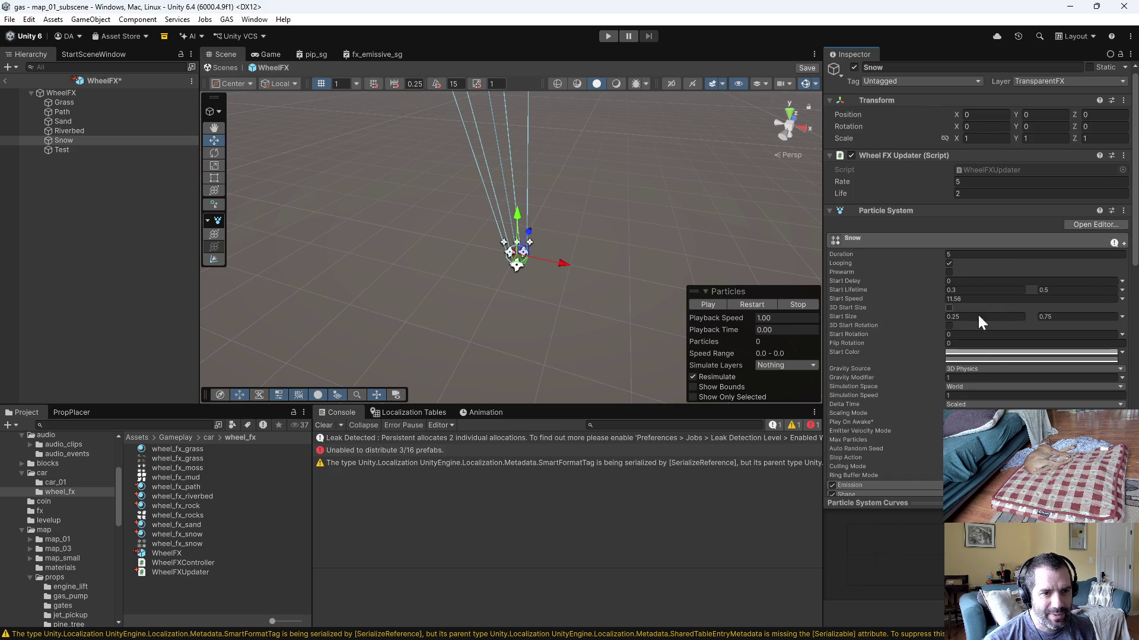
{"action": "left_click", "coordinate": [983, 353]}
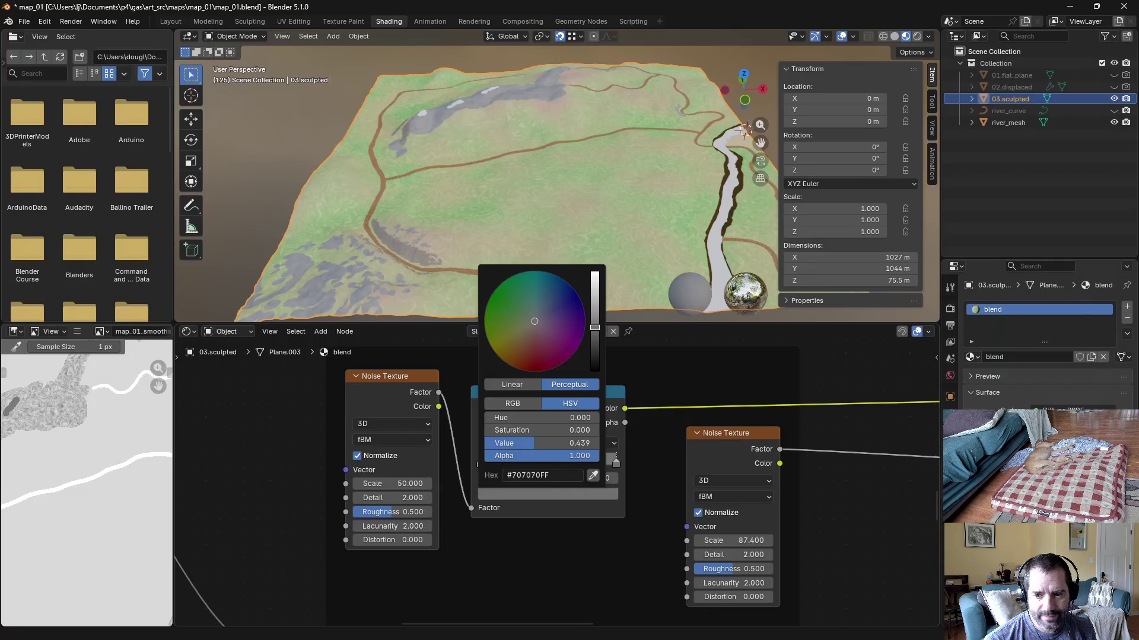
{"action": "scroll", "coordinate": [790, 408], "scroll_direction": "down", "scroll_amount": 1}
{"action": "scroll", "coordinate": [791, 409], "scroll_direction": "down", "scroll_amount": 1}
{"action": "scroll", "coordinate": [798, 439], "scroll_direction": "down", "scroll_amount": 2}
{"action": "scroll", "coordinate": [798, 439], "scroll_direction": "down", "scroll_amount": 2}
{"action": "scroll", "coordinate": [796, 481], "scroll_direction": "down", "scroll_amount": 1}
{"action": "scroll", "coordinate": [800, 445], "scroll_direction": "down", "scroll_amount": 1}
{"action": "scroll", "coordinate": [539, 502], "scroll_direction": "up", "scroll_amount": 2}
{"action": "scroll", "coordinate": [552, 524], "scroll_direction": "up", "scroll_amount": 2}
{"action": "scroll", "coordinate": [666, 615], "scroll_direction": "up", "scroll_amount": 2}
{"action": "scroll", "coordinate": [657, 531], "scroll_direction": "up", "scroll_amount": 1}
Step: Copy the Color Ramp's pale cyan left-stop hex into the Snow effect's start colour
{"action": "left_click_drag", "start_coordinate": [657, 531], "coordinate": [554, 639]}
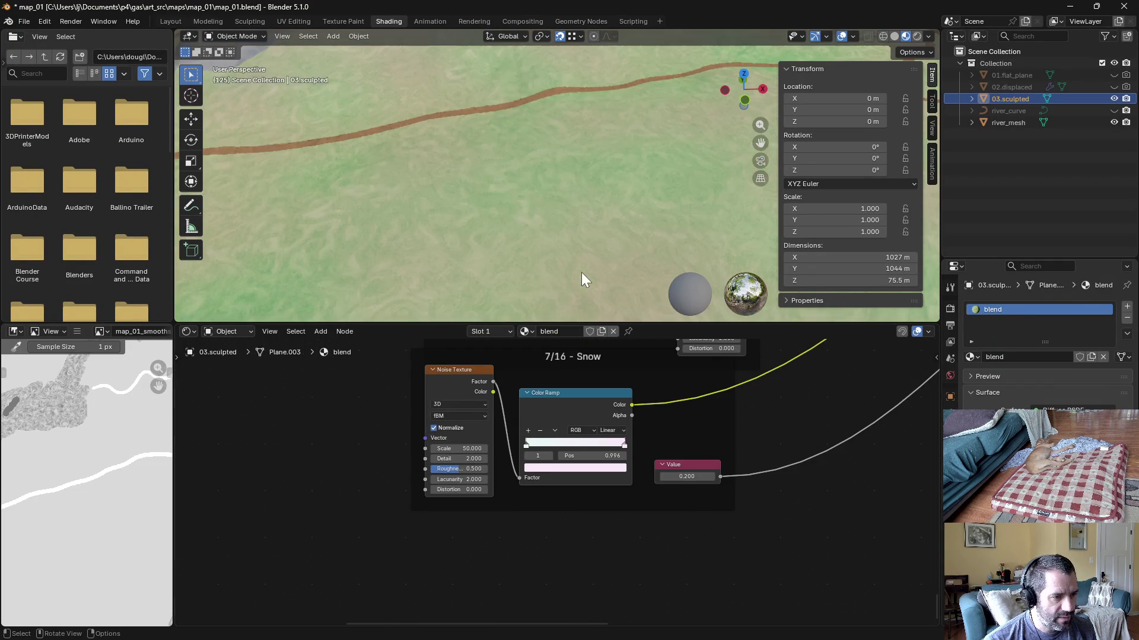
{"action": "scroll", "coordinate": [662, 440], "scroll_direction": "up", "scroll_amount": 2}
{"action": "scroll", "coordinate": [552, 438], "scroll_direction": "up", "scroll_amount": 1}
{"action": "left_click", "coordinate": [516, 431]}
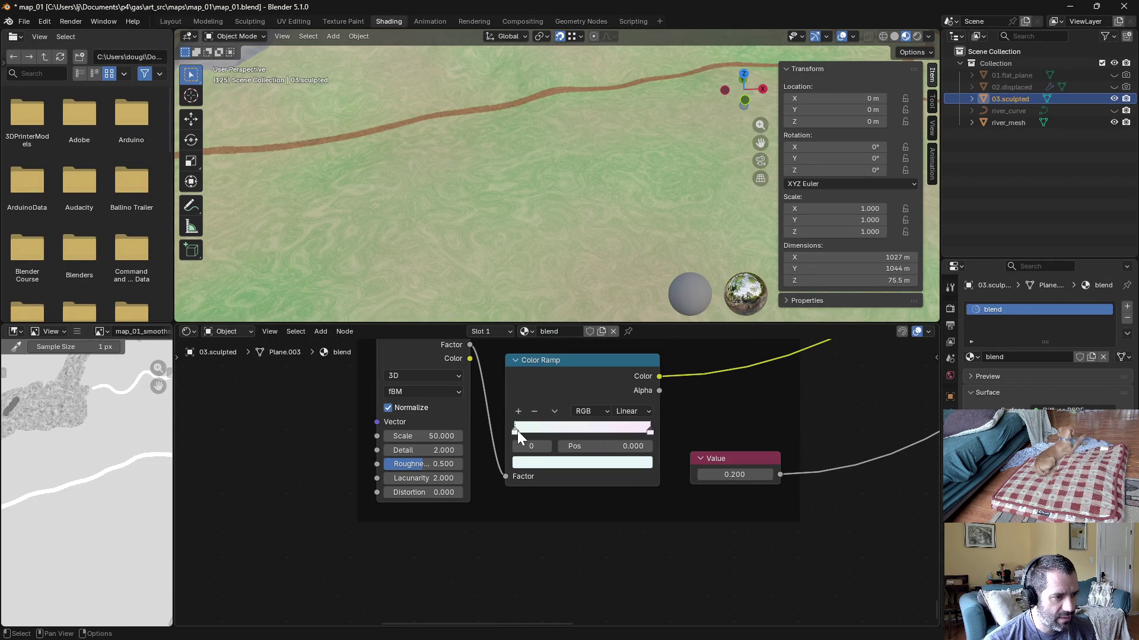
{"action": "left_click", "coordinate": [540, 462]}
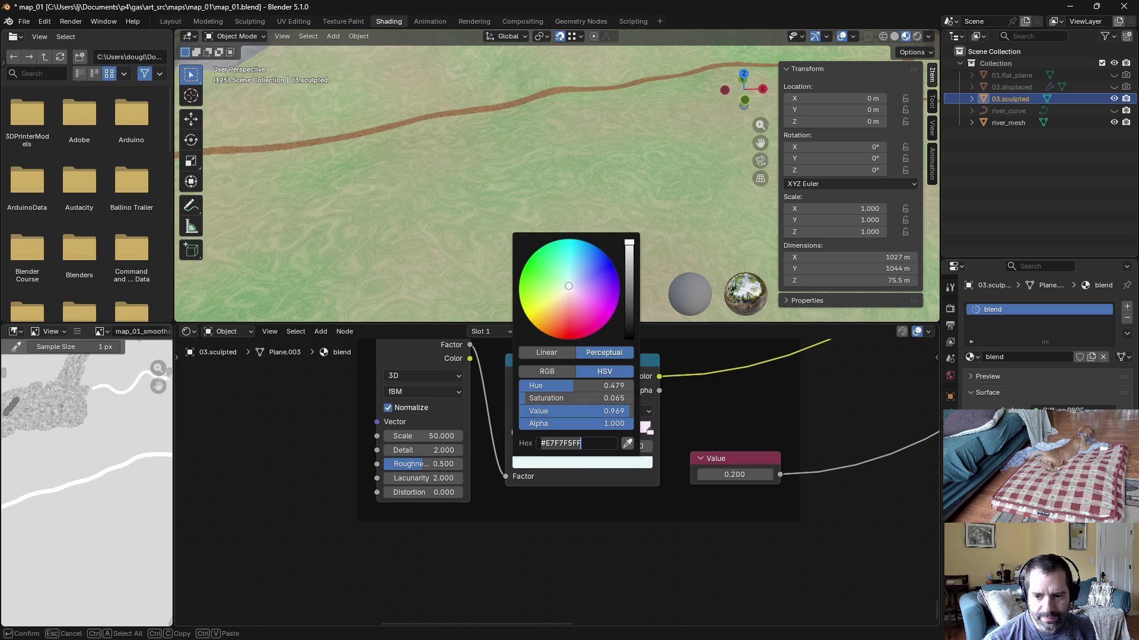
{"action": "key", "text": "alt+Tab"}
{"action": "left_click", "coordinate": [961, 355]}
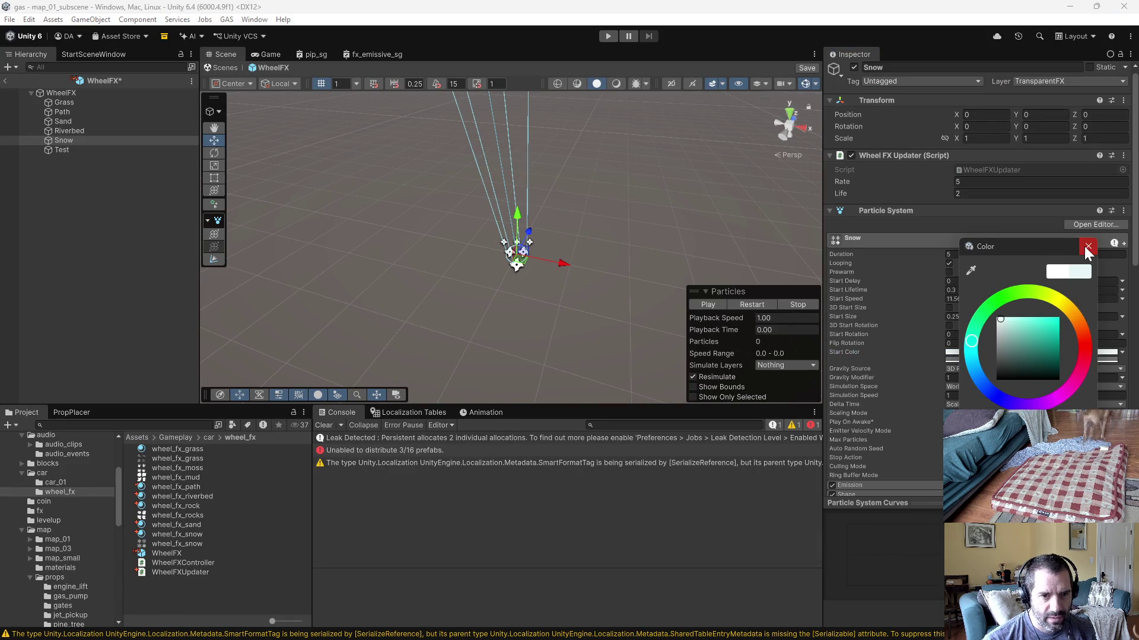
{"action": "left_click", "coordinate": [1087, 248]}
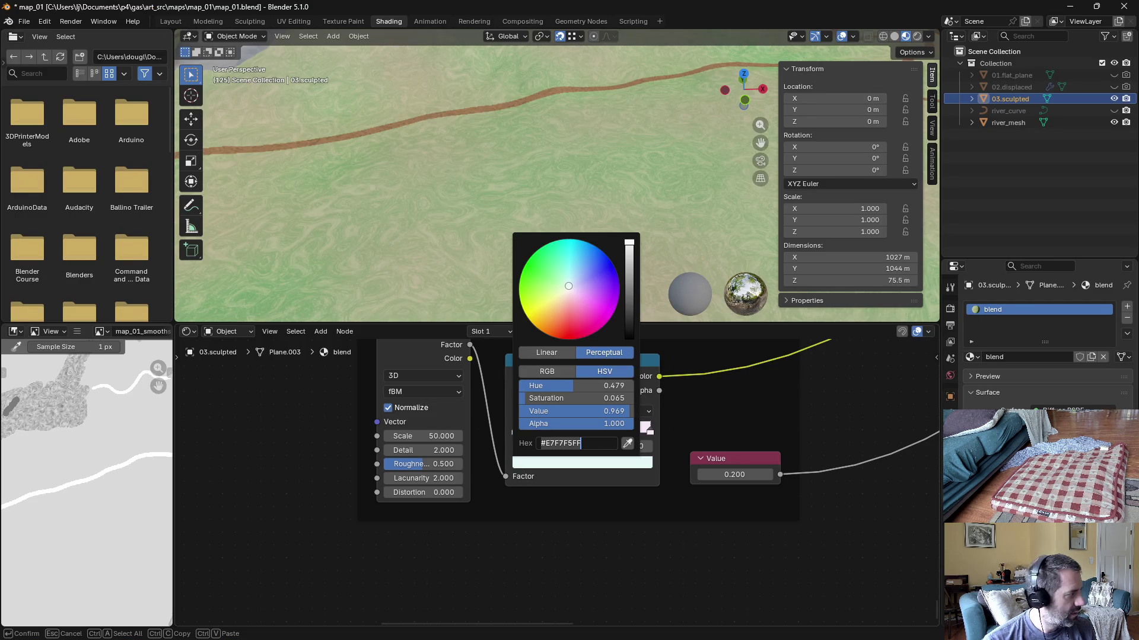
{"action": "key", "text": "Return"}
Step: Copy the Color Ramp's pale pink right-stop hex for the Snow effect's start colour
{"action": "left_click", "coordinate": [648, 432]}
{"action": "left_click", "coordinate": [618, 464]}
{"action": "left_click", "coordinate": [570, 443]}
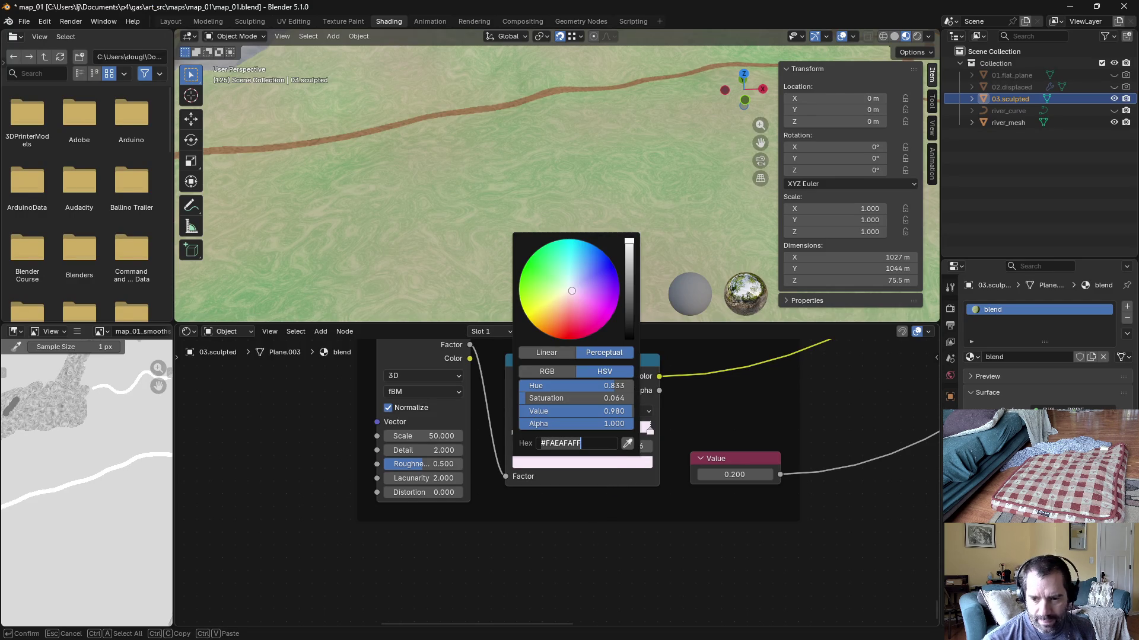
{"action": "key", "text": "alt+Tab"}
{"action": "left_click", "coordinate": [949, 355]}
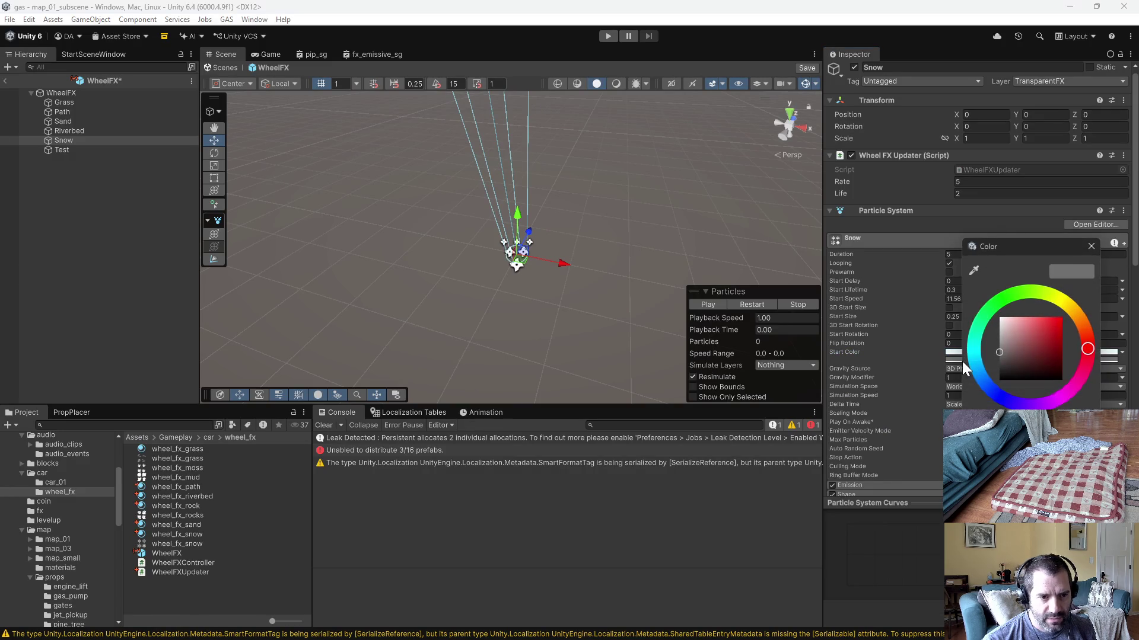
Step: Close the start colour picker and set Snow's Emission rate 20 with start lifetime 0.2–0.4
{"action": "left_click", "coordinate": [1090, 247]}
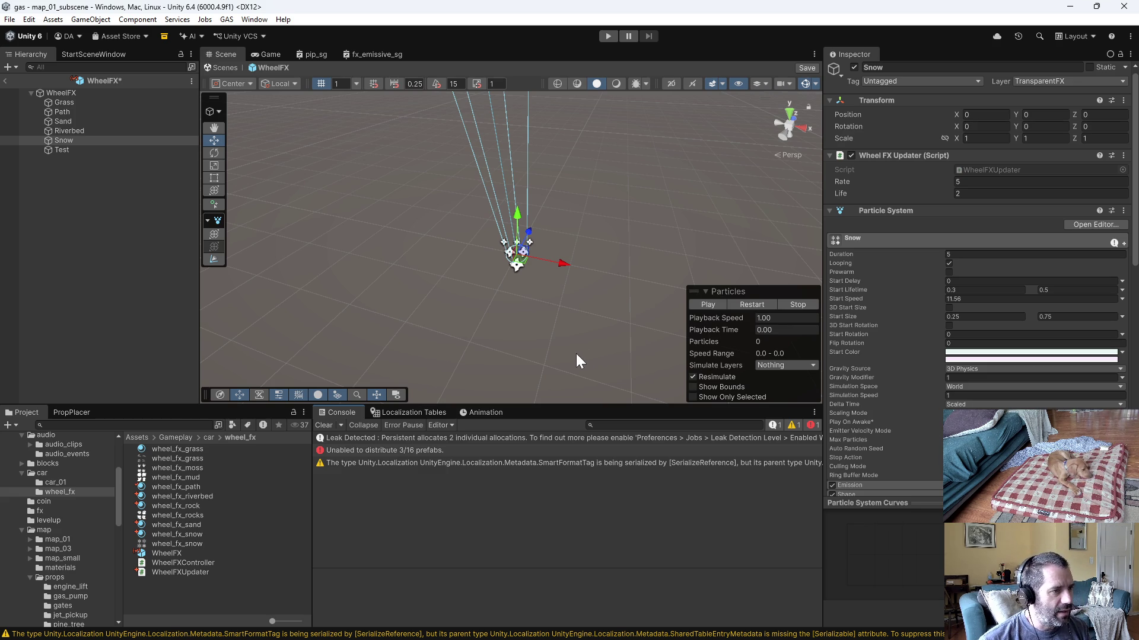
{"action": "scroll", "coordinate": [958, 397], "scroll_direction": "down", "scroll_amount": 2}
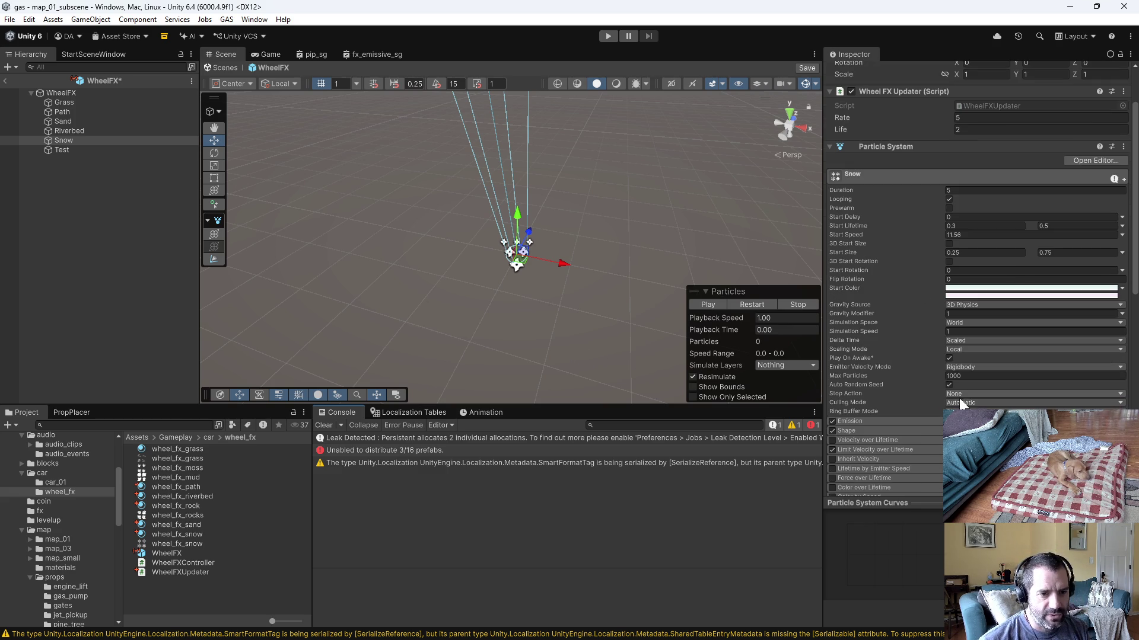
{"action": "left_click", "coordinate": [914, 424]}
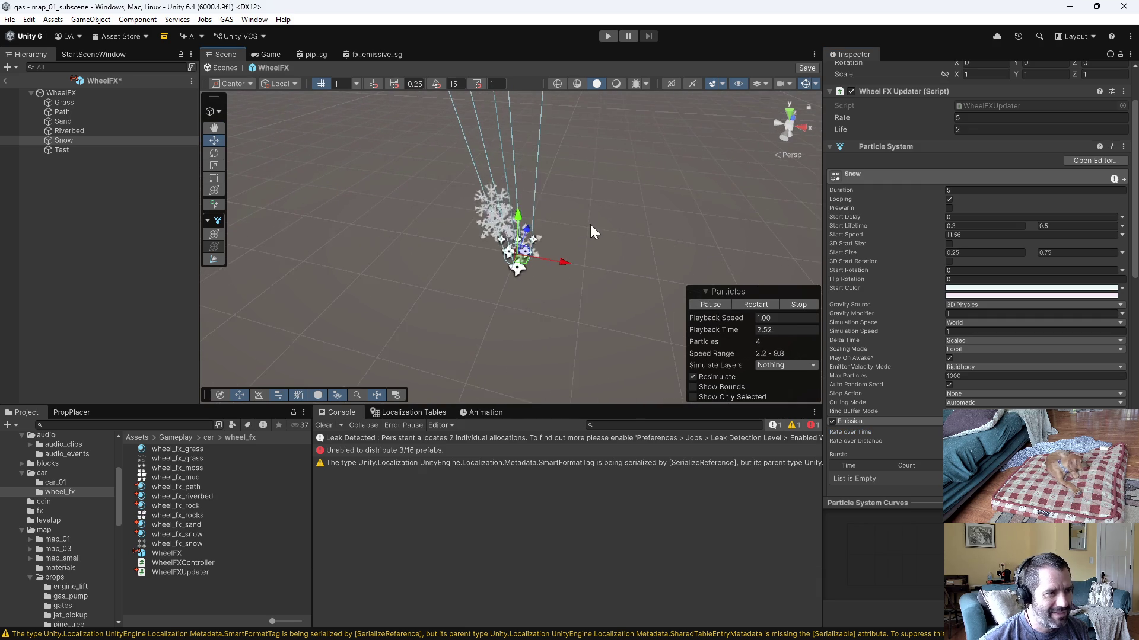
{"action": "mouse_move", "coordinate": [615, 225]}
{"action": "left_mouse_down"}
{"action": "mouse_move", "coordinate": [568, 202]}
{"action": "mouse_move", "coordinate": [611, 312]}
{"action": "left_mouse_up"}
{"action": "scroll", "coordinate": [899, 235], "scroll_direction": "up", "scroll_amount": 2}
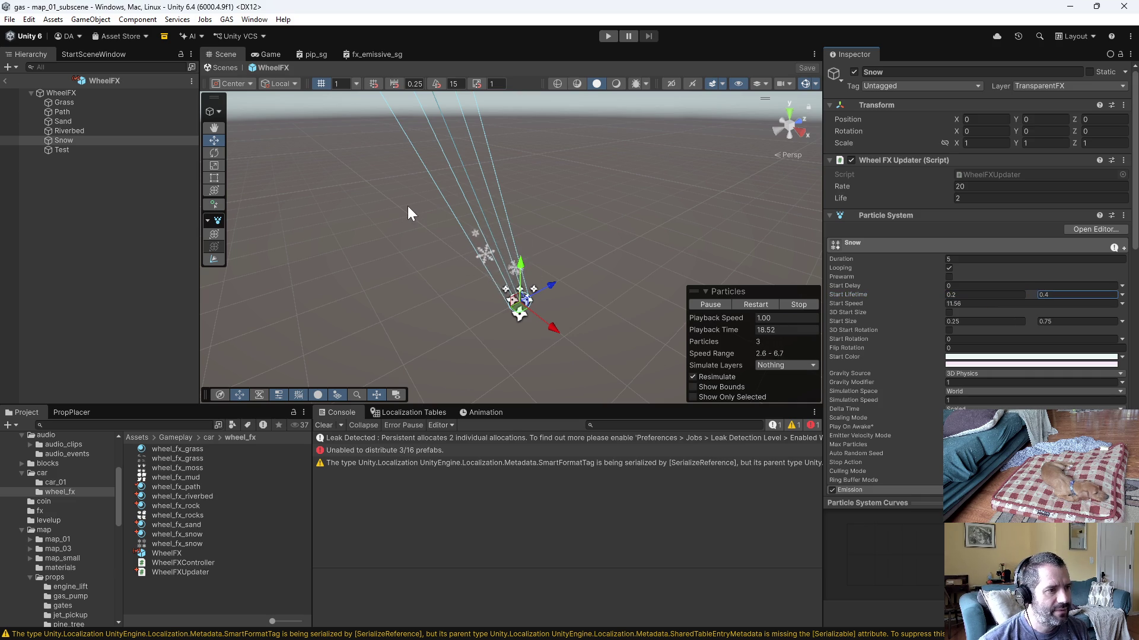
Step: Enter Play mode and drive the car along the dirt track to test the wheel effects
{"action": "left_click", "coordinate": [607, 35]}
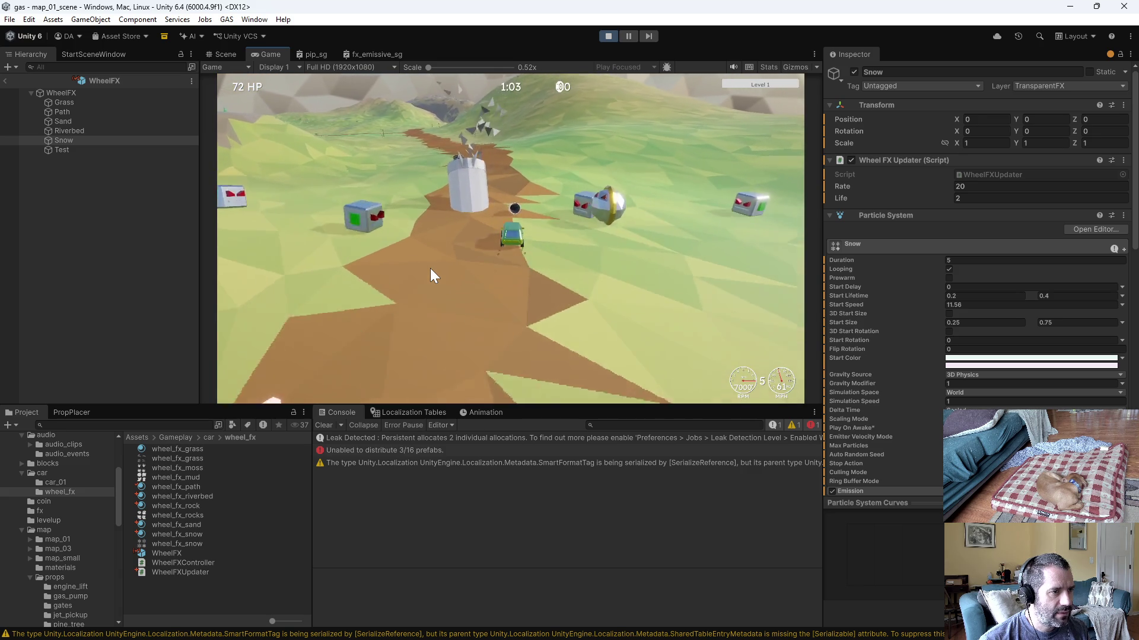
{"action": "left_click_drag", "start_coordinate": [500, 128], "coordinate": [513, 307]}
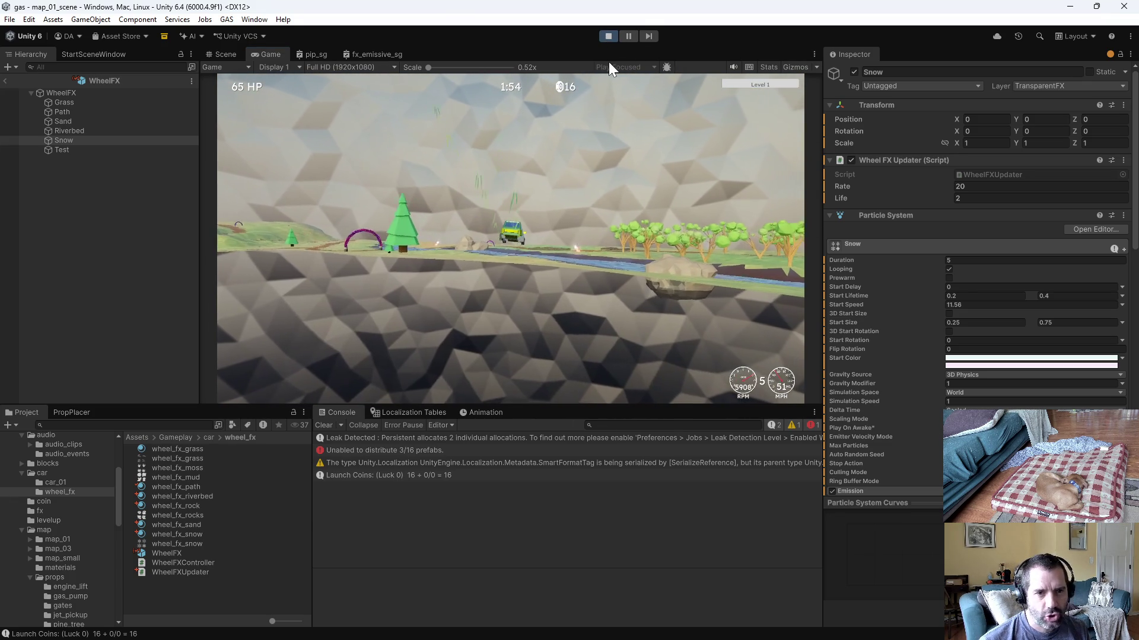
Step: Stop the game, then in P4V reconcile offline work across the workspace root
{"action": "left_click", "coordinate": [607, 36]}
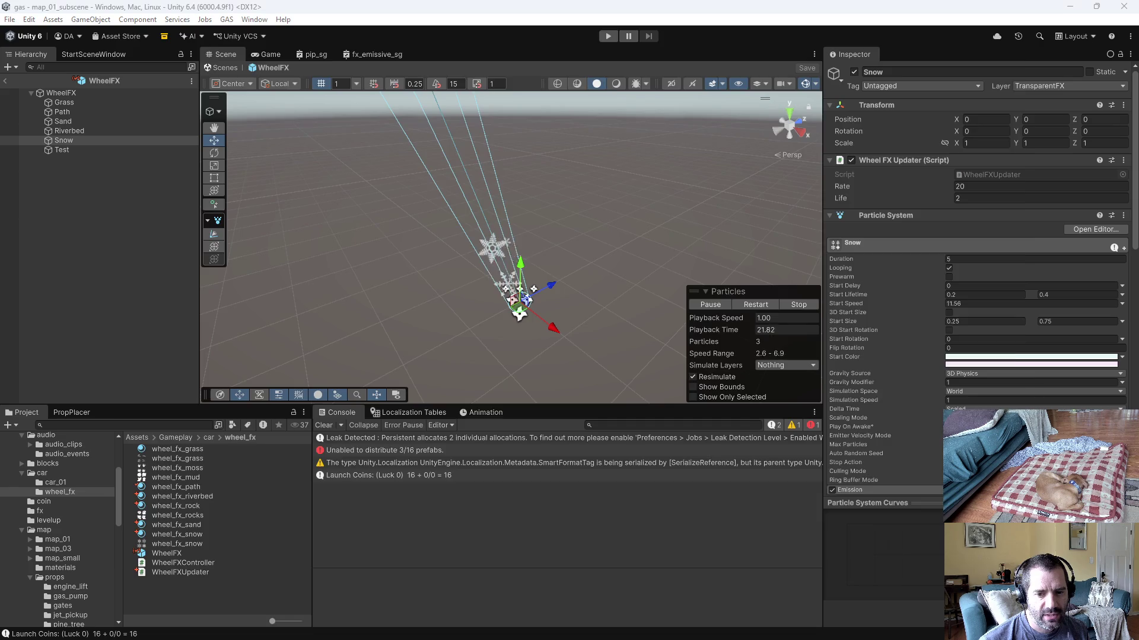
{"action": "key", "text": "alt+Tab"}
{"action": "left_click", "coordinate": [463, 146]}
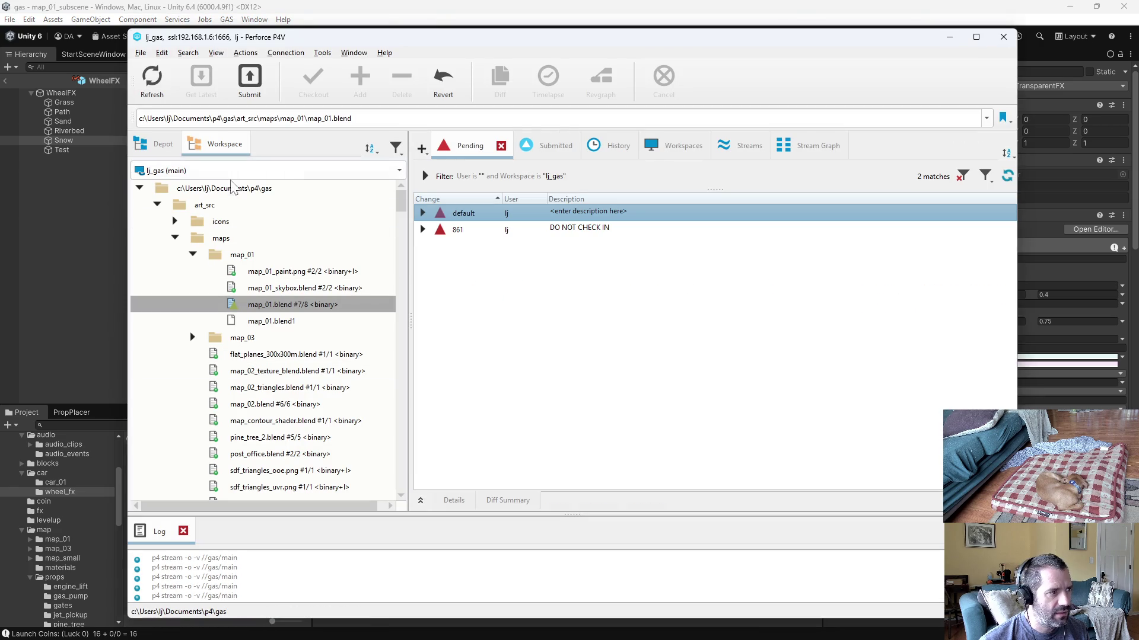
{"action": "right_click", "coordinate": [229, 189]}
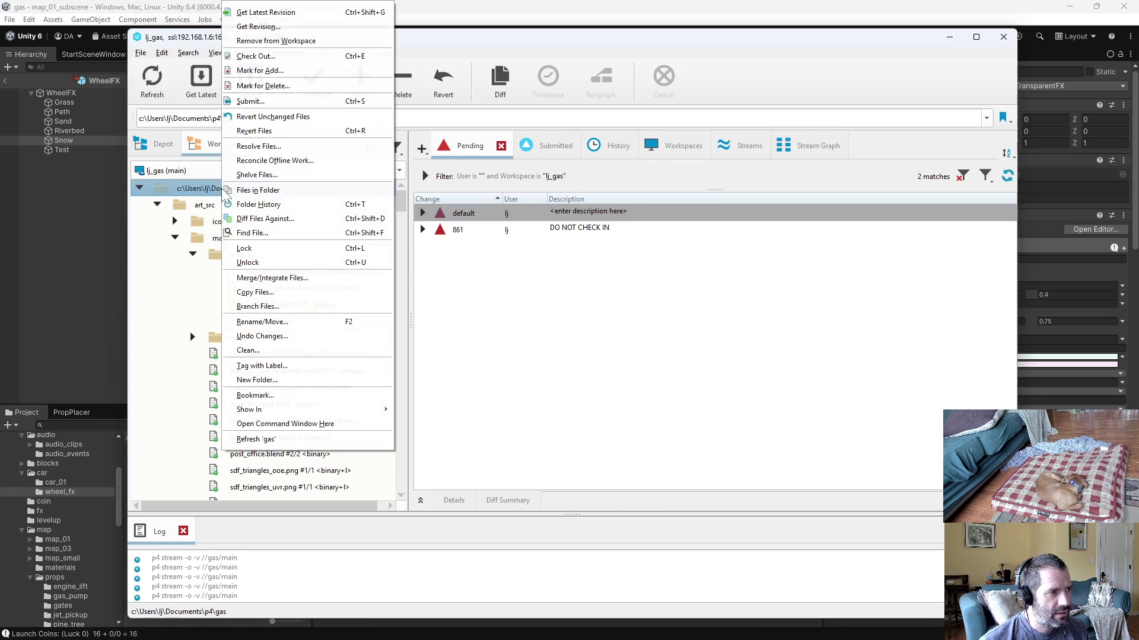
{"action": "left_click", "coordinate": [282, 164]}
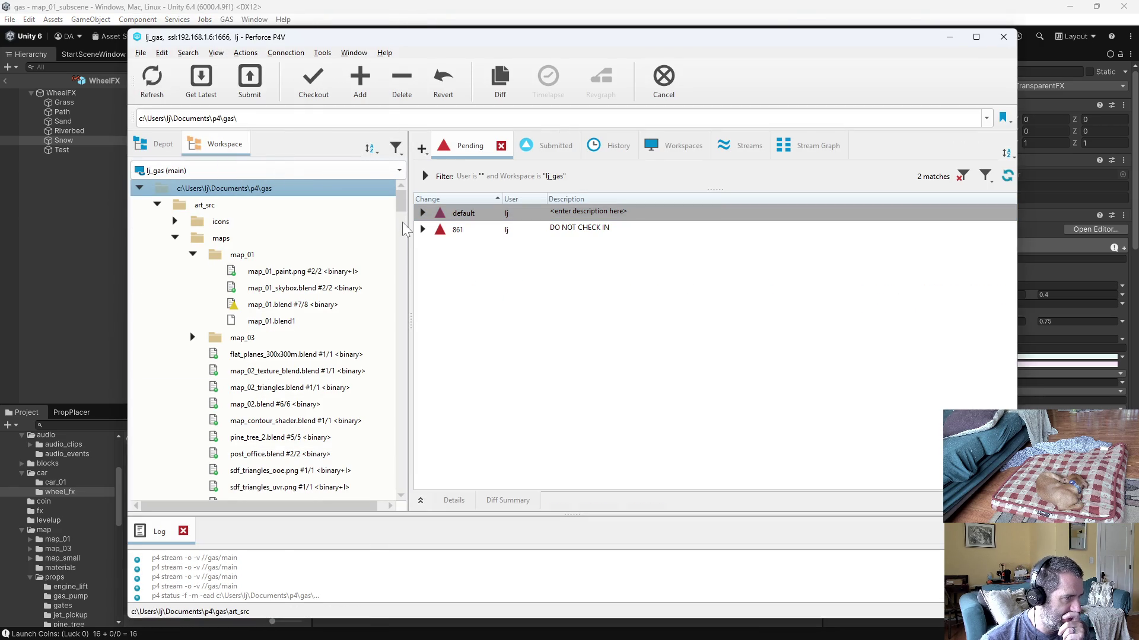
{"action": "left_click", "coordinate": [305, 627]}
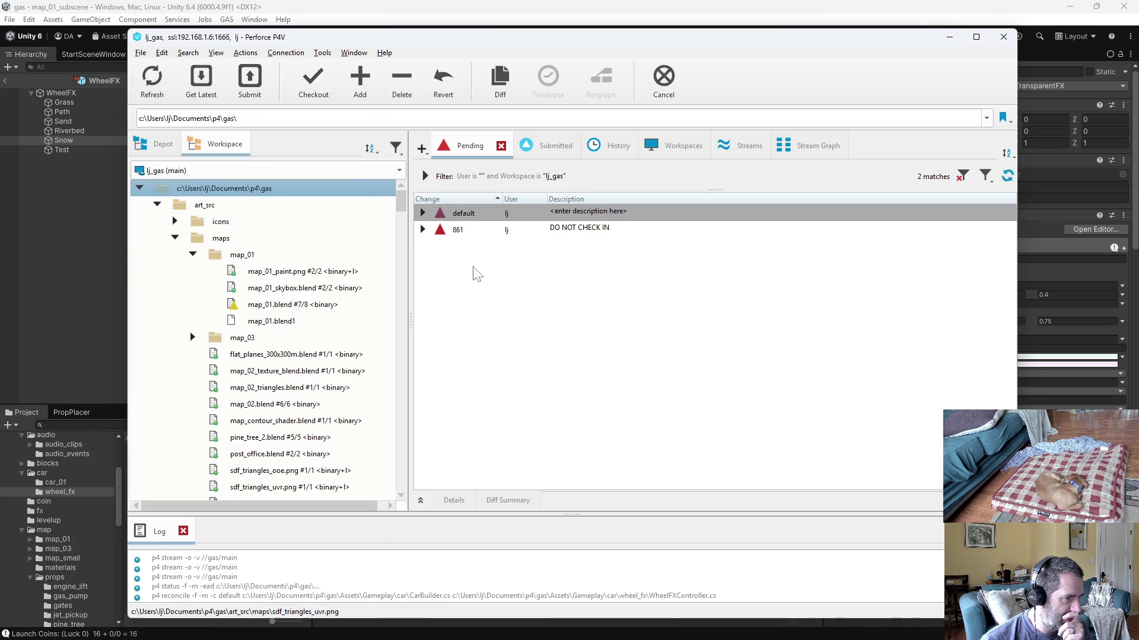
Step: Move CarBuilder.cs from the default changelist into changelist 861
{"action": "left_click", "coordinate": [586, 232]}
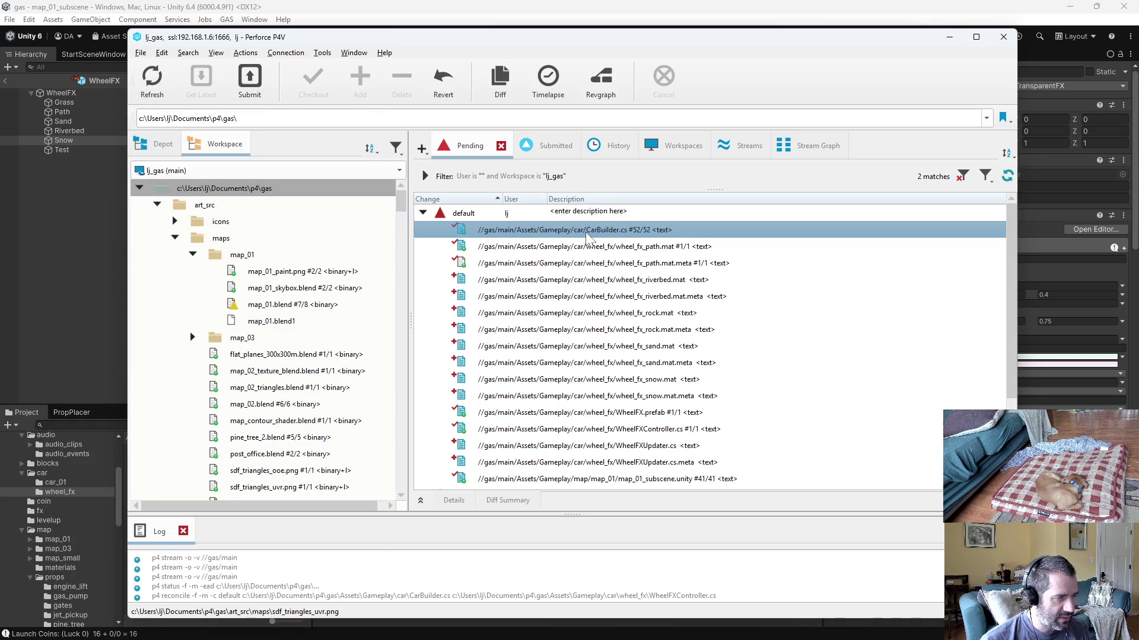
{"action": "mouse_move", "coordinate": [586, 232]}
{"action": "left_mouse_down"}
{"action": "mouse_move", "coordinate": [604, 506]}
{"action": "mouse_move", "coordinate": [584, 425]}
{"action": "left_mouse_up"}
{"action": "left_click_drag", "start_coordinate": [569, 378], "coordinate": [572, 380]}
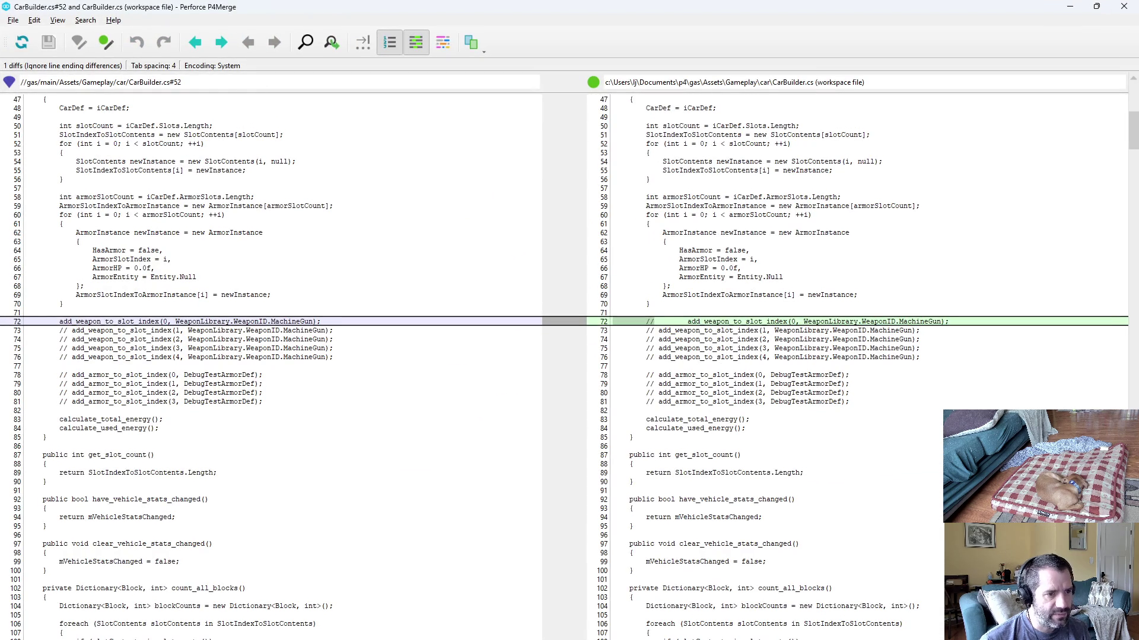
Step: Review map_01_subscene.unity's diff in P4Merge, then move it into changelist 861
{"action": "key", "text": "alt+F4"}
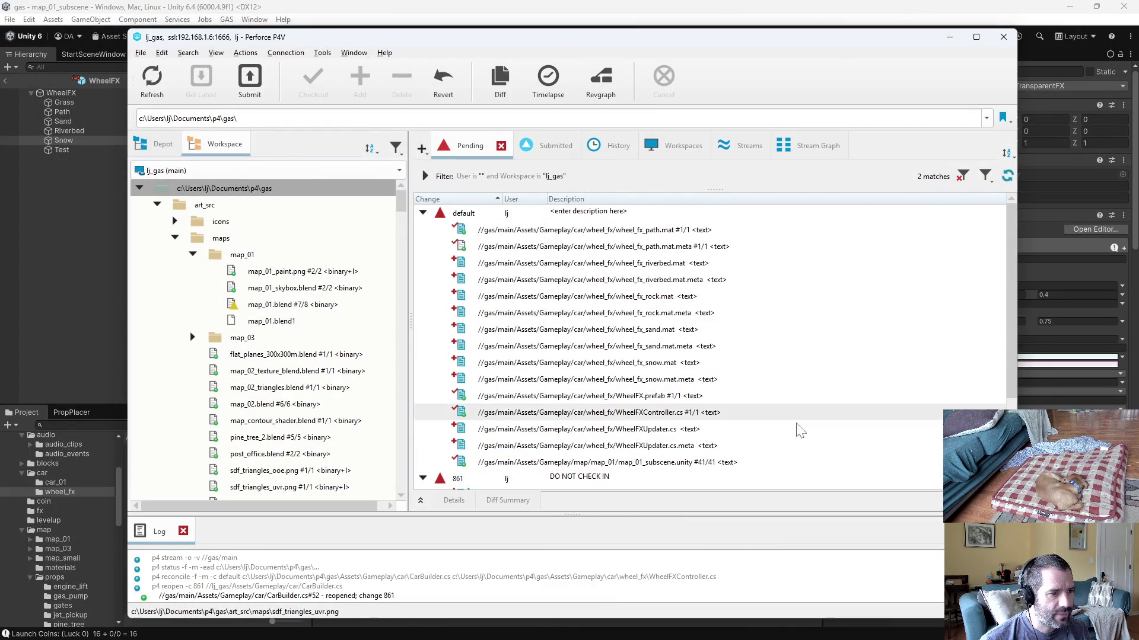
{"action": "left_click", "coordinate": [701, 462]}
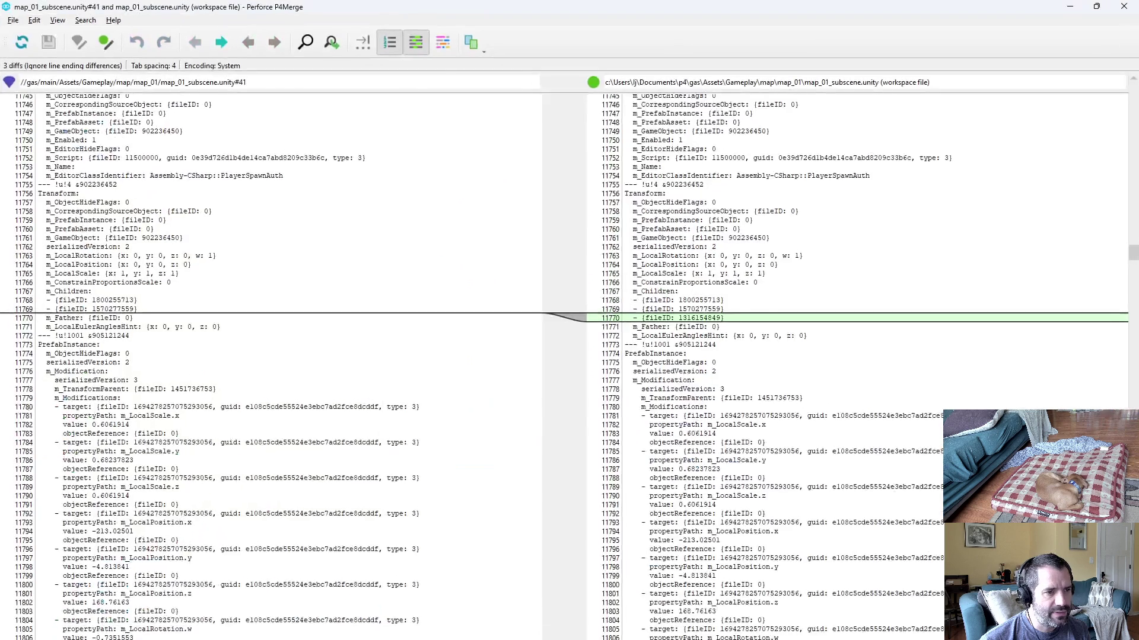
{"action": "key", "text": "ctrl+2"}
{"action": "key", "text": "ctrl+2"}
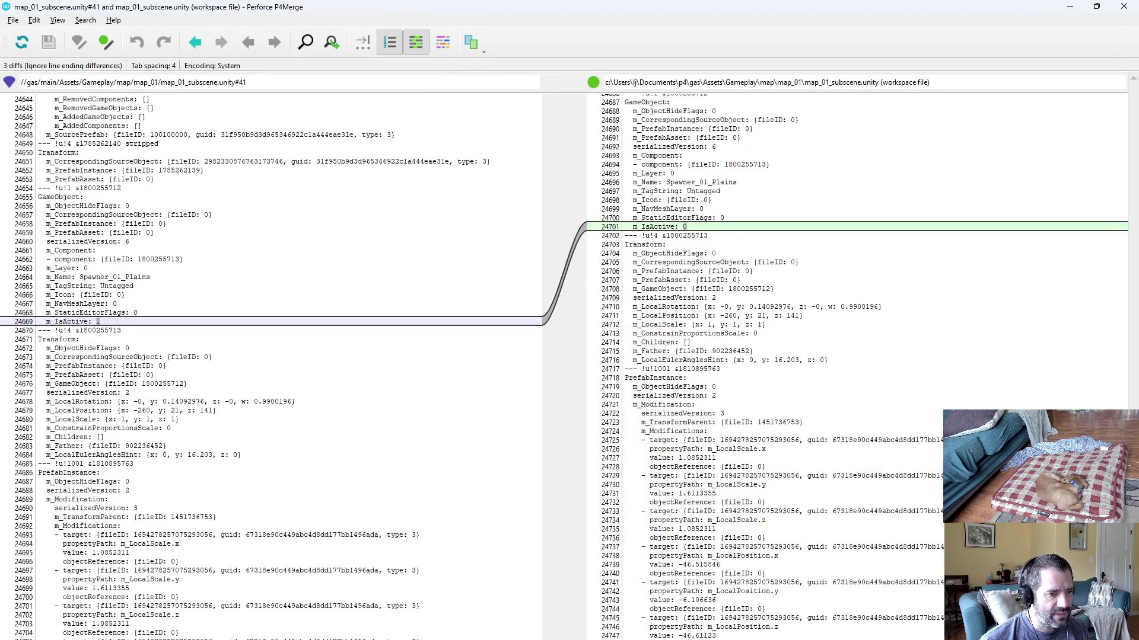
{"action": "key", "text": "alt+F4"}
{"action": "mouse_move", "coordinate": [752, 454]}
{"action": "left_mouse_down"}
{"action": "mouse_move", "coordinate": [601, 354]}
{"action": "mouse_move", "coordinate": [471, 365]}
{"action": "left_mouse_up"}
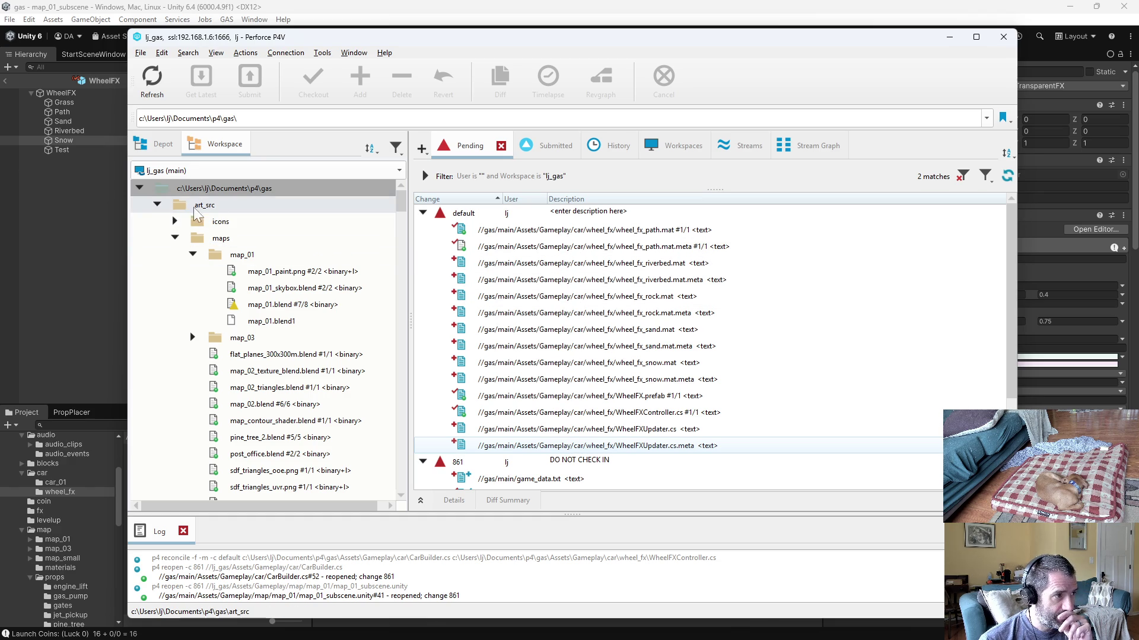
{"action": "left_click", "coordinate": [156, 205]}
Step: Reconcile offline work on the Assets folder, finding nothing new
{"action": "right_click", "coordinate": [187, 220]}
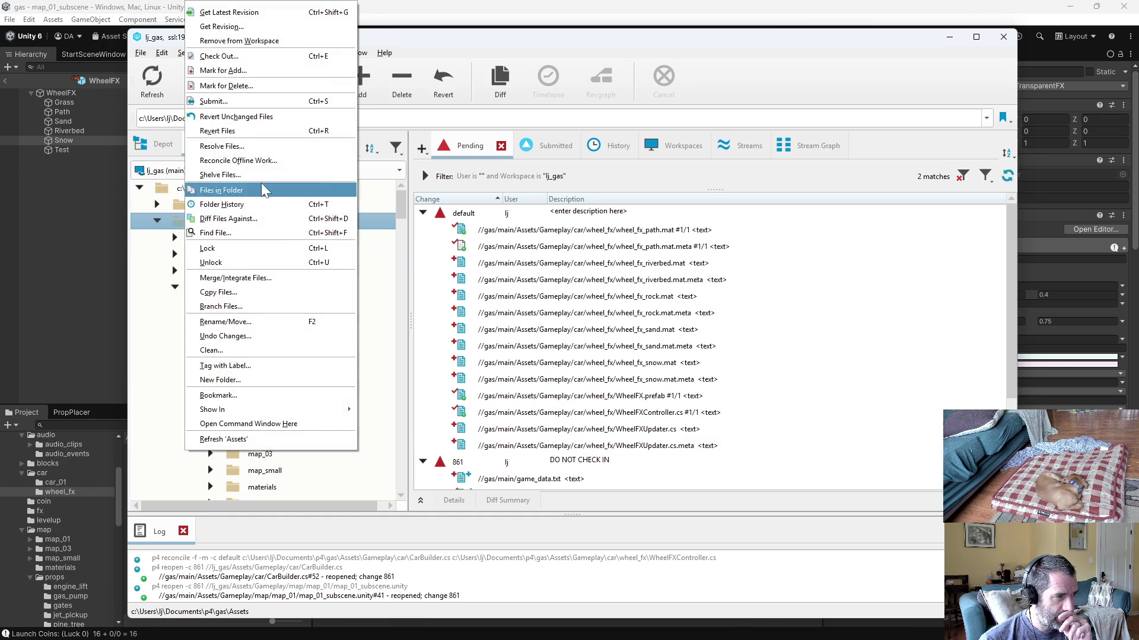
{"action": "left_click", "coordinate": [272, 161]}
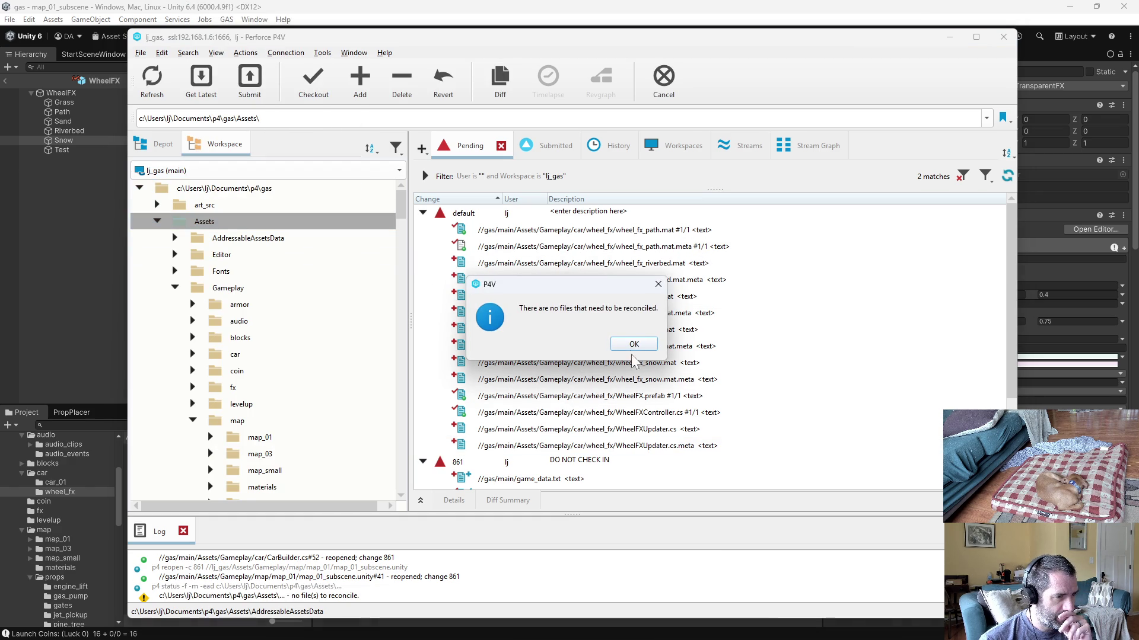
{"action": "left_click", "coordinate": [633, 352]}
Step: Submit the default changelist's 14 wheel FX files as change 1382, 'more wheel fx work'
{"action": "left_click", "coordinate": [463, 214]}
{"action": "right_click", "coordinate": [463, 214]}
{"action": "left_click", "coordinate": [498, 225]}
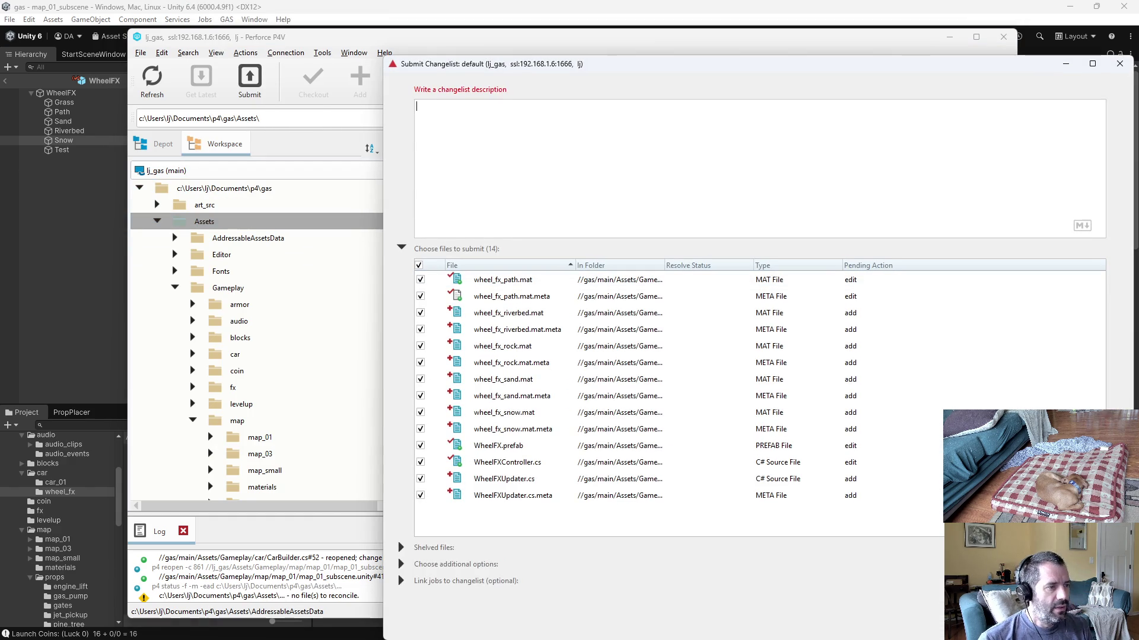
{"action": "type", "text": "more wheel fx work"}
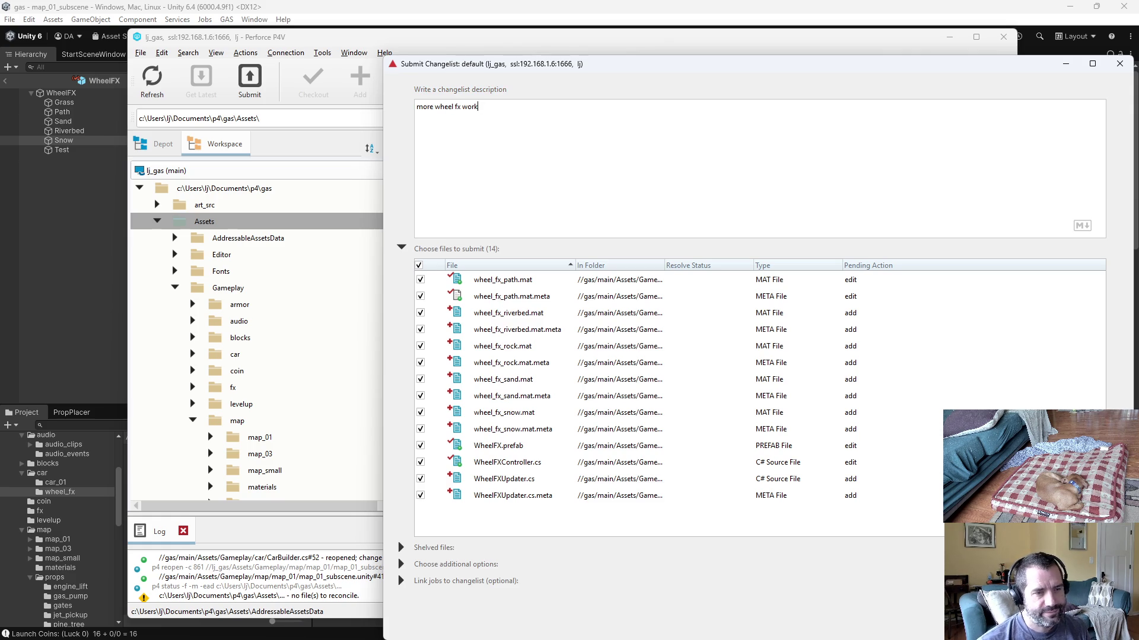
{"action": "left_click", "coordinate": [1024, 621]}
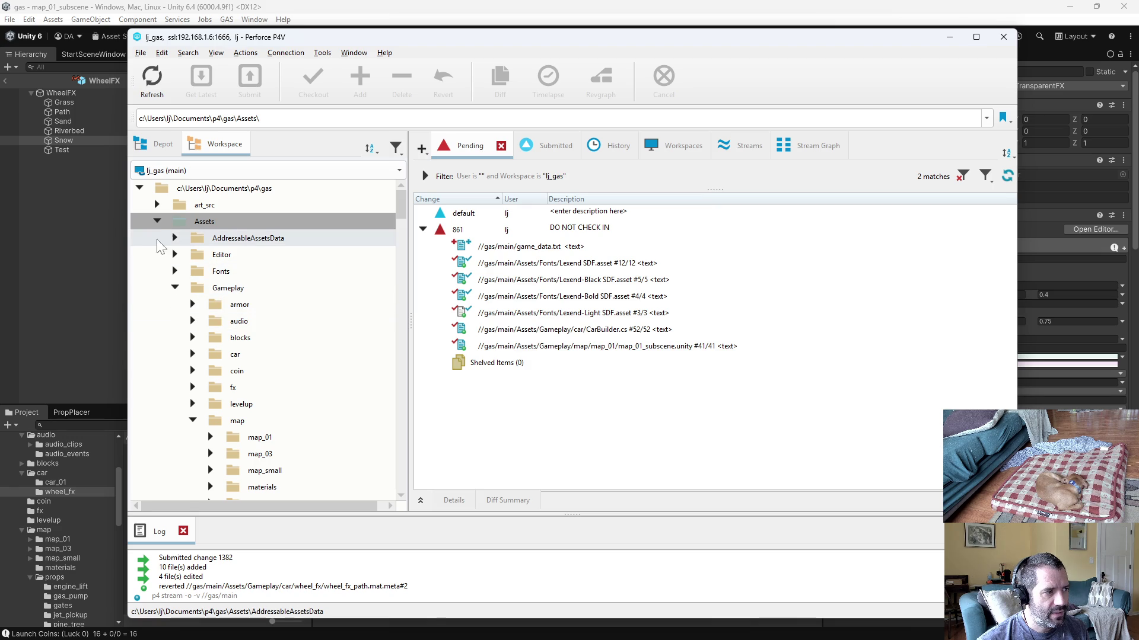
Step: Navigate the workspace tree to art_src > maps > map_01 and select map_01.blend, then switch to Blender
{"action": "left_click", "coordinate": [175, 287]}
{"action": "left_click", "coordinate": [157, 221]}
{"action": "left_click", "coordinate": [156, 204]}
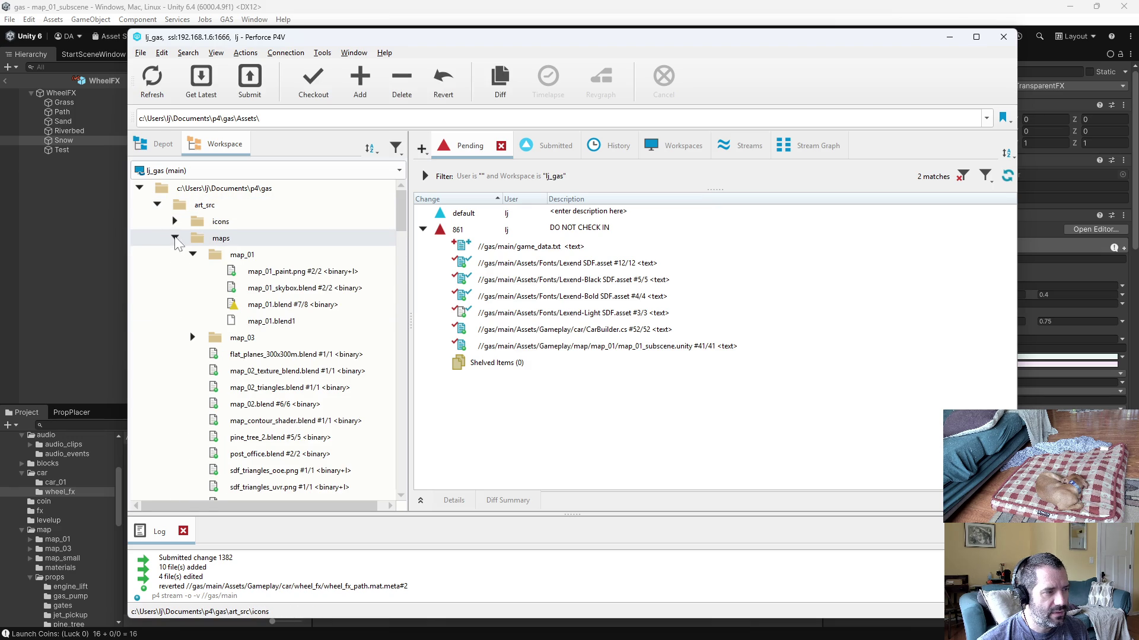
{"action": "left_click", "coordinate": [205, 305]}
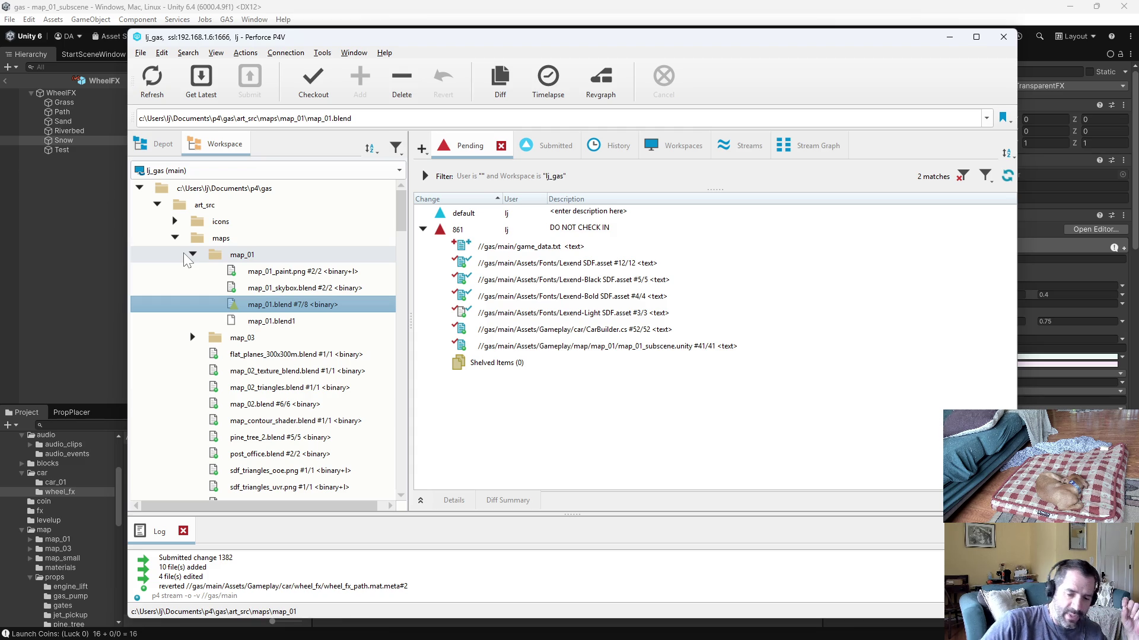
{"action": "key", "text": "alt+Tab"}
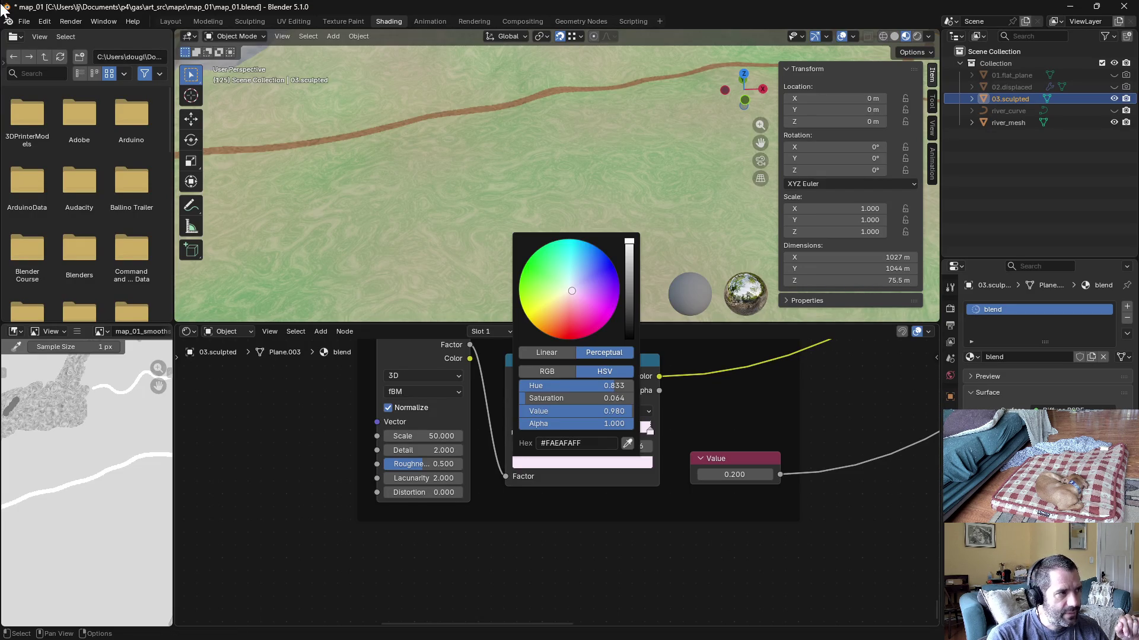
Step: Revert map_01.blend to its saved version, discarding edits, and return to P4V
{"action": "left_click", "coordinate": [21, 20]}
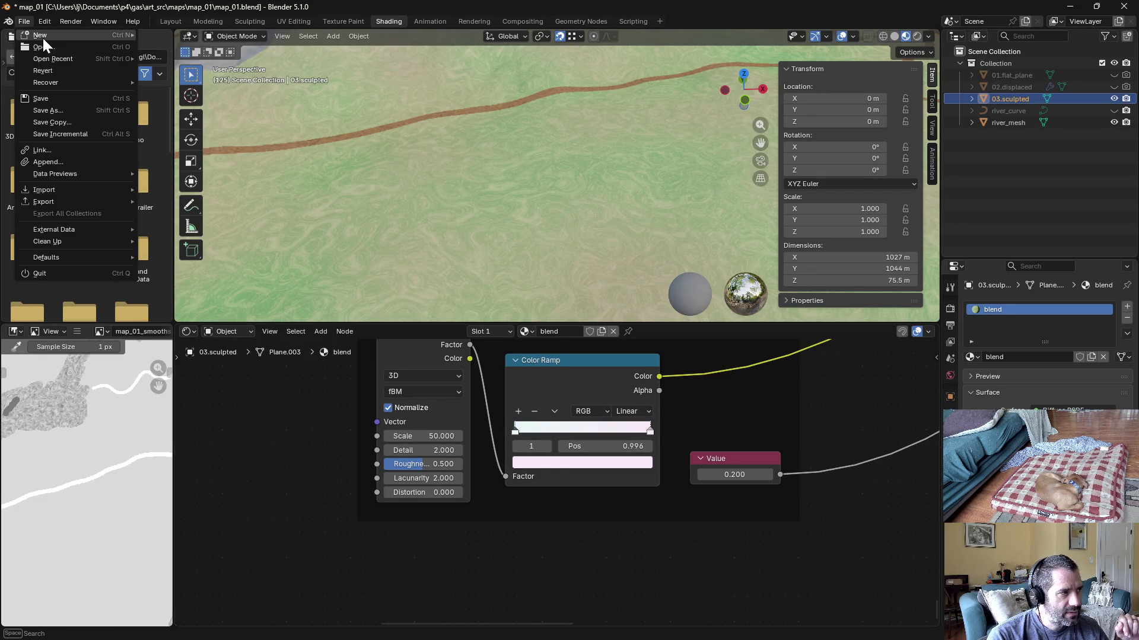
{"action": "left_click", "coordinate": [59, 71]}
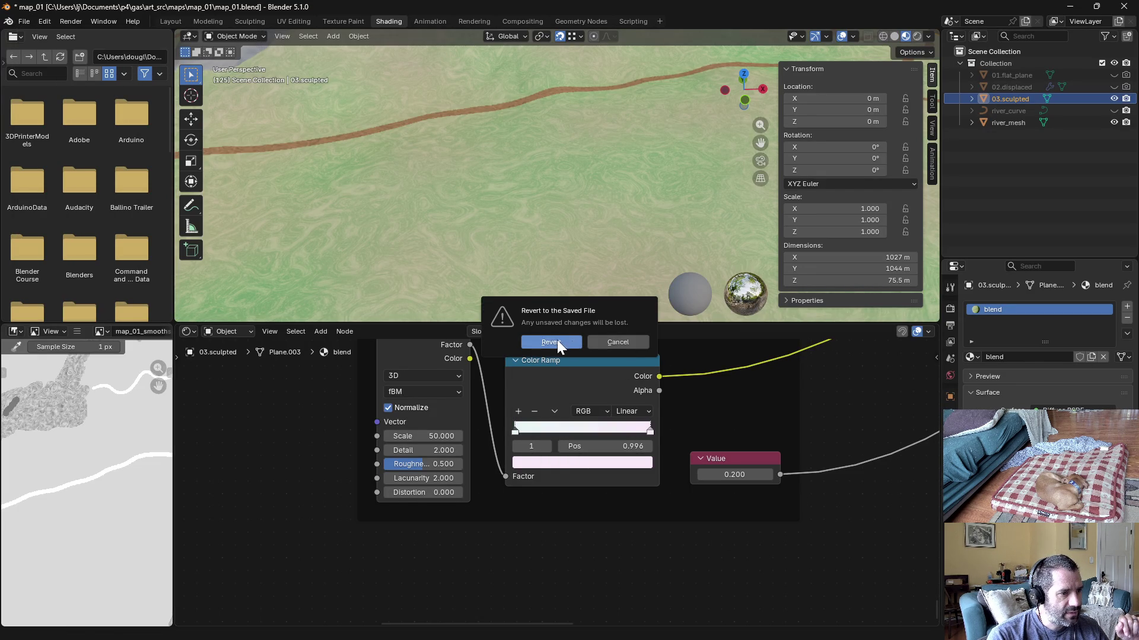
{"action": "left_click", "coordinate": [552, 342]}
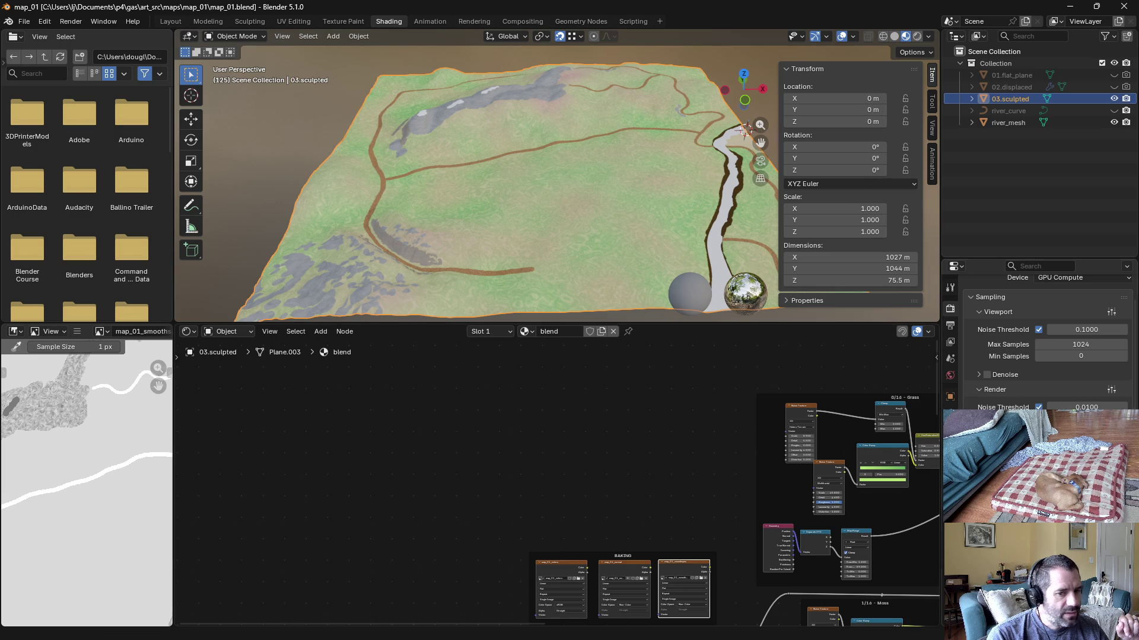
{"action": "key", "text": "alt+Tab"}
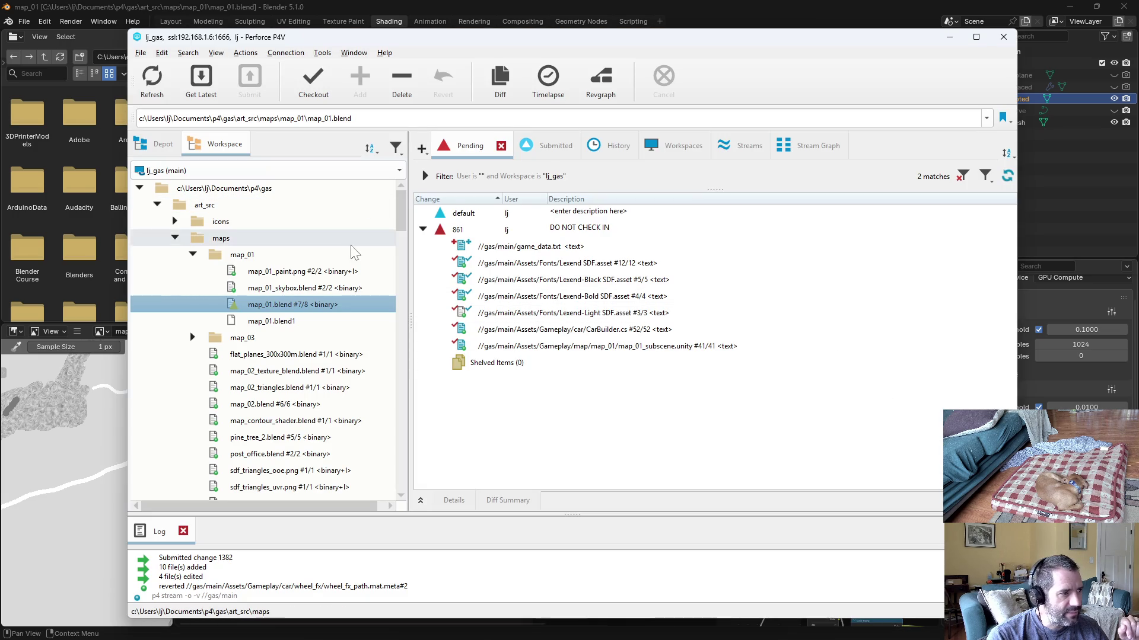
Step: Review the submitted changelists and revision 8 of map_01.blend in its file history
{"action": "left_click", "coordinate": [525, 146]}
{"action": "left_click", "coordinate": [604, 230]}
{"action": "left_click", "coordinate": [610, 151]}
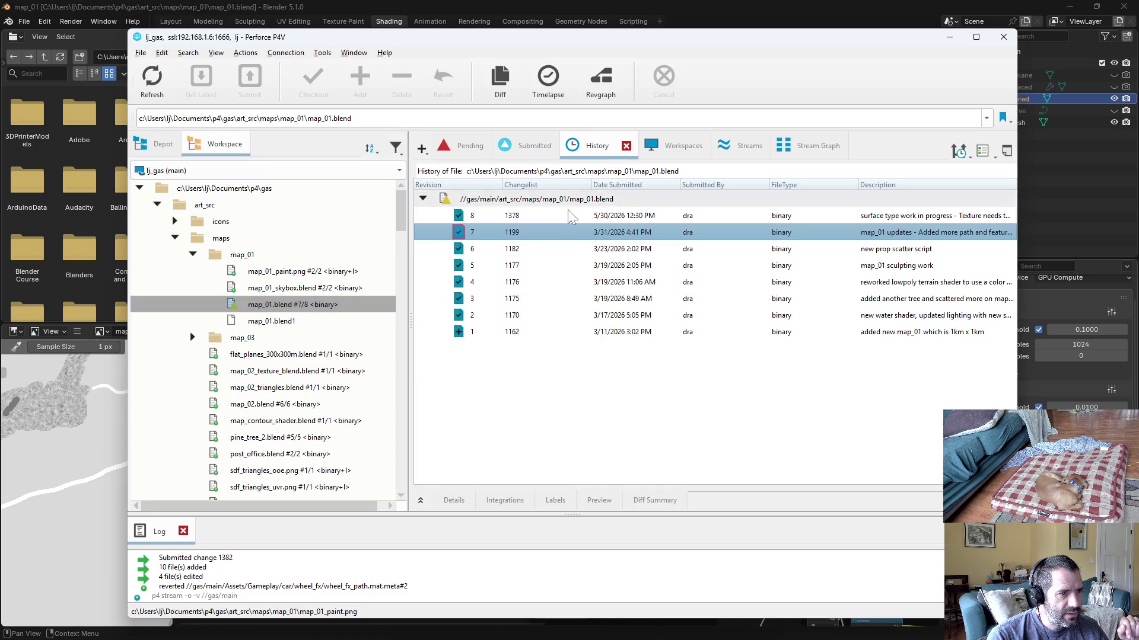
{"action": "left_click", "coordinate": [644, 222]}
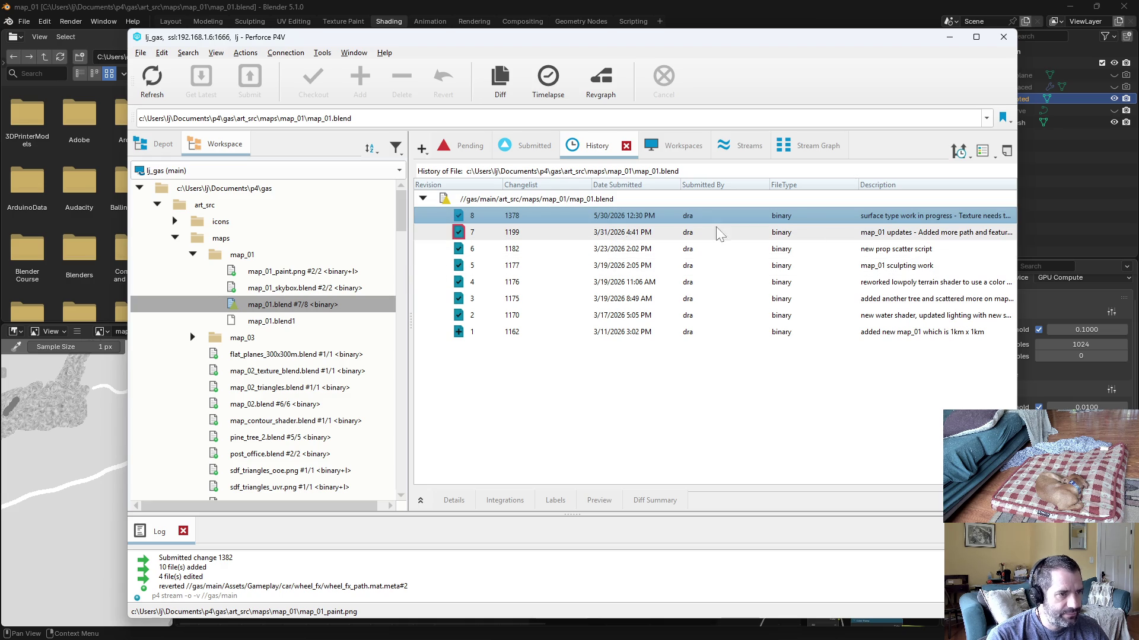
{"action": "double_click", "coordinate": [538, 220]}
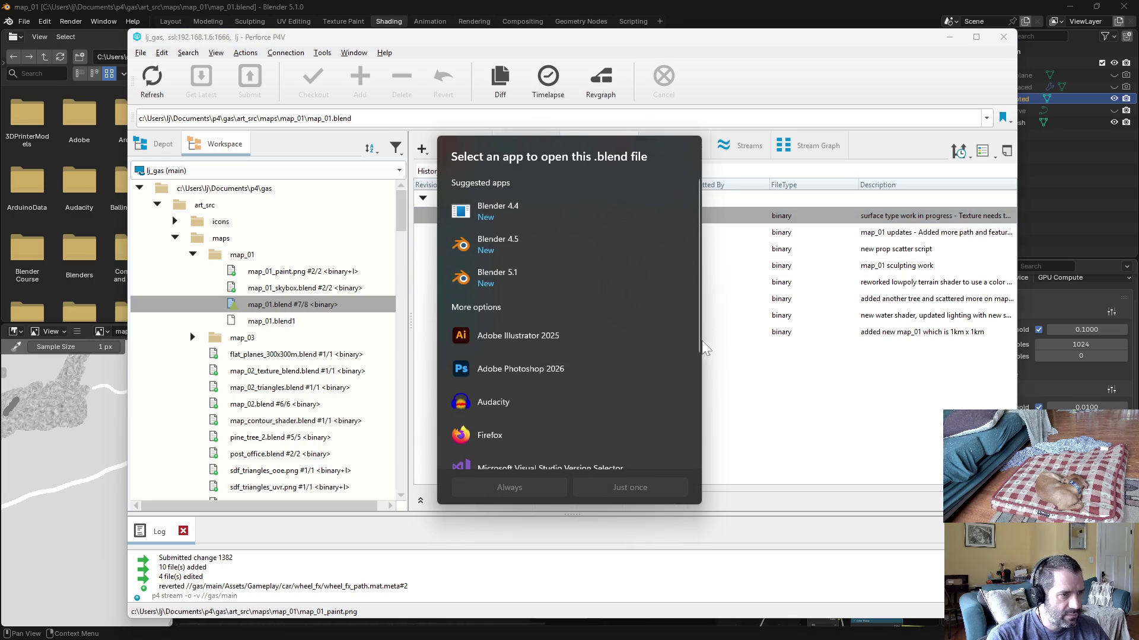
{"action": "left_click", "coordinate": [703, 348]}
Step: Inspect changelist 1378's details and diff for revision 8, then return to Blender
{"action": "right_click", "coordinate": [524, 222]}
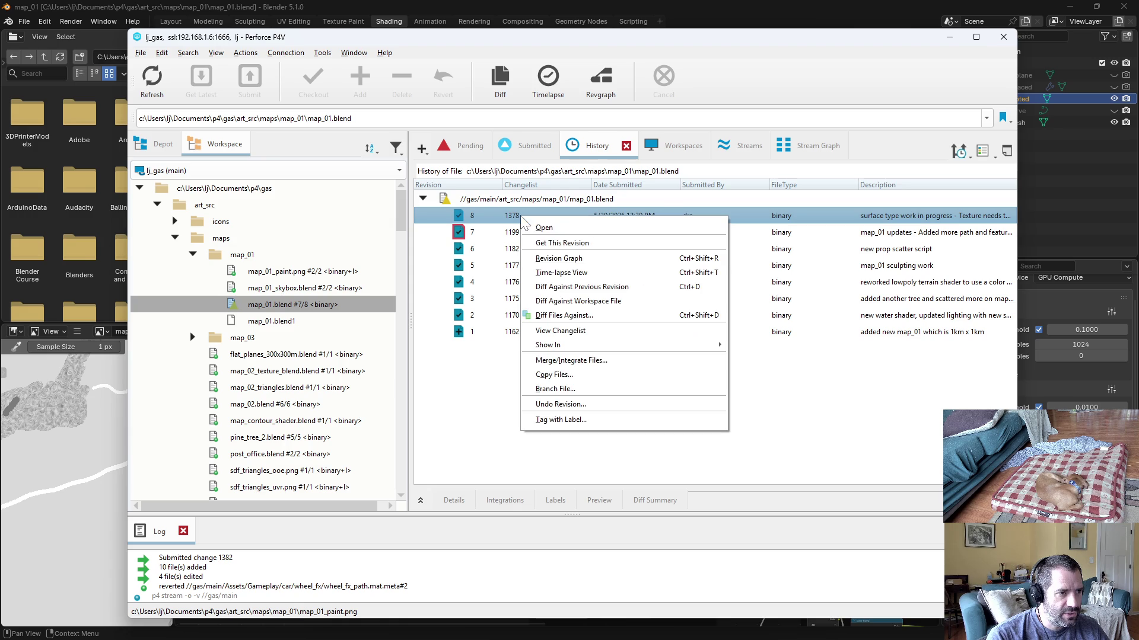
{"action": "left_click", "coordinate": [579, 330]}
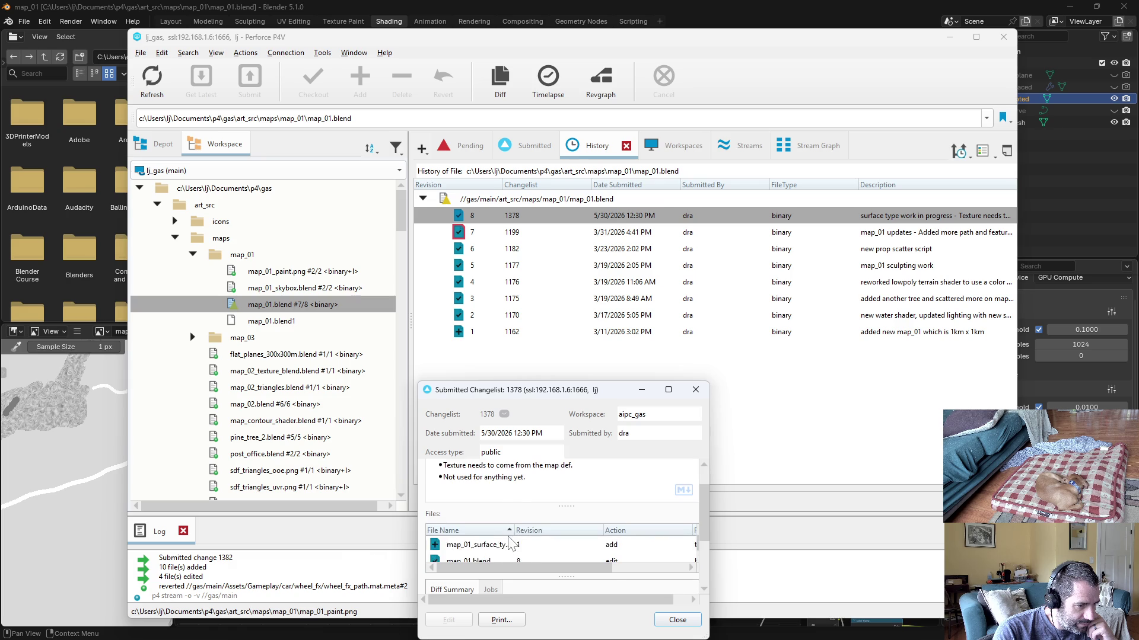
{"action": "left_click_drag", "start_coordinate": [414, 386], "coordinate": [167, 162]}
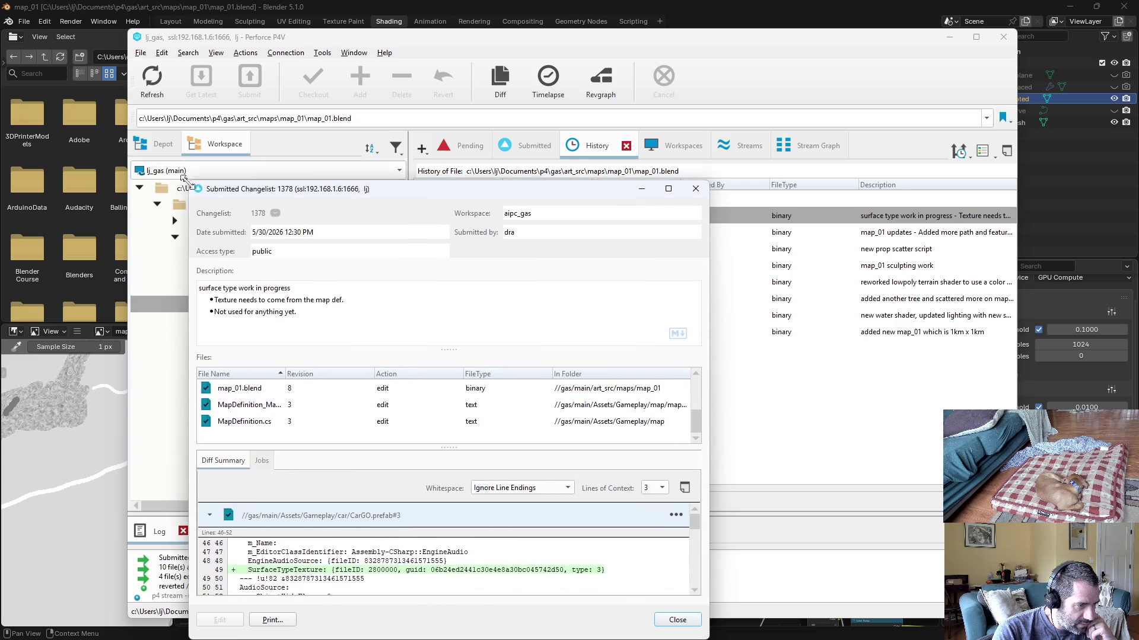
{"action": "scroll", "coordinate": [388, 401], "scroll_direction": "down", "scroll_amount": 1}
{"action": "left_click", "coordinate": [298, 388]}
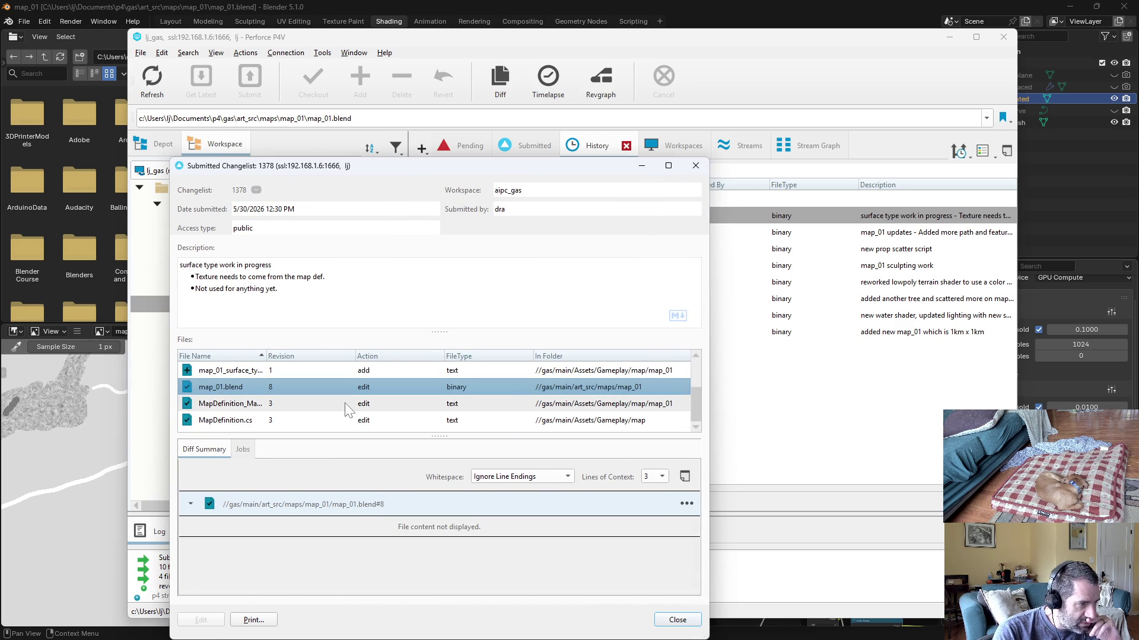
{"action": "scroll", "coordinate": [344, 406], "scroll_direction": "up", "scroll_amount": 1}
{"action": "left_click", "coordinate": [694, 165]}
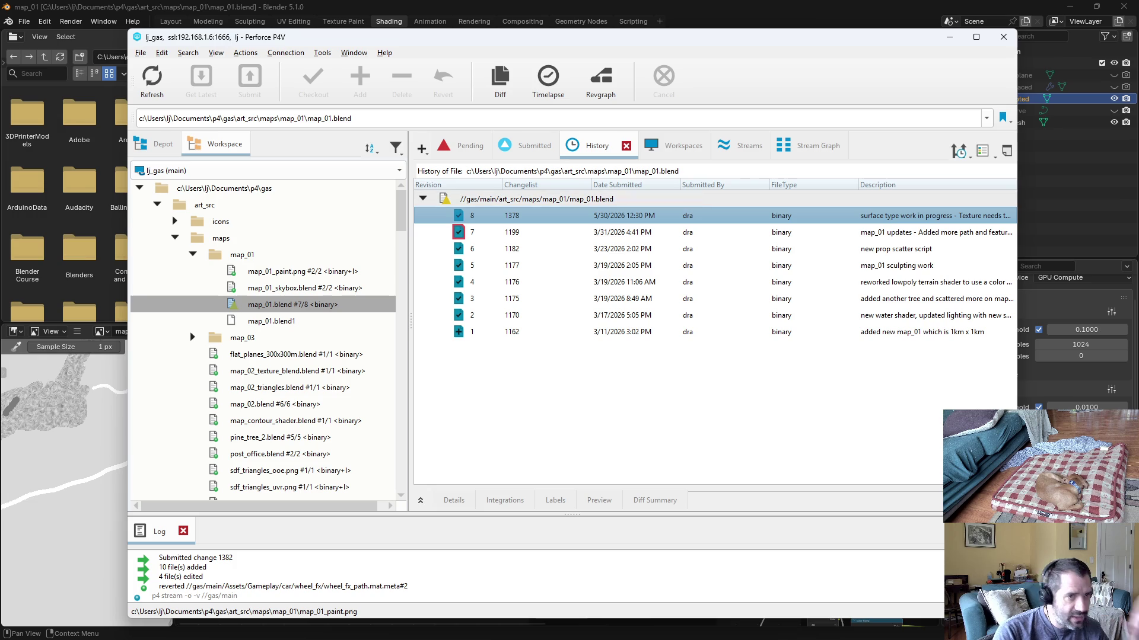
{"action": "left_click", "coordinate": [861, 13]}
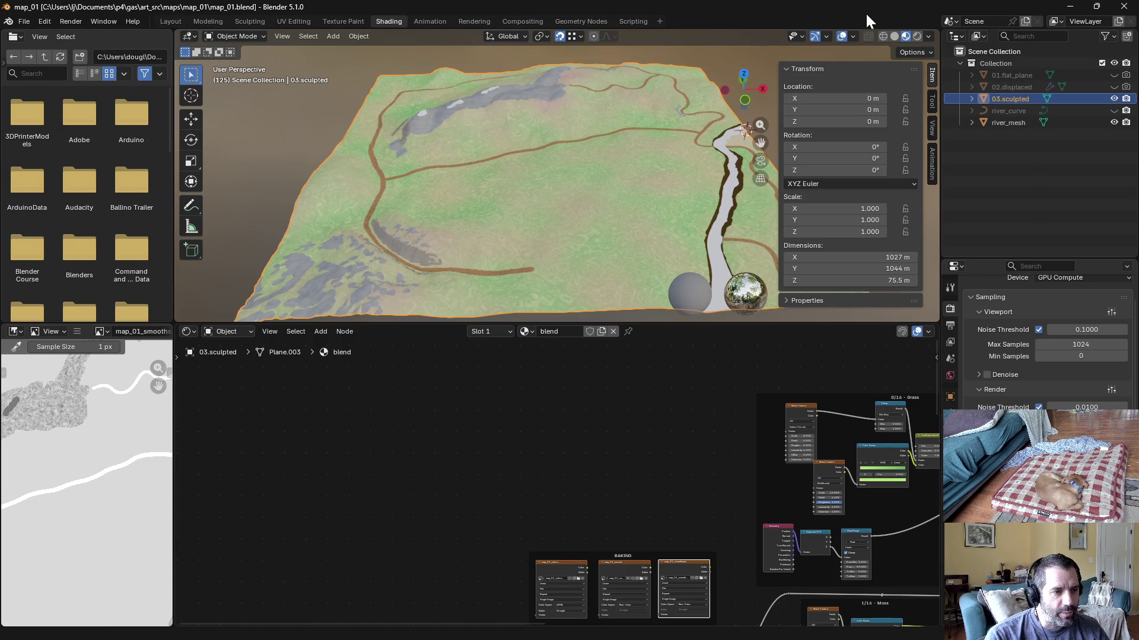
Step: Back in P4V, sync map_01.blend to its latest revision from the workspace
{"action": "key", "text": "alt+Tab"}
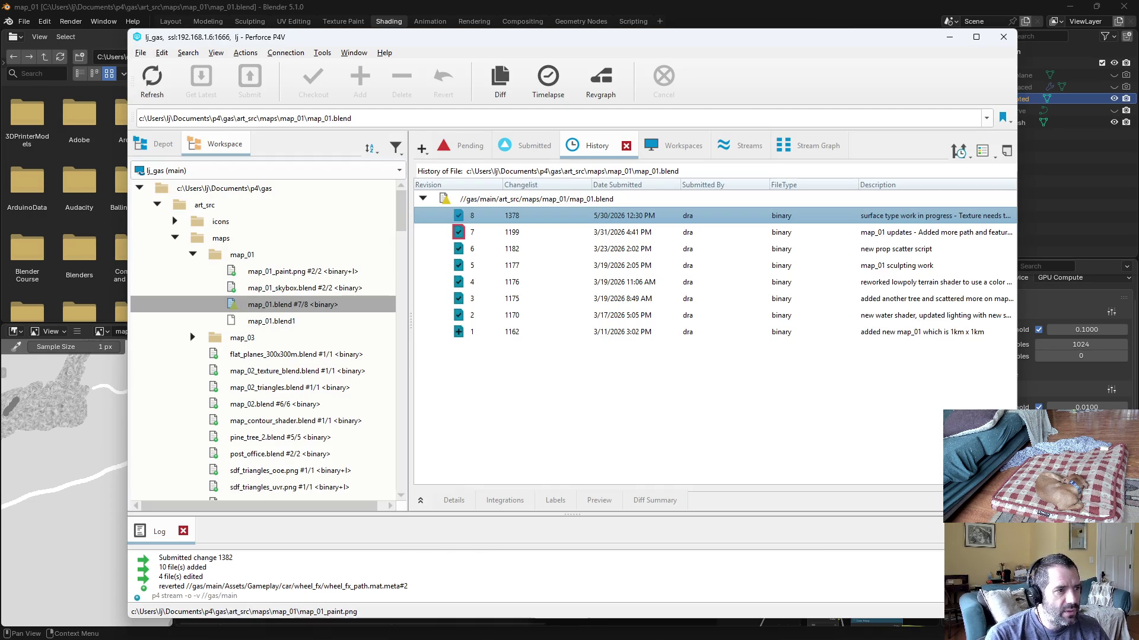
{"action": "left_click", "coordinate": [490, 232]}
{"action": "key", "text": "Up"}
{"action": "key", "text": "Up"}
{"action": "key", "text": "Down"}
{"action": "key", "text": "Down"}
{"action": "right_click", "coordinate": [479, 218]}
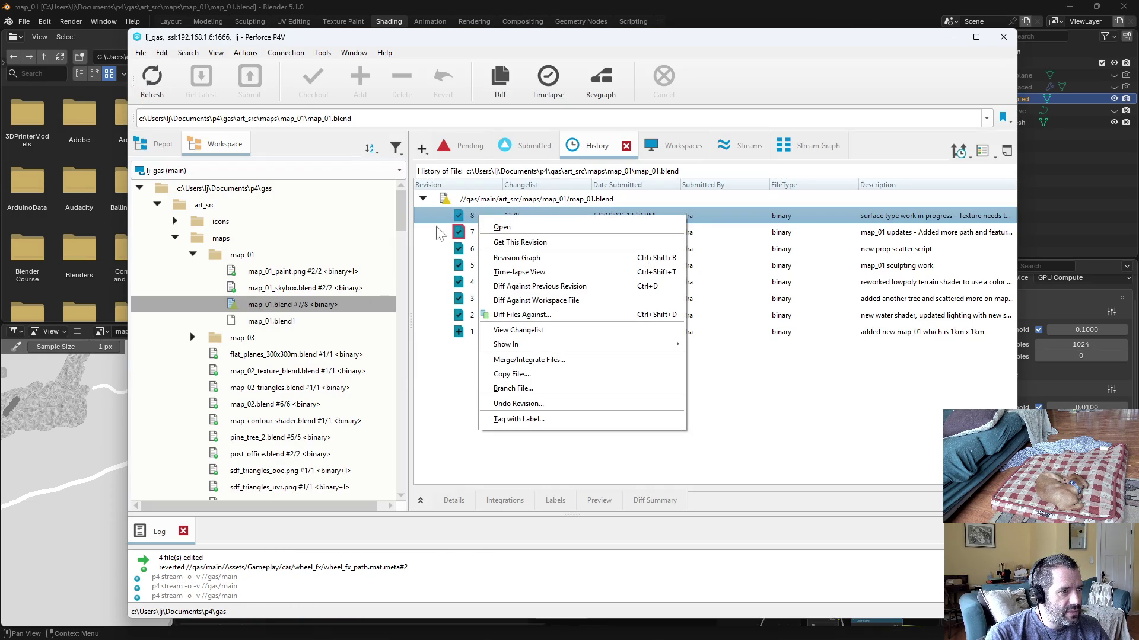
{"action": "left_click", "coordinate": [298, 304]}
{"action": "right_click", "coordinate": [298, 304]}
{"action": "left_click", "coordinate": [365, 44]}
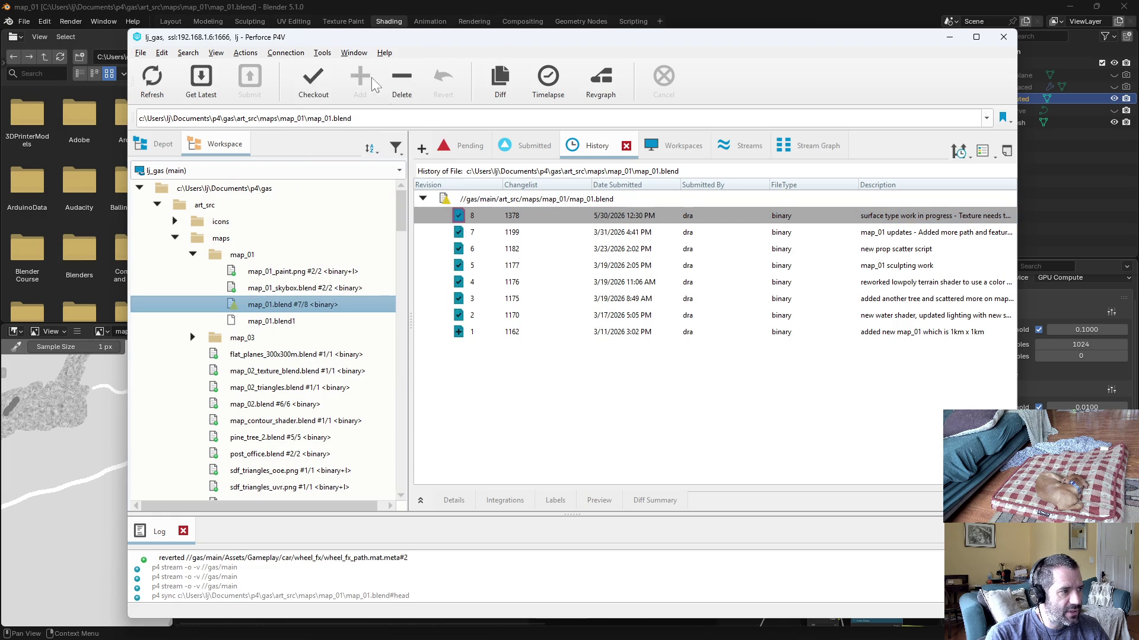
Step: Undo revision 8 of map_01.blend as a single change, saved to new pending changelist 1383
{"action": "left_click", "coordinate": [467, 232]}
{"action": "right_click", "coordinate": [468, 232]}
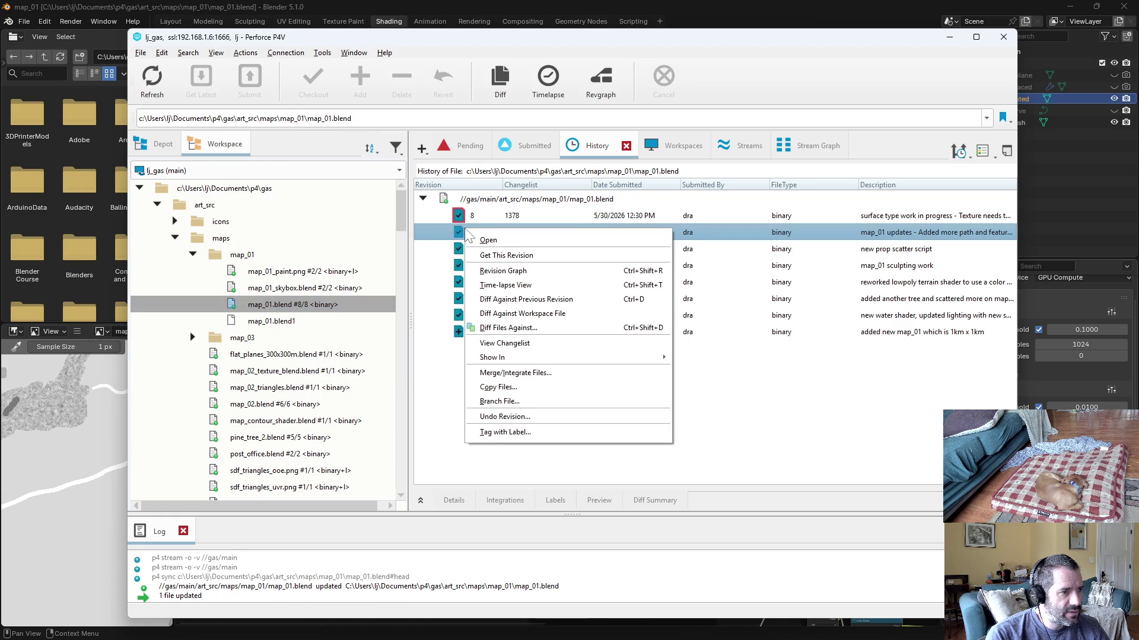
{"action": "left_click", "coordinate": [466, 216]}
{"action": "right_click", "coordinate": [472, 217]}
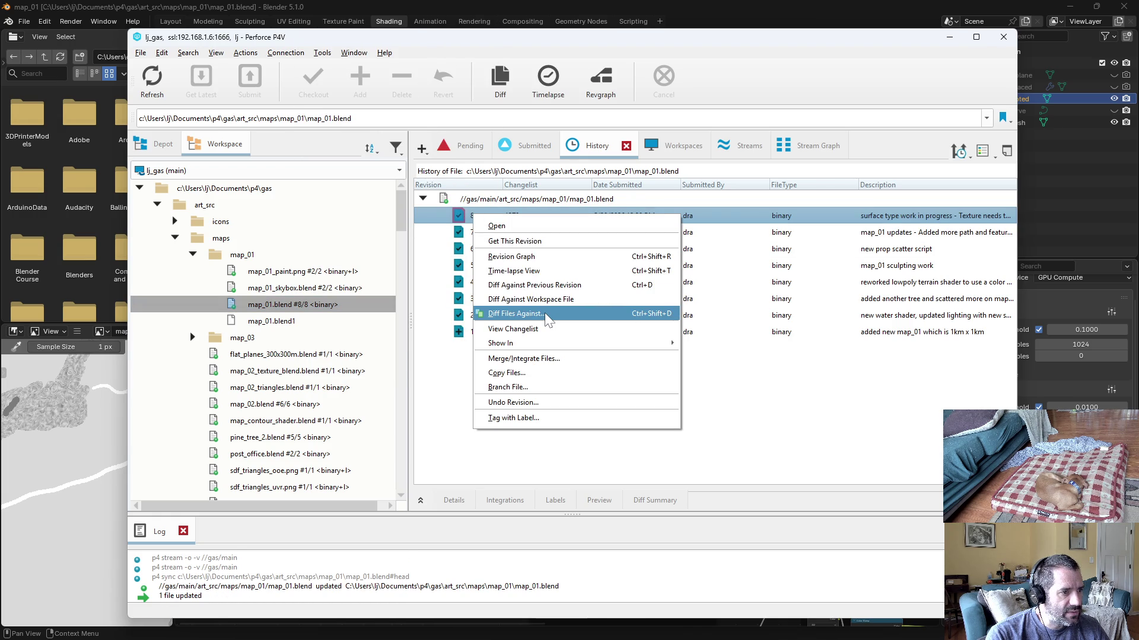
{"action": "left_click", "coordinate": [567, 403]}
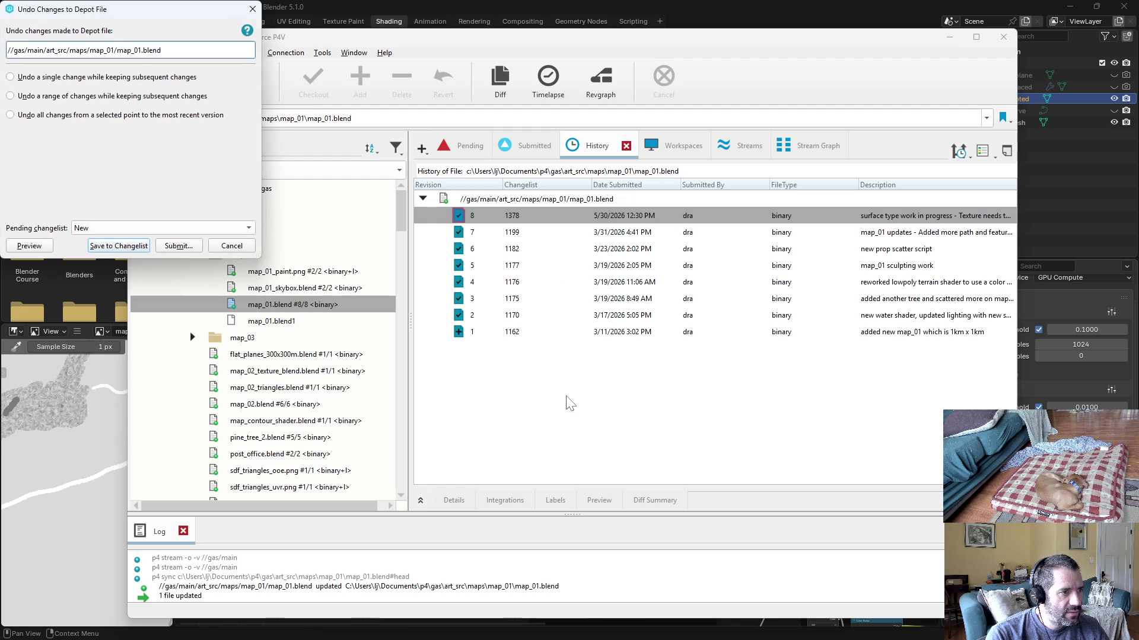
{"action": "left_click", "coordinate": [101, 77]}
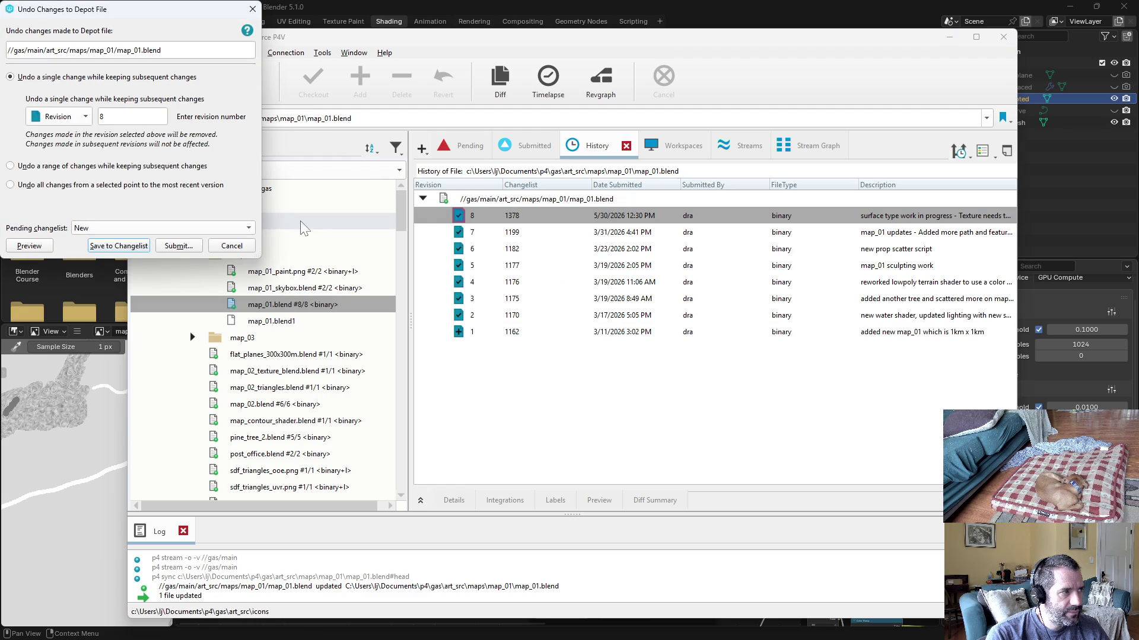
{"action": "left_click", "coordinate": [119, 245]}
{"action": "left_click", "coordinate": [460, 157]}
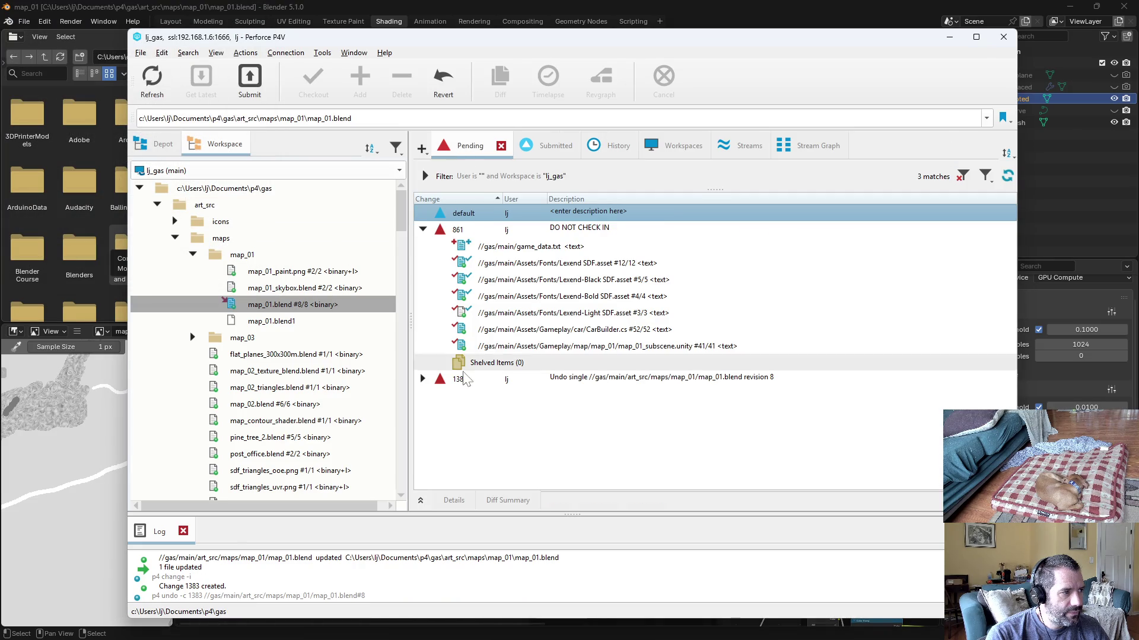
Step: In Blender, start a new General file and reopen map_01.blend from disk, then return to P4V
{"action": "left_click", "coordinate": [26, 5]}
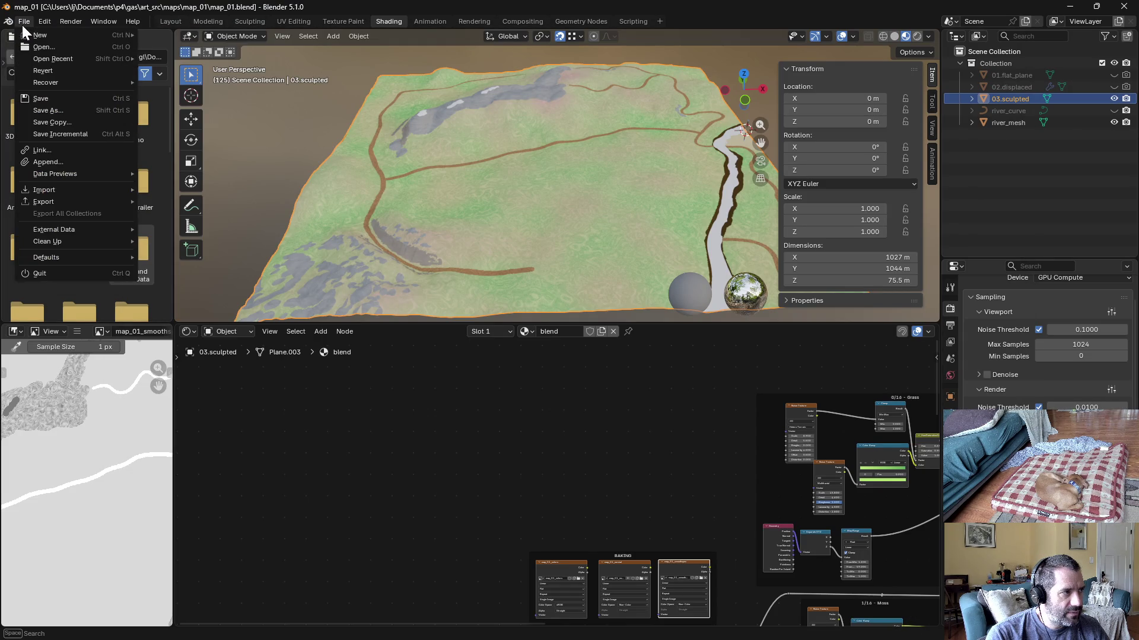
{"action": "left_click", "coordinate": [186, 35]}
{"action": "left_click", "coordinate": [24, 21]}
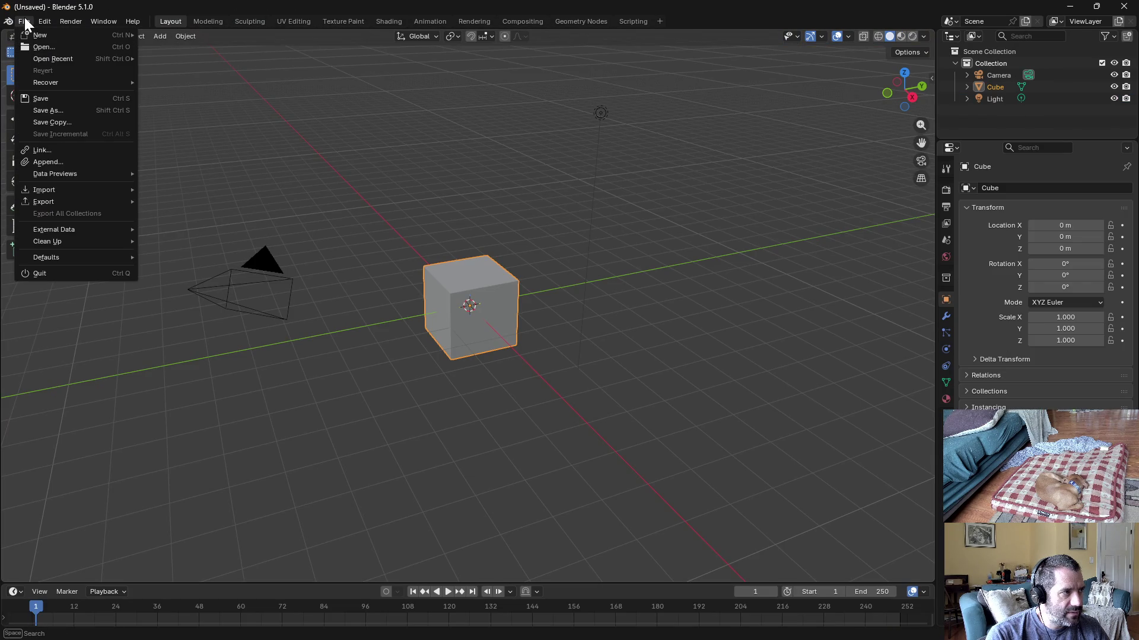
{"action": "left_click", "coordinate": [67, 48]}
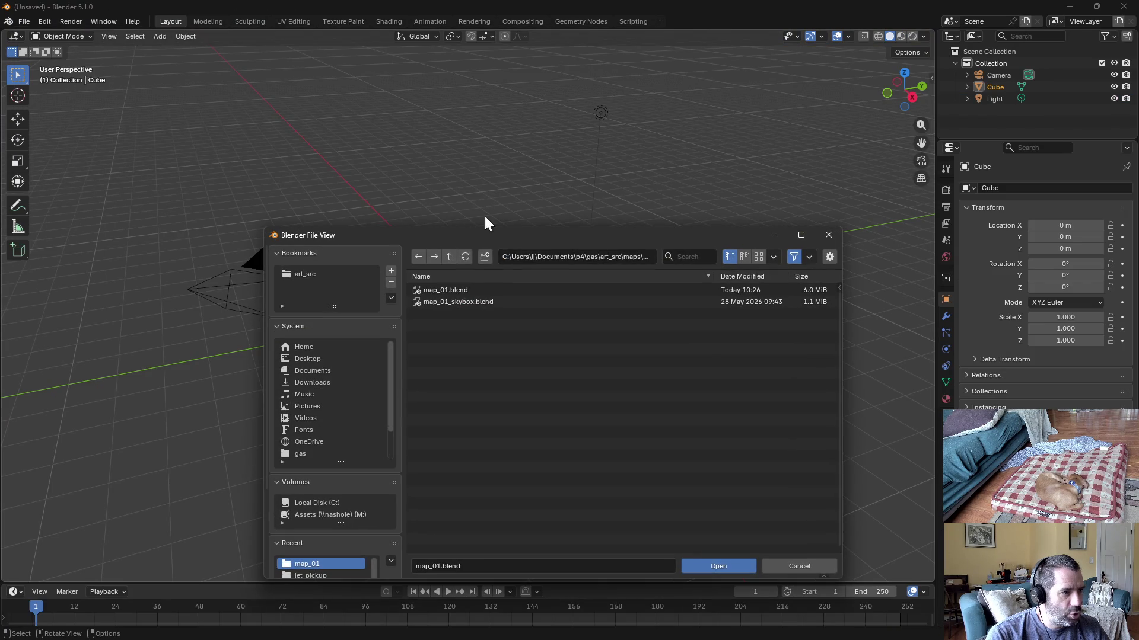
{"action": "double_click", "coordinate": [450, 291]}
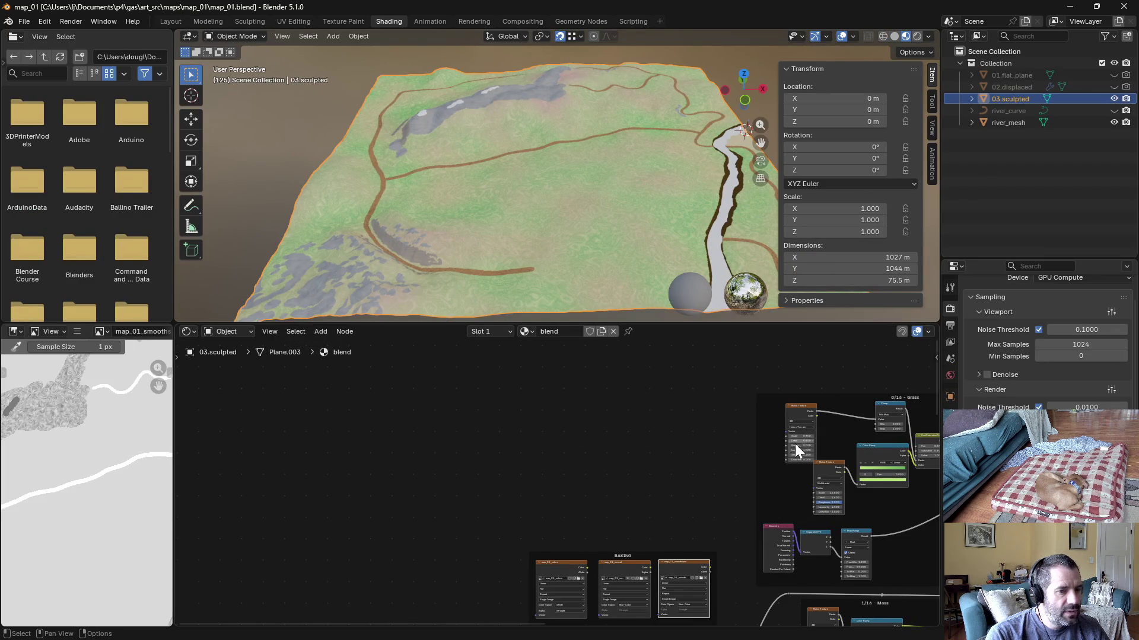
{"action": "scroll", "coordinate": [508, 419], "scroll_direction": "down", "scroll_amount": 3}
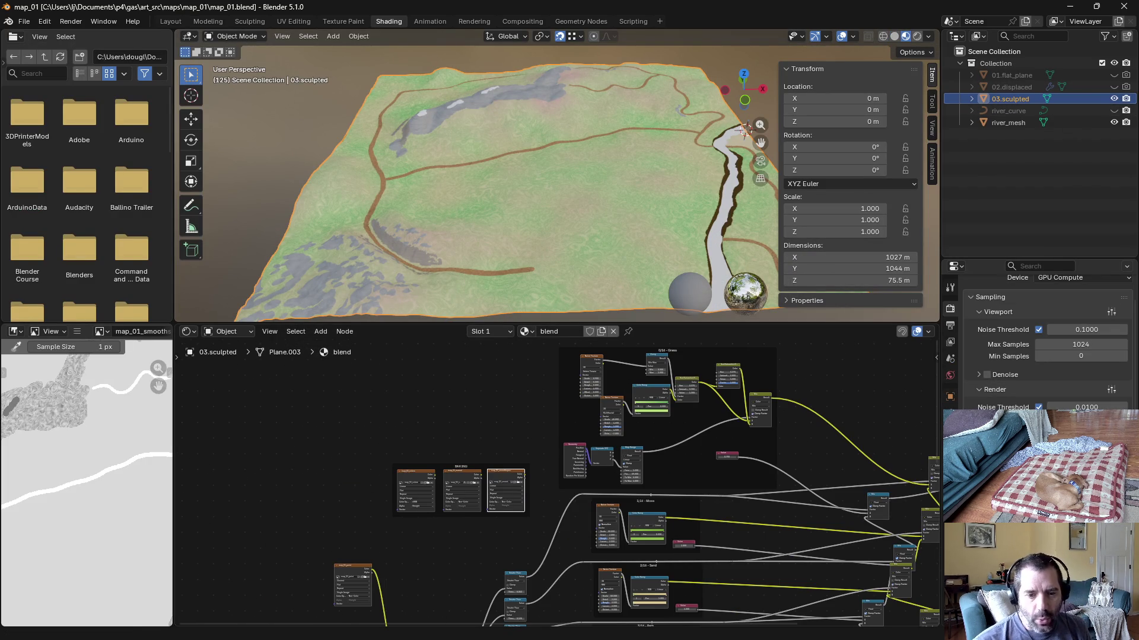
{"action": "key", "text": "alt+Tab"}
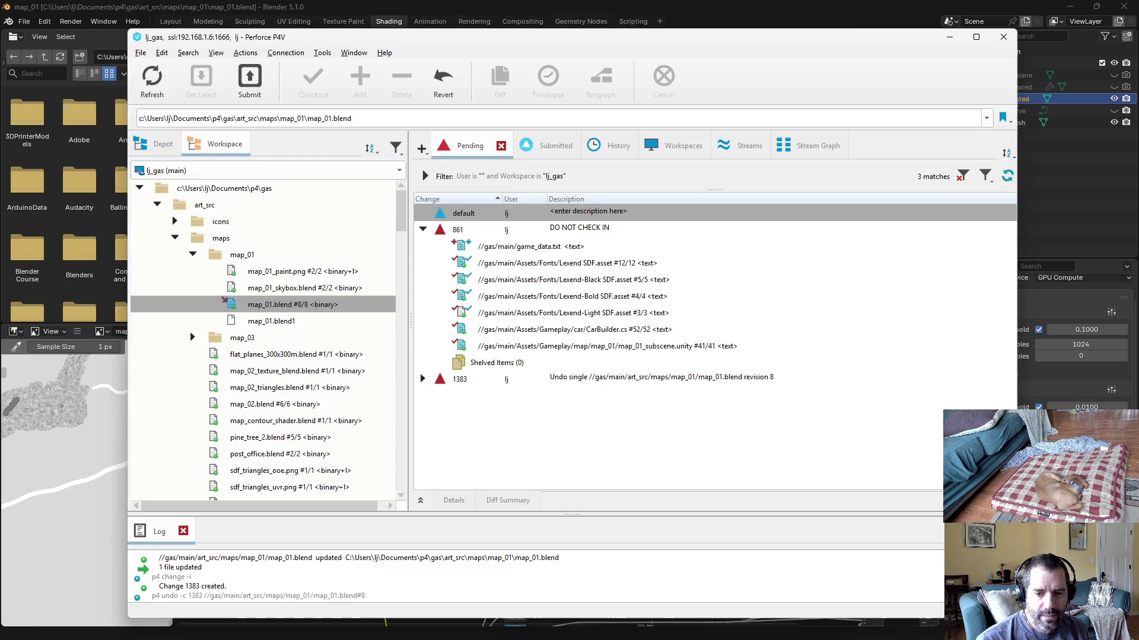
Step: Submit pending changelist 1383 with a description about the lost blend material, then return to Blender
{"action": "left_click", "coordinate": [459, 378]}
{"action": "left_click", "coordinate": [422, 378]}
{"action": "right_click", "coordinate": [481, 378]}
{"action": "left_click_drag", "start_coordinate": [504, 383], "coordinate": [527, 198]}
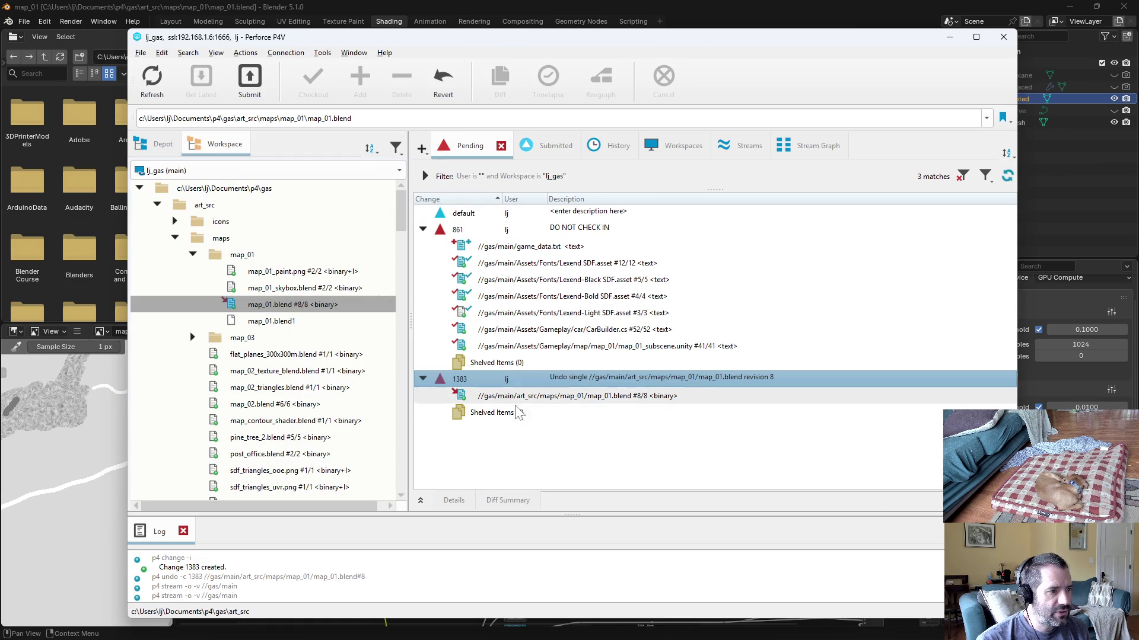
{"action": "right_click", "coordinate": [498, 63]}
{"action": "left_click", "coordinate": [525, 69]}
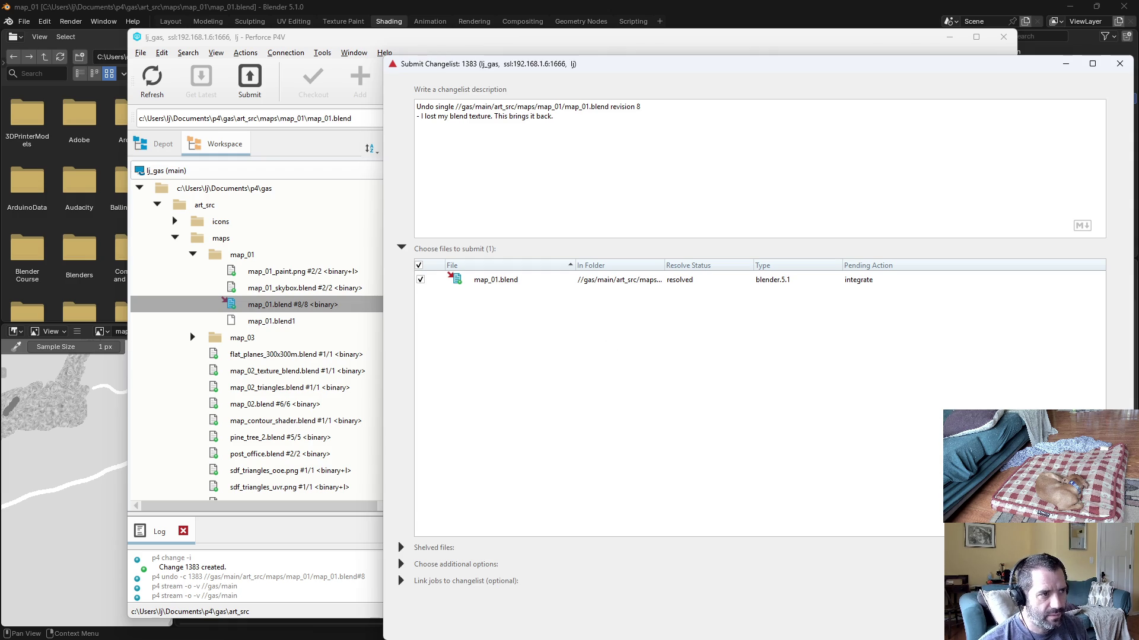
{"action": "type", "text": "n"}
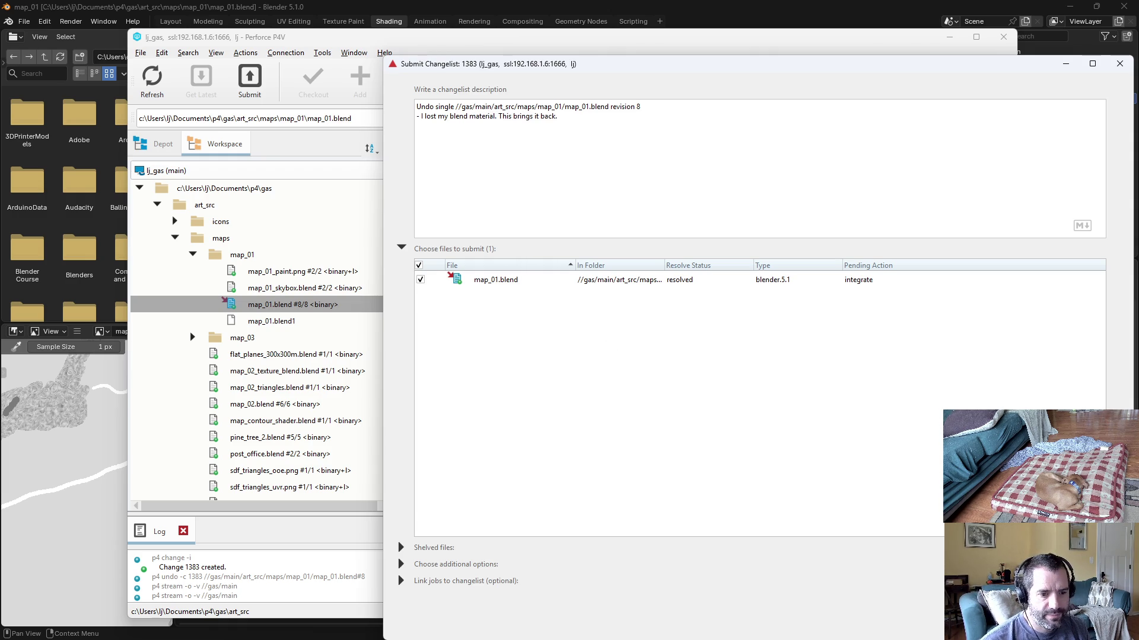
{"action": "key", "text": "ctrl+Return"}
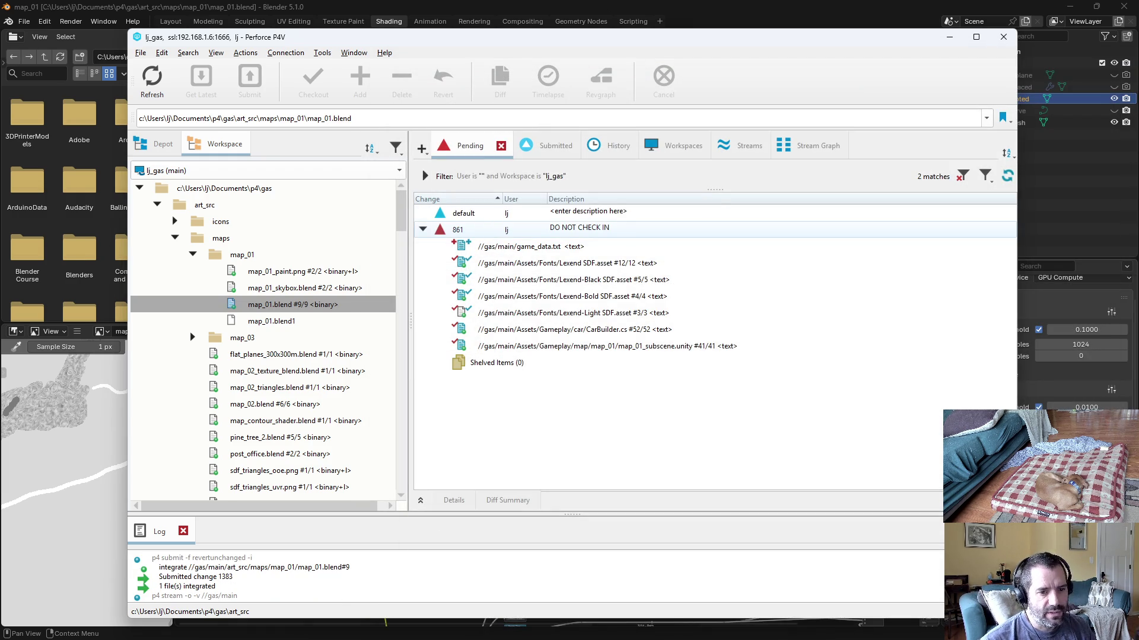
{"action": "key", "text": "alt+Tab"}
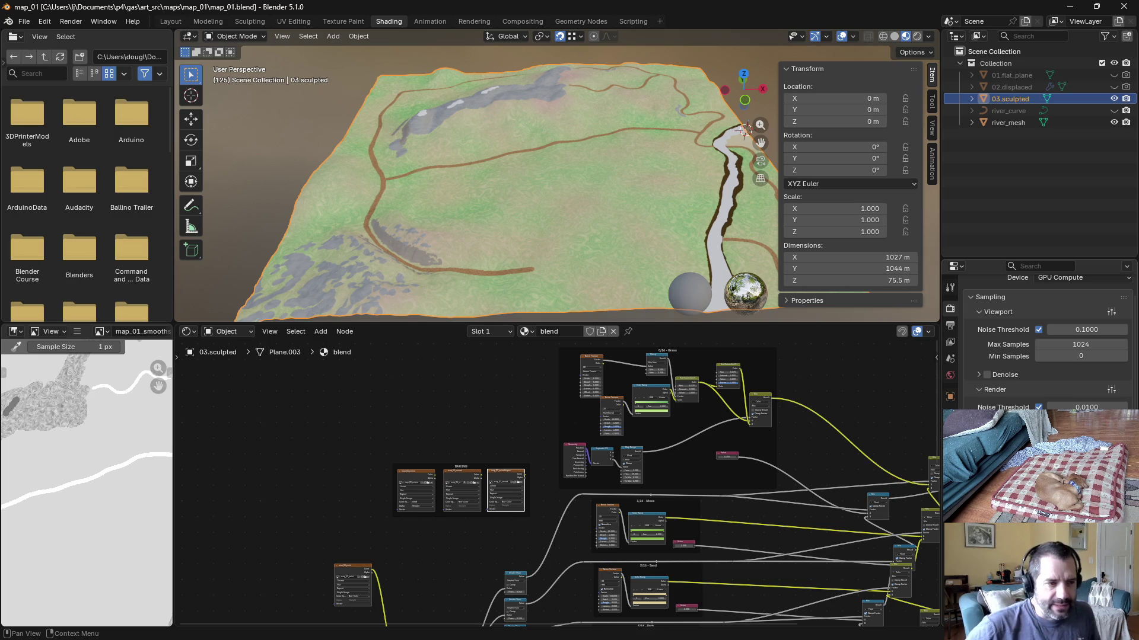
{"action": "scroll", "coordinate": [529, 525], "scroll_direction": "down", "scroll_amount": 3}
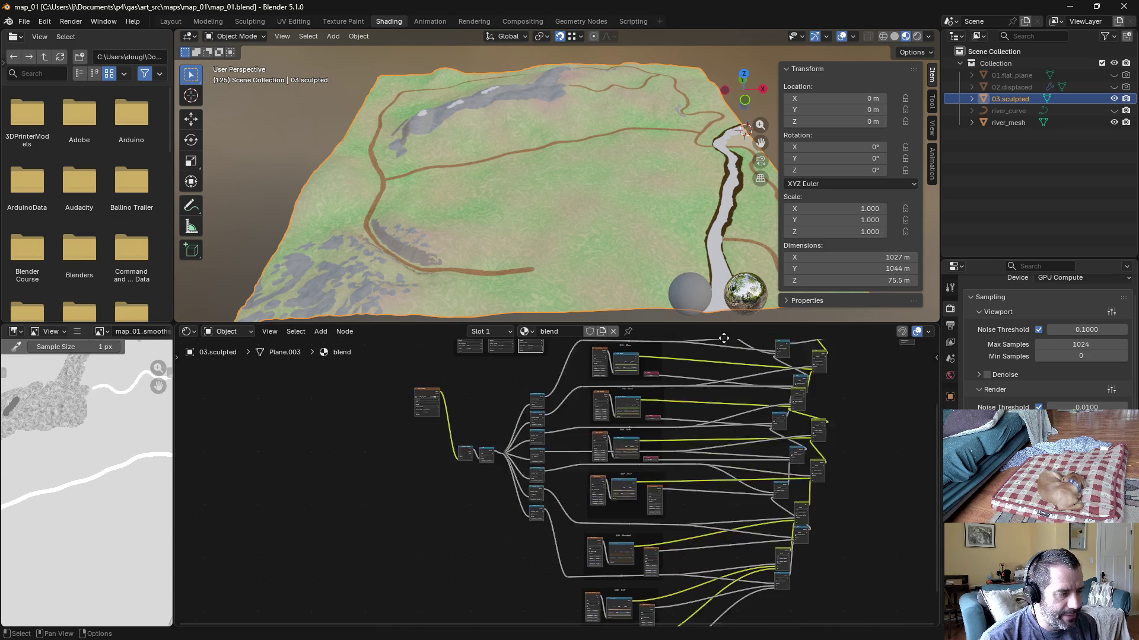
{"action": "scroll", "coordinate": [577, 539], "scroll_direction": "down", "scroll_amount": 3}
{"action": "scroll", "coordinate": [623, 490], "scroll_direction": "up", "scroll_amount": 2}
{"action": "scroll", "coordinate": [676, 445], "scroll_direction": "down", "scroll_amount": 2}
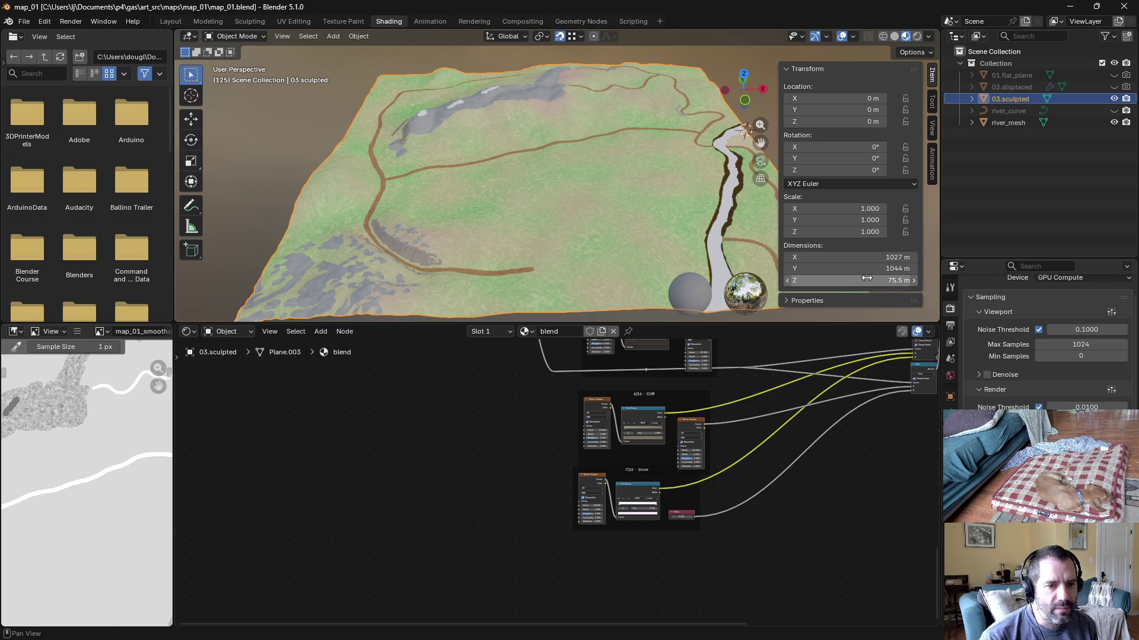
{"action": "scroll", "coordinate": [634, 484], "scroll_direction": "up", "scroll_amount": 2}
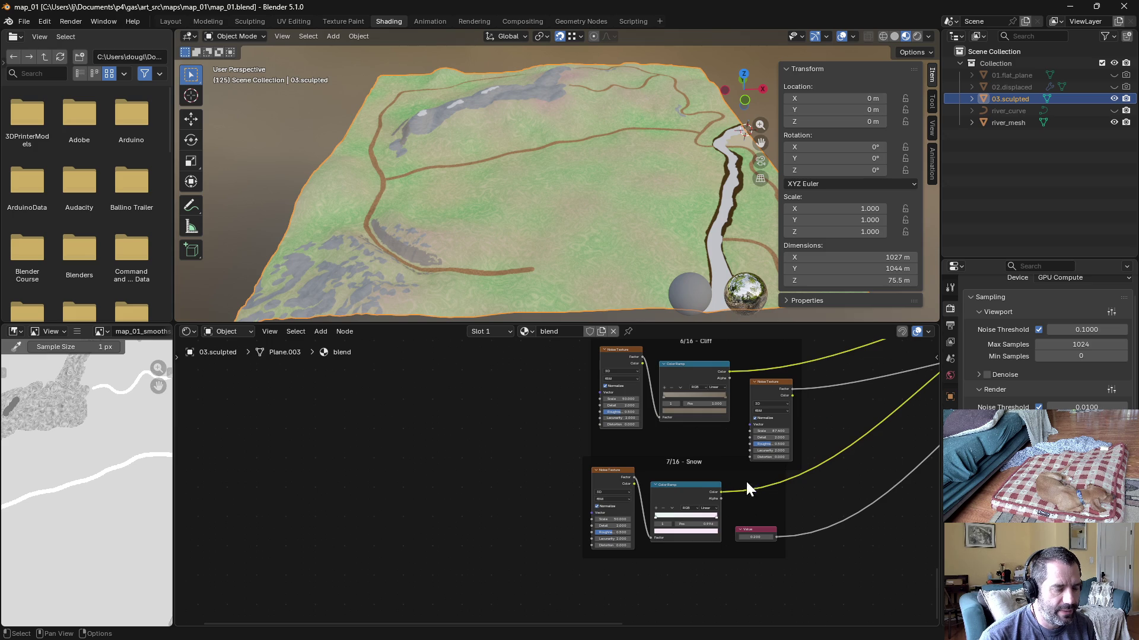
{"action": "left_click_drag", "start_coordinate": [773, 521], "coordinate": [690, 472]}
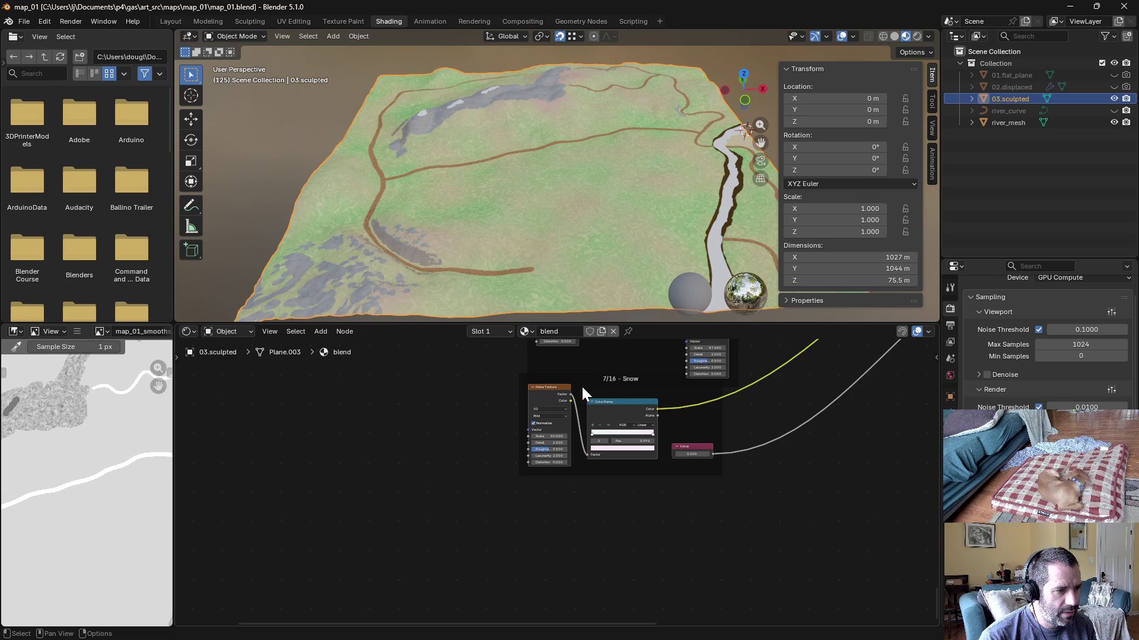
{"action": "left_click", "coordinate": [624, 403]}
Step: In Emacs, switch from WheelFXUpdater to SurfaceTypeDetector.cs
{"action": "left_click", "coordinate": [230, 161]}
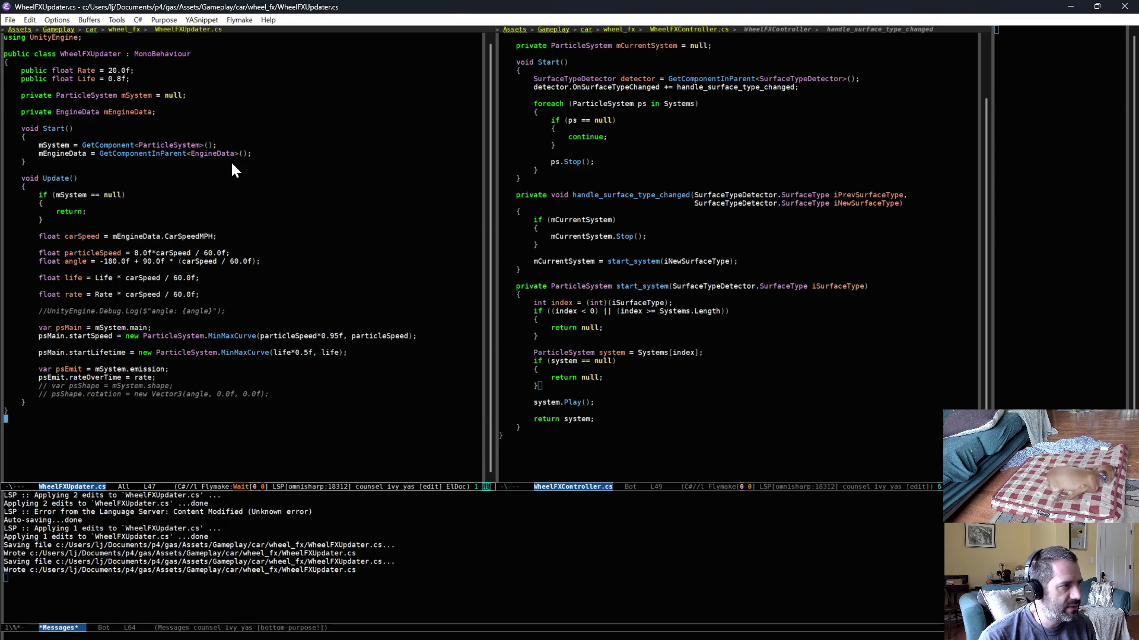
{"action": "key", "text": "ctrl+x"}
{"action": "type", "text": "bsur"}
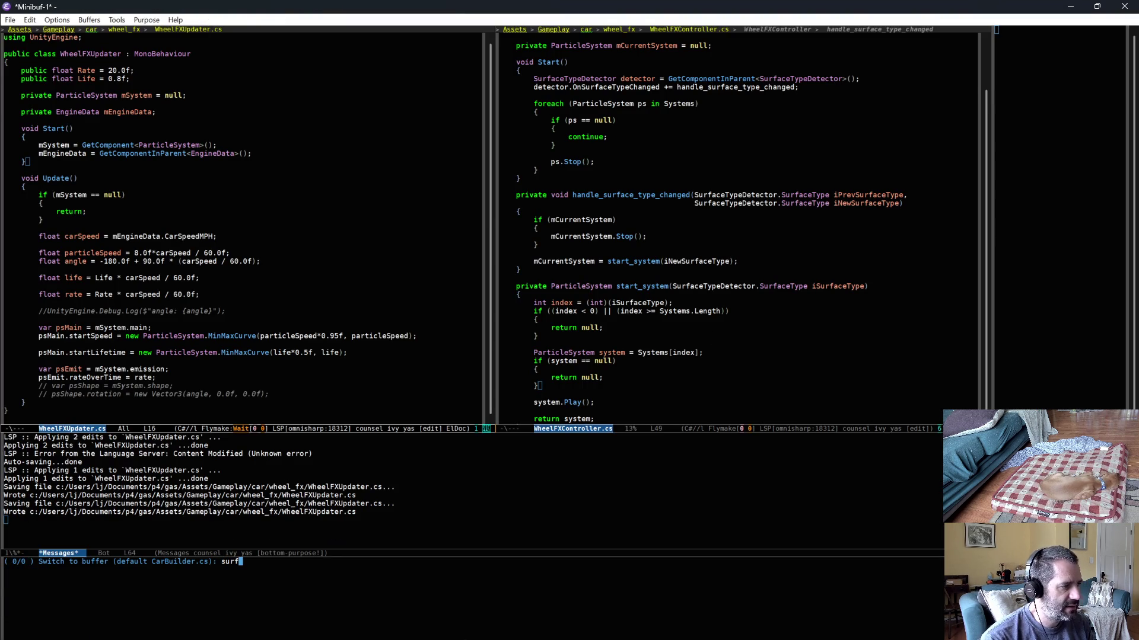
{"action": "key", "text": "ctrl+g"}
{"action": "key", "text": "ctrl+g"}
{"action": "key", "text": "ctrl+x"}
{"action": "key", "text": "ctrl+f"}
{"action": "type", "text": "surf"}
{"action": "key", "text": "Return"}
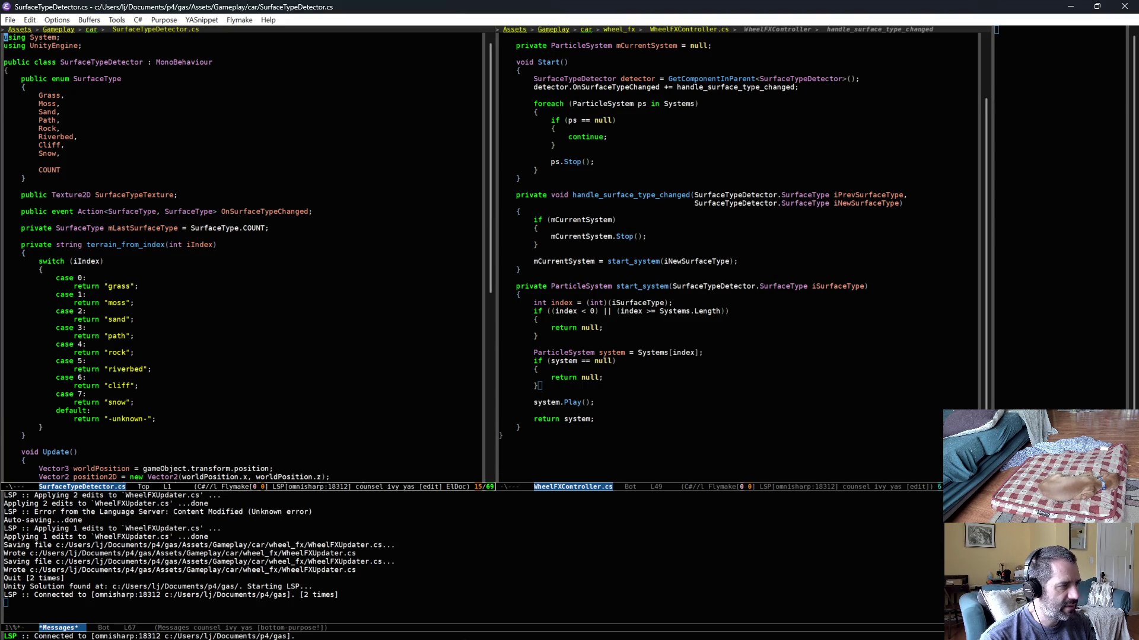
Step: Add a Water entry after Snow in the SurfaceType enum, save, and return to Blender
{"action": "key", "text": "Down"}
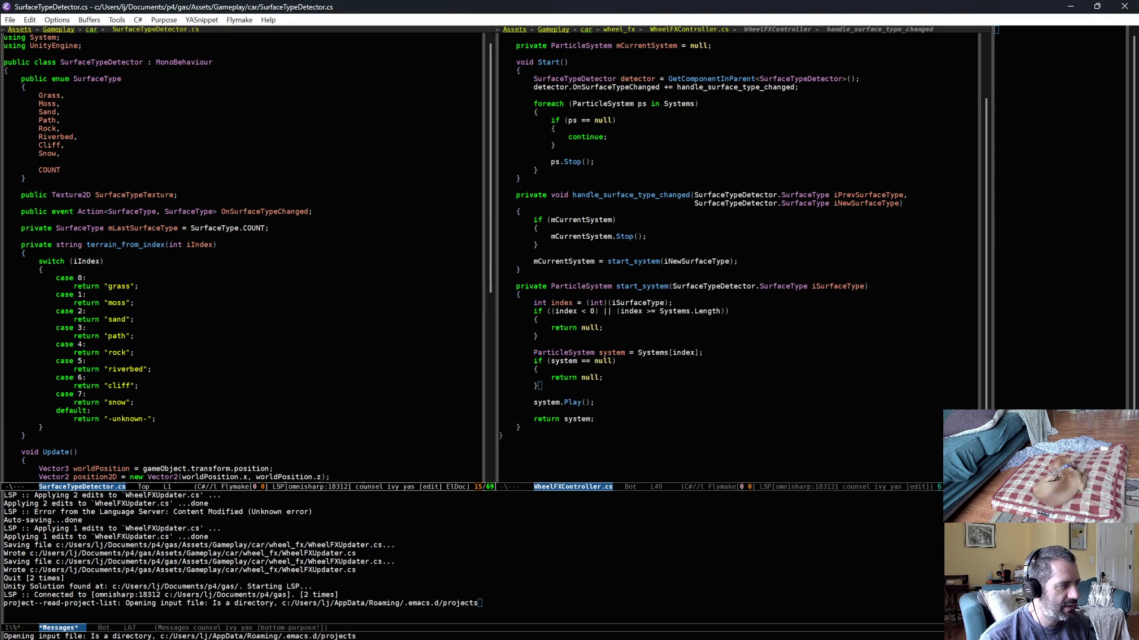
{"action": "key", "text": "Down"}
{"action": "key", "text": "Down"}
{"action": "key", "text": "Down"}
{"action": "key", "text": "Down"}
{"action": "key", "text": "Down"}
{"action": "key", "text": "Down"}
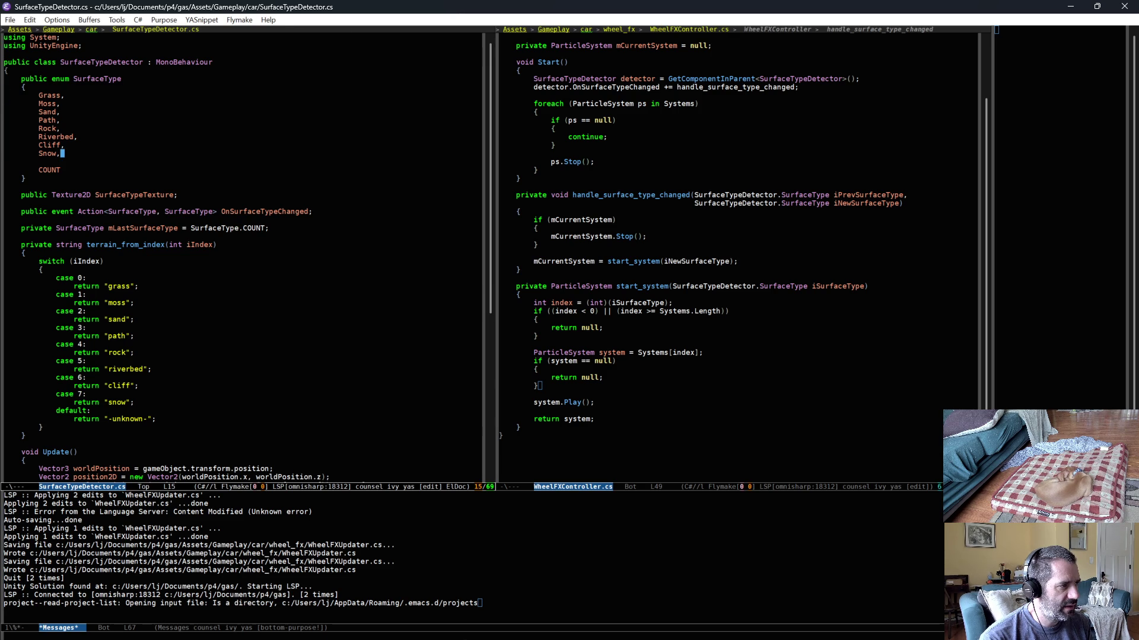
{"action": "key", "text": "Return"}
{"action": "type", "text": "Water,"}
{"action": "key", "text": "ctrl+x"}
{"action": "key", "text": "ctrl+s"}
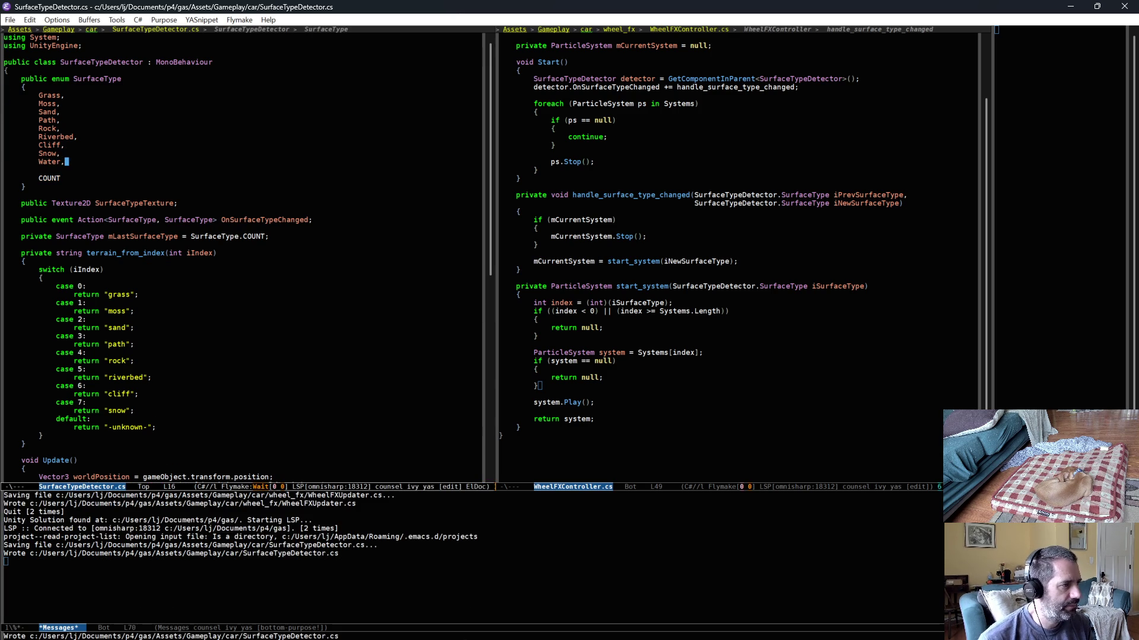
{"action": "key", "text": "alt+Tab"}
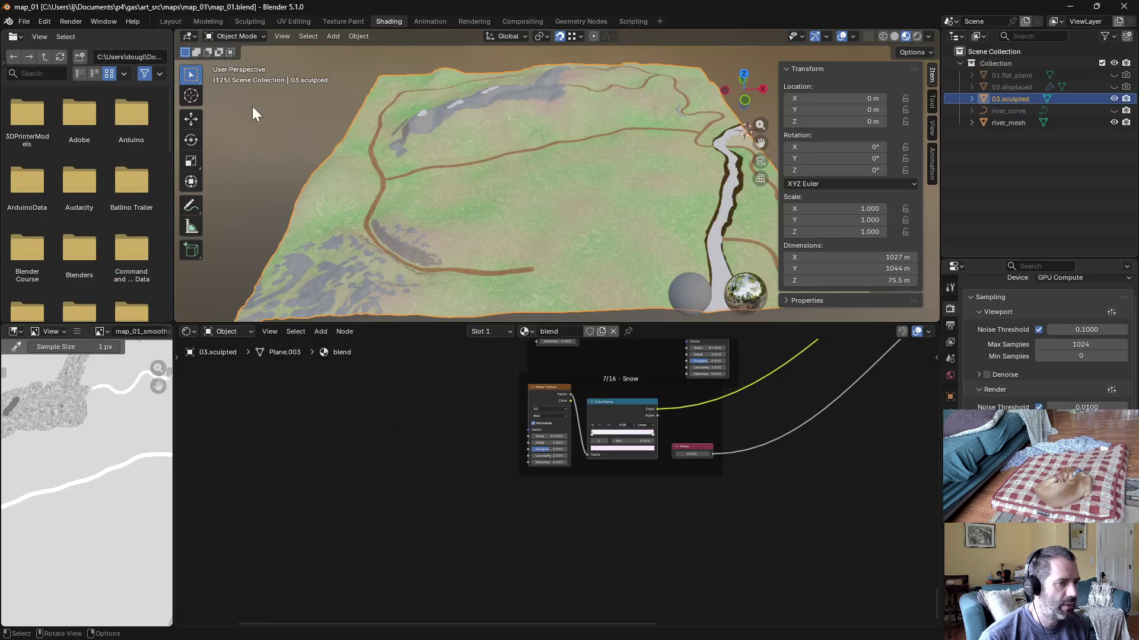
Step: Add an empty layout frame below the Snow frame in the blend material and enlarge it
{"action": "right_click", "coordinate": [551, 506]}
{"action": "mouse_move", "coordinate": [491, 505]}
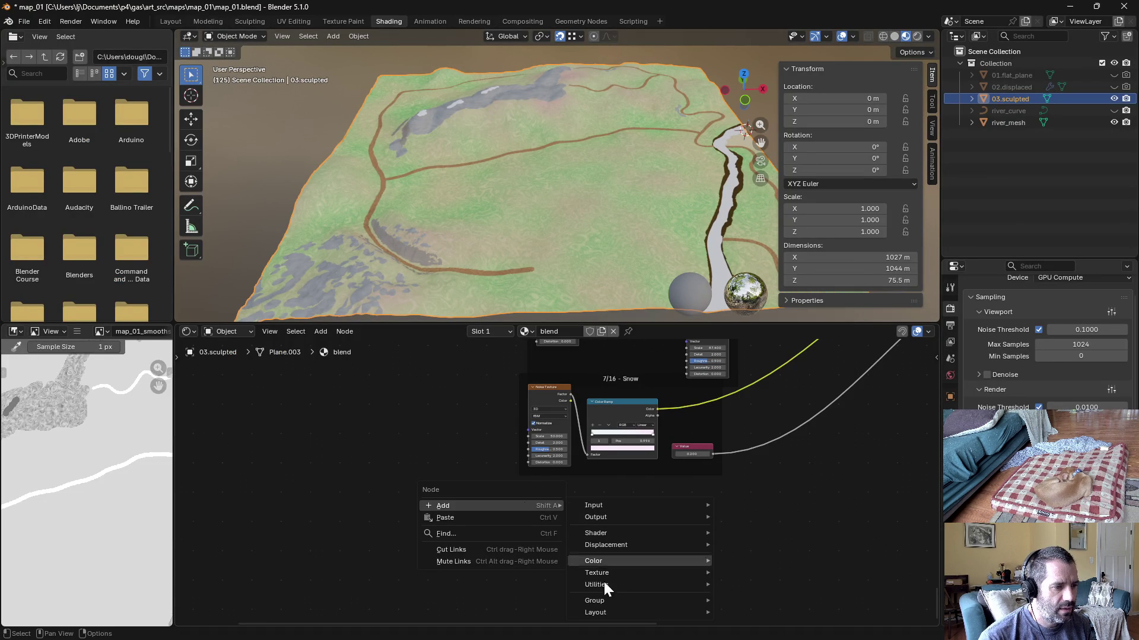
{"action": "left_click", "coordinate": [757, 601]}
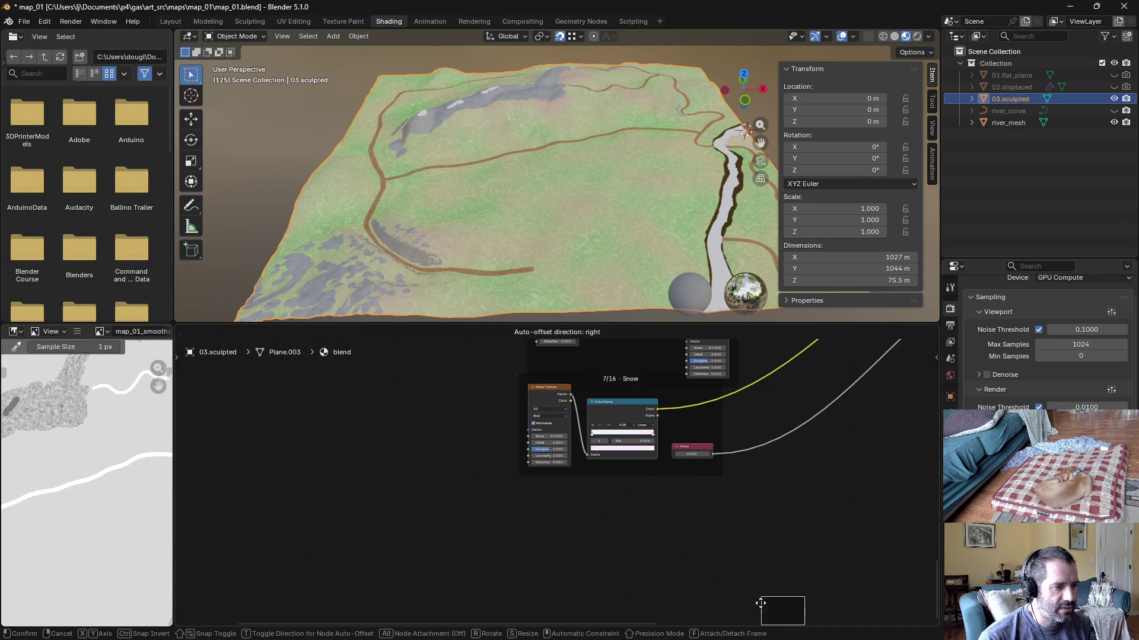
{"action": "left_click", "coordinate": [591, 517]}
{"action": "left_click_drag", "start_coordinate": [630, 532], "coordinate": [721, 584]}
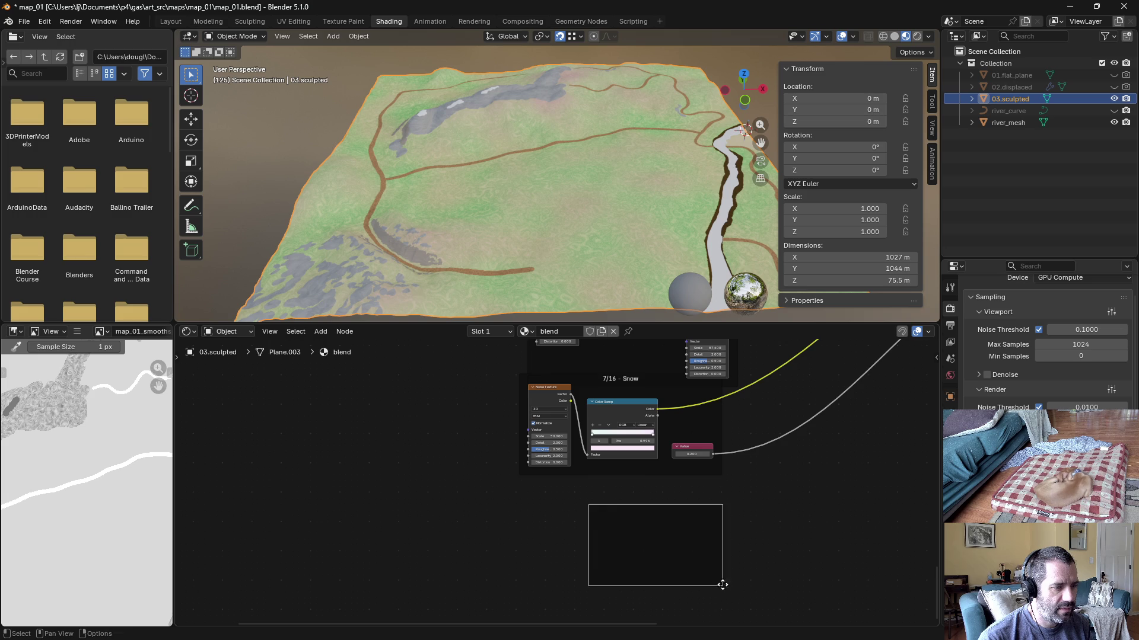
Step: Rename the frame to '8/16 Water', save map_01.blend, and select river_mesh
{"action": "right_click", "coordinate": [620, 516]}
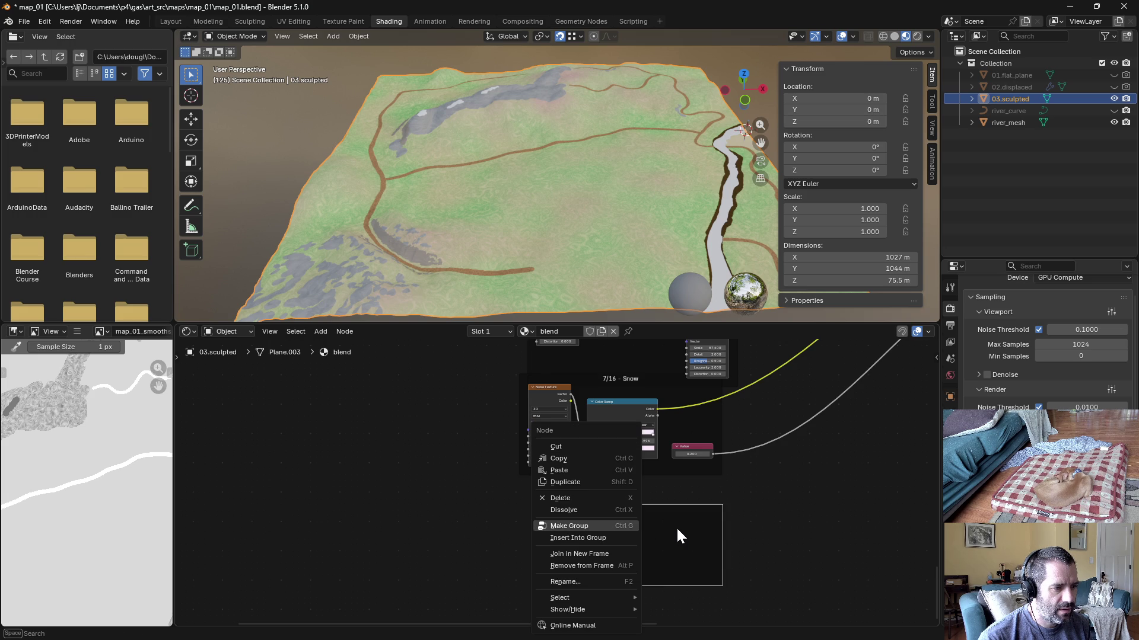
{"action": "left_click", "coordinate": [613, 580]}
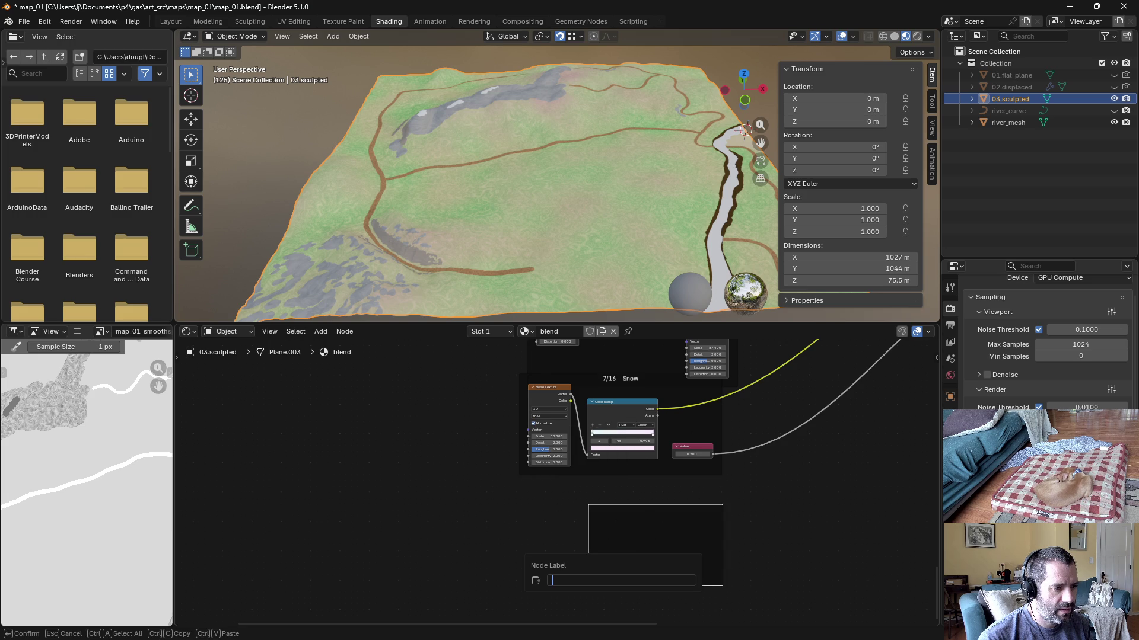
{"action": "type", "text": "8/16 Water"}
{"action": "key", "text": "Return"}
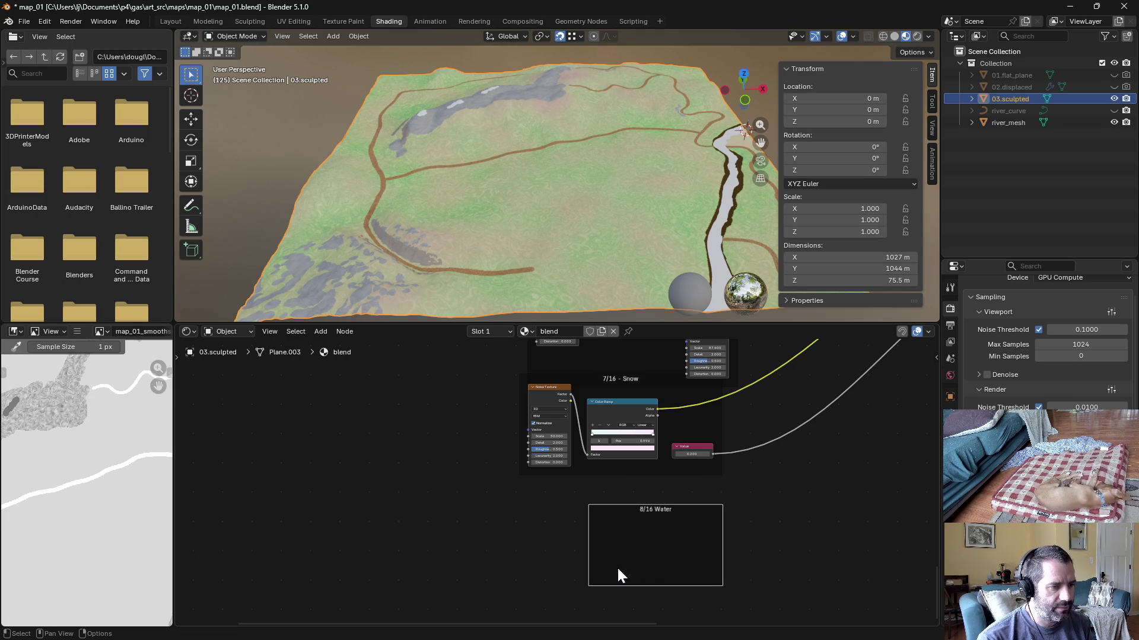
{"action": "left_click_drag", "start_coordinate": [659, 505], "coordinate": [658, 505]}
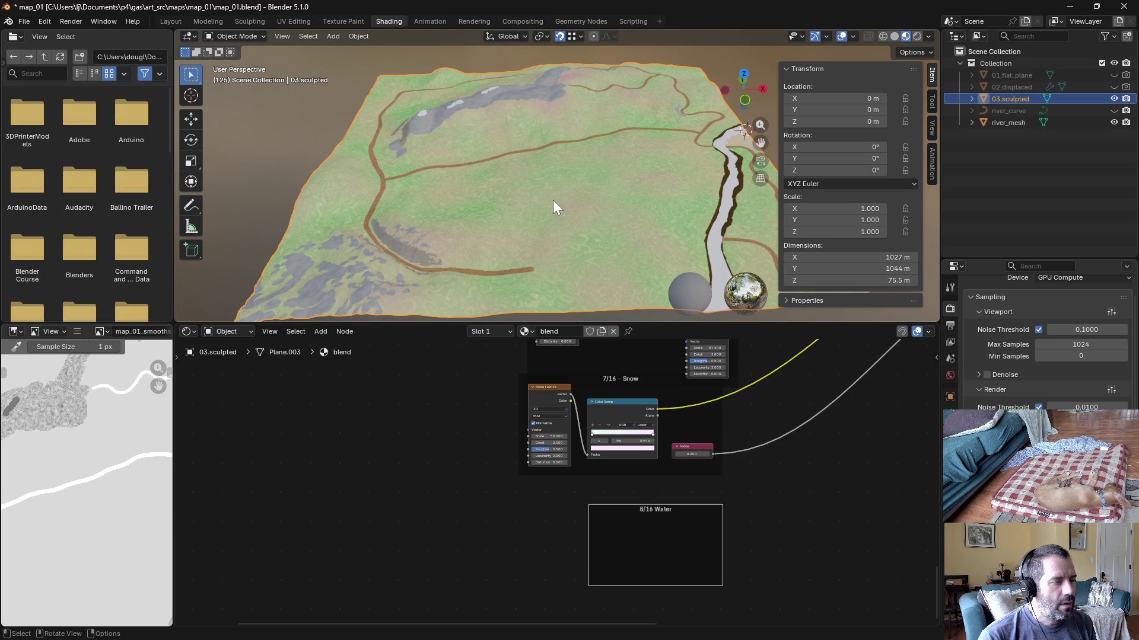
{"action": "key", "text": "ctrl+s"}
{"action": "left_click", "coordinate": [1016, 122]}
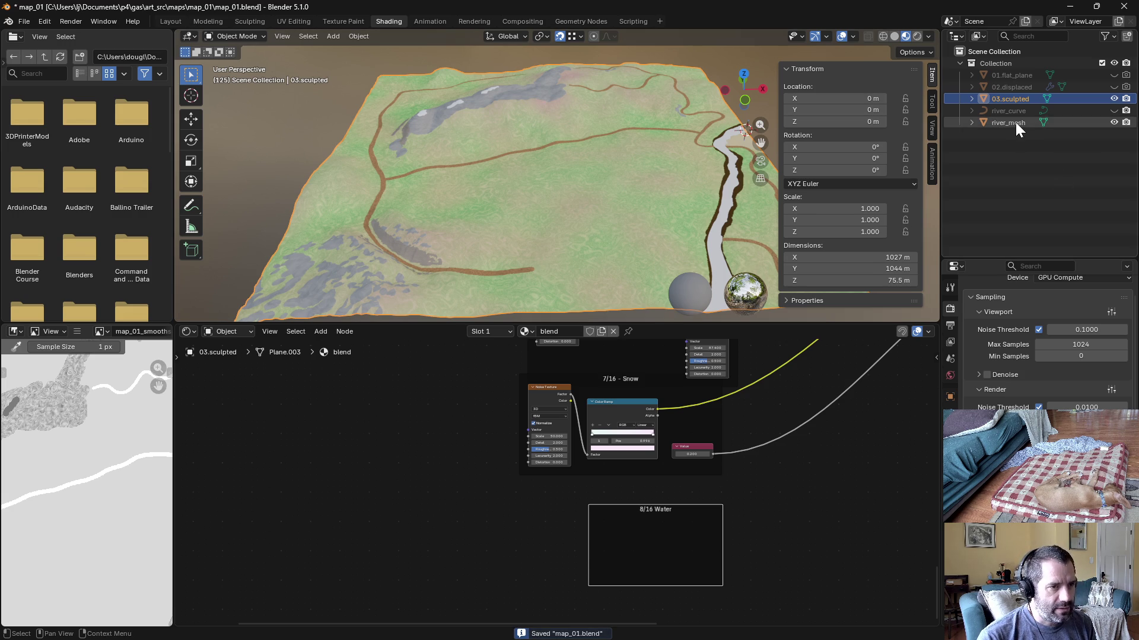
Step: Create a new material named water on river_mesh and delete its Principled BSDF node
{"action": "left_click", "coordinate": [972, 122]}
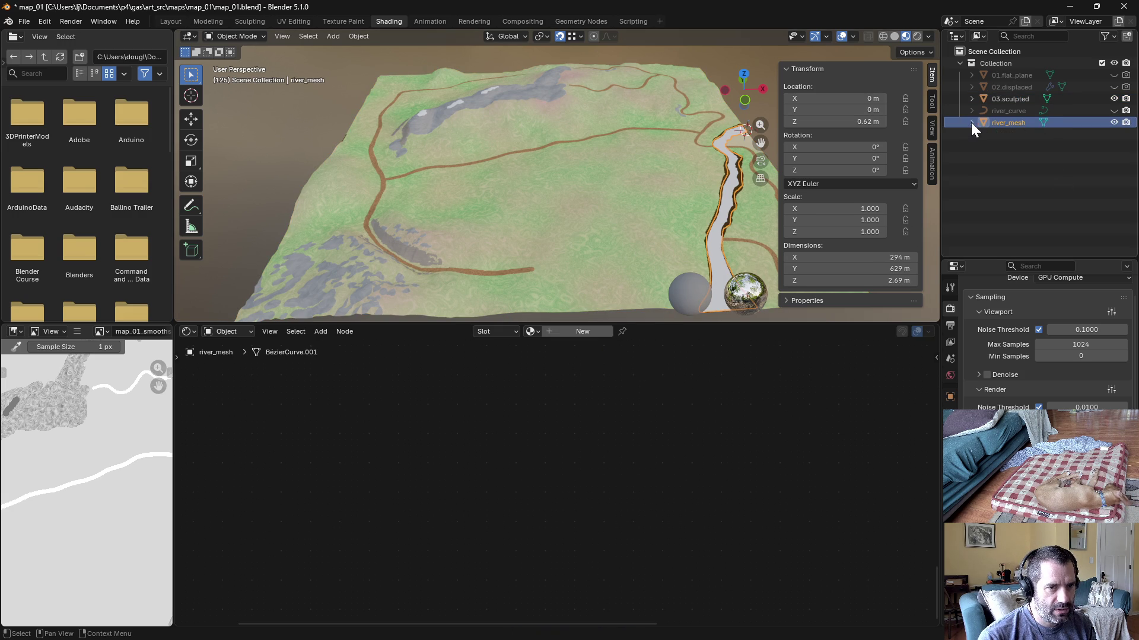
{"action": "left_click", "coordinate": [951, 512]}
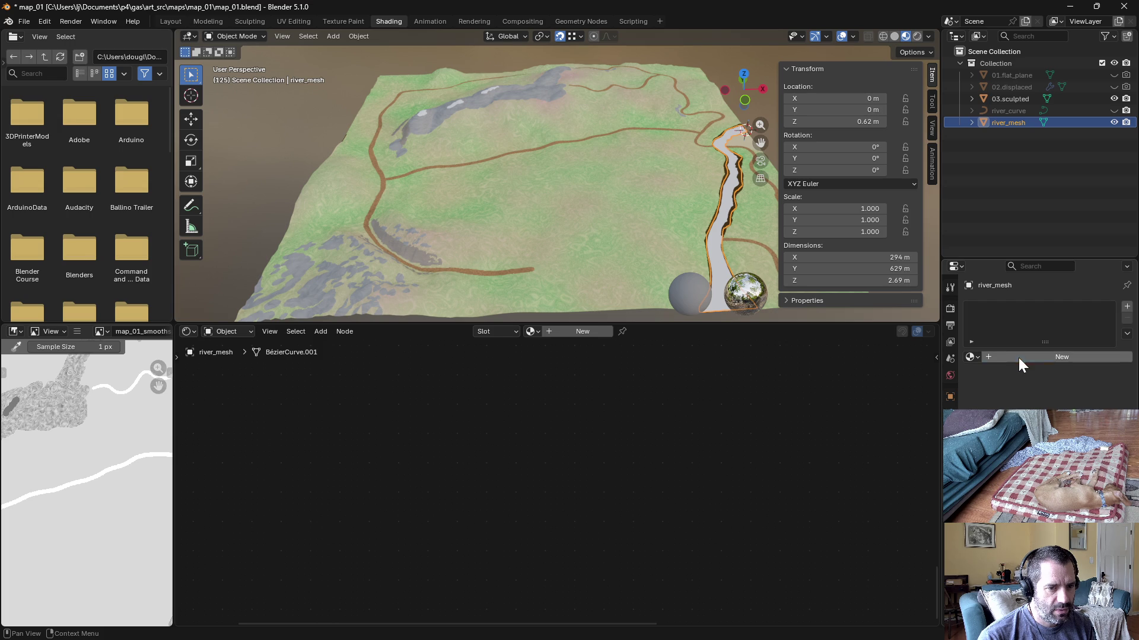
{"action": "left_click", "coordinate": [1019, 357]}
{"action": "type", "text": "water"}
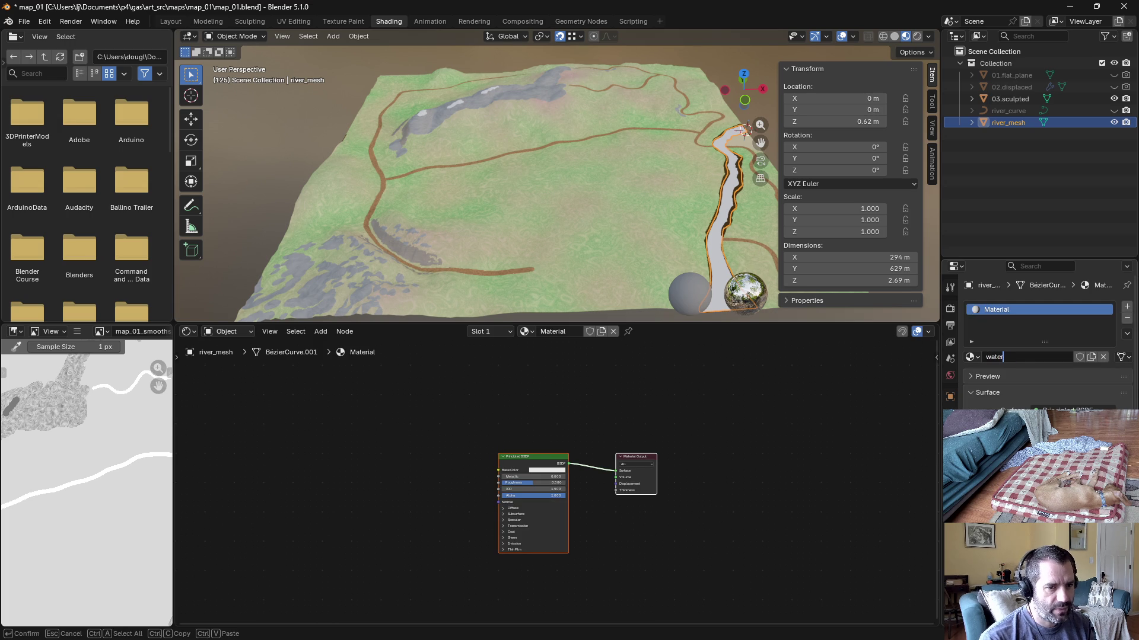
{"action": "key", "text": "Return"}
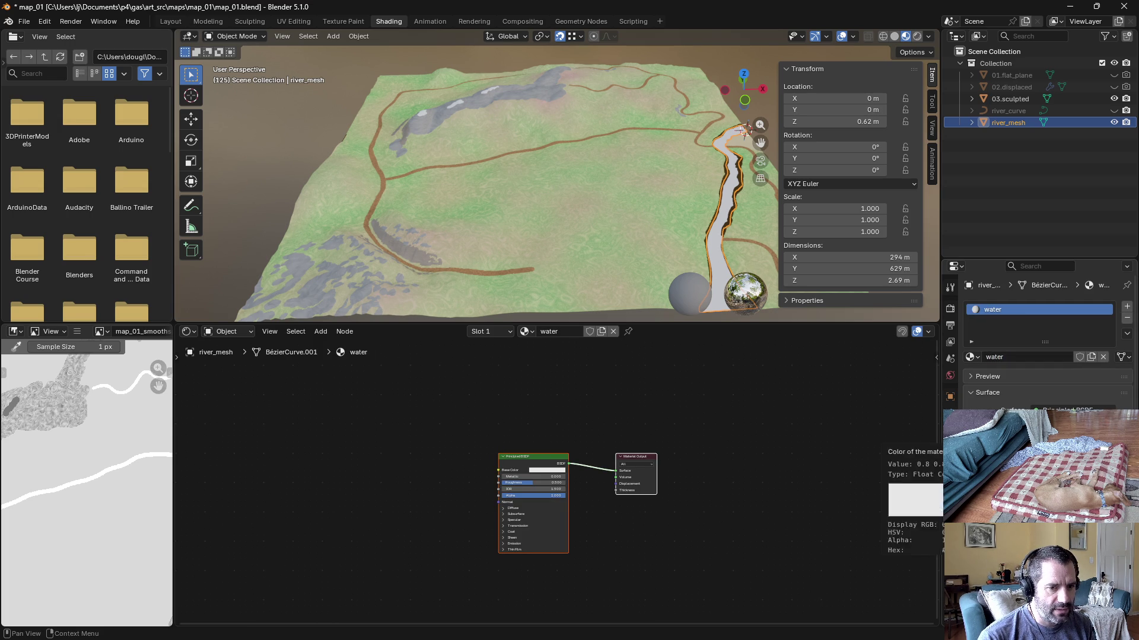
{"action": "left_click", "coordinate": [530, 451]}
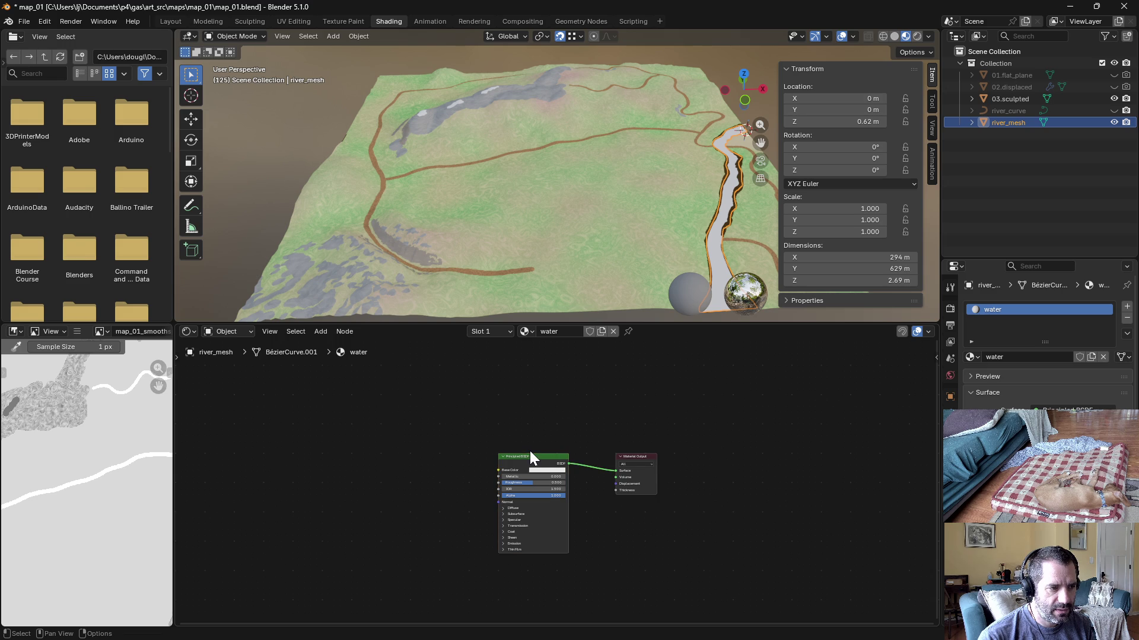
{"action": "left_click", "coordinate": [533, 456]}
{"action": "key", "text": "Delete"}
Step: Add an Emission shader coloured dark red and link it to the Material Output surface
{"action": "left_click", "coordinate": [318, 334]}
{"action": "mouse_move", "coordinate": [340, 373]}
{"action": "left_click", "coordinate": [436, 154]}
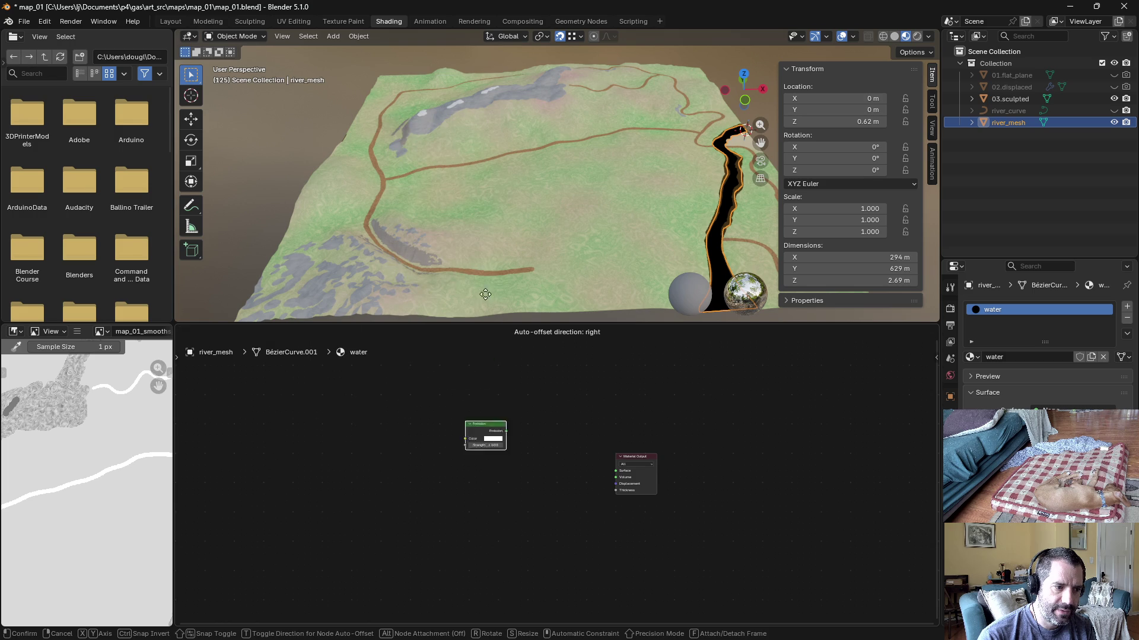
{"action": "left_click", "coordinate": [560, 544]}
{"action": "scroll", "coordinate": [570, 552], "scroll_direction": "up", "scroll_amount": 3}
{"action": "left_click", "coordinate": [556, 489]}
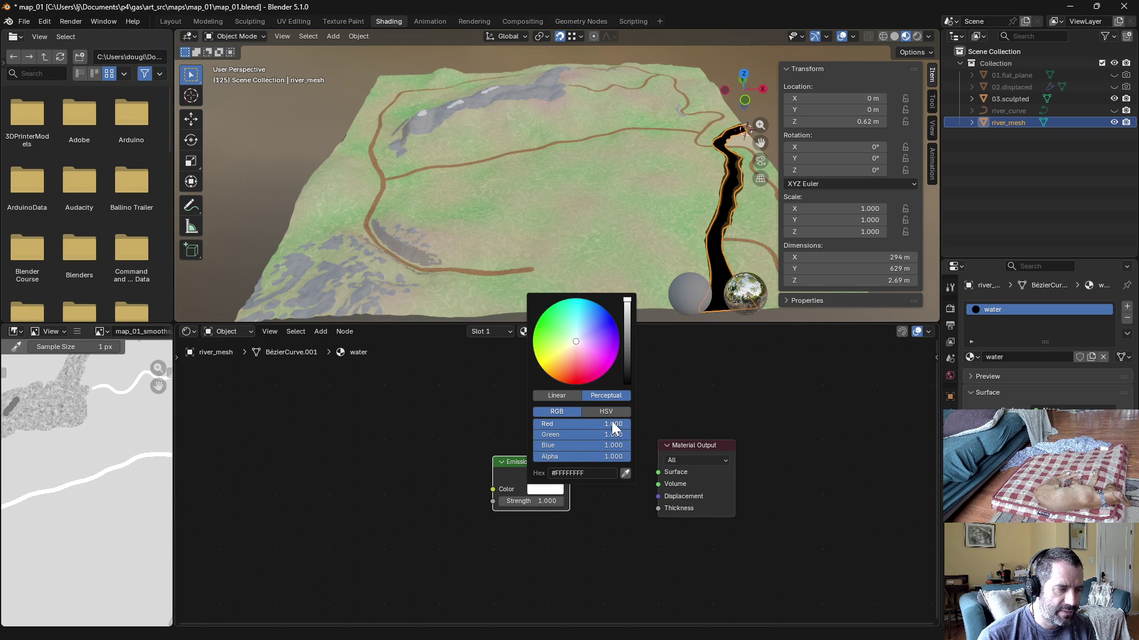
{"action": "left_click", "coordinate": [593, 433]}
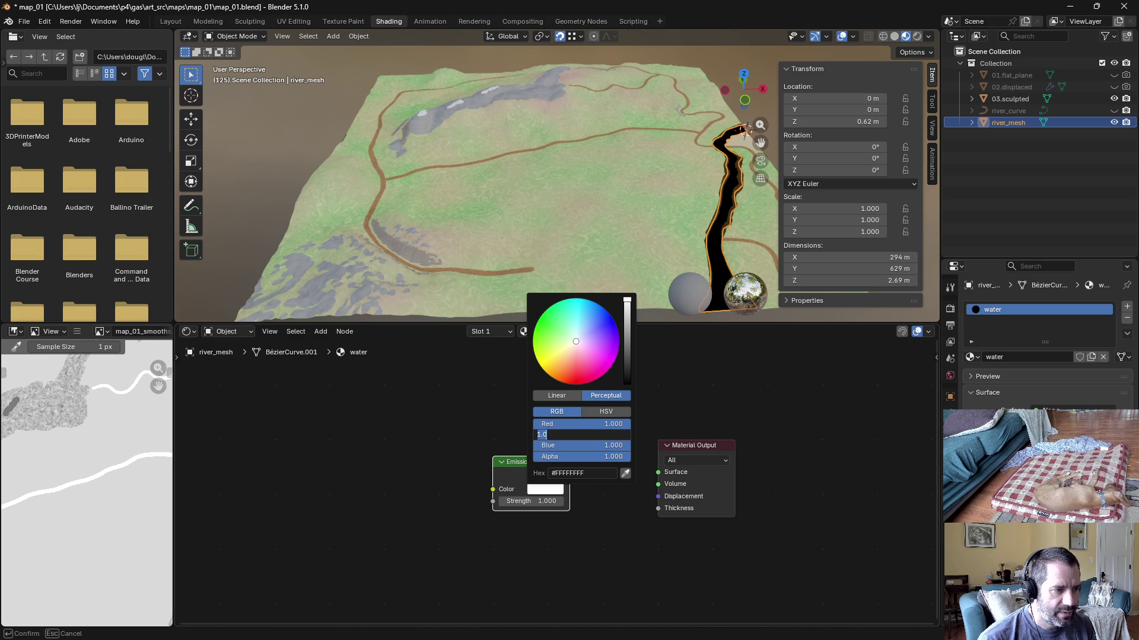
{"action": "type", "text": "0"}
{"action": "key", "text": "Tab"}
{"action": "type", "text": "0"}
{"action": "key", "text": "Return"}
{"action": "left_click", "coordinate": [583, 424]}
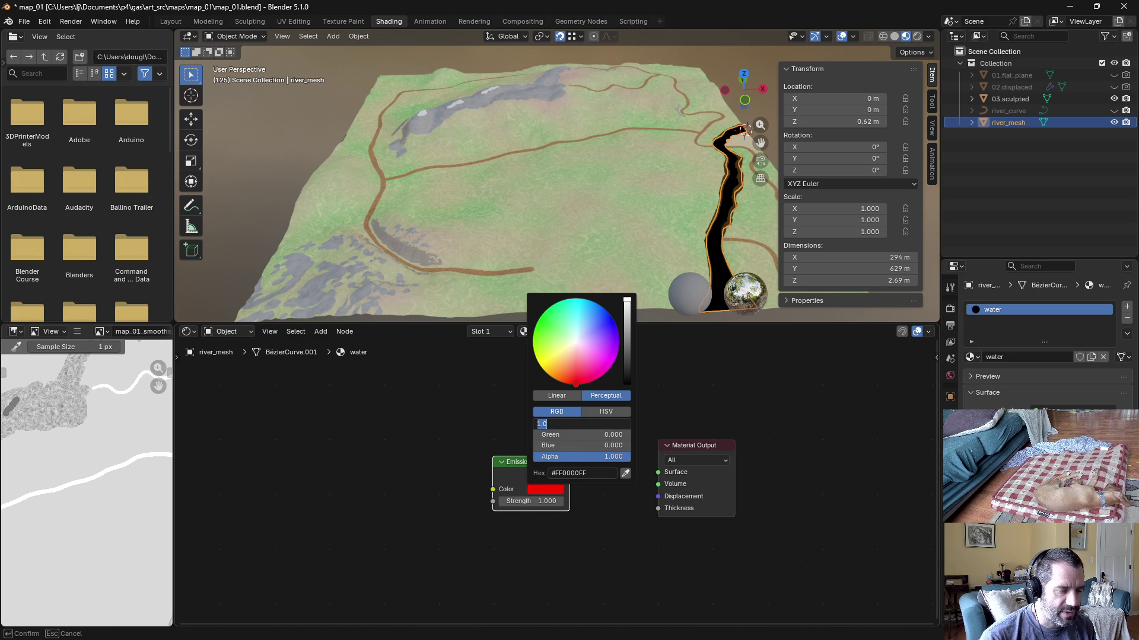
{"action": "type", "text": "8/19"}
{"action": "key", "text": "Tab"}
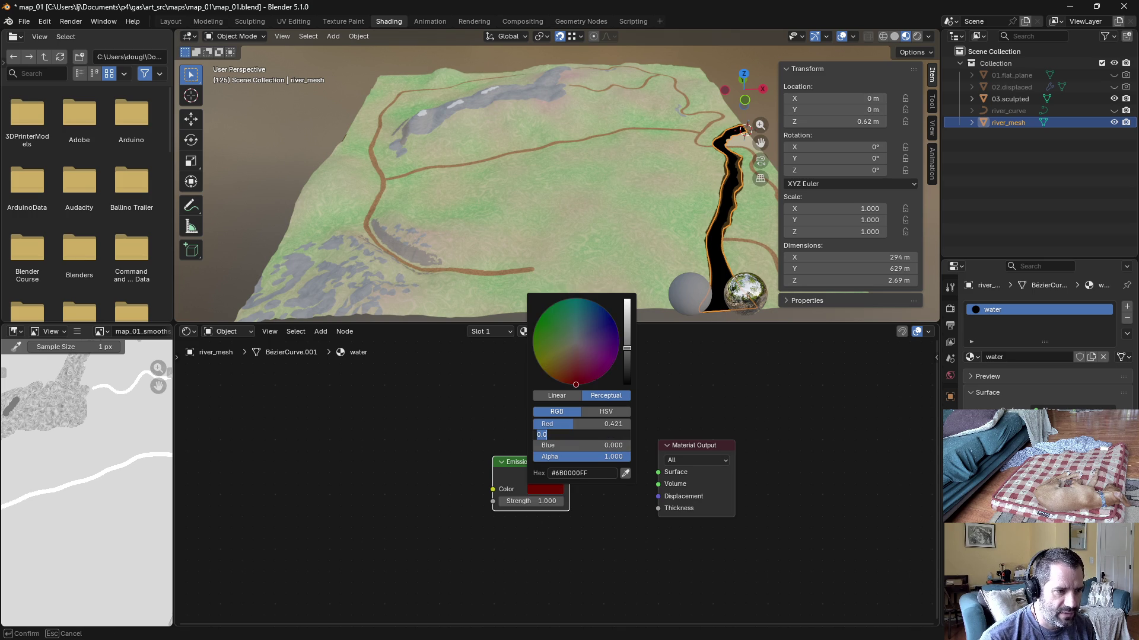
{"action": "key", "text": "Return"}
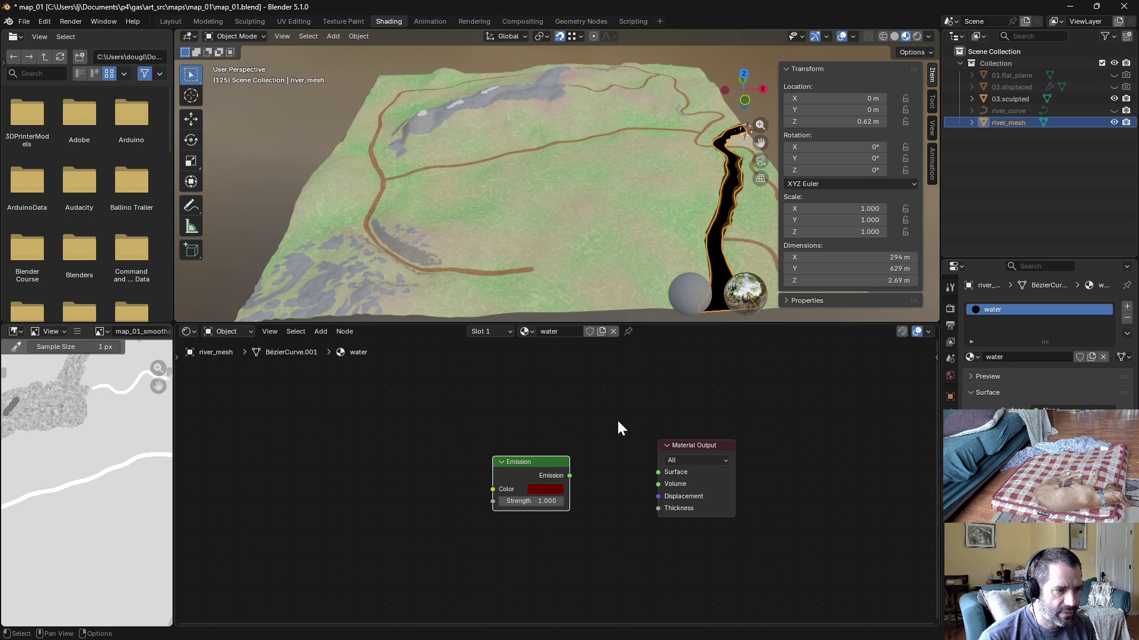
{"action": "left_click_drag", "start_coordinate": [569, 475], "coordinate": [663, 473]}
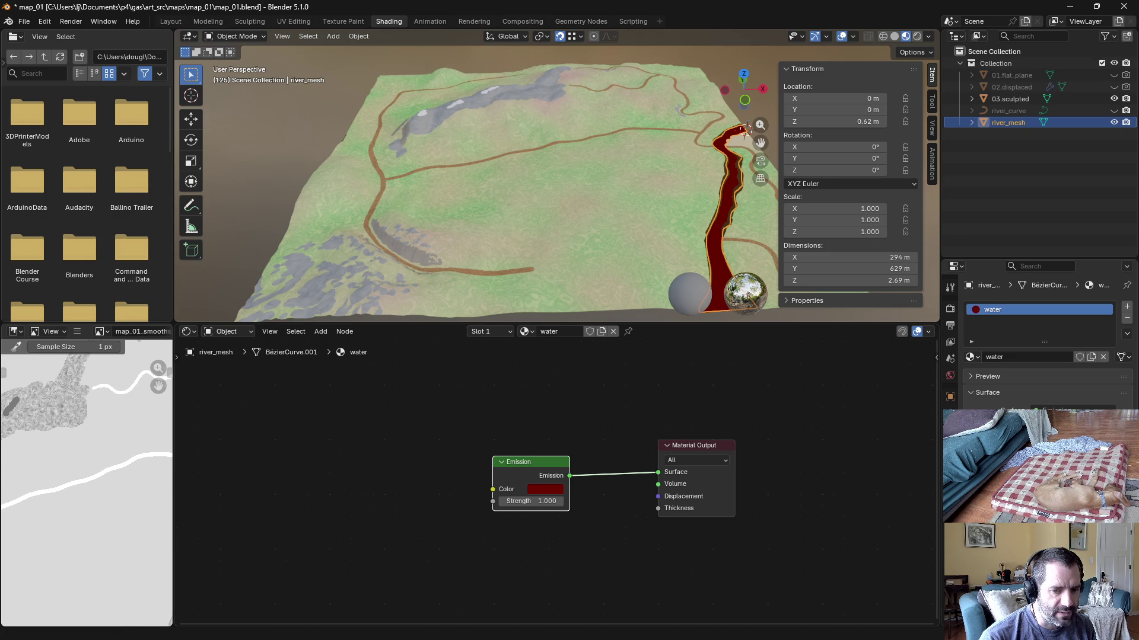
Step: Check the surface type entries in the code editor, then return to Blender
{"action": "key", "text": "alt+Tab"}
{"action": "left_click", "coordinate": [70, 94]}
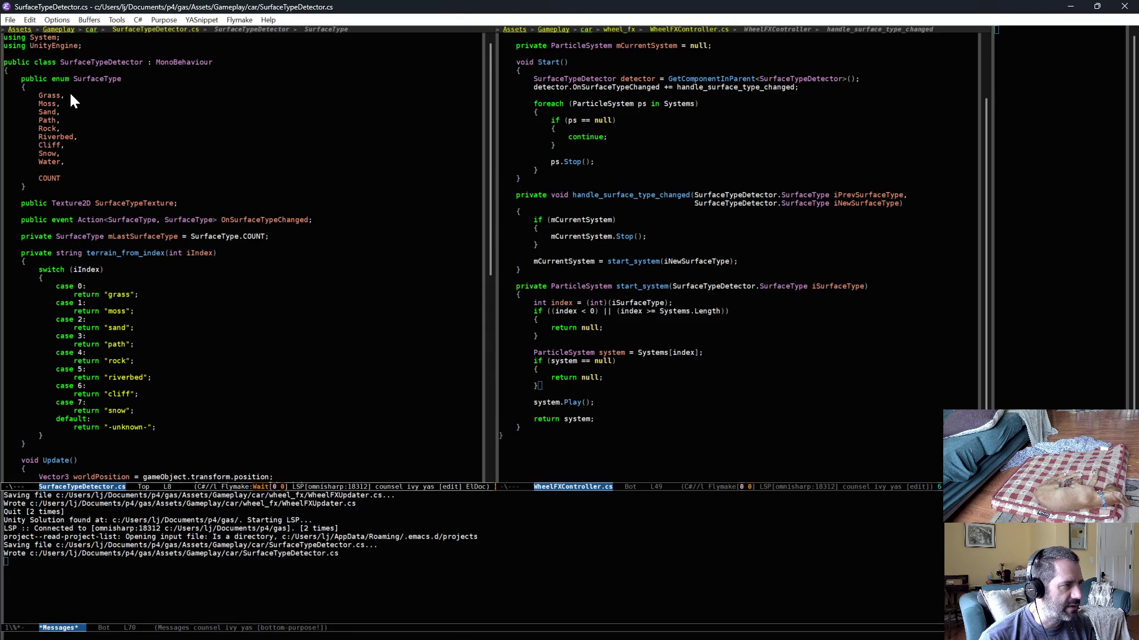
{"action": "key", "text": "Down"}
{"action": "key", "text": "Down"}
{"action": "key", "text": "Down"}
{"action": "key", "text": "Down"}
{"action": "key", "text": "Down"}
{"action": "key", "text": "Down"}
{"action": "key", "text": "alt+Tab"}
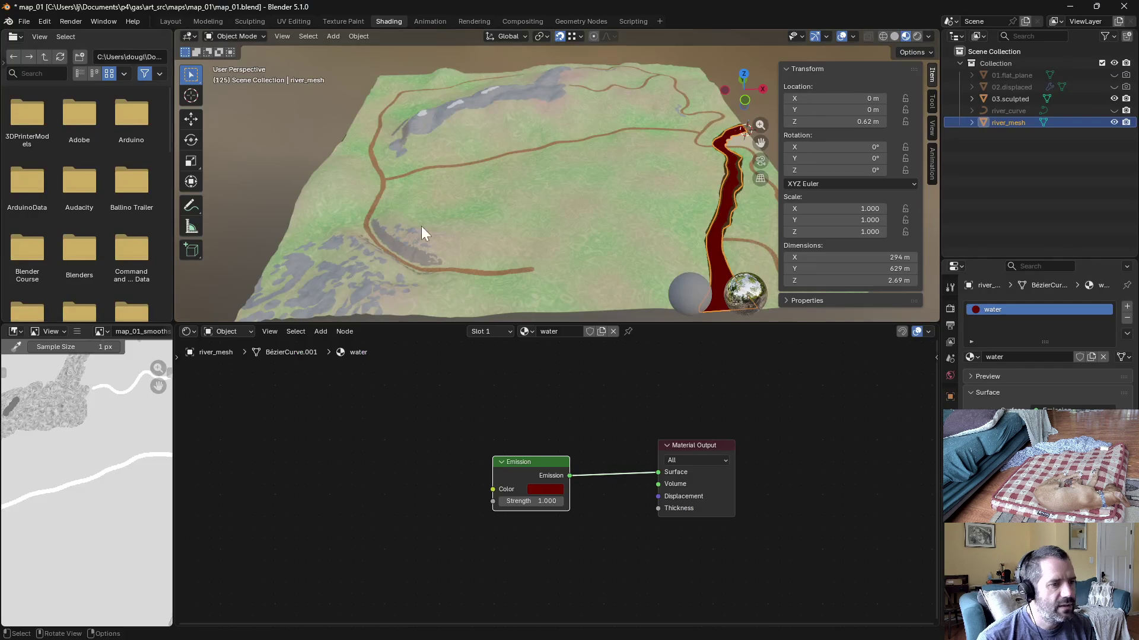
Step: Move the Emission node beside Material Output, save, and rename the view layer to Blend Layer
{"action": "left_click_drag", "start_coordinate": [553, 464], "coordinate": [616, 456]}
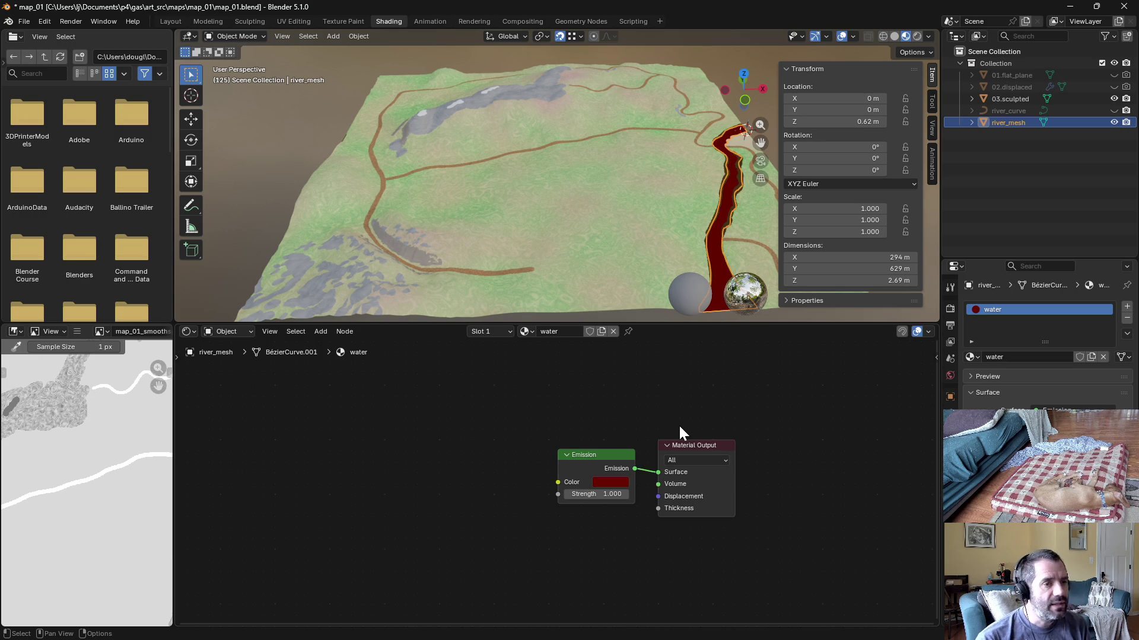
{"action": "key", "text": "ctrl+s"}
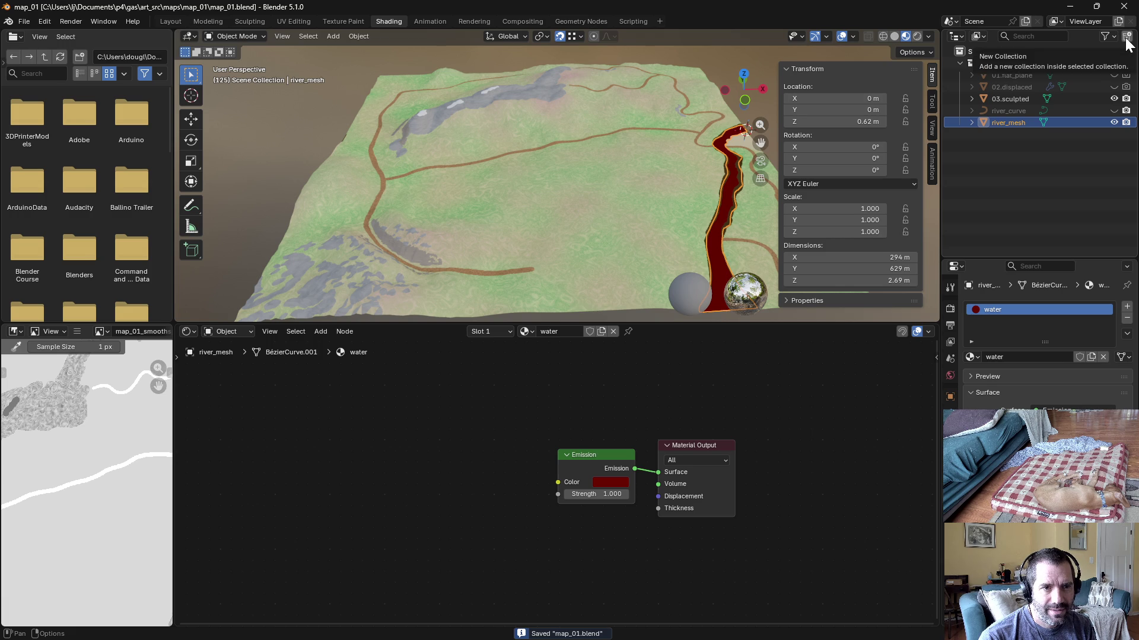
{"action": "left_click", "coordinate": [1104, 21]}
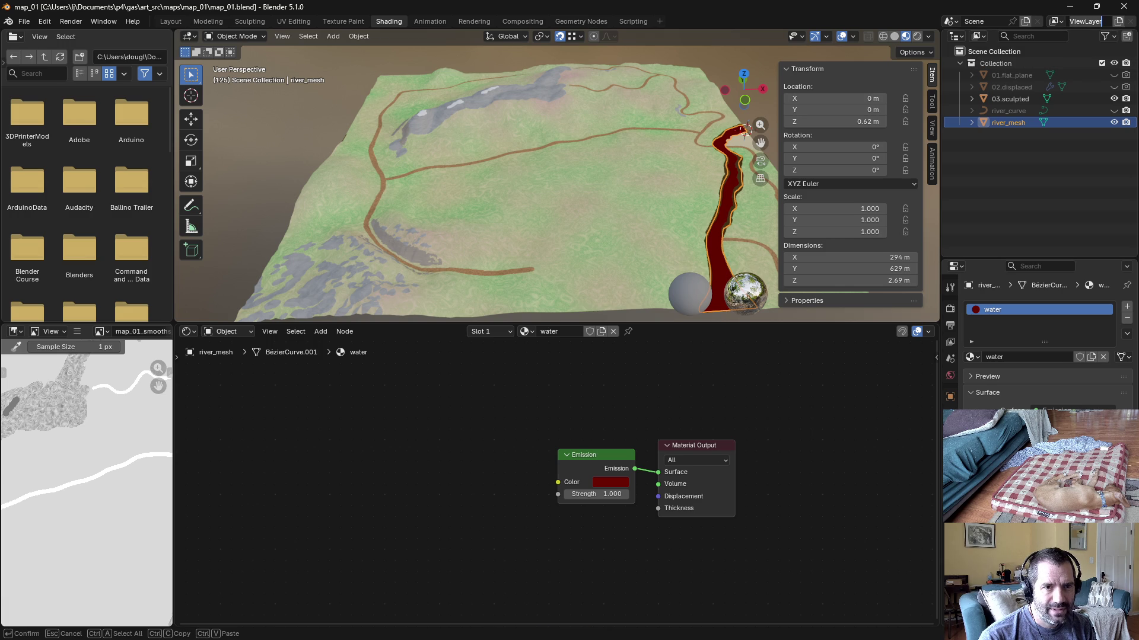
{"action": "type", "text": "8"}
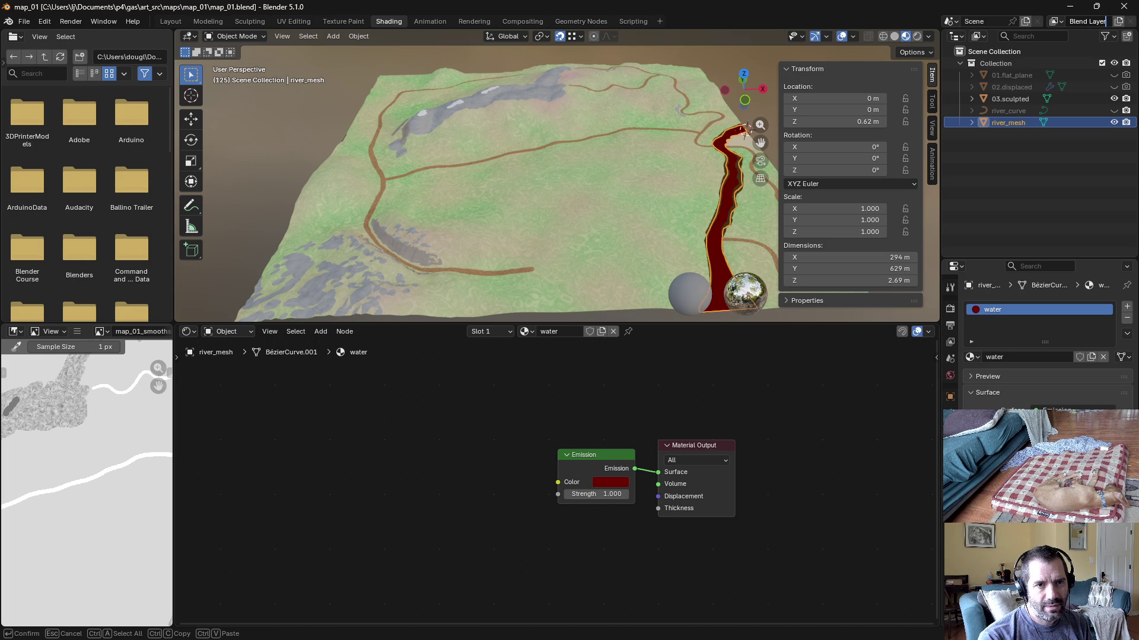
{"action": "key", "text": "Return"}
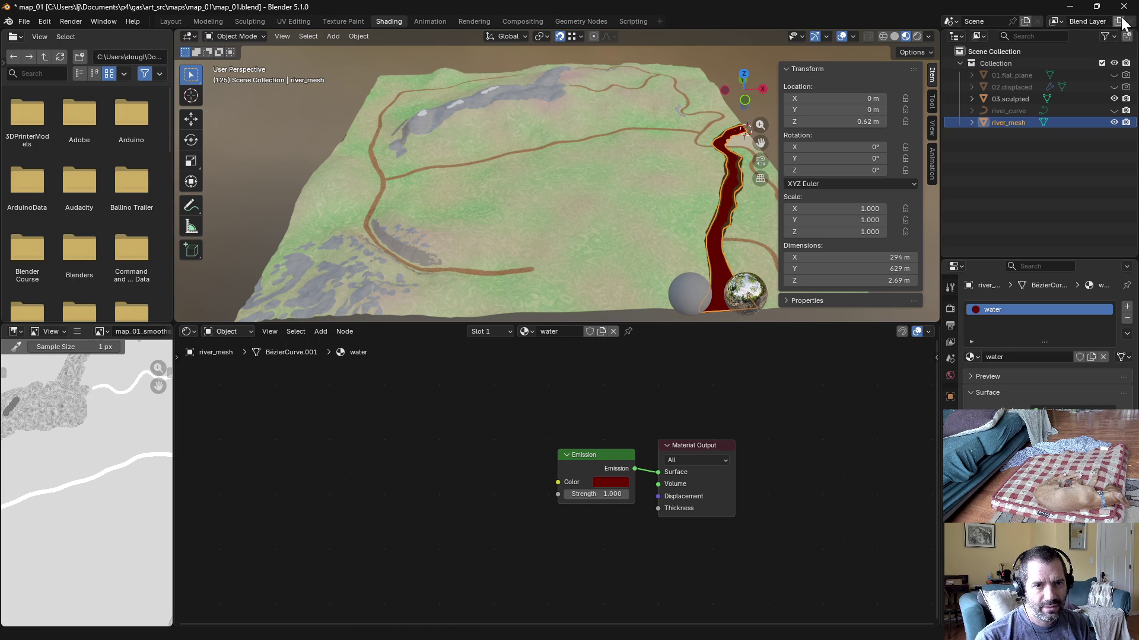
Step: Create a new view layer named Surface Type Layer and compare it with Blend Layer
{"action": "left_click", "coordinate": [1122, 24]}
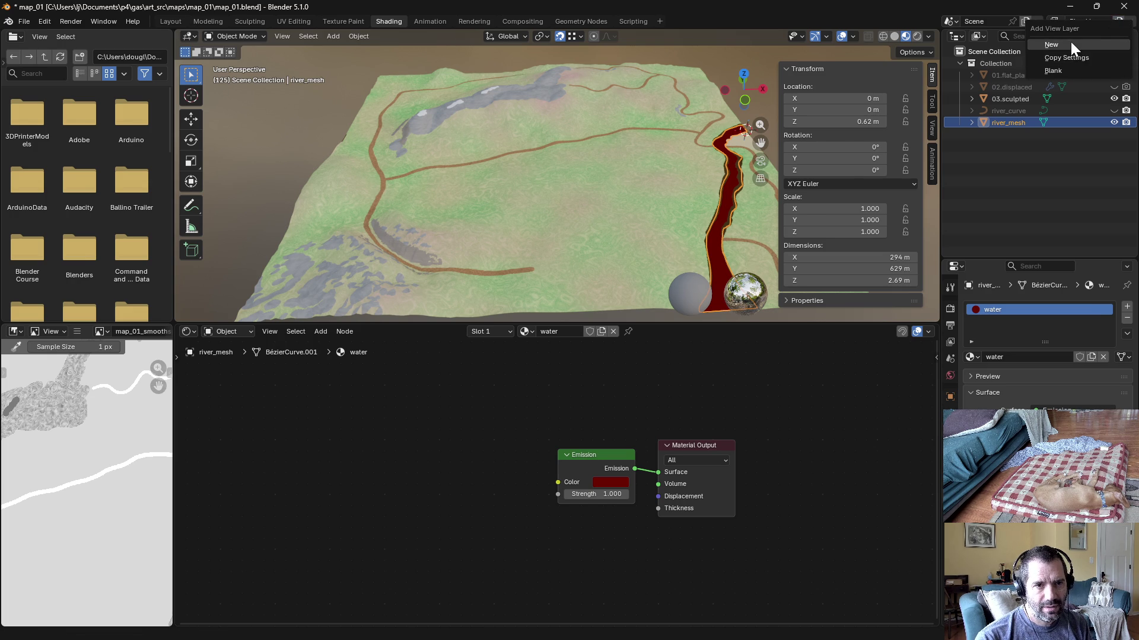
{"action": "left_click", "coordinate": [1070, 42]}
{"action": "left_click", "coordinate": [1094, 22]}
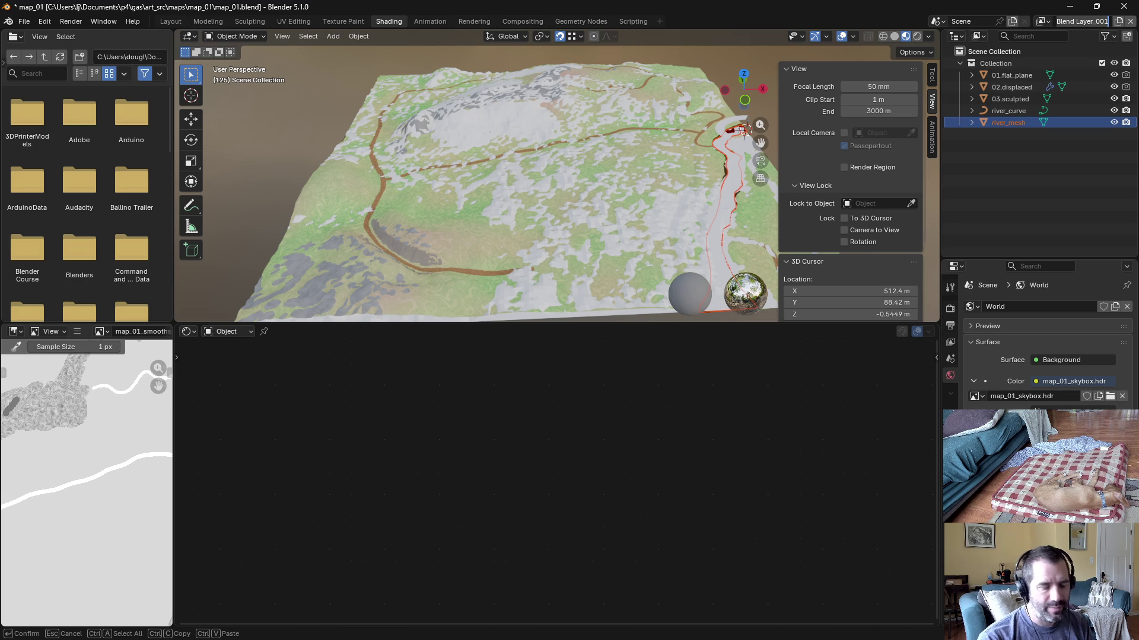
{"action": "type", "text": "Surface Type"}
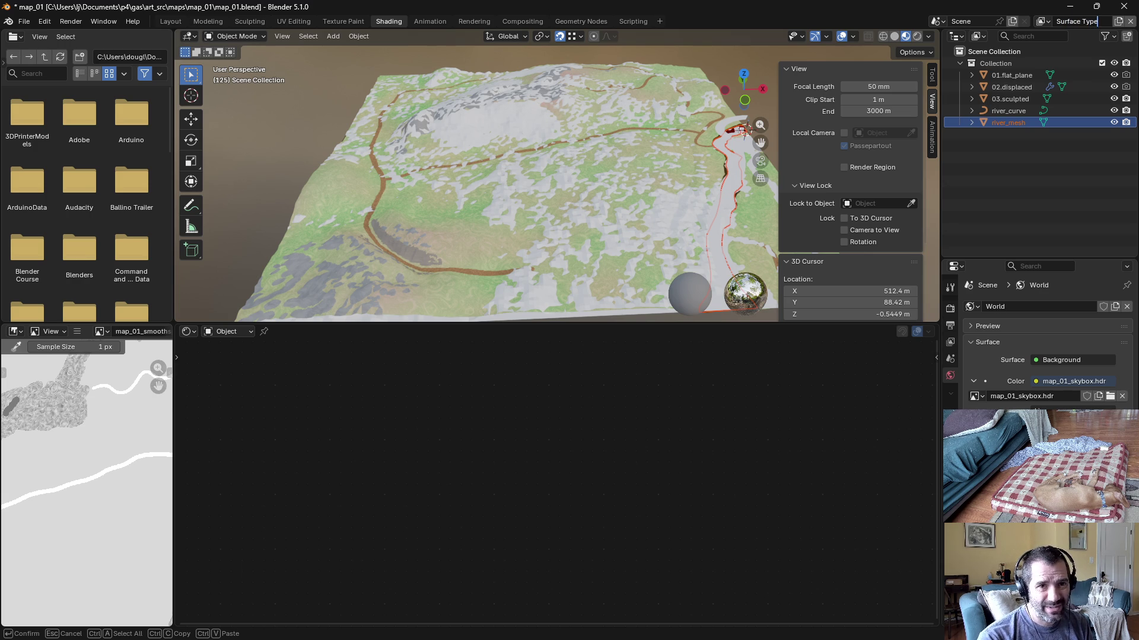
{"action": "type", "text": "r"}
{"action": "key", "text": "Return"}
{"action": "left_click", "coordinate": [1003, 151]}
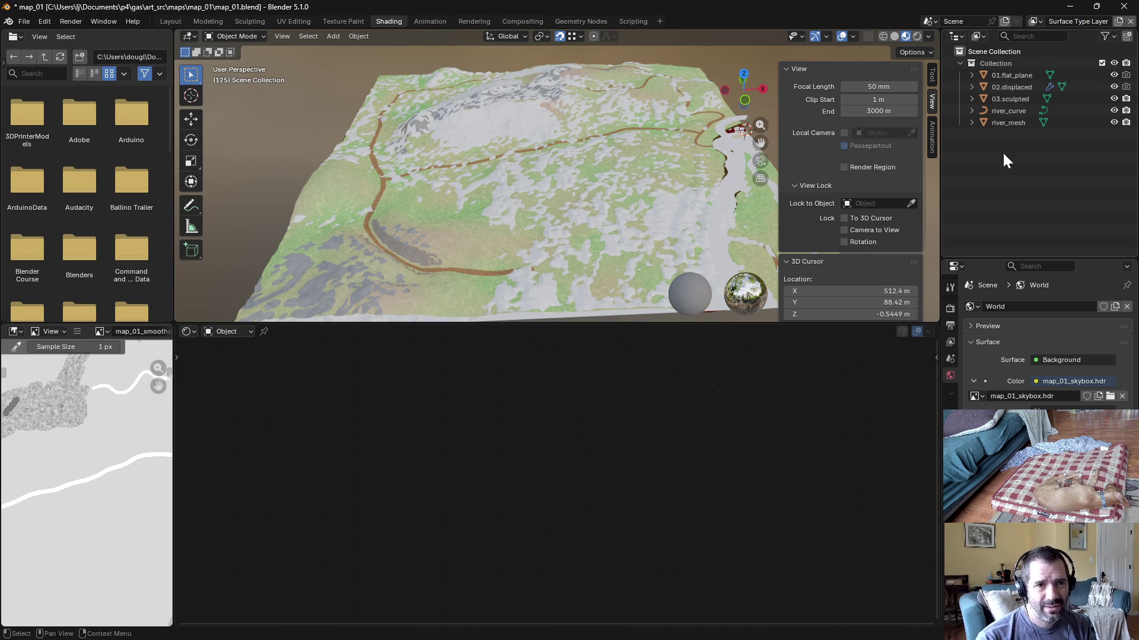
{"action": "left_click_drag", "start_coordinate": [938, 152], "coordinate": [937, 152]}
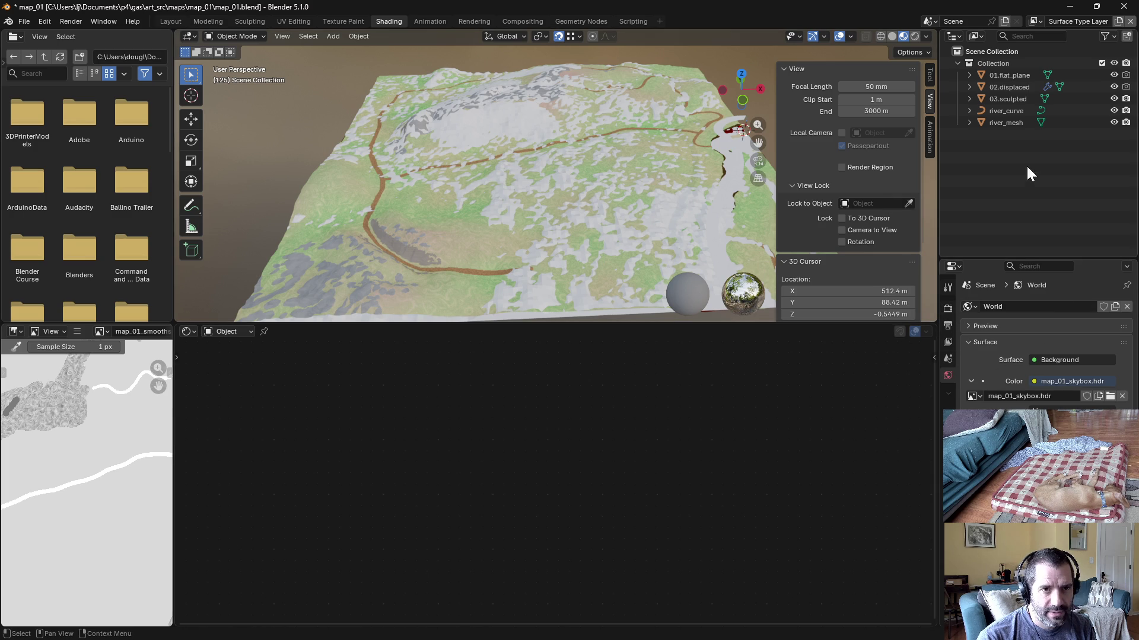
{"action": "left_click", "coordinate": [1034, 21]}
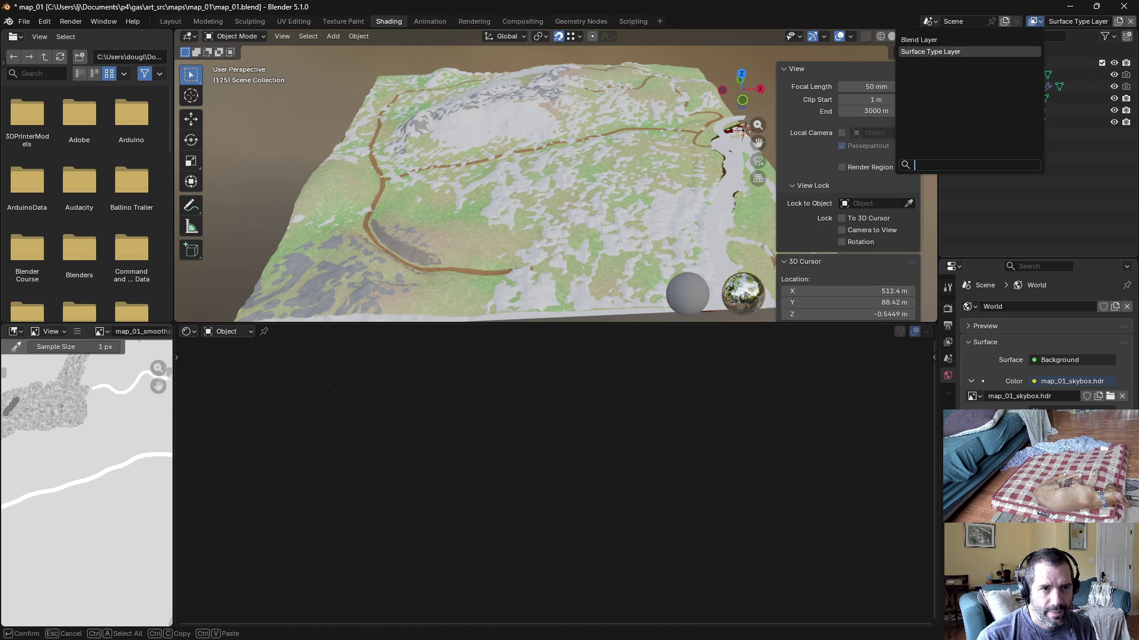
{"action": "left_click", "coordinate": [1014, 39]}
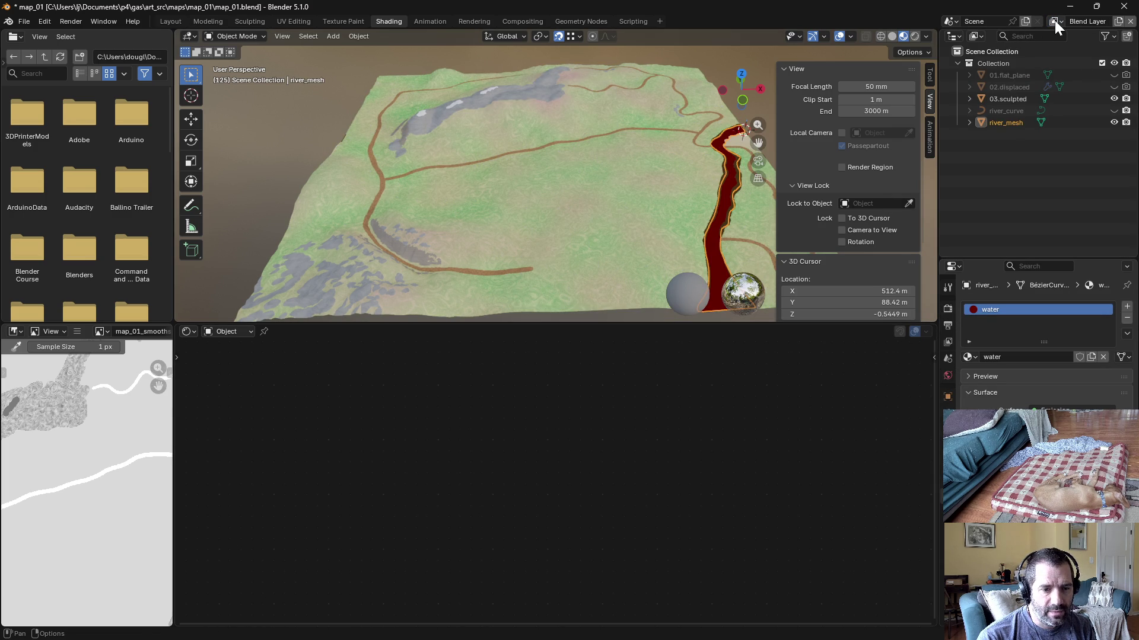
{"action": "left_click", "coordinate": [1051, 21]}
{"action": "left_click", "coordinate": [1030, 51]}
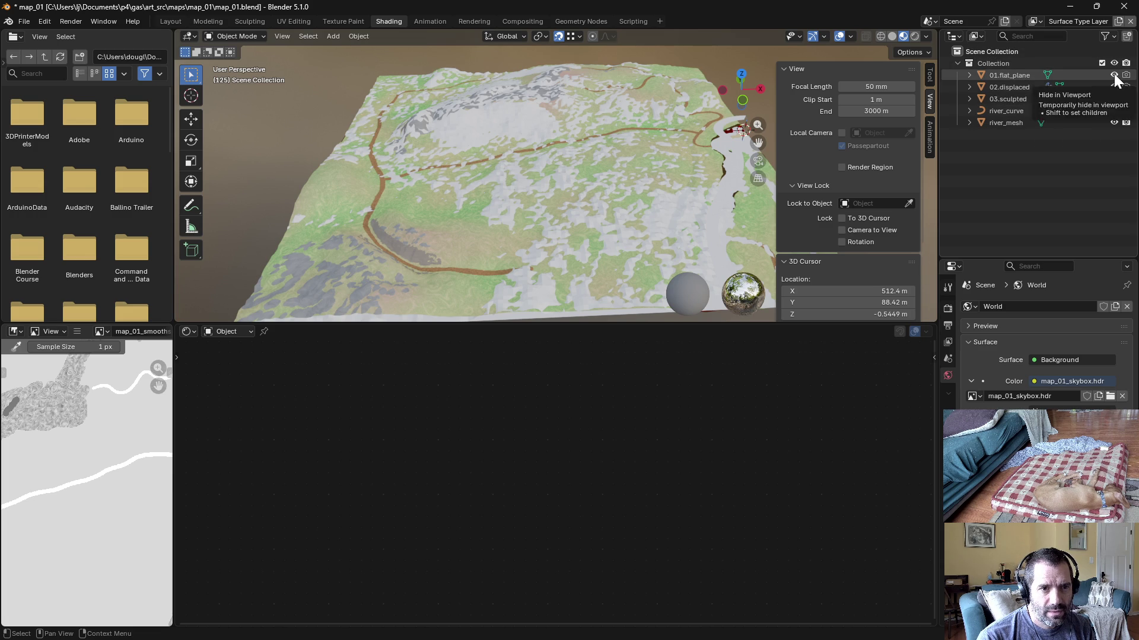
Step: Hide every object in Surface Type Layer except 03.sculpted and river_mesh
{"action": "left_click_drag", "start_coordinate": [1115, 75], "coordinate": [1108, 144]}
{"action": "left_click", "coordinate": [1114, 99]}
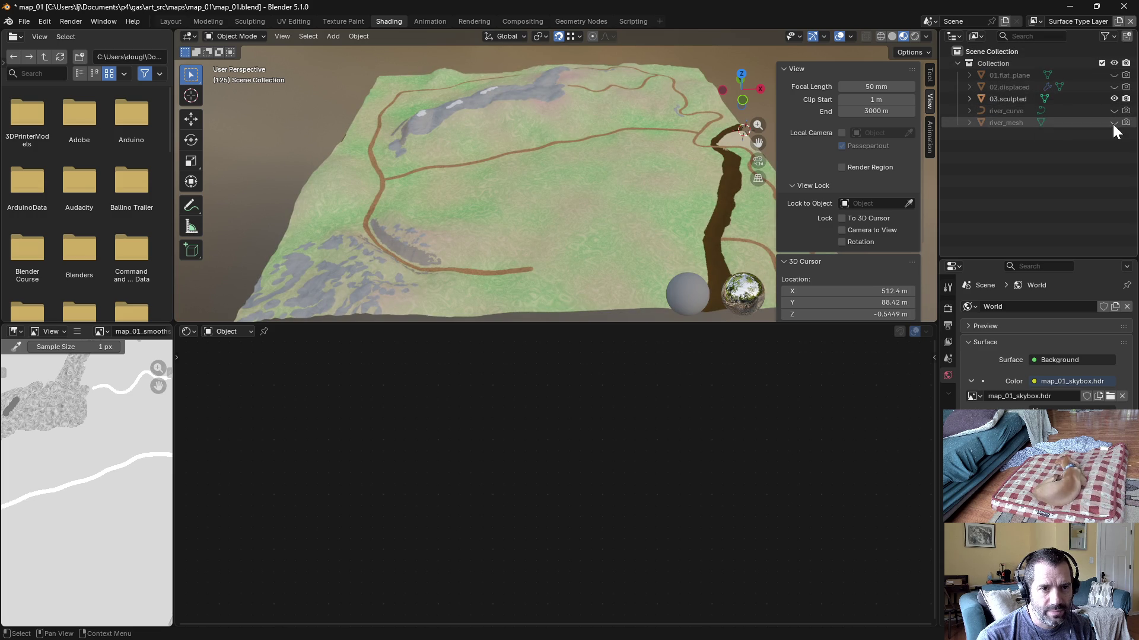
{"action": "left_click", "coordinate": [1114, 122]}
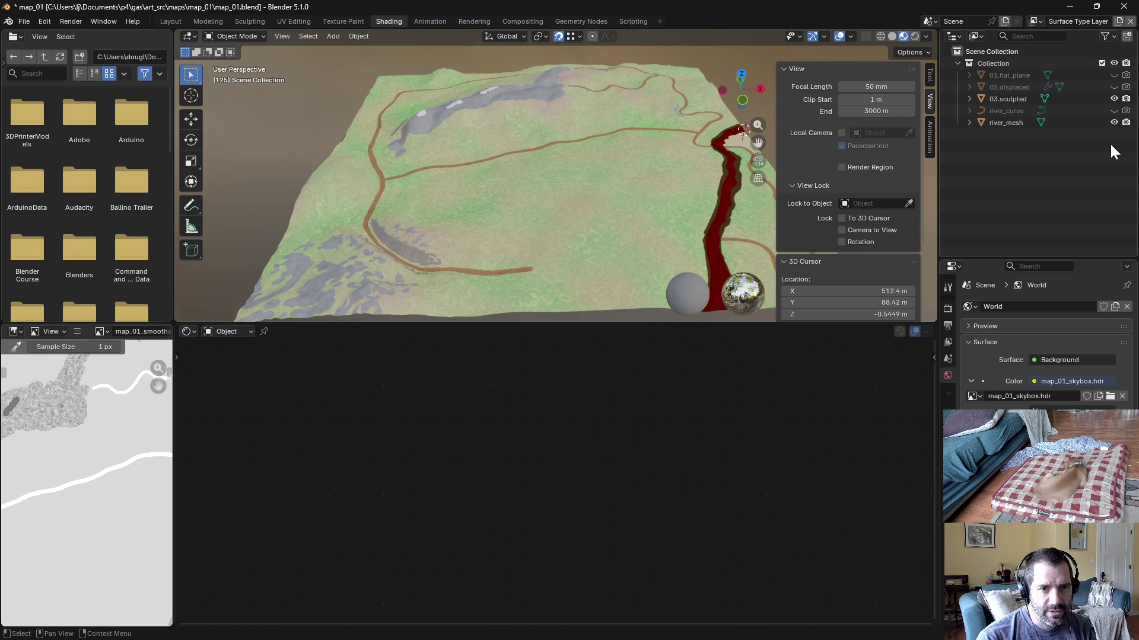
{"action": "left_click", "coordinate": [1034, 21]}
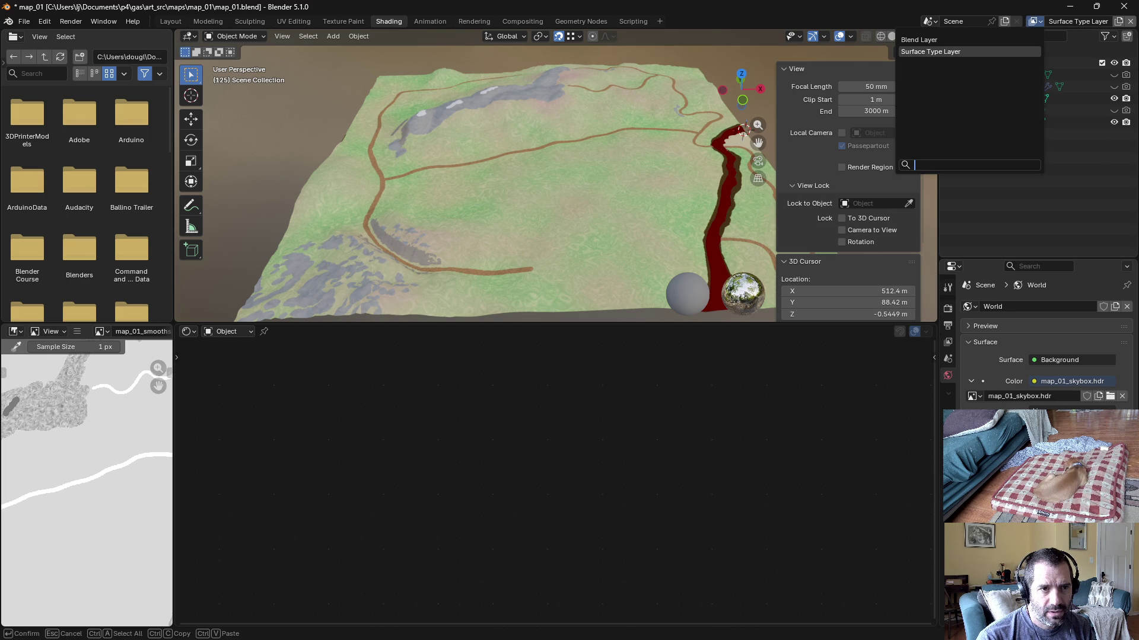
{"action": "left_click", "coordinate": [953, 40]}
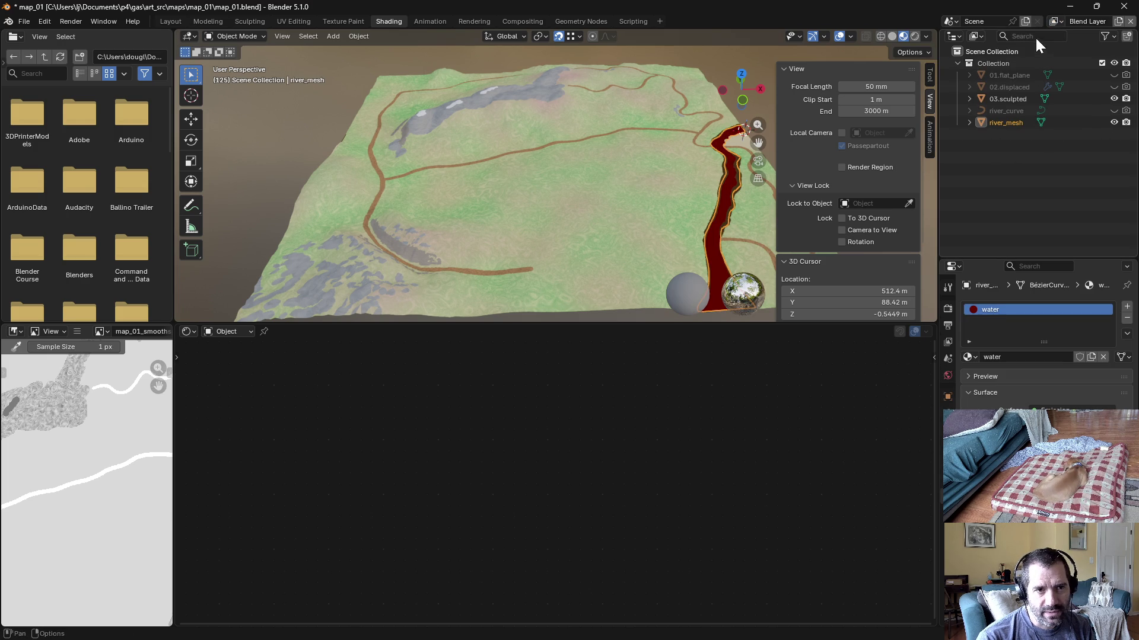
{"action": "left_click", "coordinate": [1053, 21]}
{"action": "left_click", "coordinate": [1023, 51]}
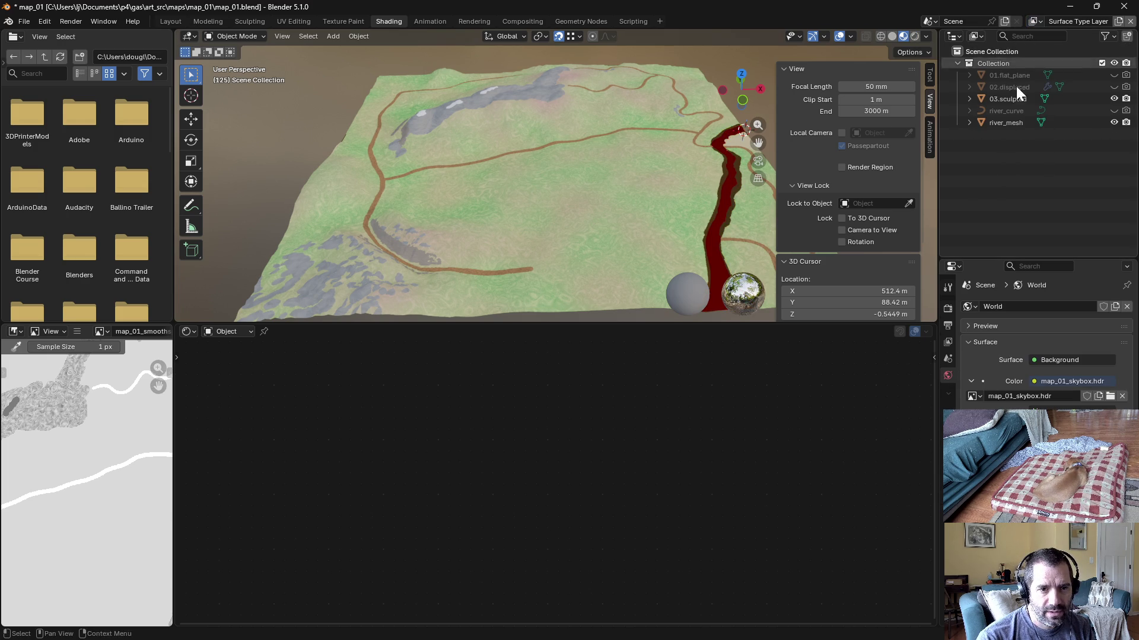
Step: Set the render engine to EEVEE and switch back to Blend Layer
{"action": "left_click", "coordinate": [949, 307]}
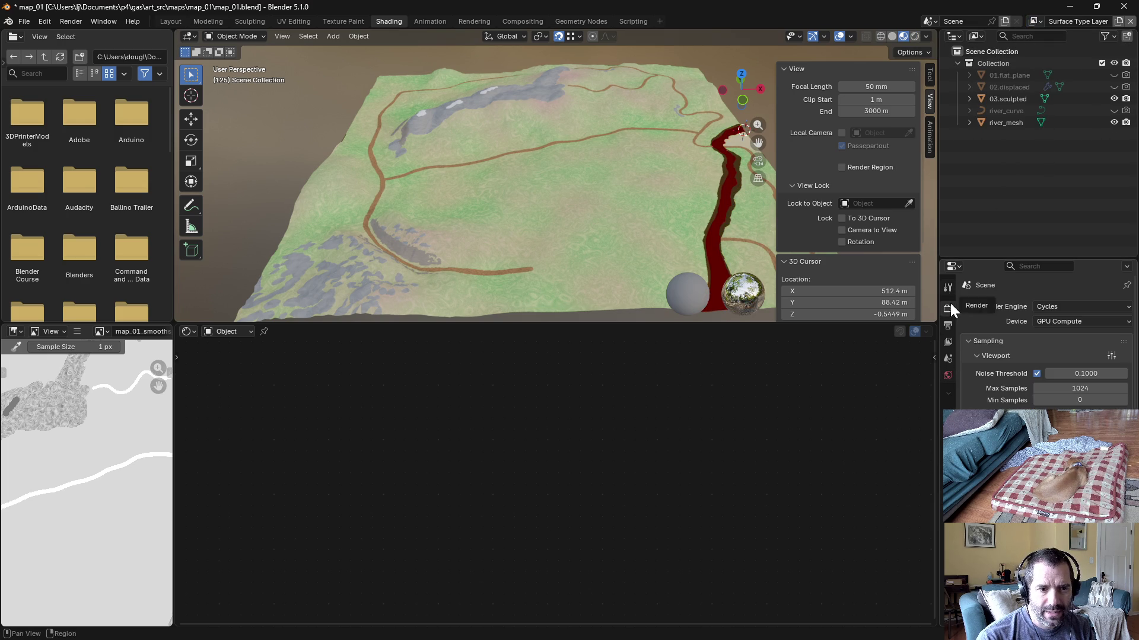
{"action": "left_click", "coordinate": [1042, 309]}
{"action": "left_click", "coordinate": [1057, 319]}
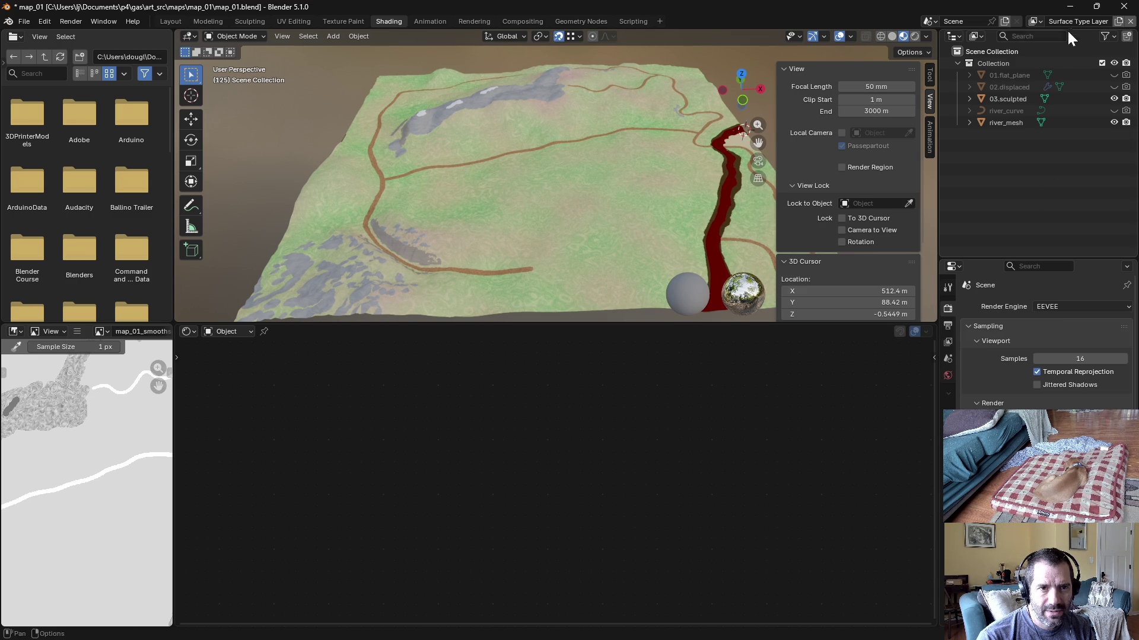
{"action": "left_click", "coordinate": [1034, 20]}
{"action": "left_click", "coordinate": [989, 41]}
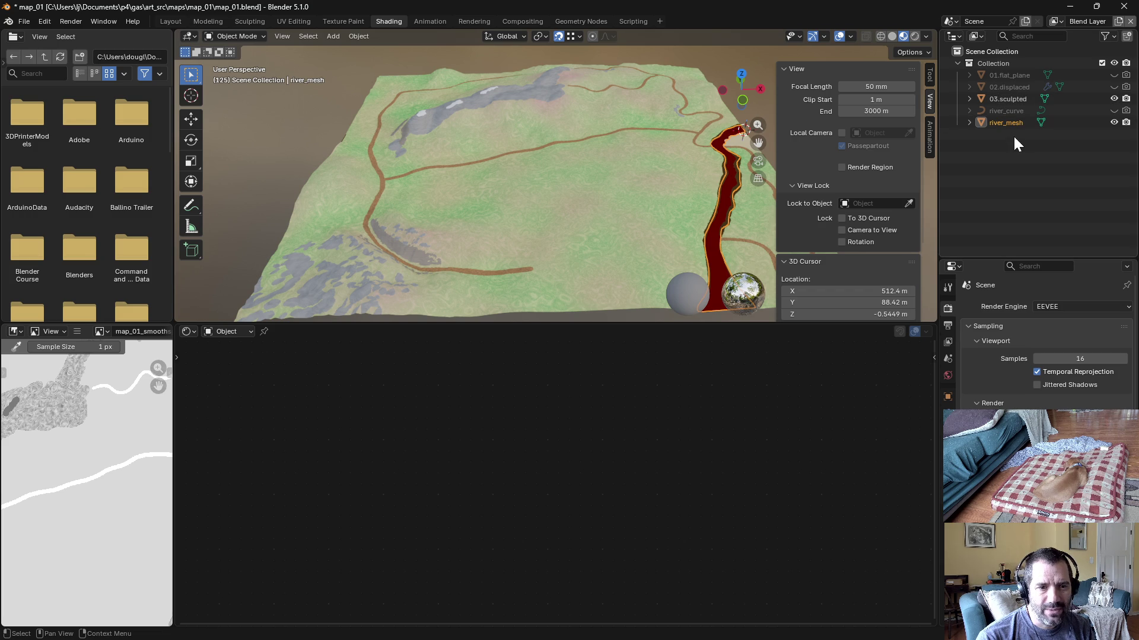
Step: Set the Outliner display mode to list Scenes instead of view layers
{"action": "left_click", "coordinate": [1059, 122]}
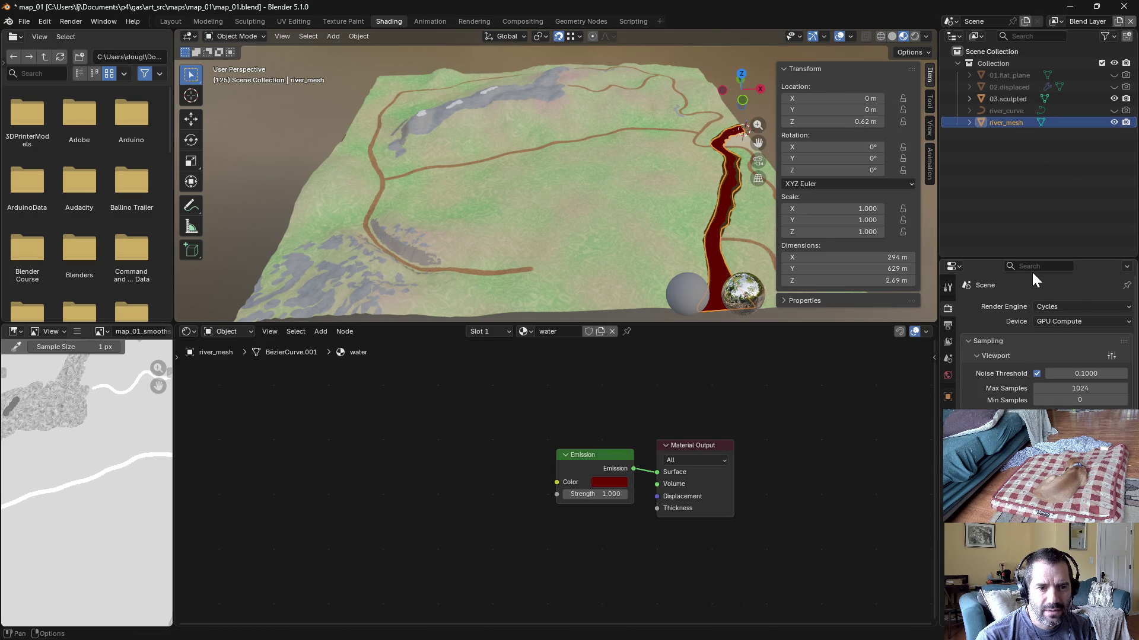
{"action": "left_click", "coordinate": [1006, 141]}
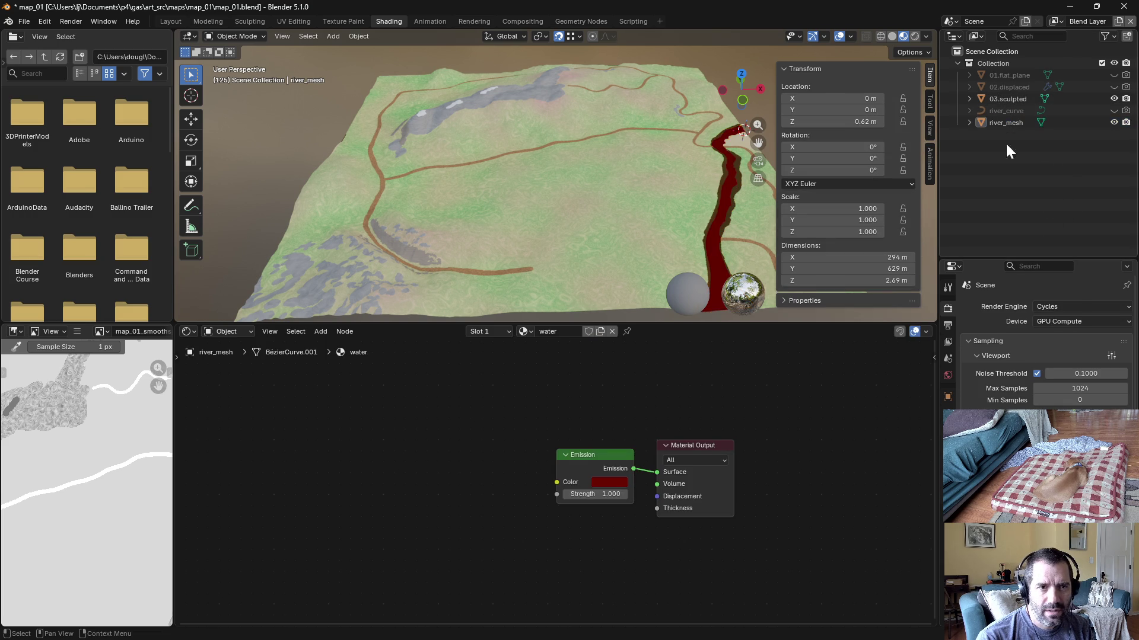
{"action": "left_click", "coordinate": [979, 36]}
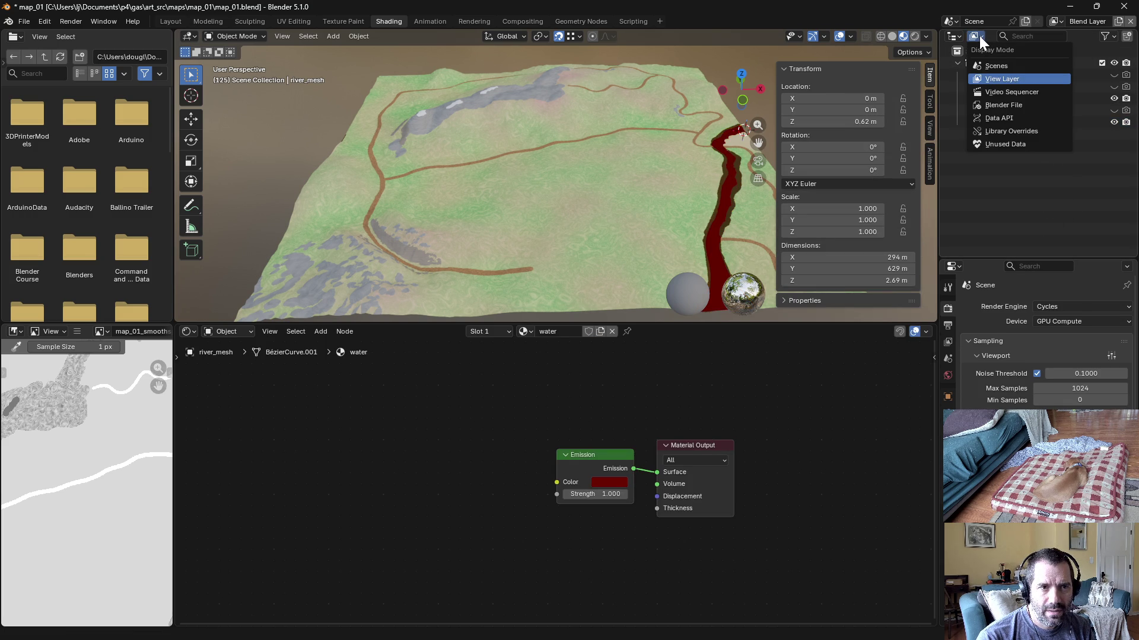
{"action": "left_click", "coordinate": [980, 64]}
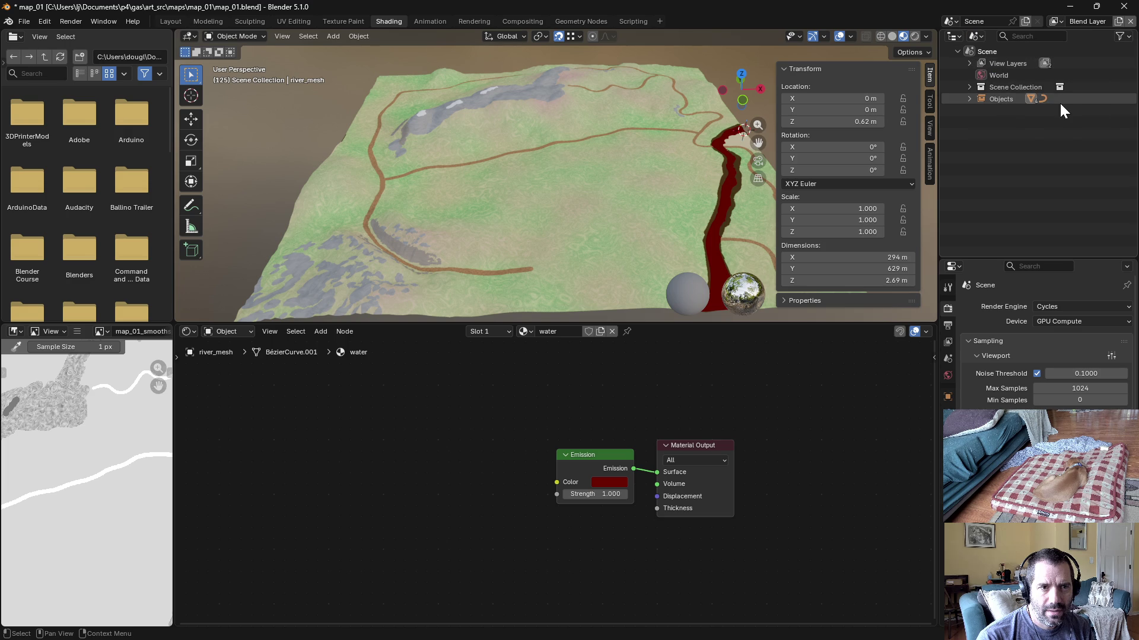
{"action": "left_click", "coordinate": [979, 36]}
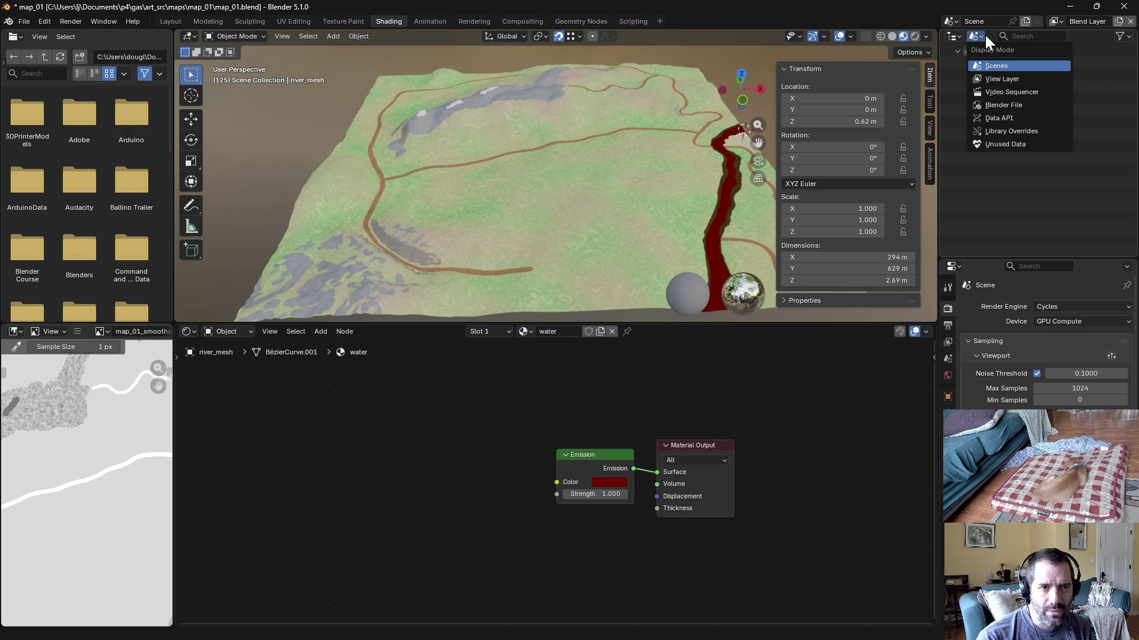
{"action": "left_click", "coordinate": [1000, 66]}
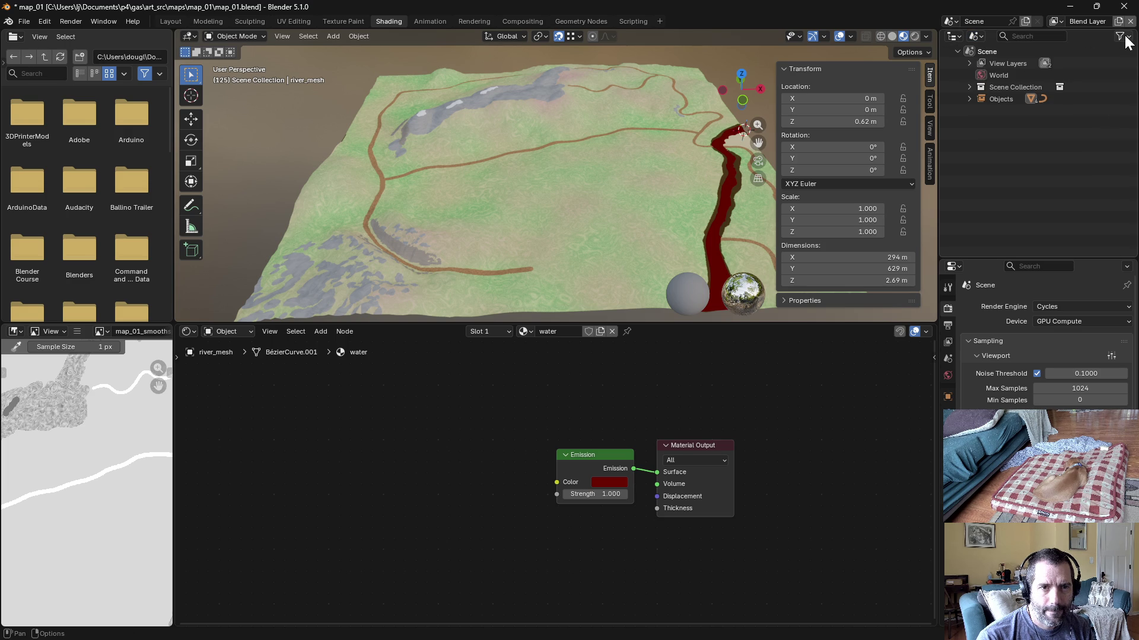
Step: Create a new empty scene Scene.001 and start renaming it
{"action": "left_click", "coordinate": [957, 22]}
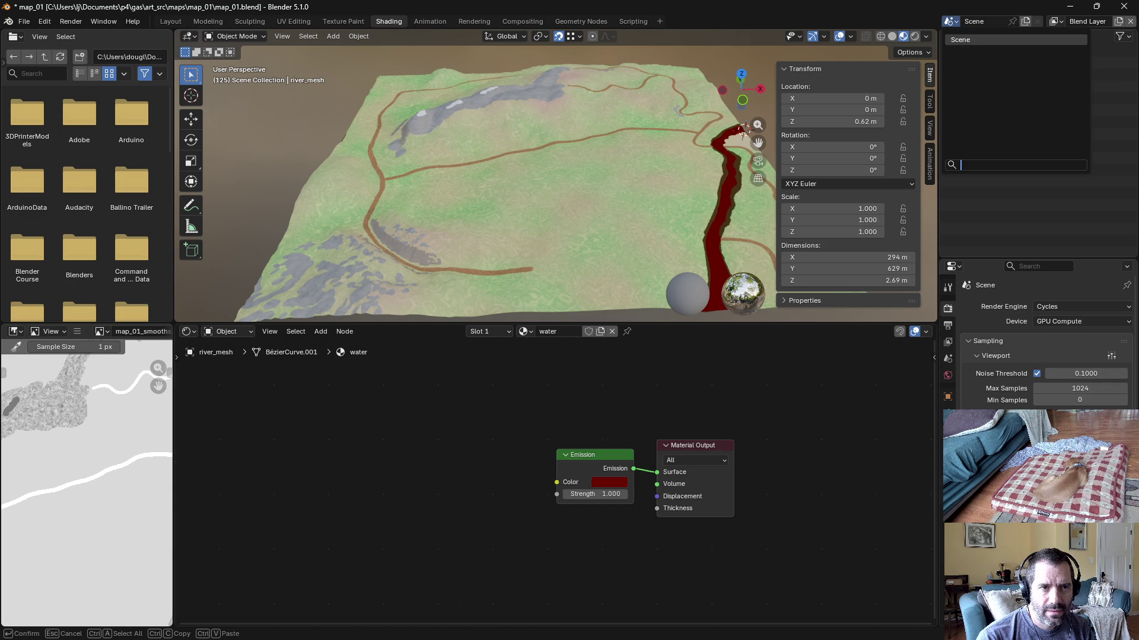
{"action": "left_click", "coordinate": [1024, 19]}
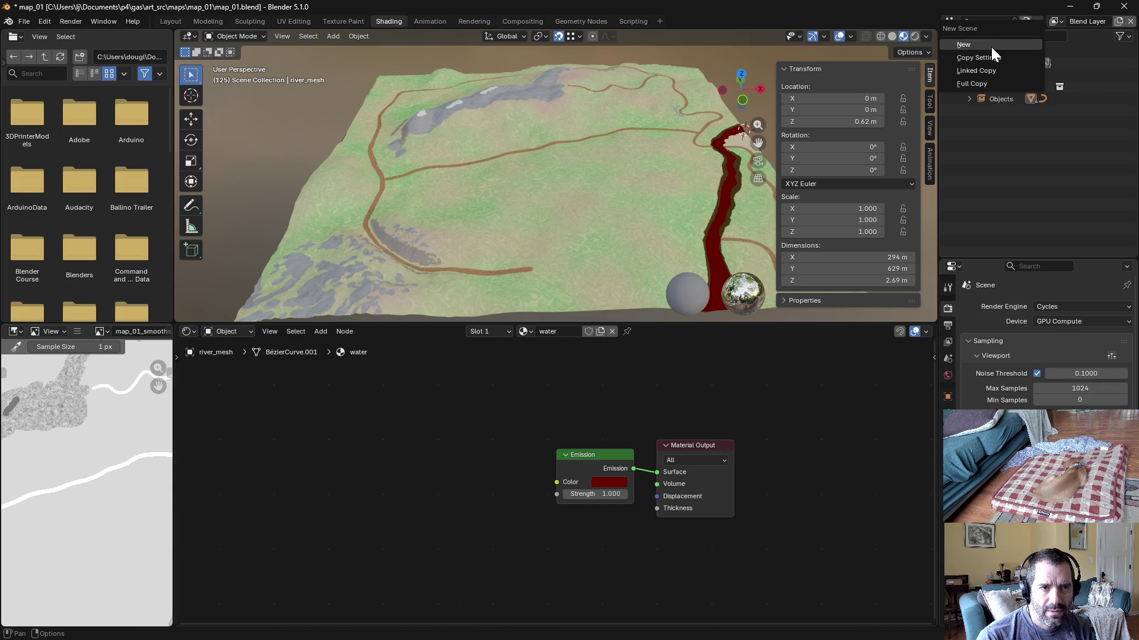
{"action": "left_click", "coordinate": [990, 45]}
{"action": "left_click", "coordinate": [995, 21]}
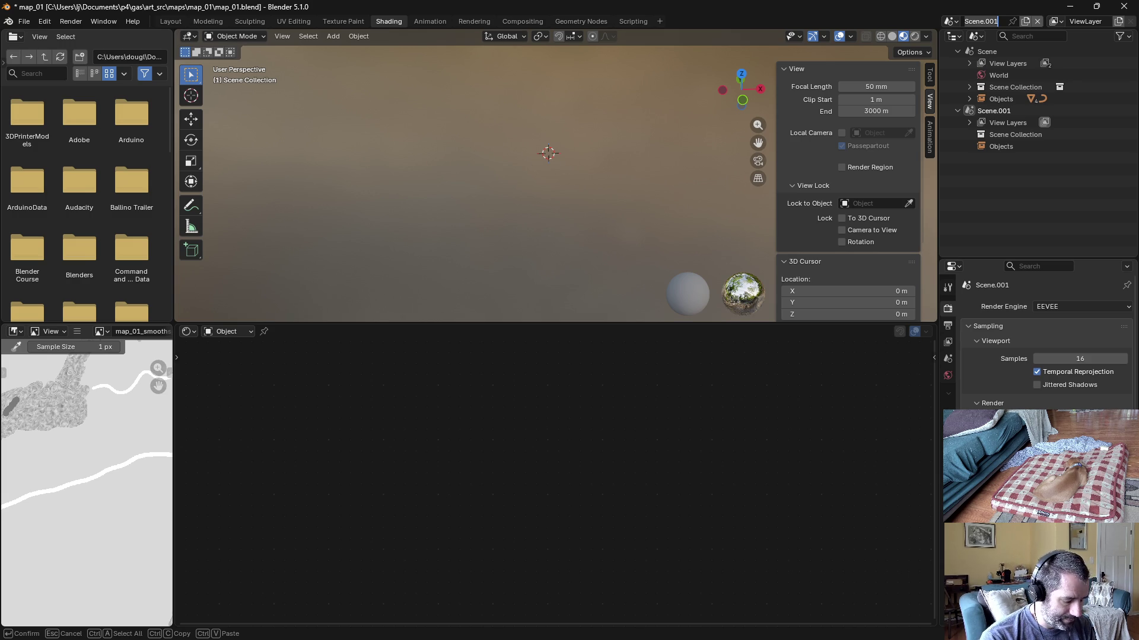
{"action": "type", "text": "Sur"}
{"action": "type", "text": "e Type"}
Step: Name the new scene Surface Type and rename the original scene to Blend Visuals
{"action": "key", "text": "Return"}
{"action": "left_click", "coordinate": [995, 55]}
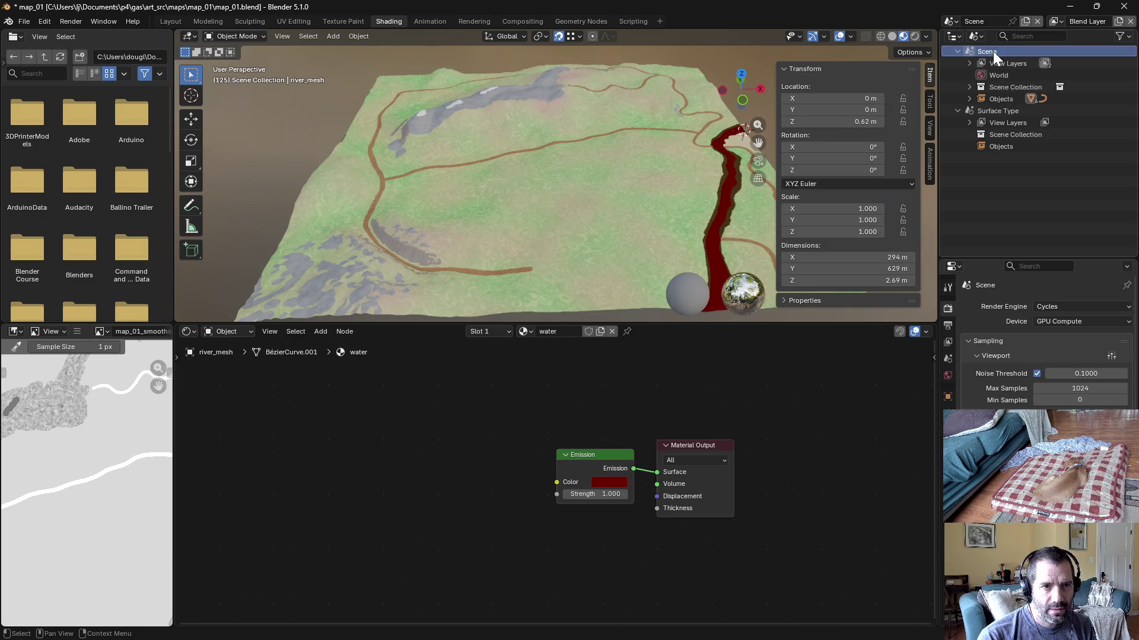
{"action": "double_click", "coordinate": [974, 20]}
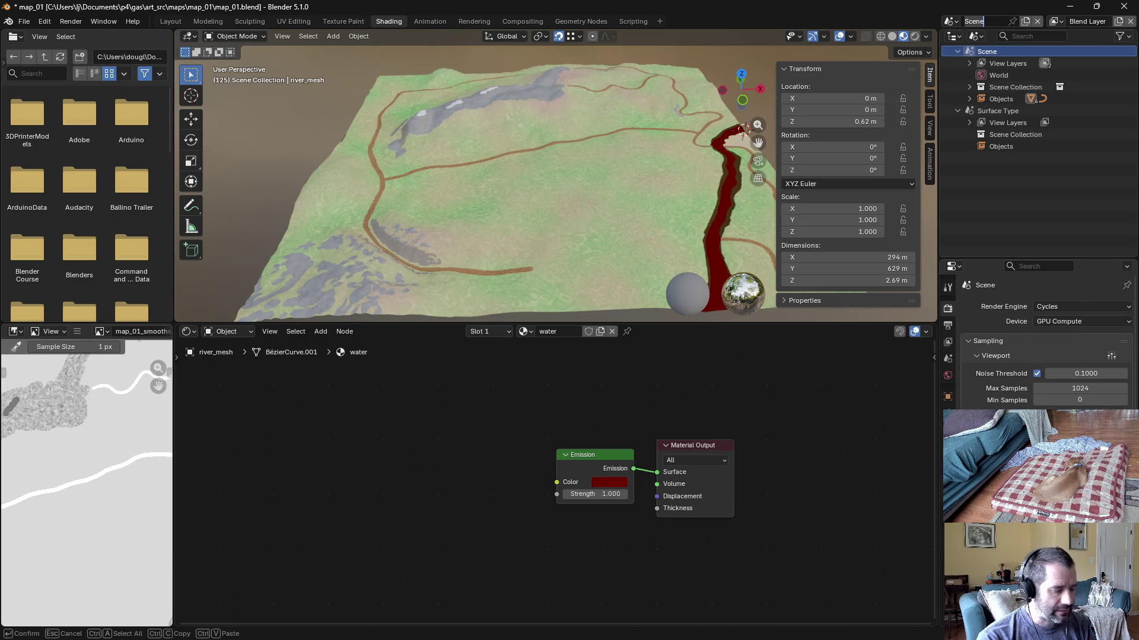
{"action": "type", "text": "Bl"}
{"action": "type", "text": "end Visuals"}
{"action": "key", "text": "Return"}
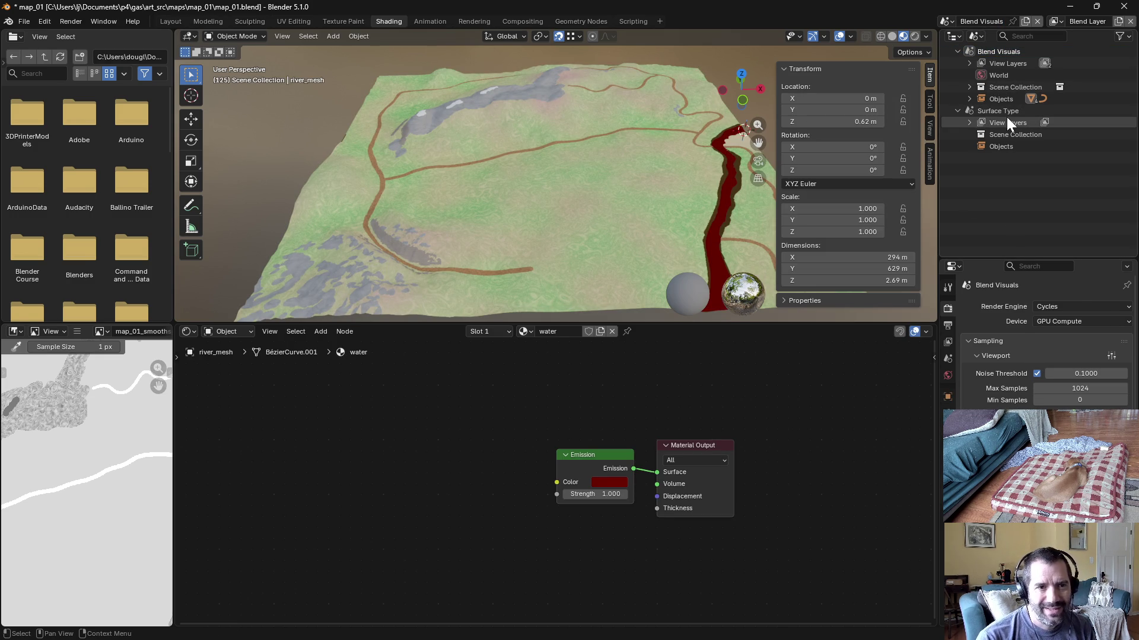
Step: Switch to the Surface Type scene and select 03.sculpted under Blend Visuals' expanded objects
{"action": "left_click", "coordinate": [998, 108]}
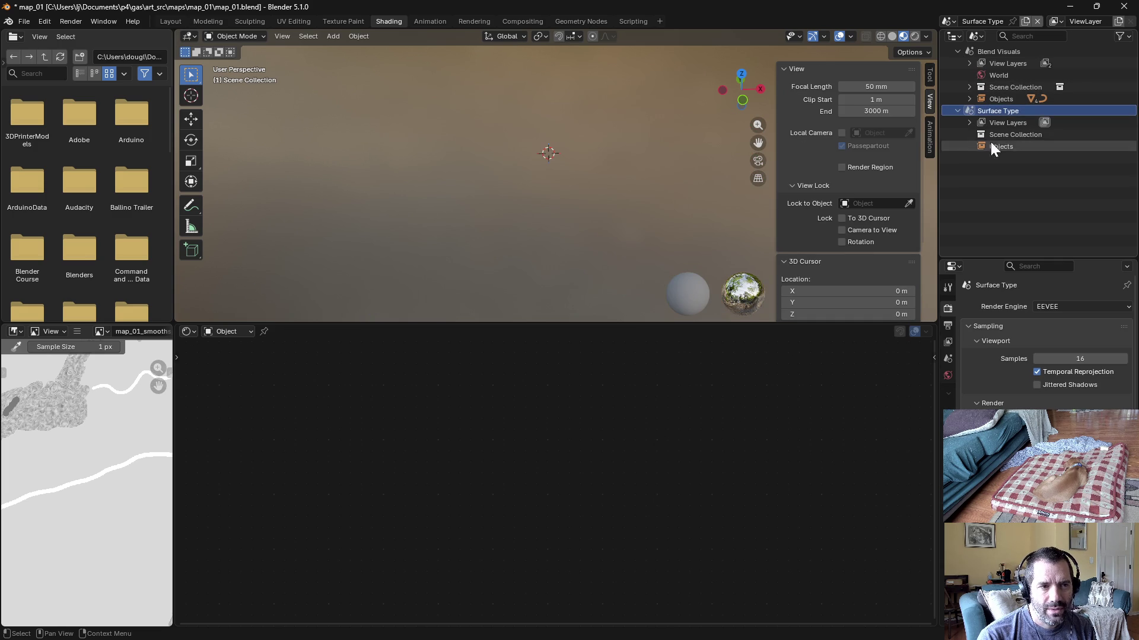
{"action": "left_click", "coordinate": [969, 99]}
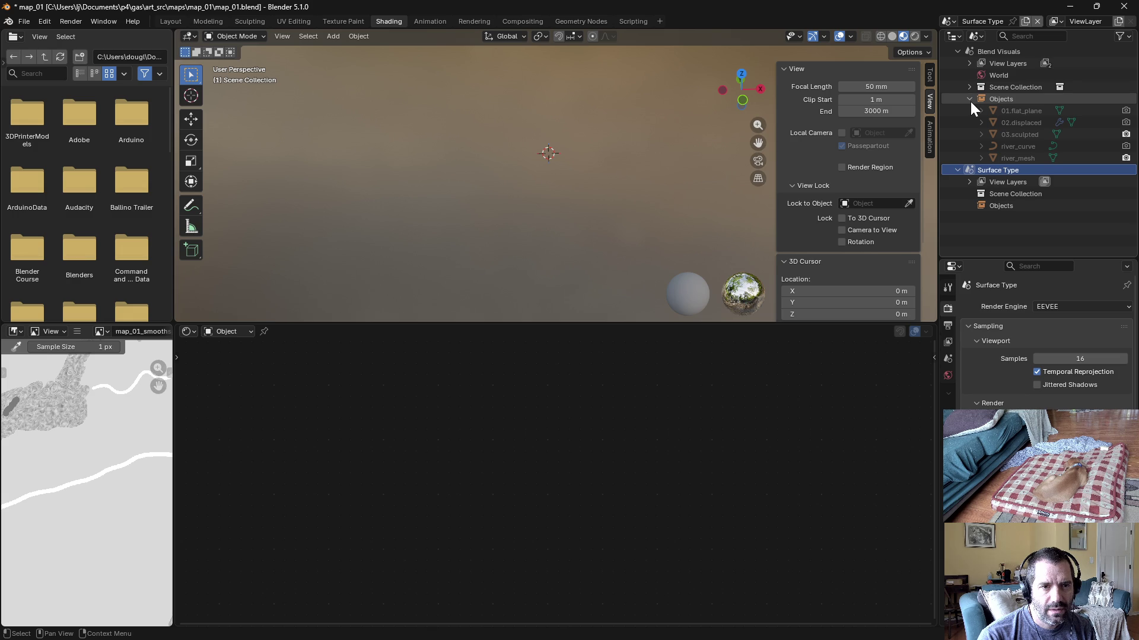
{"action": "left_click", "coordinate": [1008, 134]}
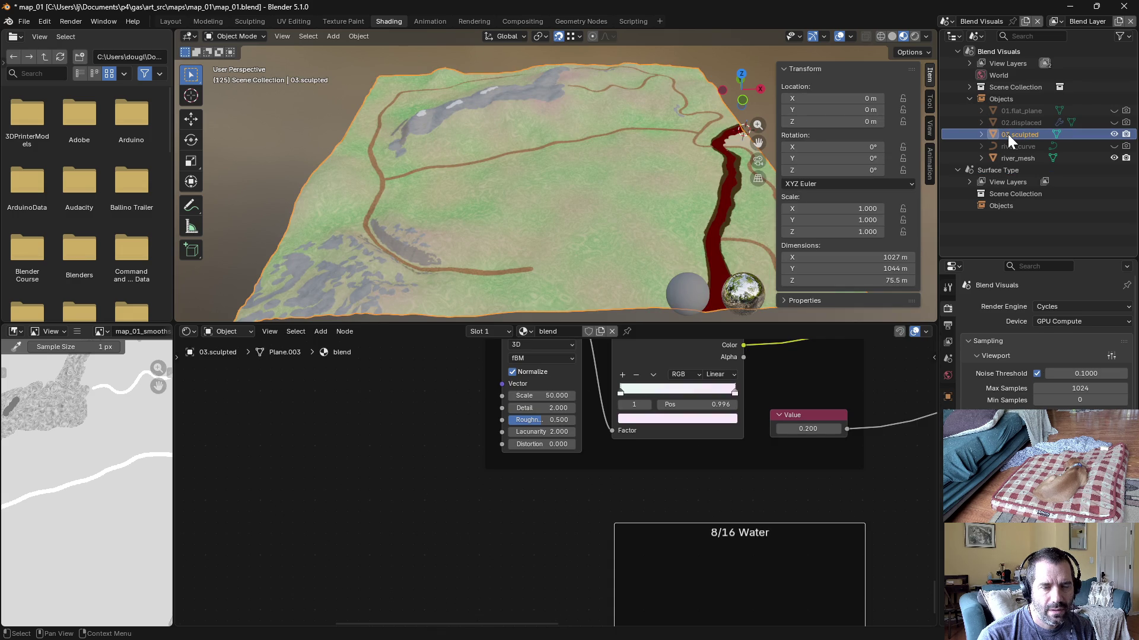
Step: In the Layout workspace, set the Outliner display mode to Scenes so both scenes are listed
{"action": "left_click", "coordinate": [183, 22]}
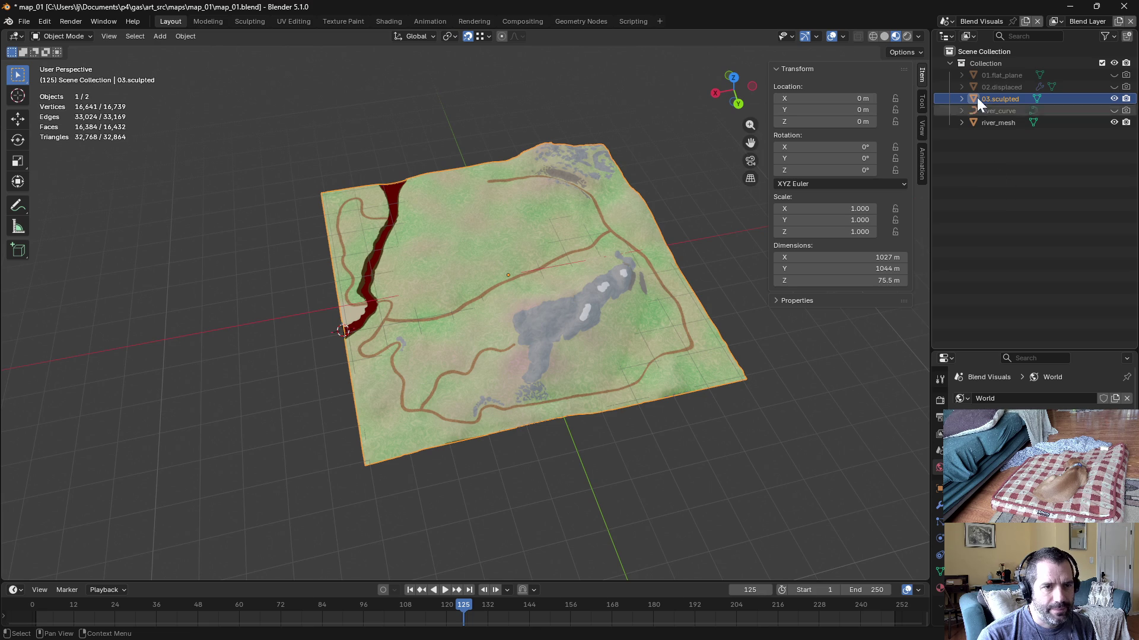
{"action": "left_click", "coordinate": [954, 34]}
{"action": "left_click", "coordinate": [954, 25]}
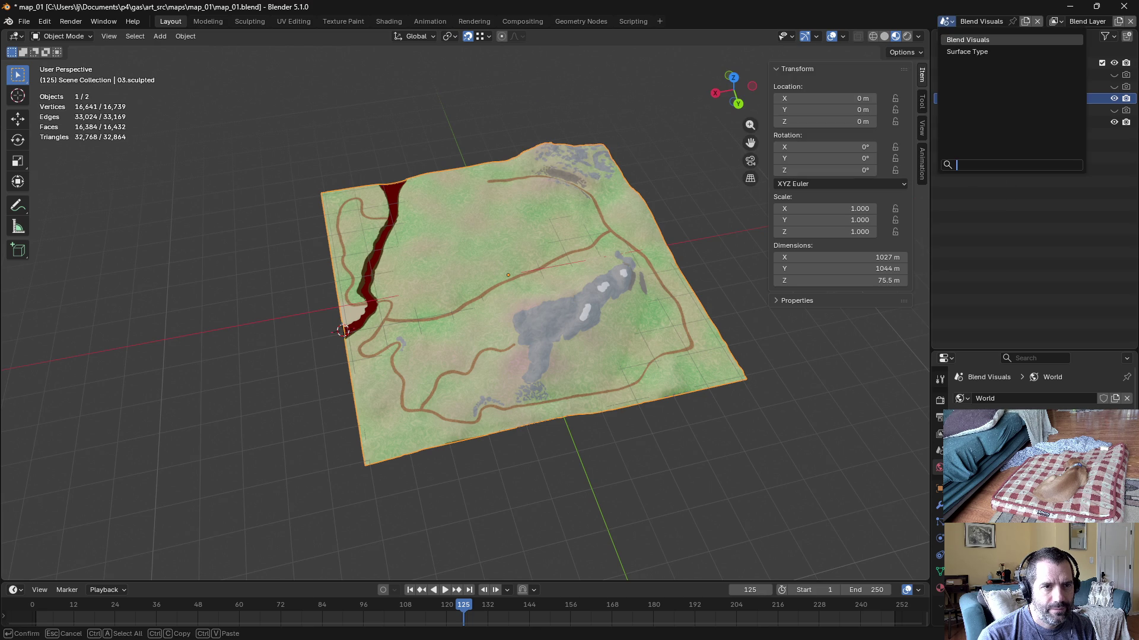
{"action": "left_click", "coordinate": [951, 35]}
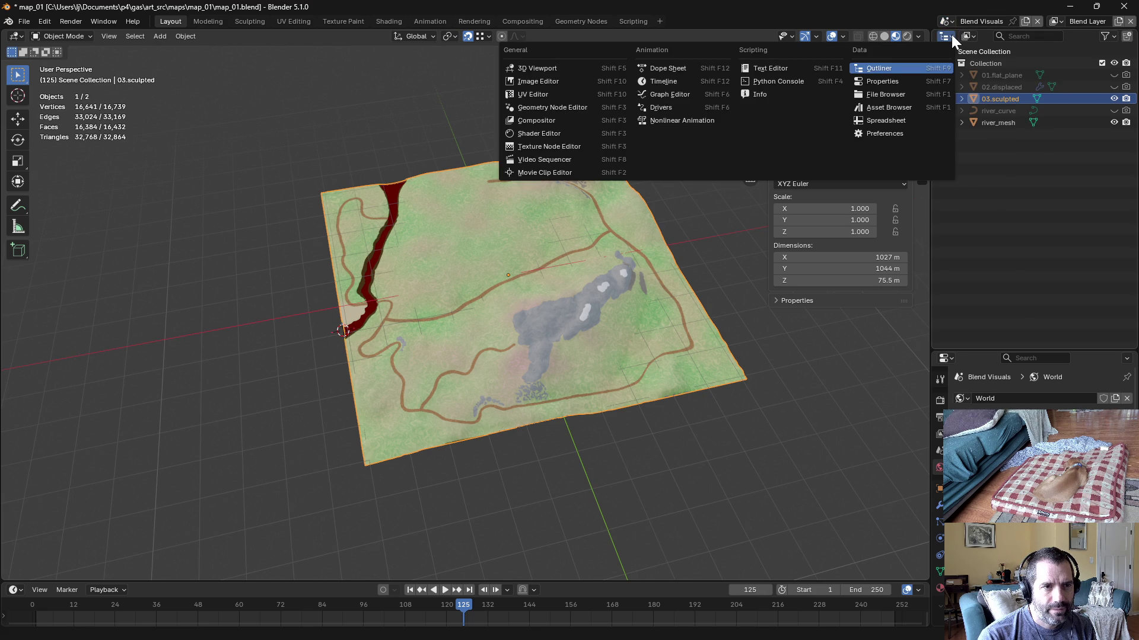
{"action": "left_click", "coordinate": [972, 34]}
{"action": "left_click", "coordinate": [989, 64]}
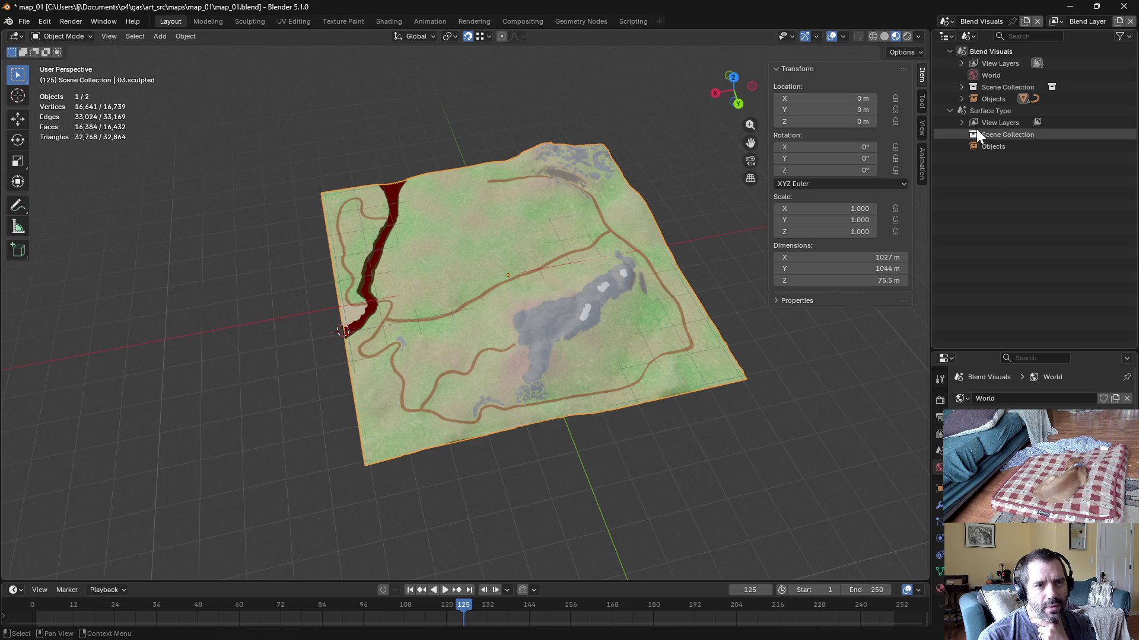
Step: Make Surface Type active, check its render settings, and toggle between the two scenes
{"action": "left_click", "coordinate": [978, 112]}
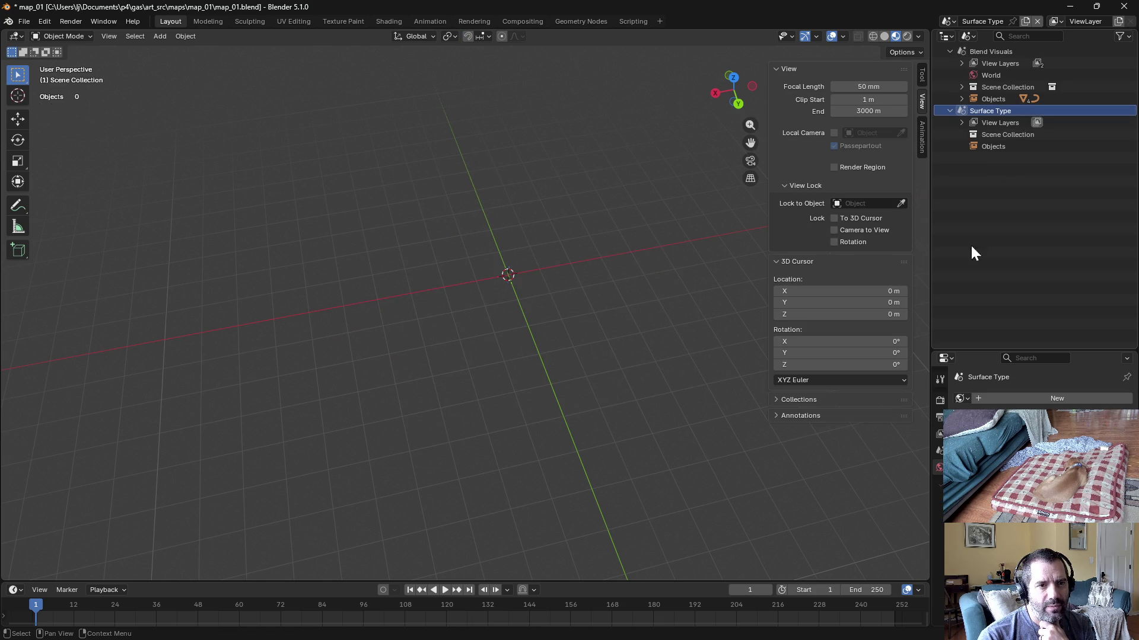
{"action": "left_click", "coordinate": [939, 400]}
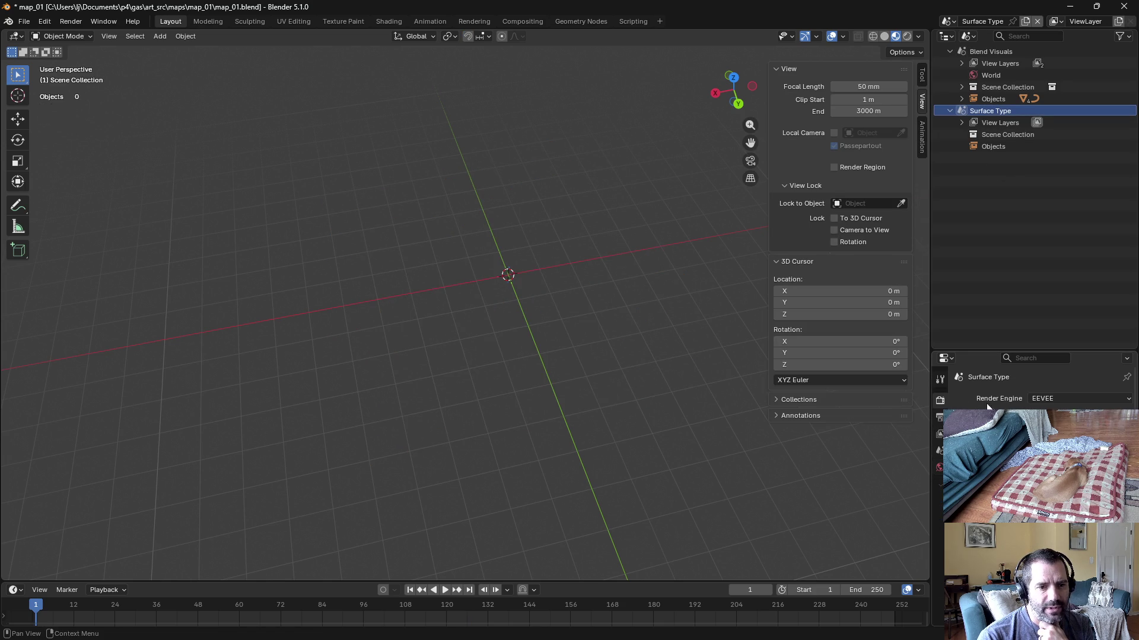
{"action": "left_click", "coordinate": [999, 51]}
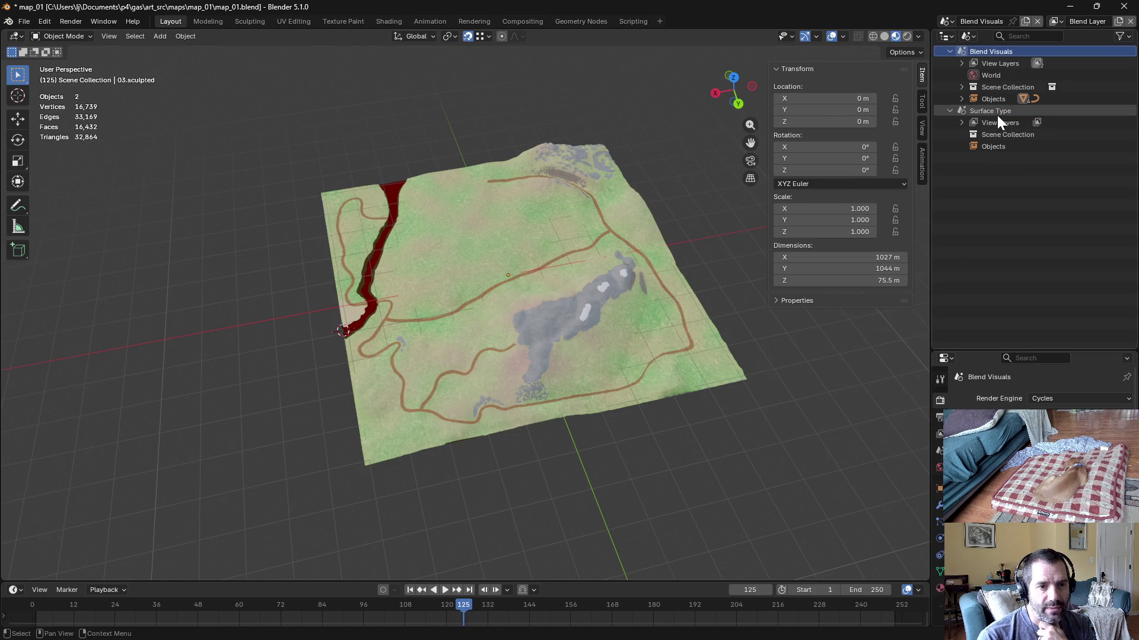
{"action": "left_click", "coordinate": [997, 113]}
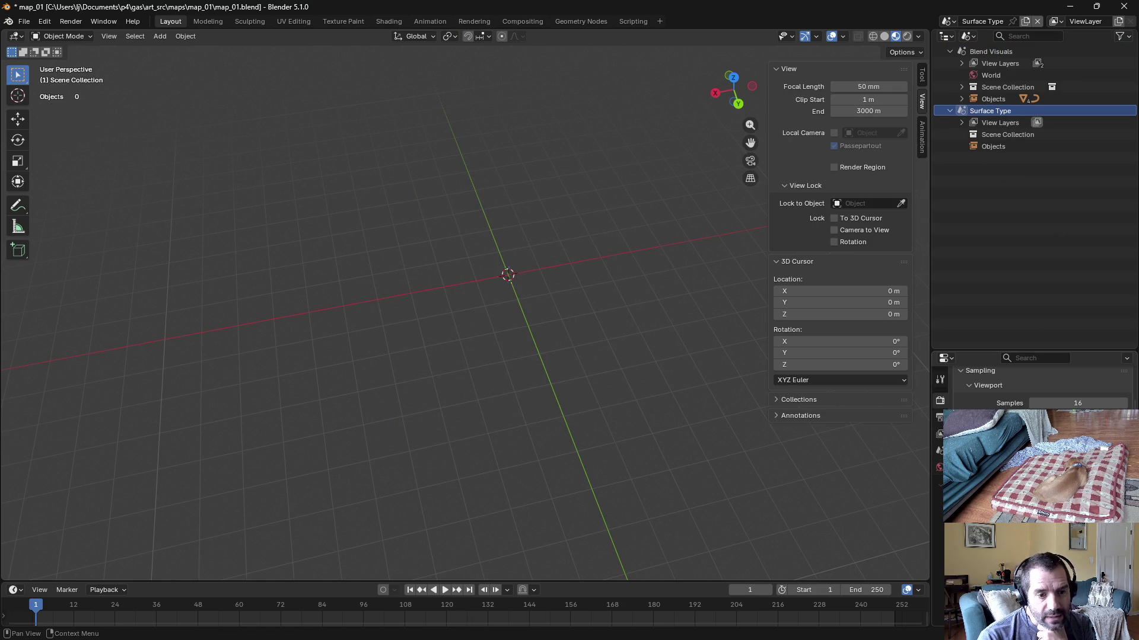
{"action": "scroll", "coordinate": [1032, 387], "scroll_direction": "down", "scroll_amount": 3}
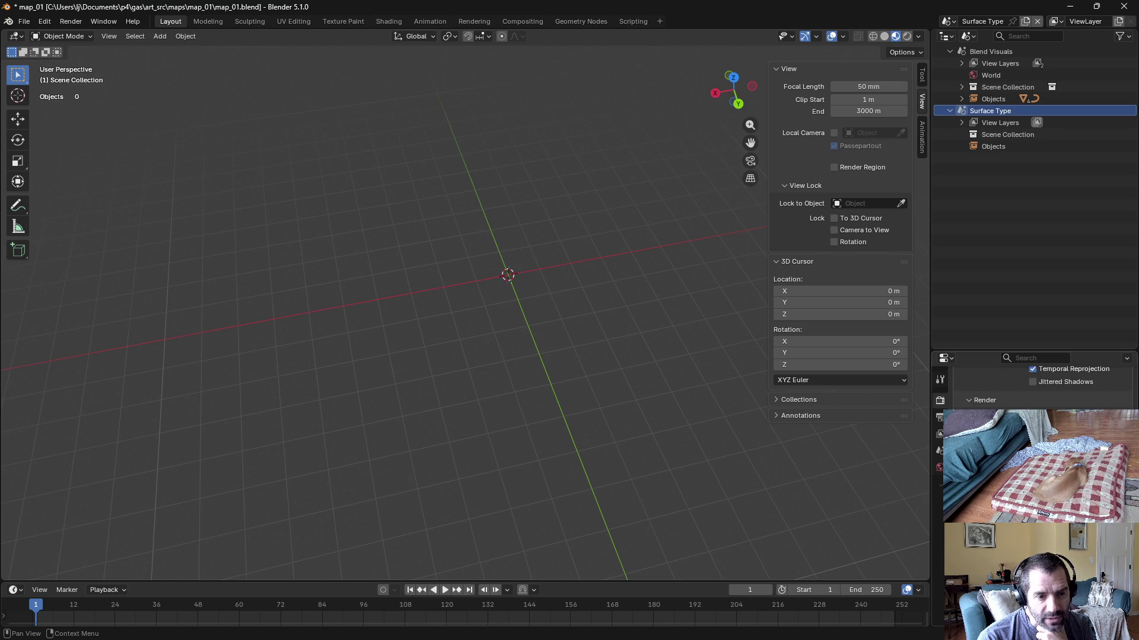
{"action": "scroll", "coordinate": [1032, 387], "scroll_direction": "down", "scroll_amount": 1}
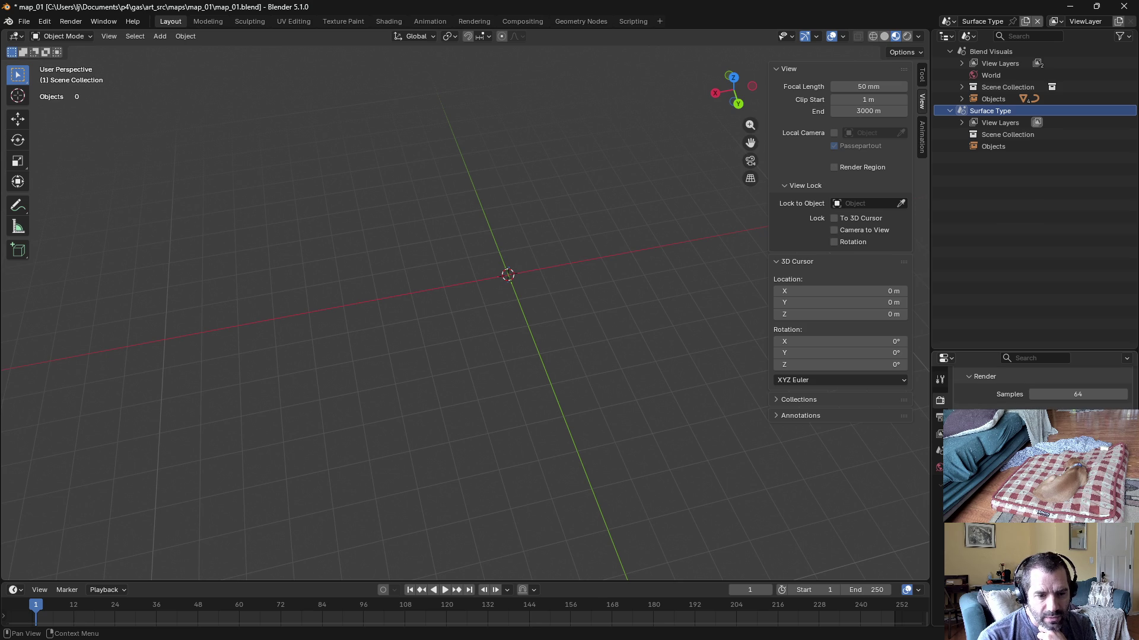
{"action": "scroll", "coordinate": [1032, 387], "scroll_direction": "down", "scroll_amount": 1}
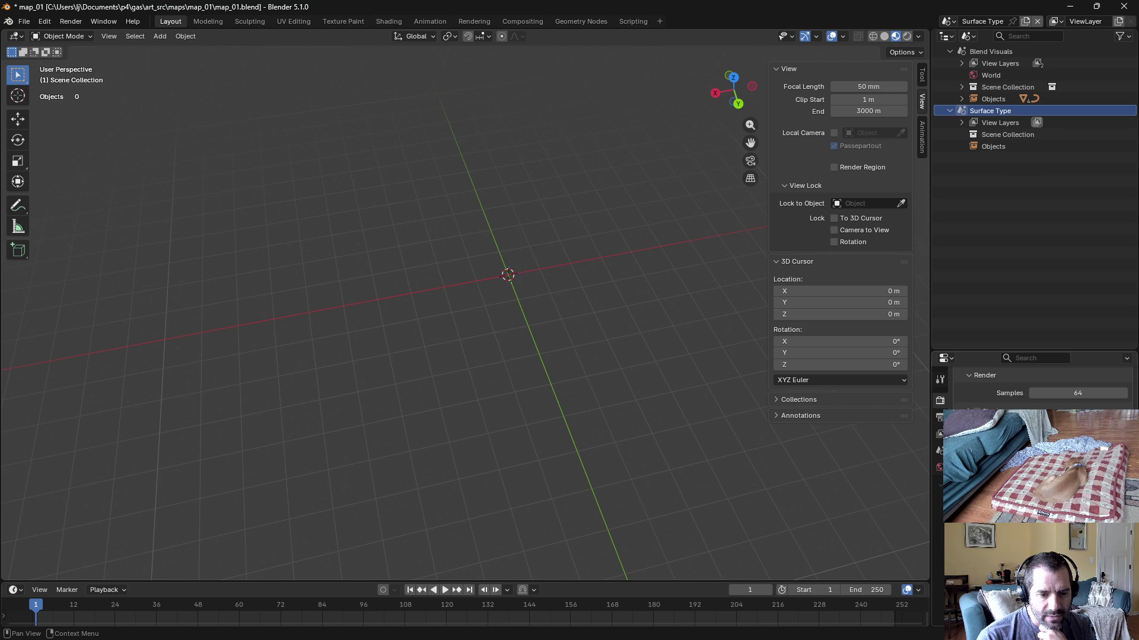
{"action": "scroll", "coordinate": [1032, 387], "scroll_direction": "down", "scroll_amount": 5}
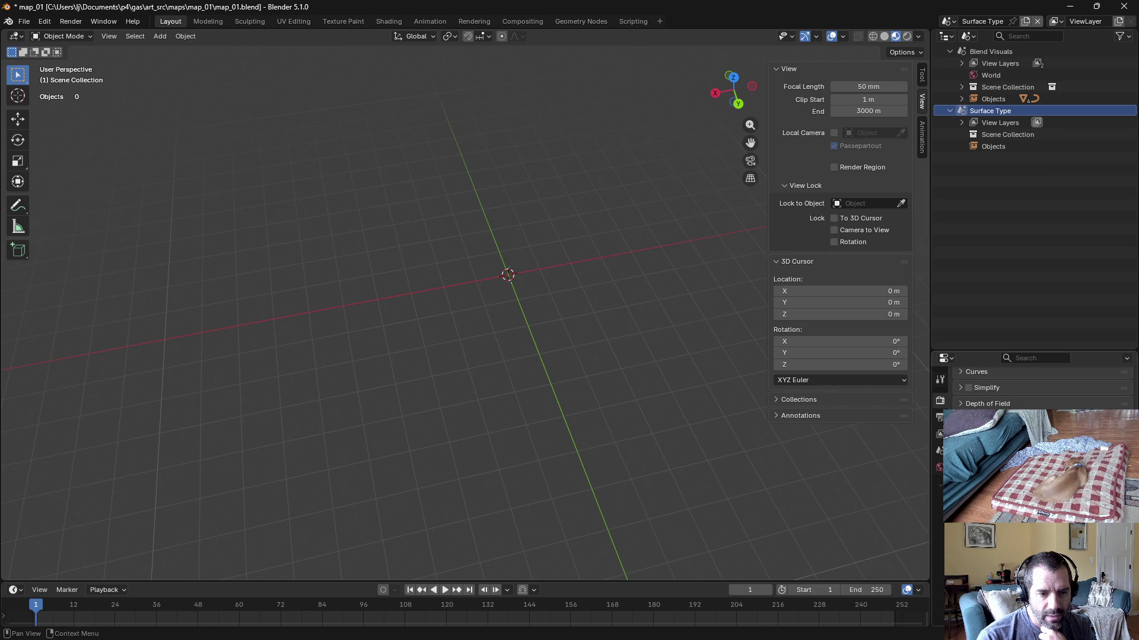
{"action": "scroll", "coordinate": [1033, 387], "scroll_direction": "up", "scroll_amount": 5}
Step: Toggle between the Blend Visuals and Surface Type scenes while checking render settings
{"action": "left_click", "coordinate": [1022, 256]}
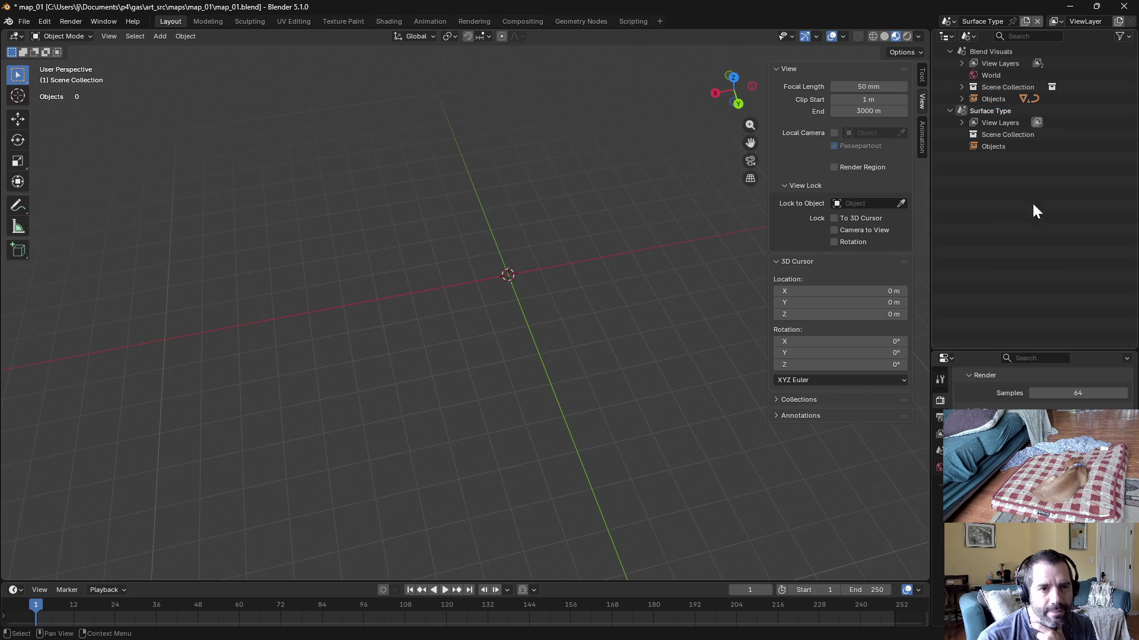
{"action": "left_click", "coordinate": [985, 53]}
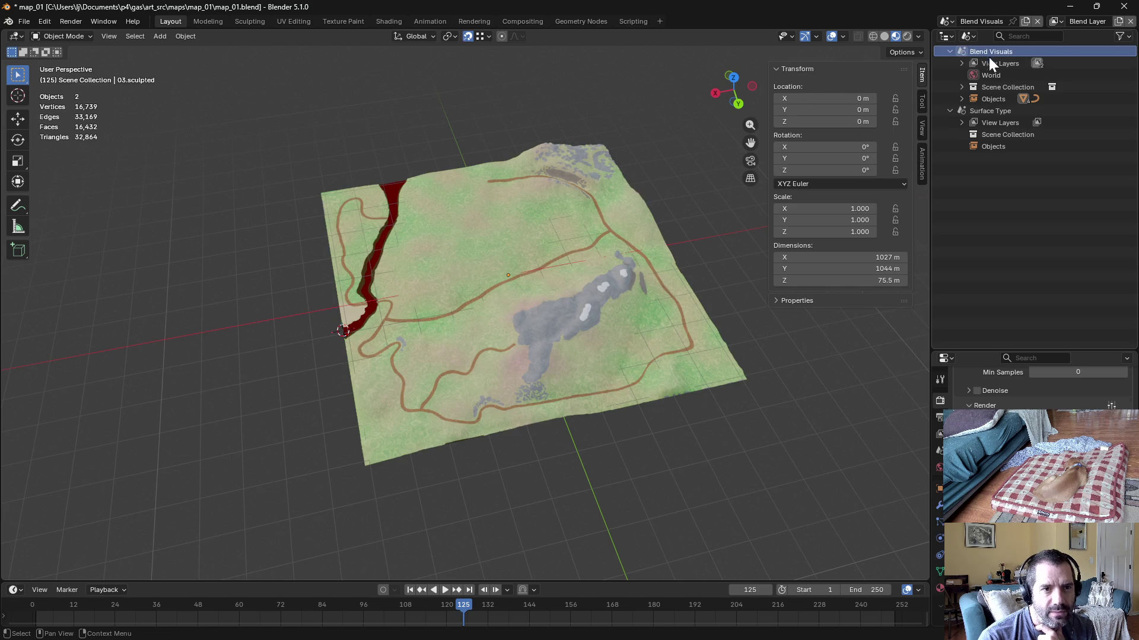
{"action": "scroll", "coordinate": [1033, 387], "scroll_direction": "up", "scroll_amount": 1}
{"action": "scroll", "coordinate": [1032, 387], "scroll_direction": "down", "scroll_amount": 3}
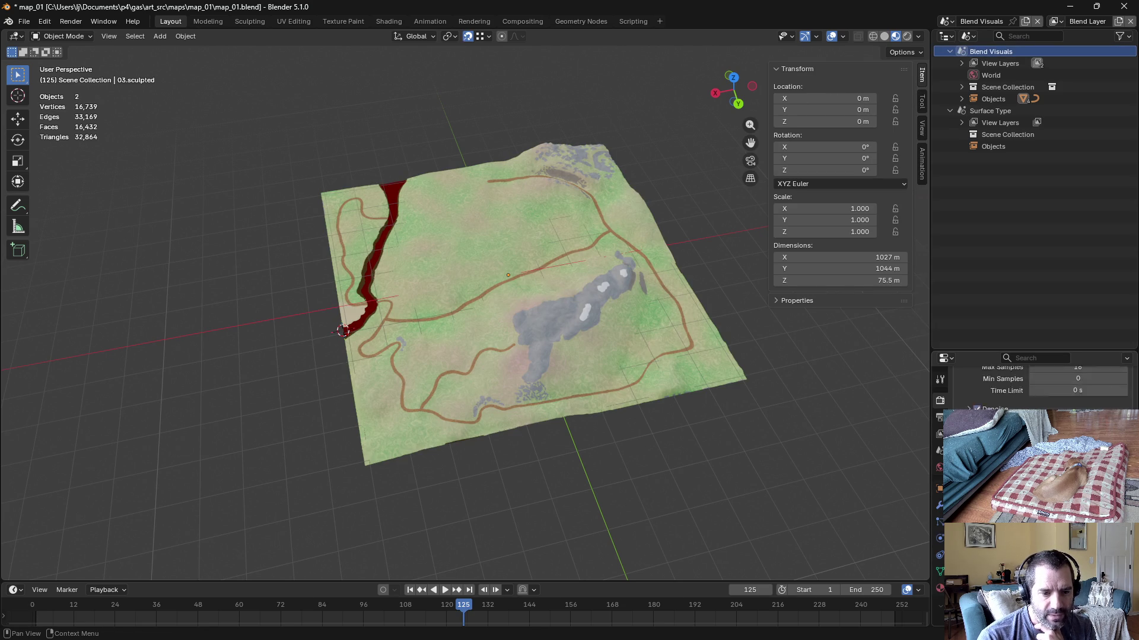
{"action": "scroll", "coordinate": [1032, 388], "scroll_direction": "down", "scroll_amount": 3}
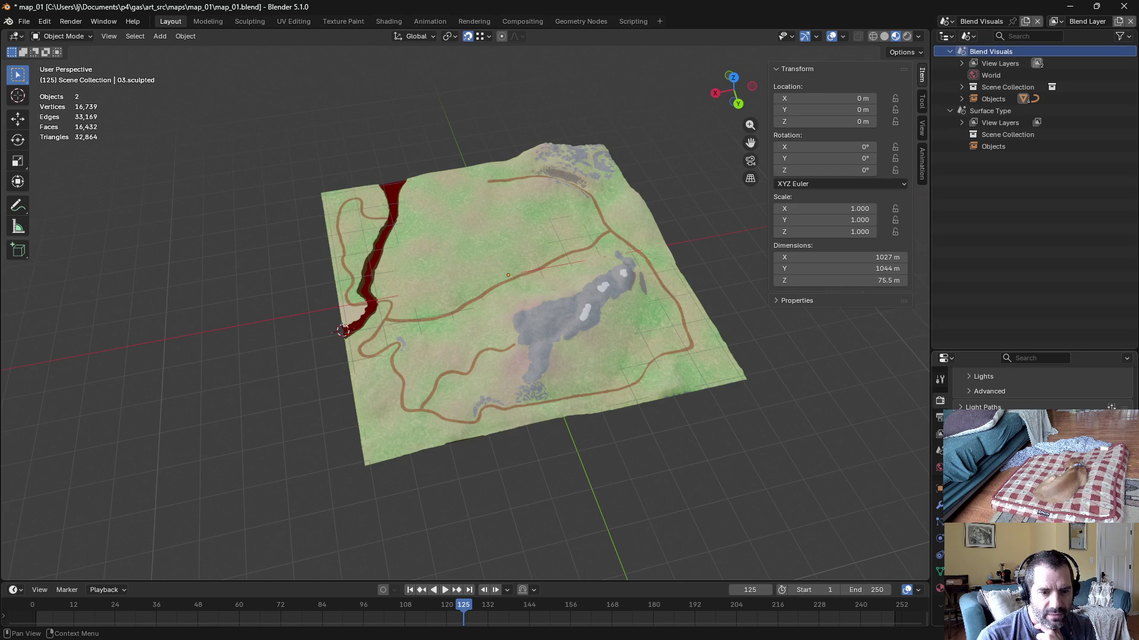
{"action": "scroll", "coordinate": [1032, 387], "scroll_direction": "up", "scroll_amount": 2}
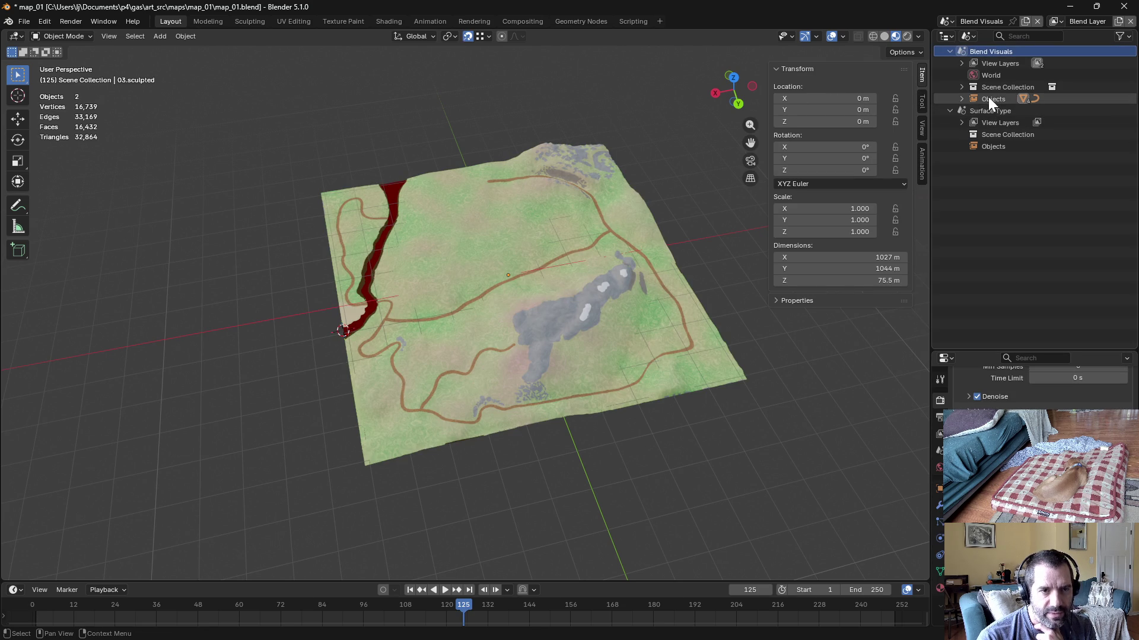
{"action": "left_click", "coordinate": [1003, 111]}
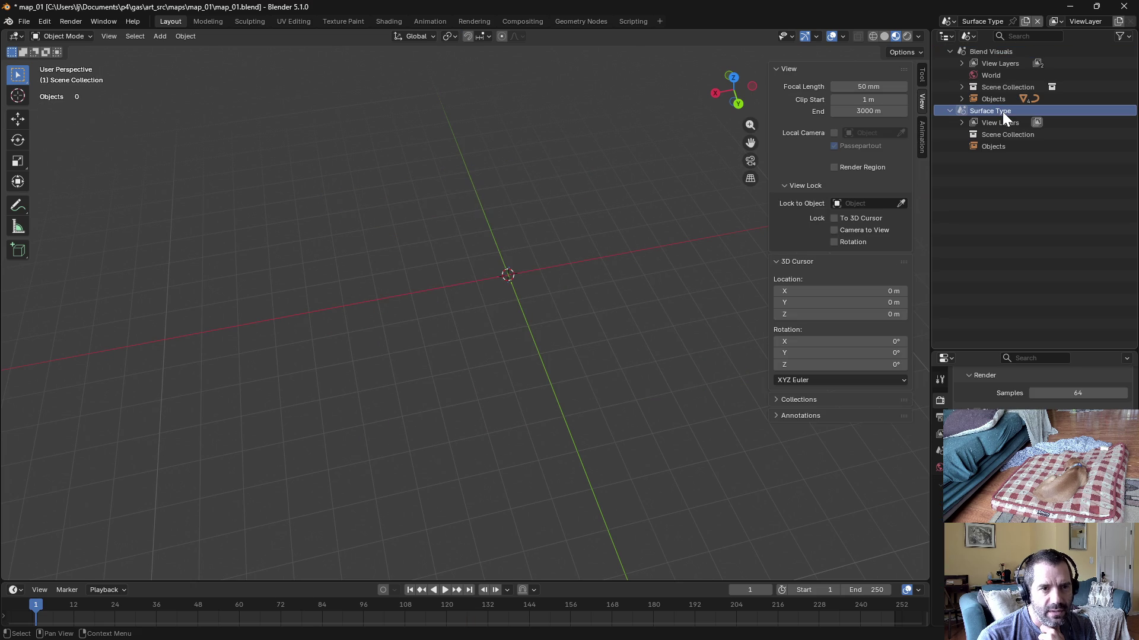
Step: Expand the Objects under Blend Visuals and pick the 03.sculpted terrain
{"action": "left_click", "coordinate": [962, 86]}
{"action": "left_click", "coordinate": [959, 86]}
{"action": "left_click", "coordinate": [961, 99]}
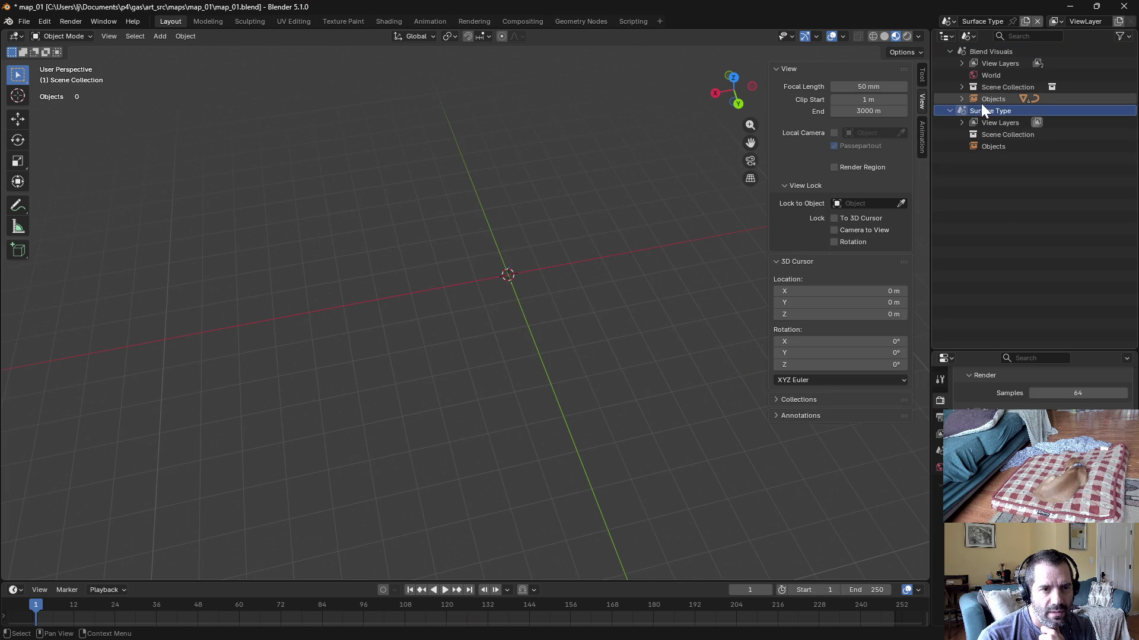
{"action": "left_click", "coordinate": [962, 99]}
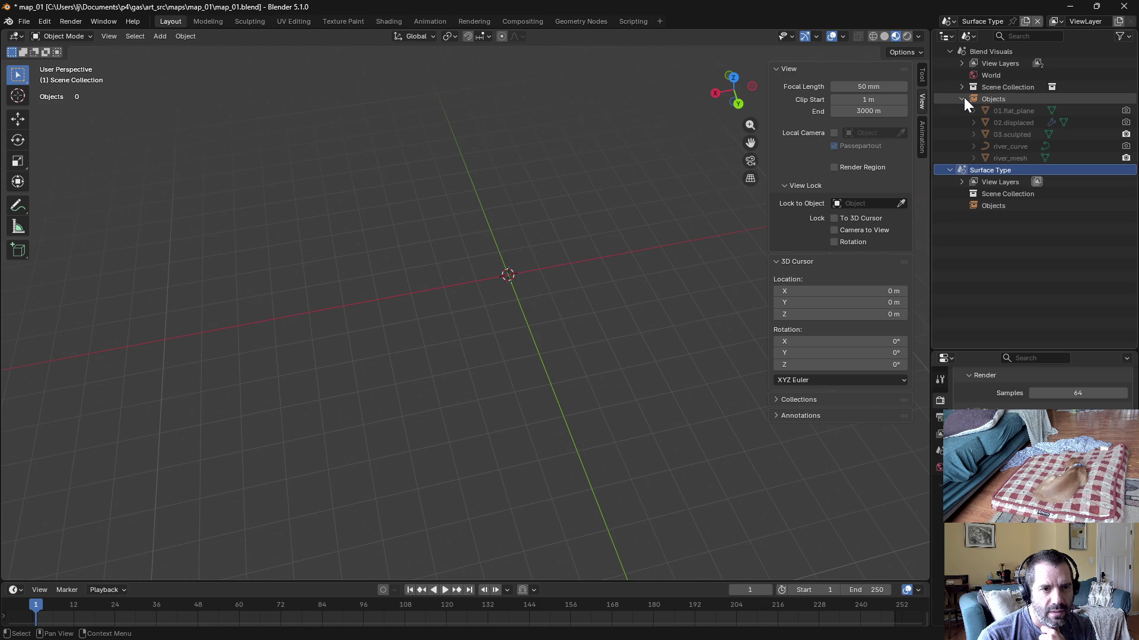
{"action": "left_click", "coordinate": [1015, 133]}
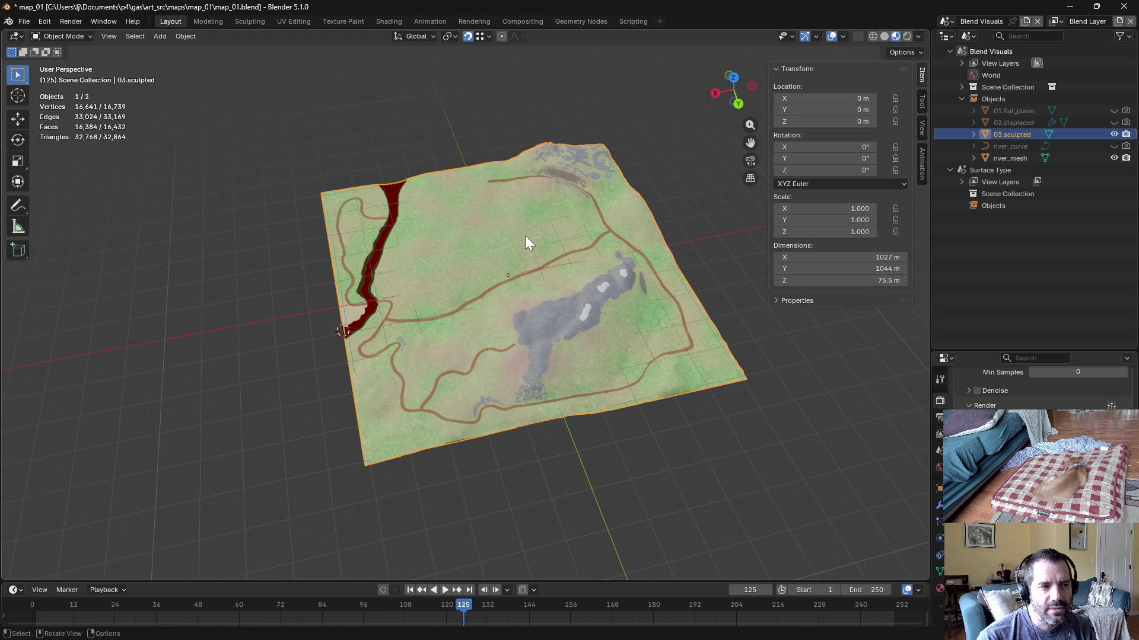
Step: Make a linked duplicate 03.sculpted.001, drag it into Surface Type, then delete the duplicate
{"action": "key", "text": "alt+d"}
{"action": "key", "text": "Escape"}
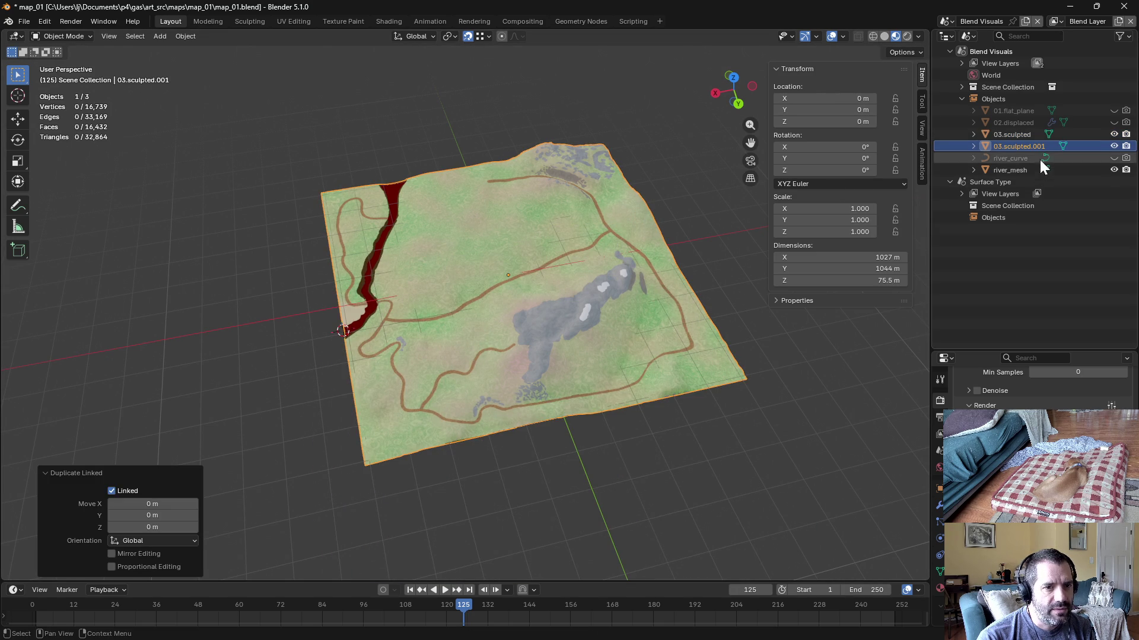
{"action": "left_click_drag", "start_coordinate": [1004, 144], "coordinate": [999, 206]}
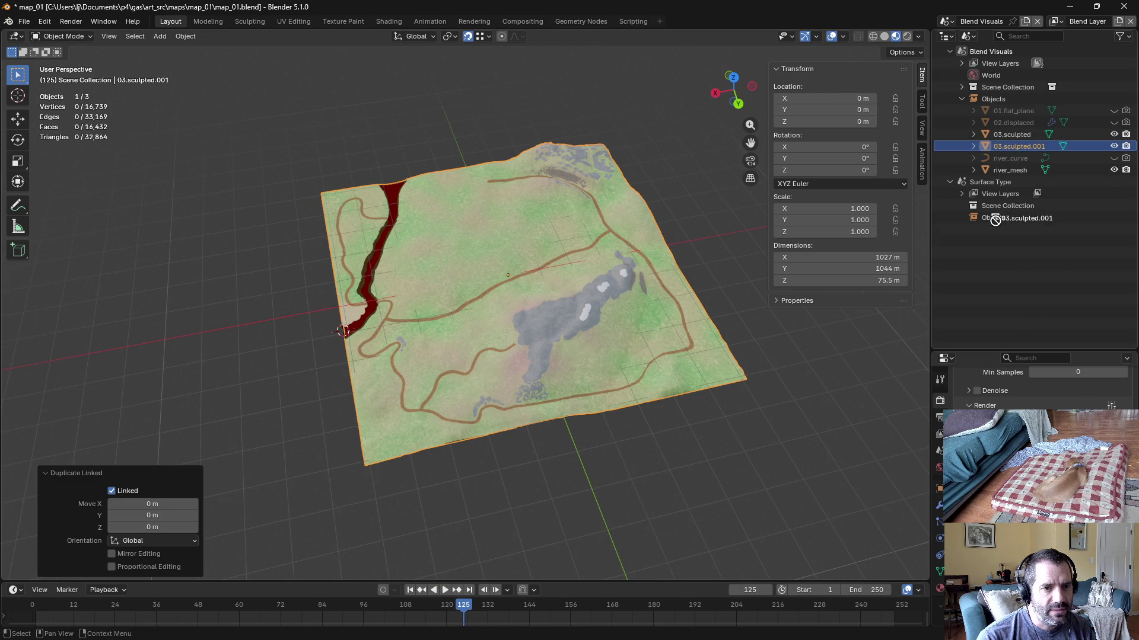
{"action": "left_click_drag", "start_coordinate": [998, 205], "coordinate": [999, 205]}
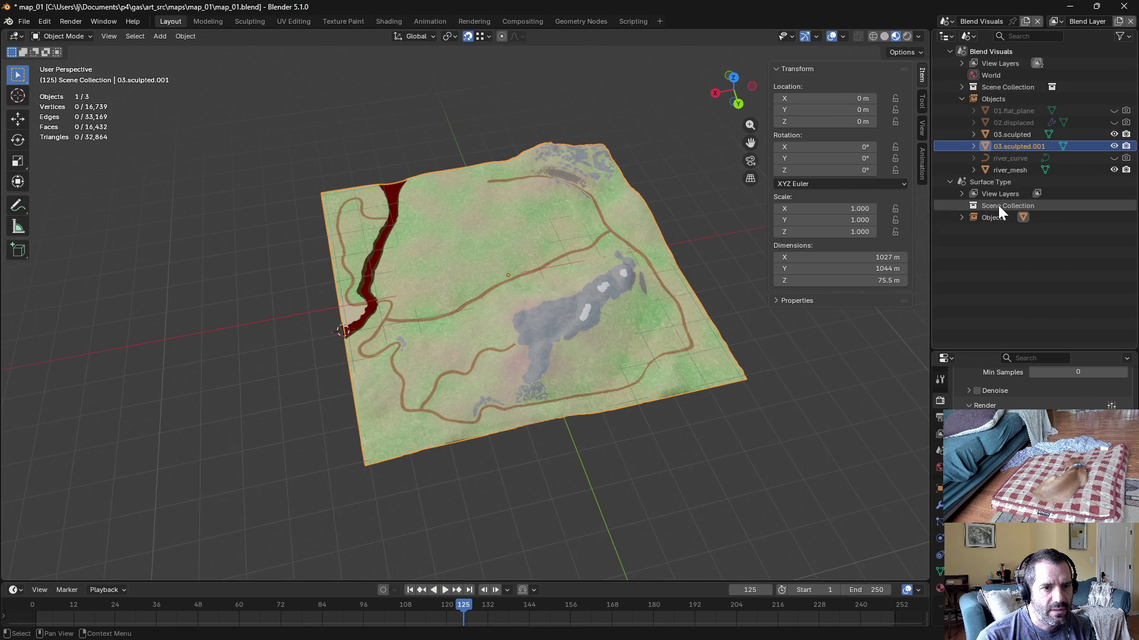
{"action": "left_click", "coordinate": [962, 217]}
{"action": "left_click", "coordinate": [979, 254]}
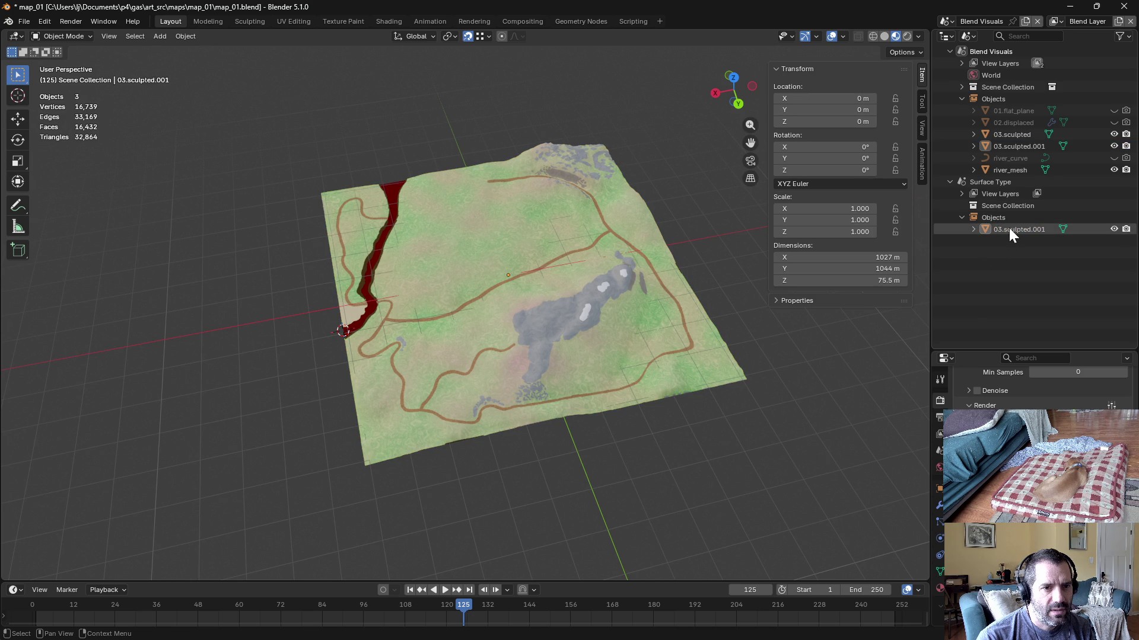
{"action": "left_click", "coordinate": [1004, 149]}
{"action": "key", "text": "Delete"}
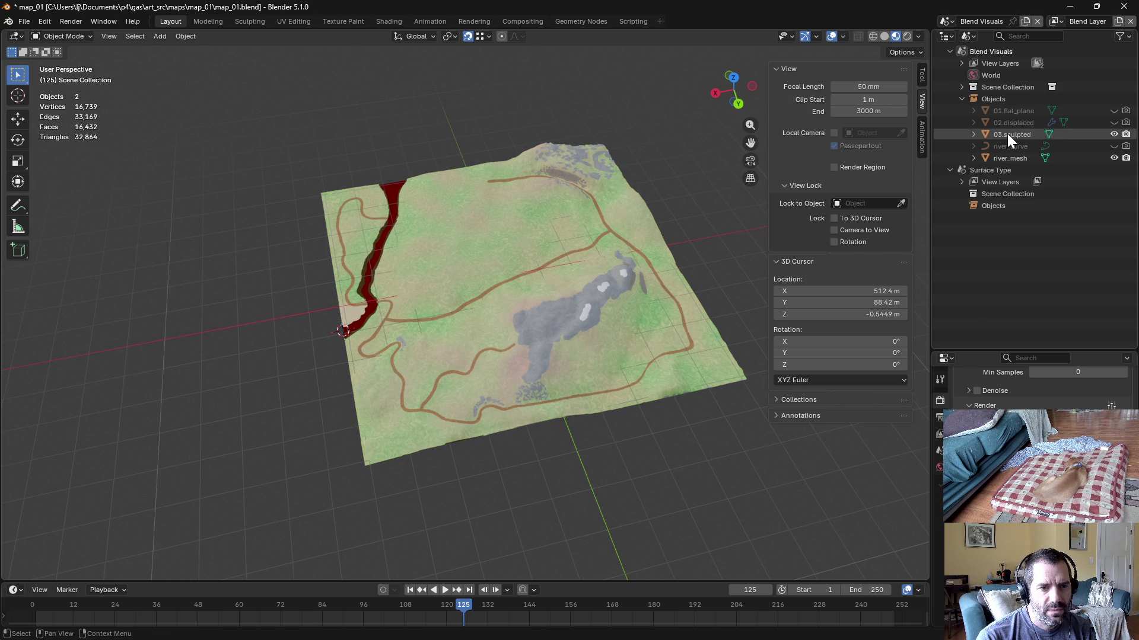
Step: Link 03.sculpted itself into the Surface Type scene and select it there
{"action": "left_click_drag", "start_coordinate": [1007, 134], "coordinate": [1003, 193]}
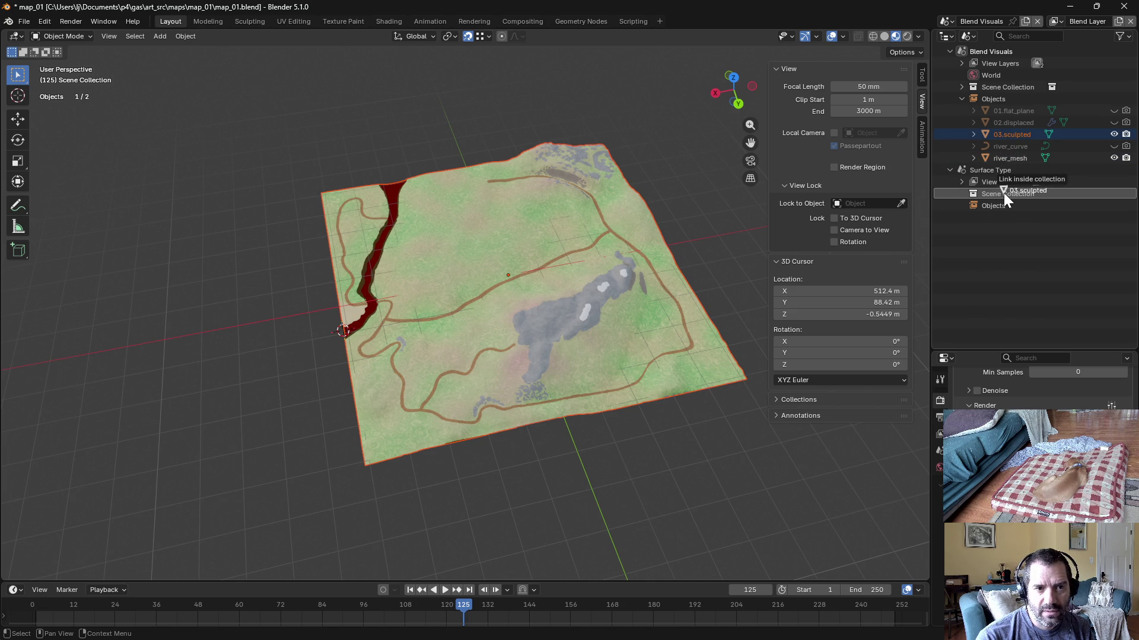
{"action": "mouse_move", "coordinate": [1003, 193]}
{"action": "left_mouse_down"}
{"action": "mouse_move", "coordinate": [1020, 194]}
{"action": "mouse_move", "coordinate": [1007, 194]}
{"action": "left_mouse_up"}
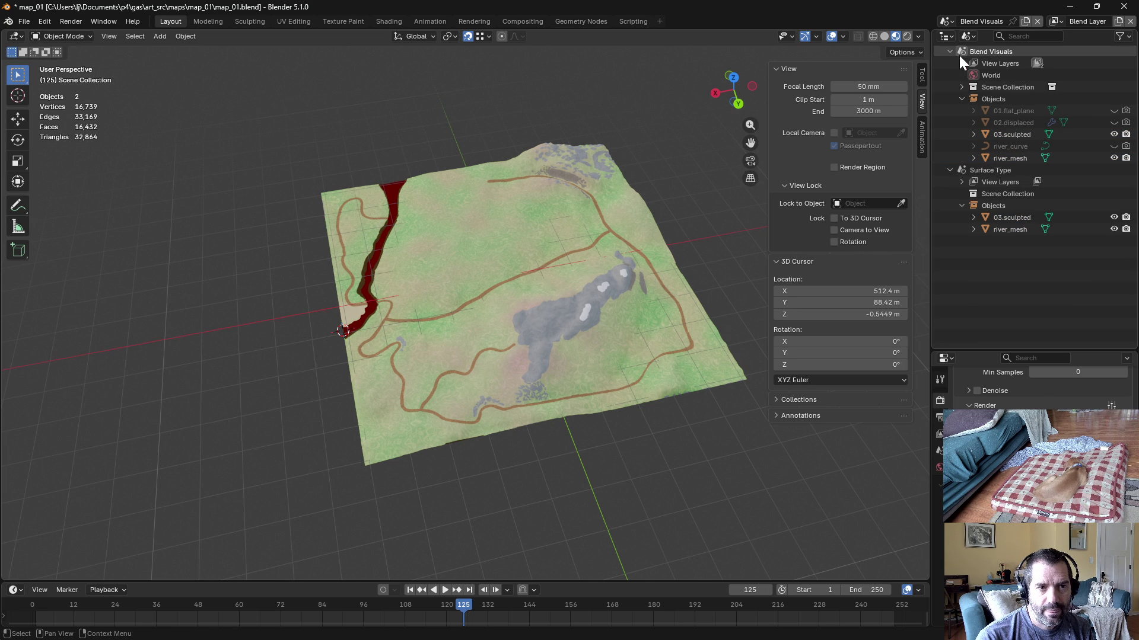
{"action": "left_click", "coordinate": [1004, 221]}
{"action": "left_click", "coordinate": [1011, 230]}
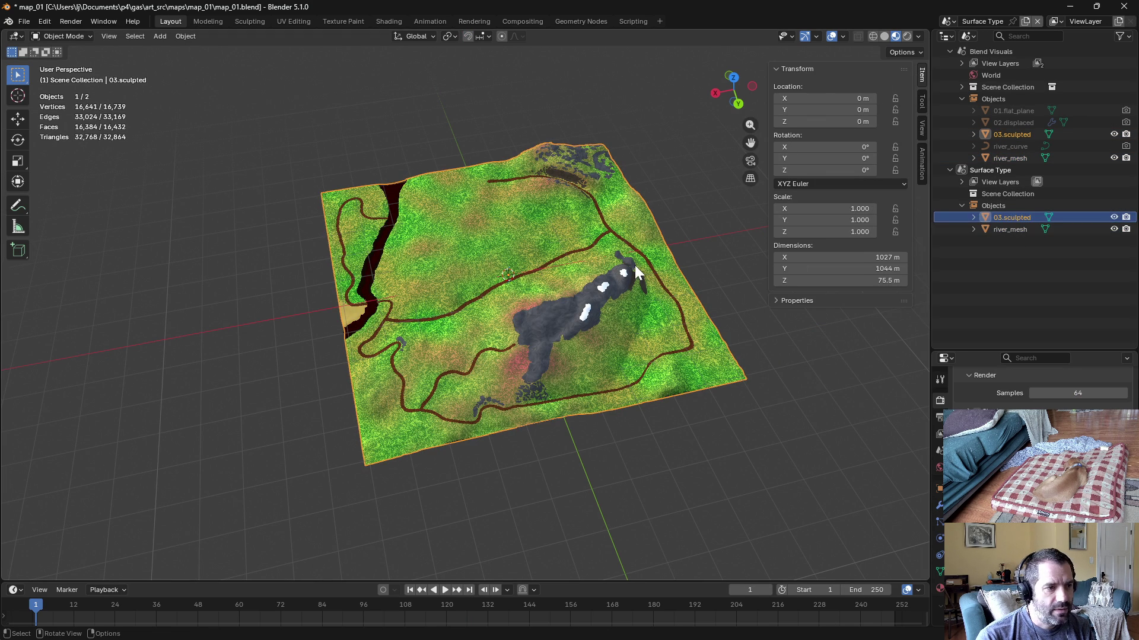
Step: Compare both scenes' world settings, view Surface Type's output format, and make Objects the active collection
{"action": "left_click", "coordinate": [940, 467]}
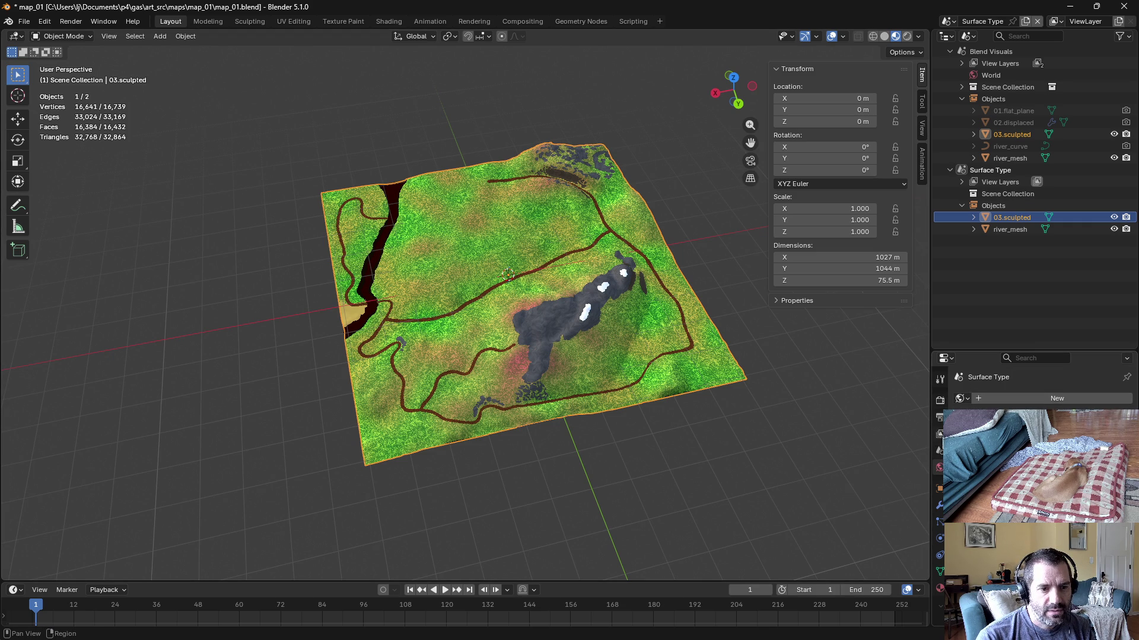
{"action": "left_click", "coordinate": [988, 137]}
{"action": "left_click", "coordinate": [940, 468]}
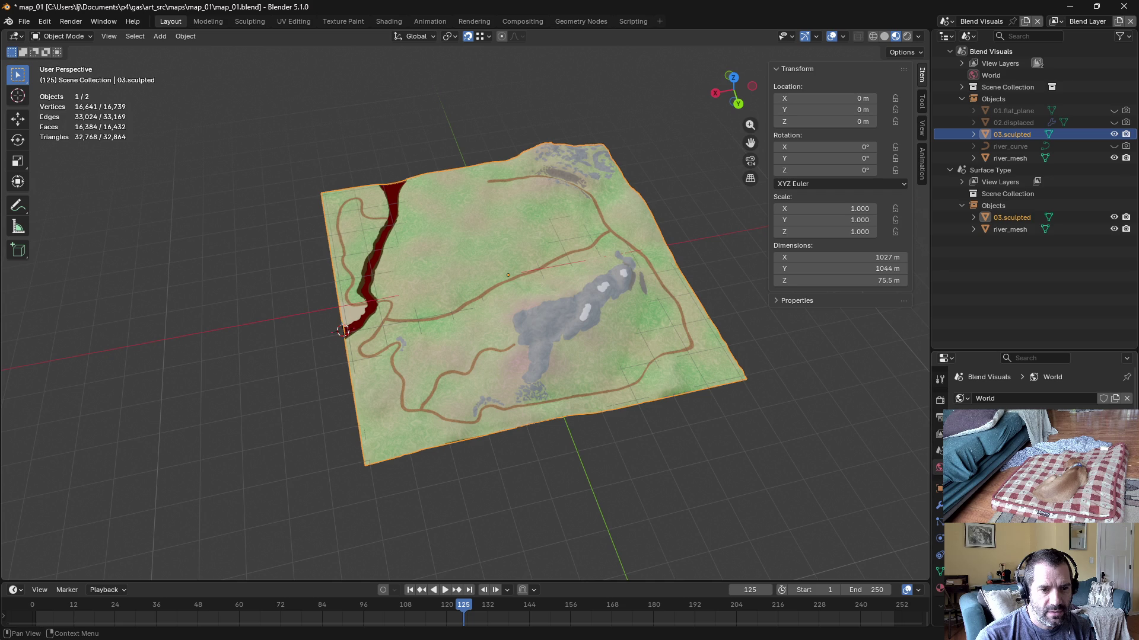
{"action": "left_click", "coordinate": [1019, 218]}
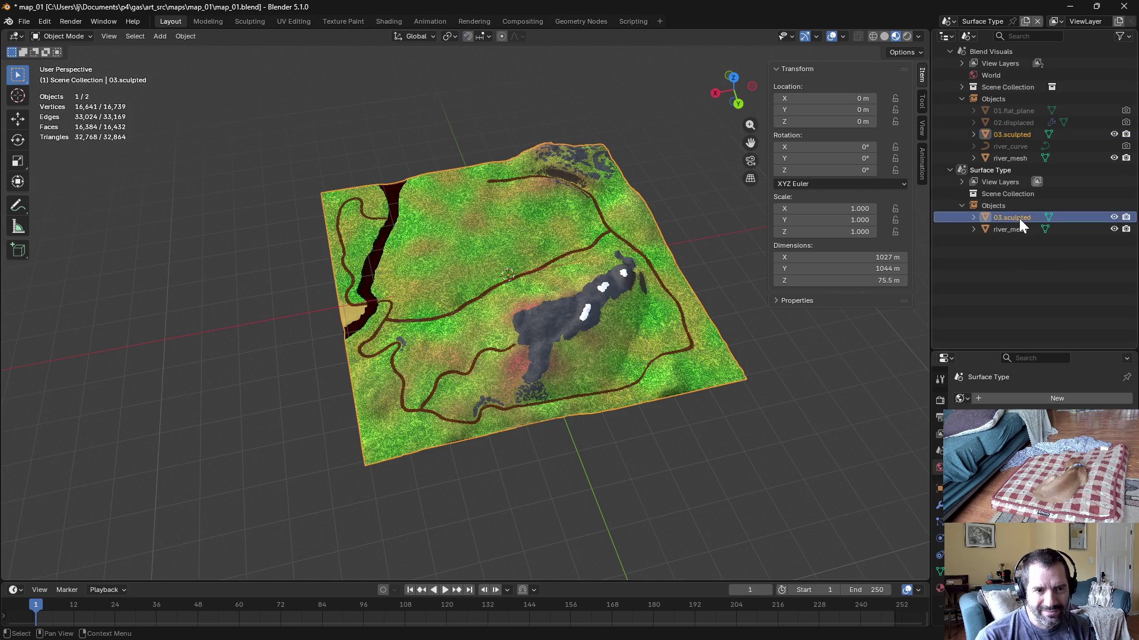
{"action": "left_click", "coordinate": [1003, 304]}
{"action": "left_click", "coordinate": [937, 405]}
{"action": "left_click", "coordinate": [939, 417]}
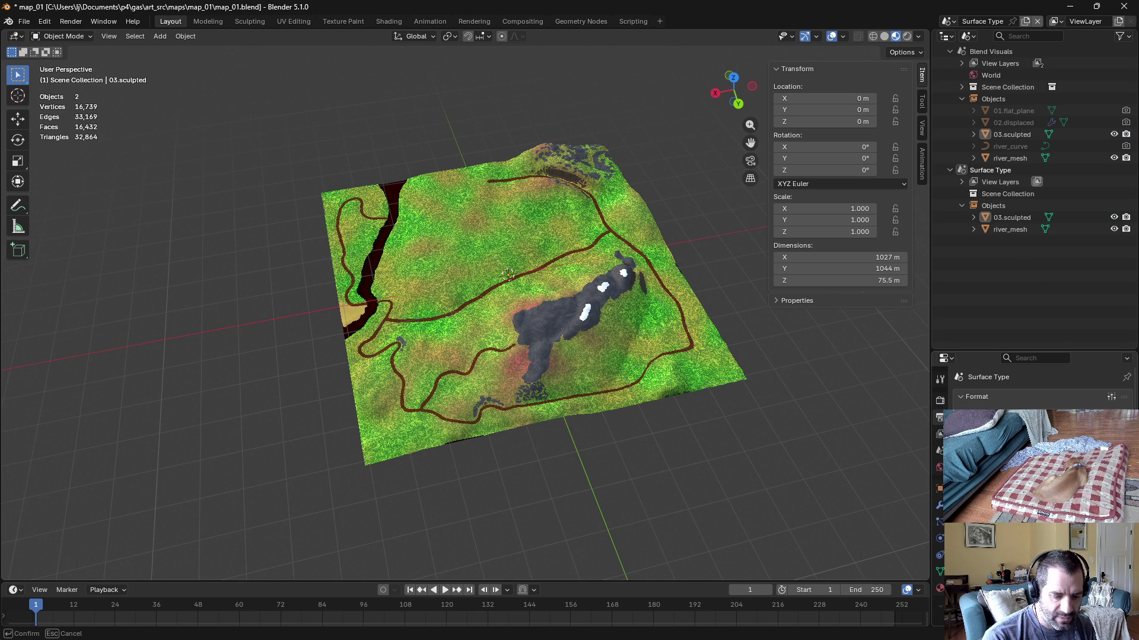
{"action": "left_click", "coordinate": [988, 207]}
Step: Add a Camera to the Surface Type scene and reset its rotation to zero
{"action": "left_click", "coordinate": [160, 36]}
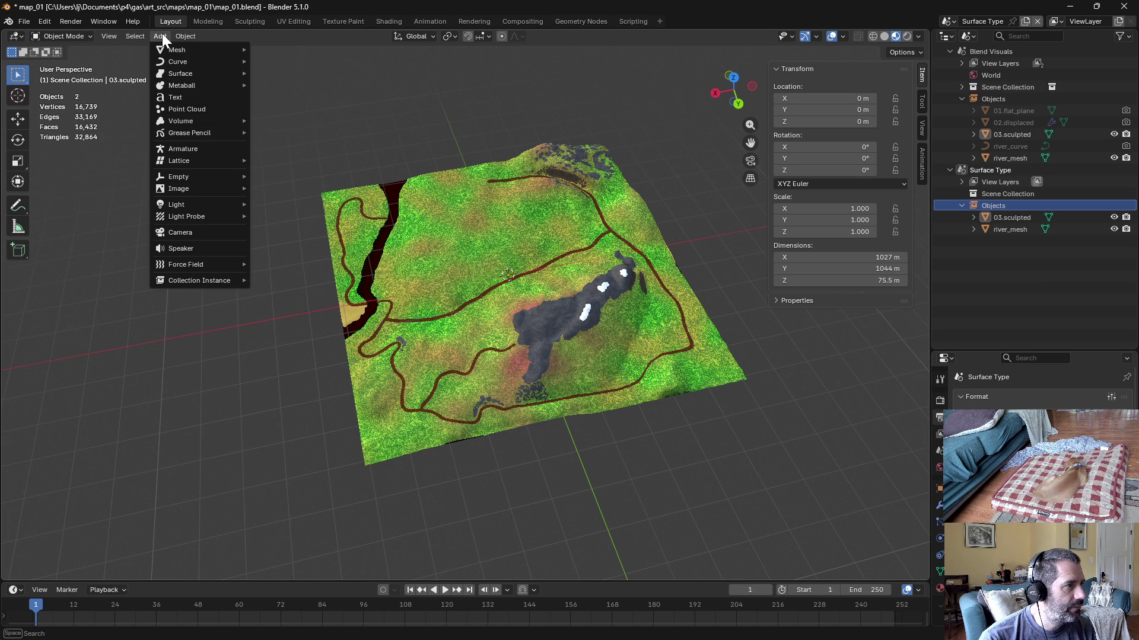
{"action": "left_click", "coordinate": [188, 233]}
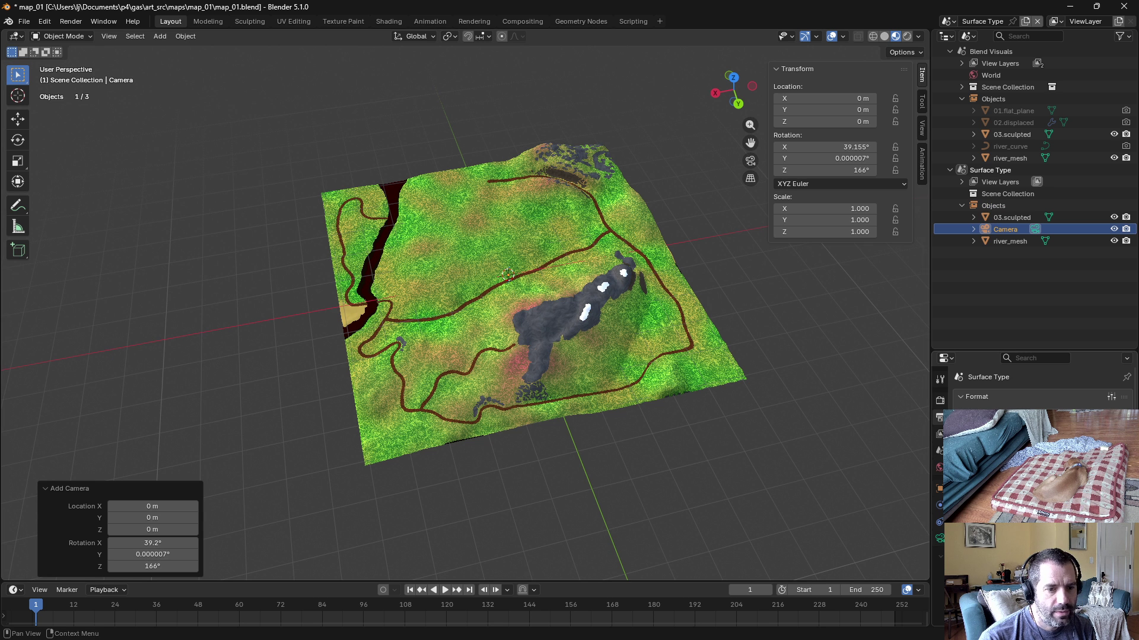
{"action": "left_click", "coordinate": [939, 539]}
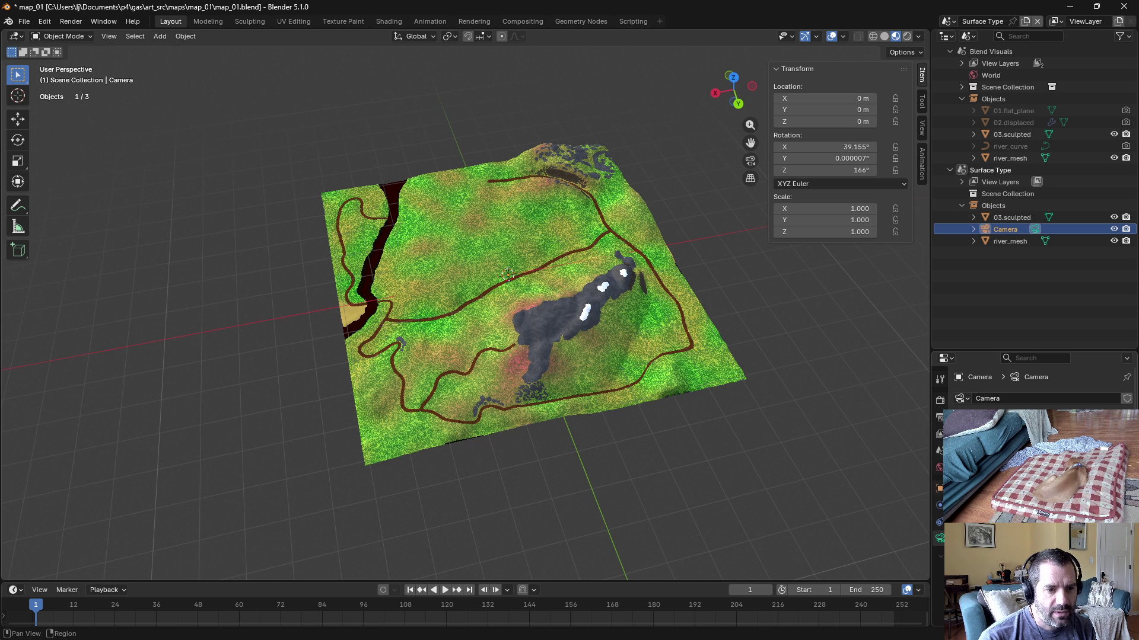
{"action": "left_click", "coordinate": [939, 490]}
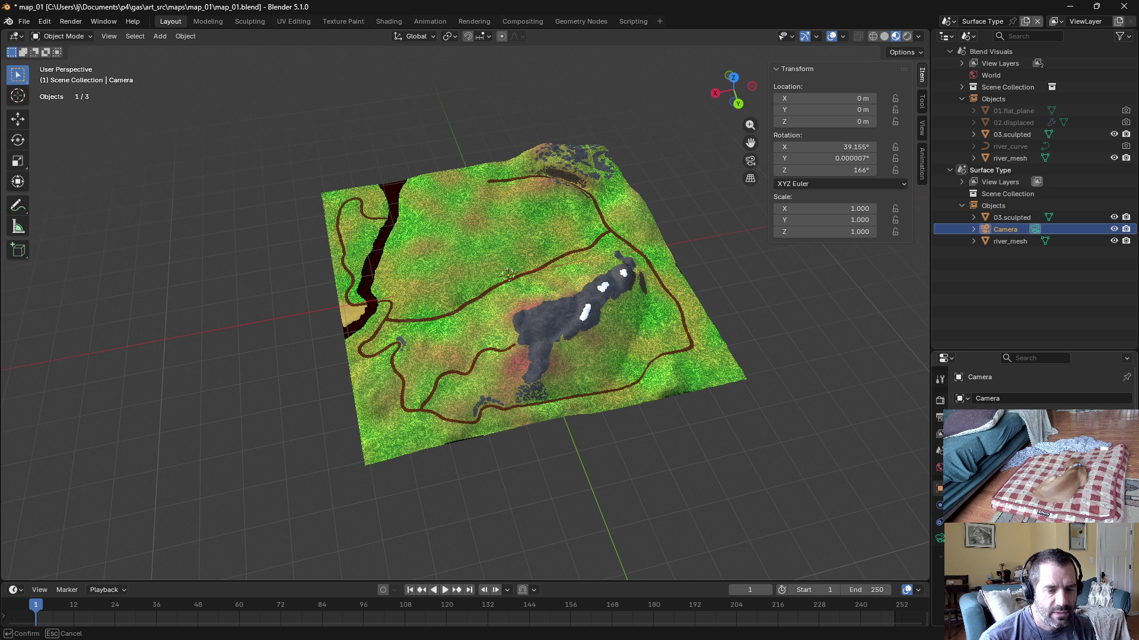
{"action": "key", "text": "alt+r"}
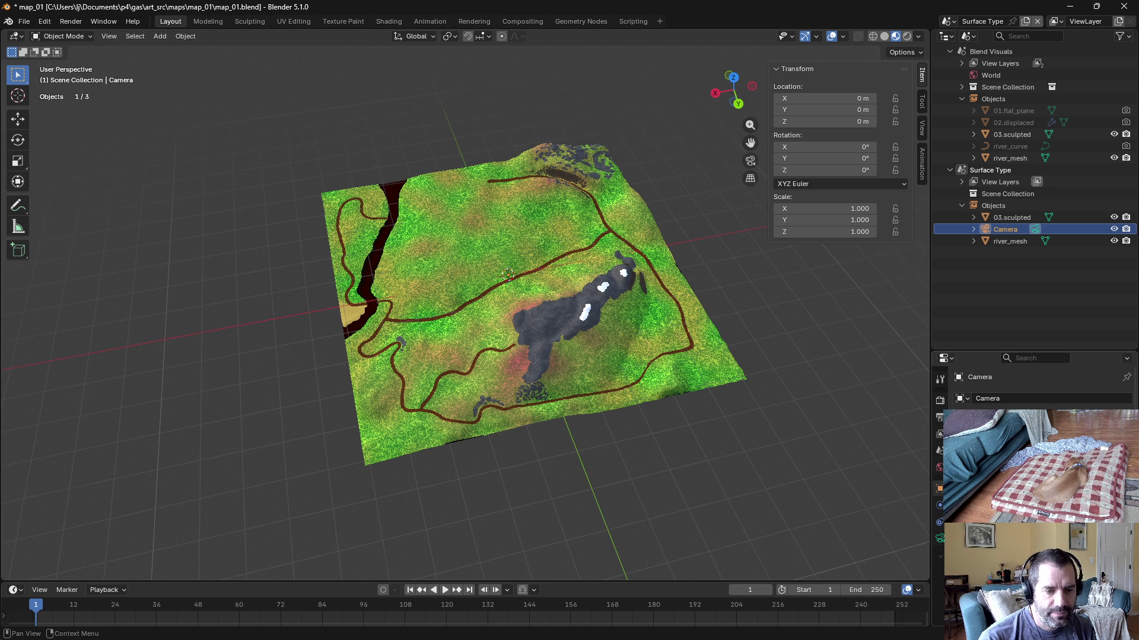
Step: Set the camera lens to Orthographic and look through the camera
{"action": "left_click", "coordinate": [940, 538]}
{"action": "key", "text": "KP_Decimal"}
{"action": "key", "text": "KP_6"}
{"action": "key", "text": "KP_0"}
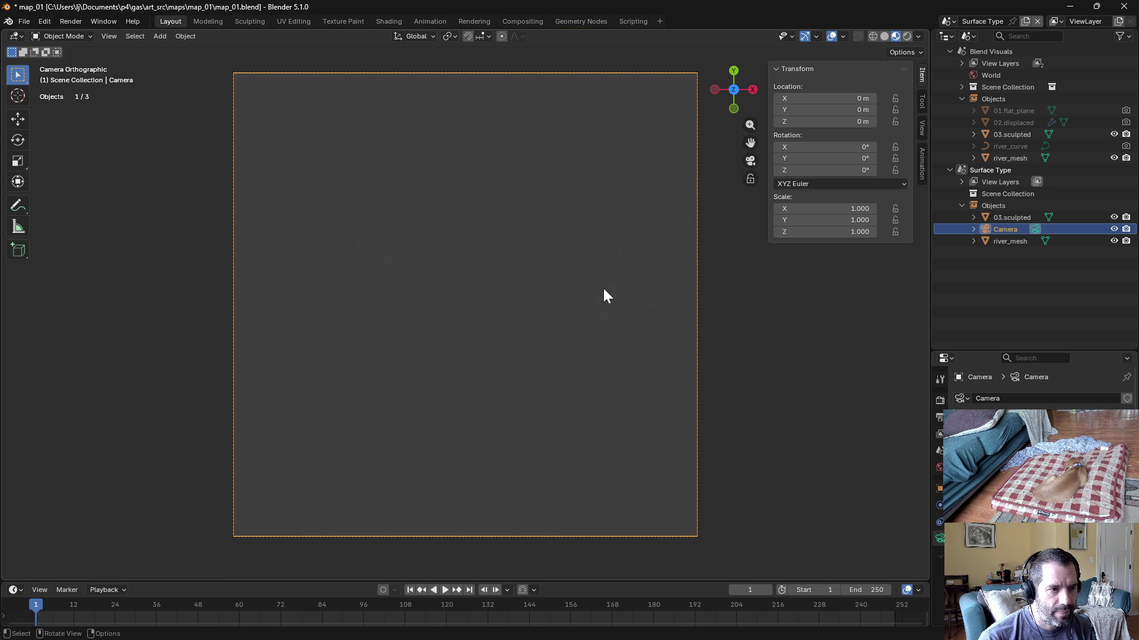
{"action": "key", "text": "shift"}
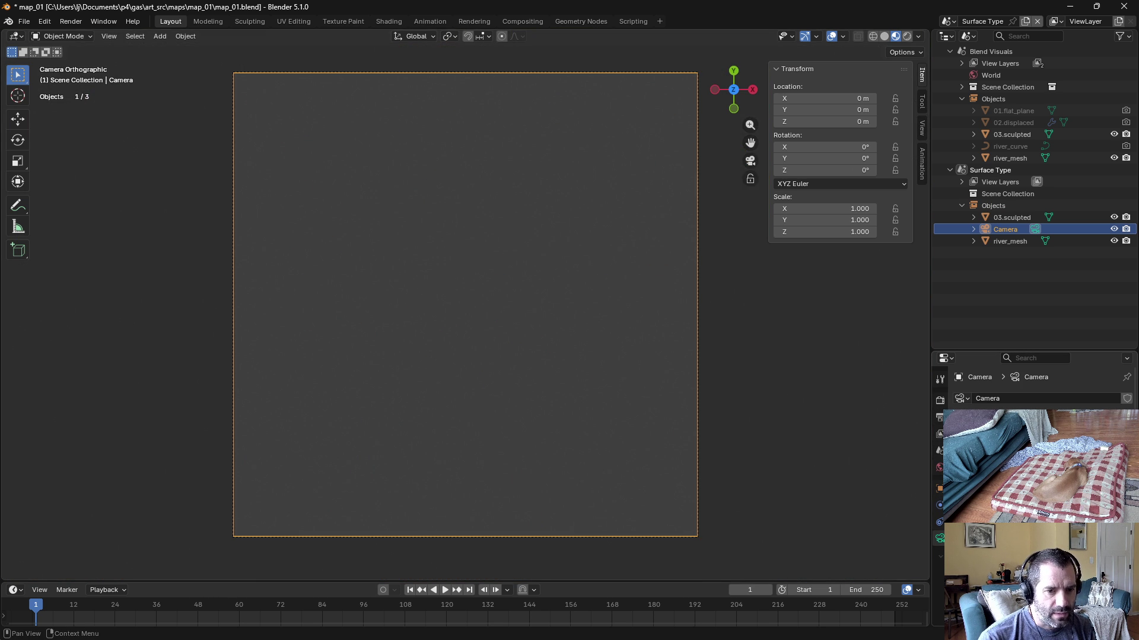
{"action": "left_click", "coordinate": [940, 488]}
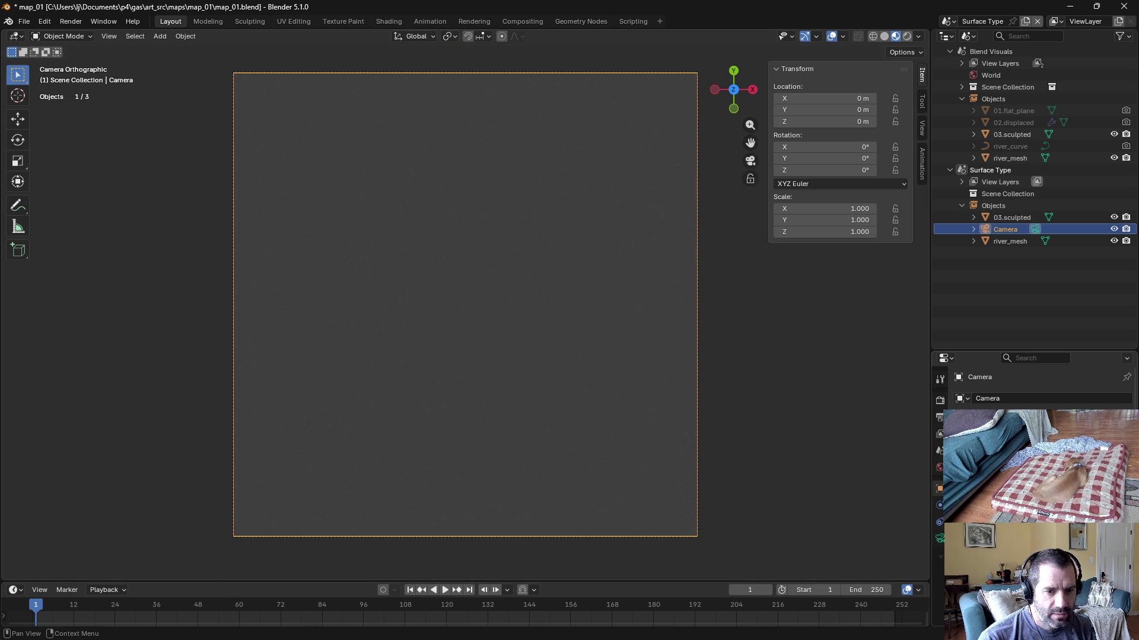
Step: Raise the camera to a Location Z of 250 m above the terrain
{"action": "left_click", "coordinate": [808, 451]}
{"action": "mouse_move", "coordinate": [807, 451]}
{"action": "left_mouse_down"}
{"action": "mouse_move", "coordinate": [716, 331]}
{"action": "mouse_move", "coordinate": [695, 363]}
{"action": "left_mouse_up"}
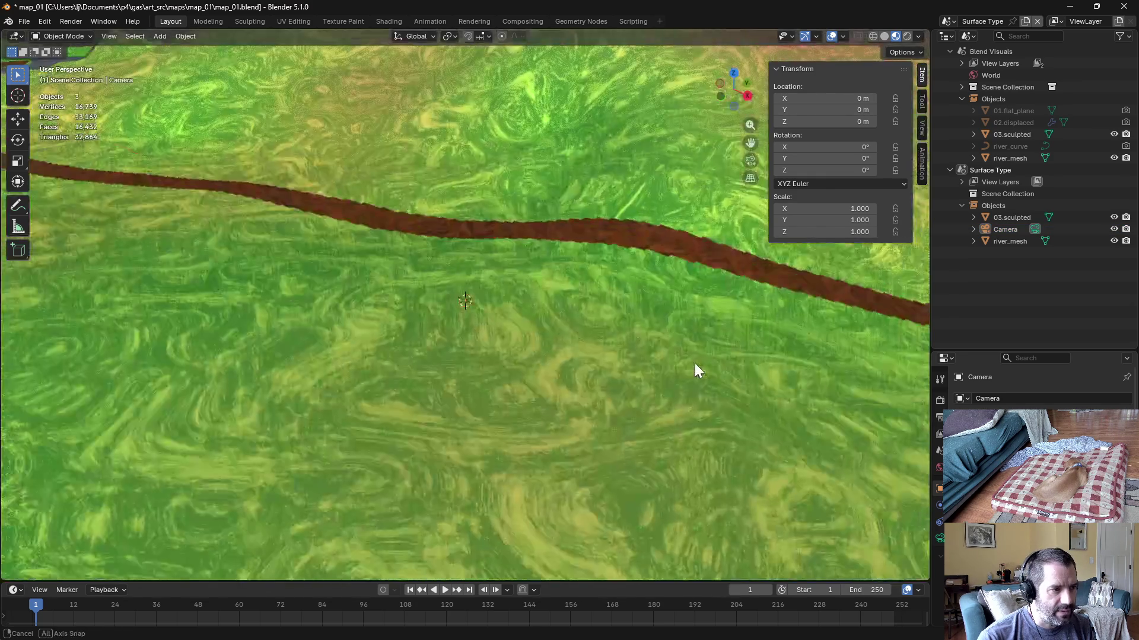
{"action": "scroll", "coordinate": [696, 348], "scroll_direction": "down", "scroll_amount": 8}
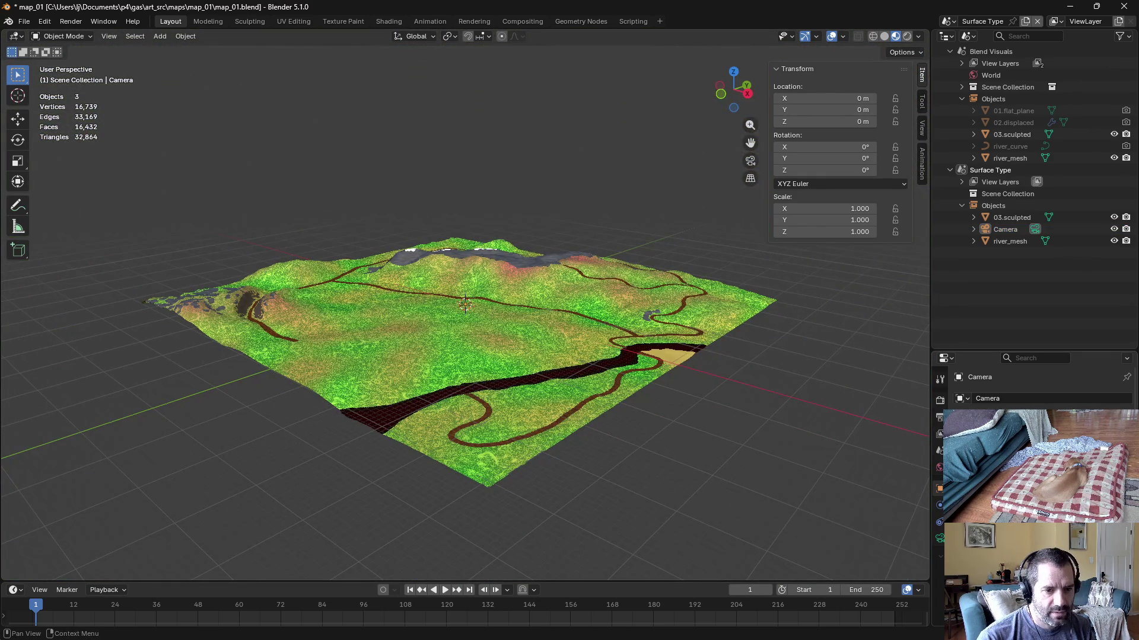
{"action": "left_click_drag", "start_coordinate": [846, 121], "coordinate": [867, 121]}
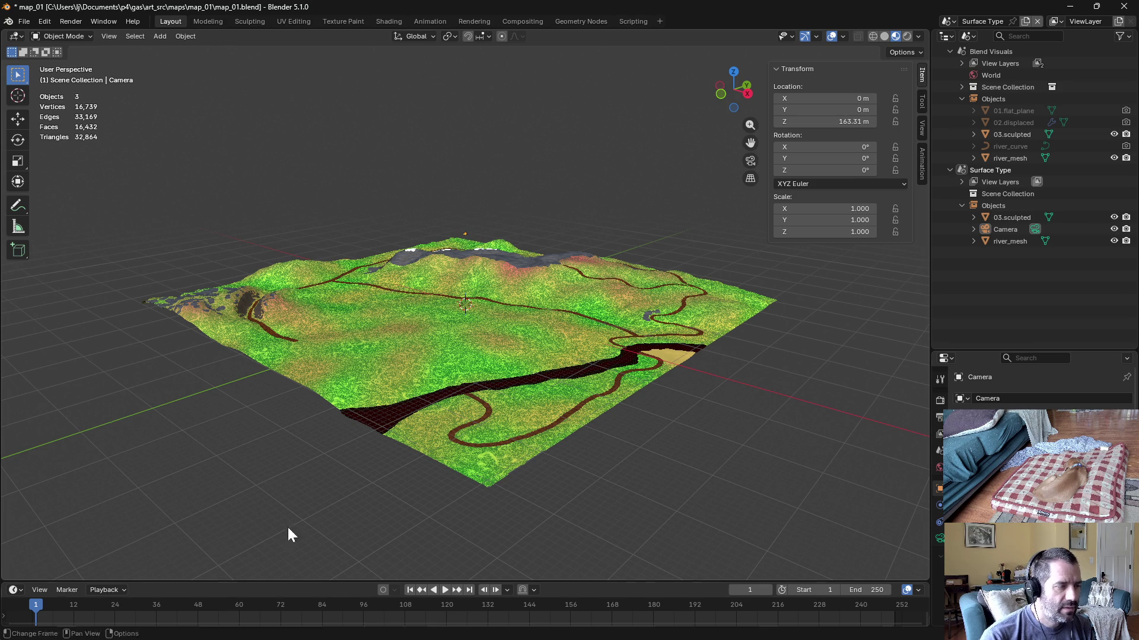
{"action": "mouse_move", "coordinate": [456, 366]}
{"action": "left_mouse_down"}
{"action": "mouse_move", "coordinate": [502, 346]}
{"action": "mouse_move", "coordinate": [504, 418]}
{"action": "left_mouse_up"}
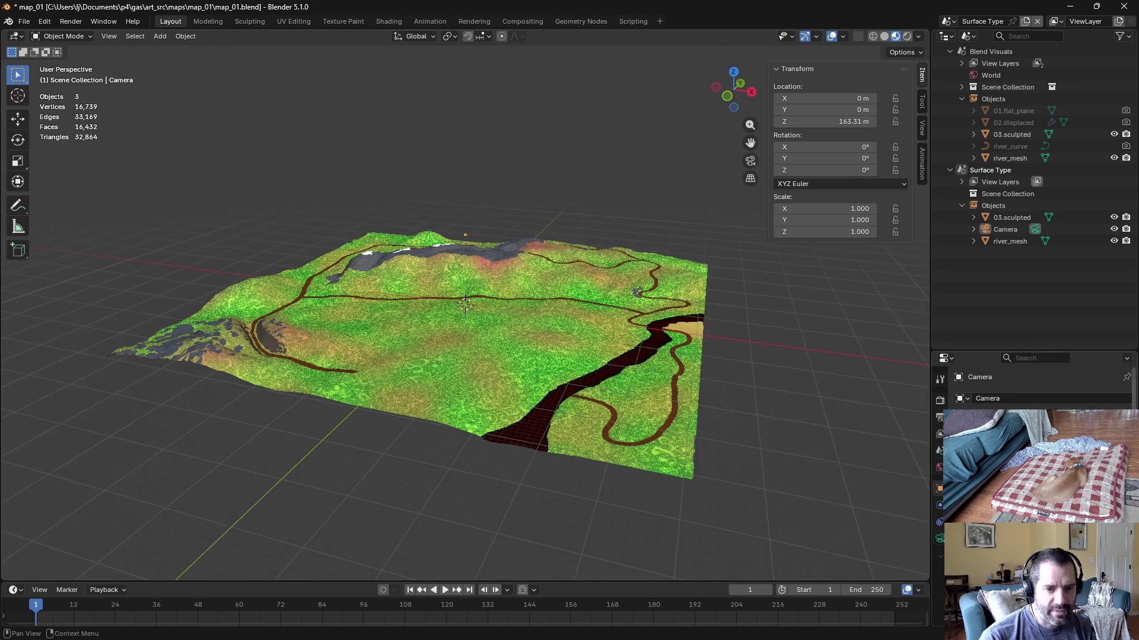
{"action": "type", "text": "250"}
{"action": "key", "text": "Return"}
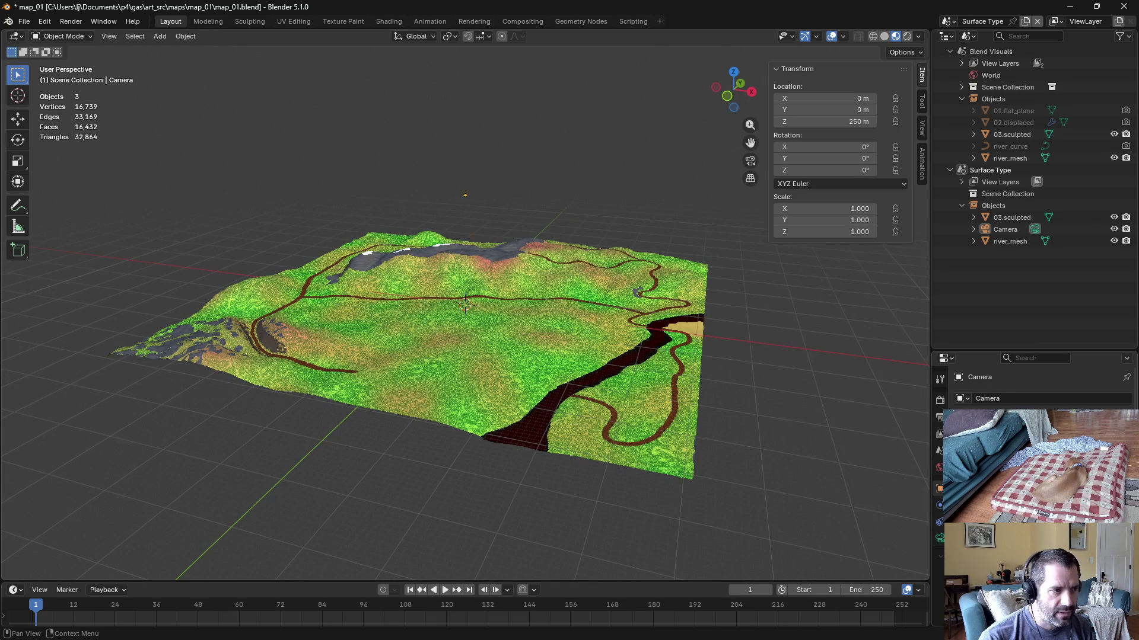
Step: In camera view, widen the Orthographic Scale until the frame covers the whole terrain map
{"action": "key", "text": "KP_0"}
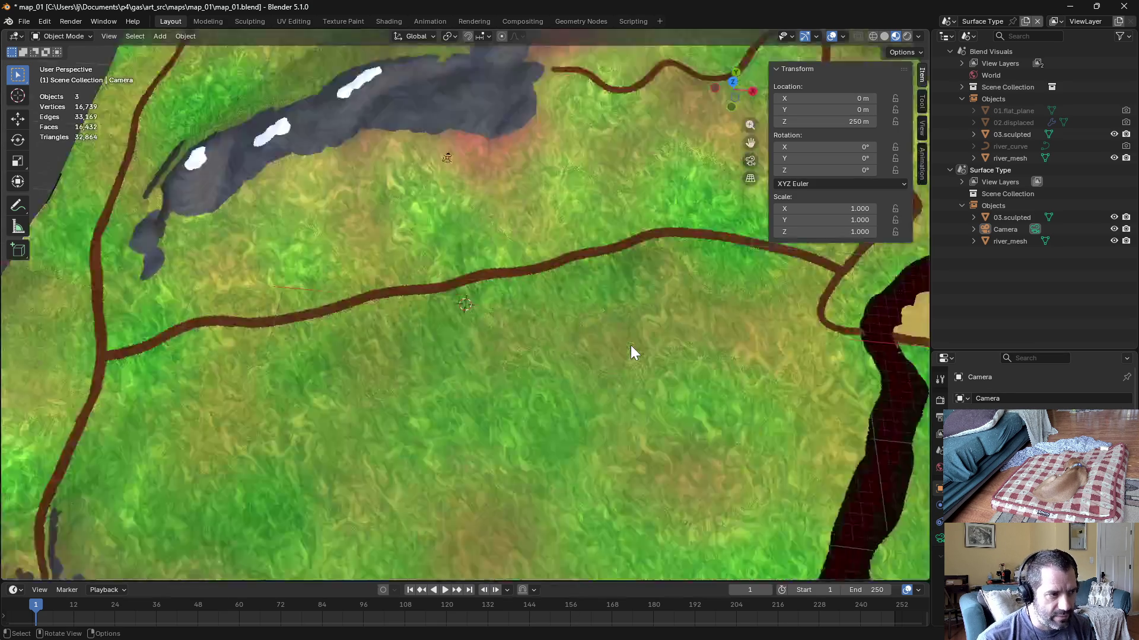
{"action": "left_click", "coordinate": [939, 538]}
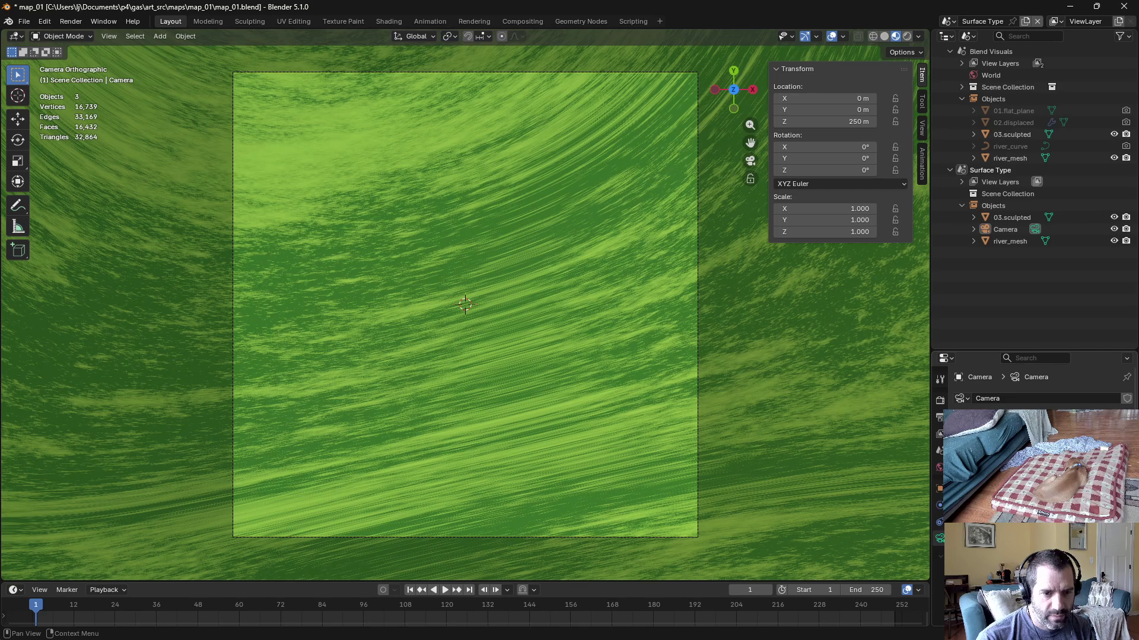
{"action": "left_click_drag", "start_coordinate": [1032, 442], "coordinate": [1103, 443]}
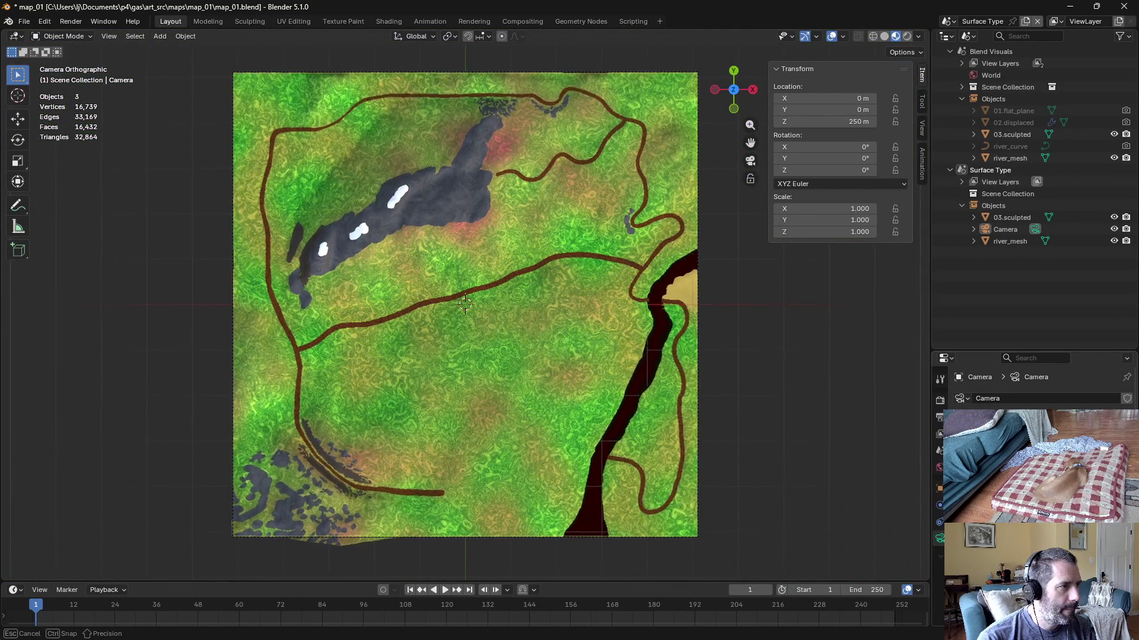
{"action": "left_click_drag", "start_coordinate": [1103, 443], "coordinate": [1121, 442]}
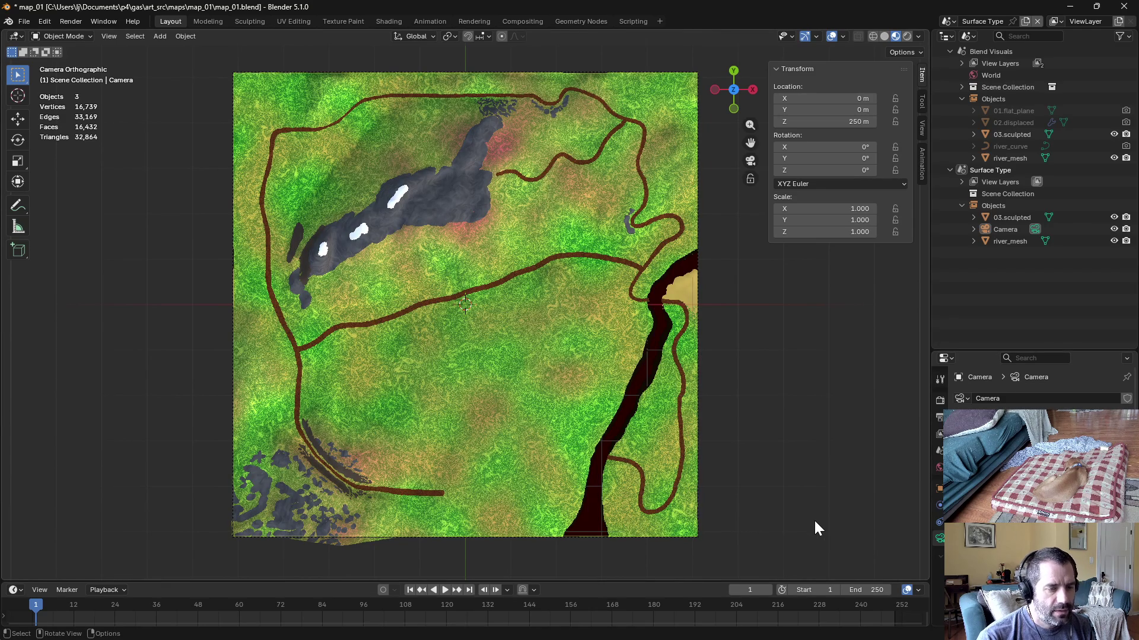
Step: Save map_01.blend, render the frame, inspect the mostly black result and close it
{"action": "key", "text": "ctrl"}
{"action": "key", "text": "F12"}
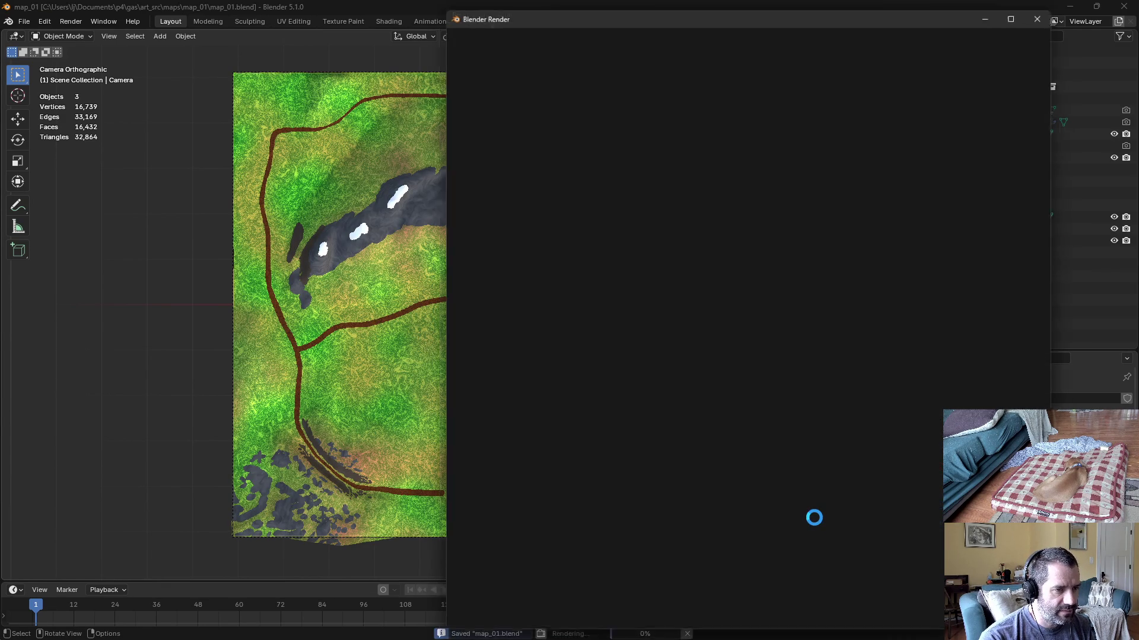
{"action": "scroll", "coordinate": [756, 481], "scroll_direction": "down", "scroll_amount": 2}
{"action": "scroll", "coordinate": [779, 476], "scroll_direction": "up", "scroll_amount": 1}
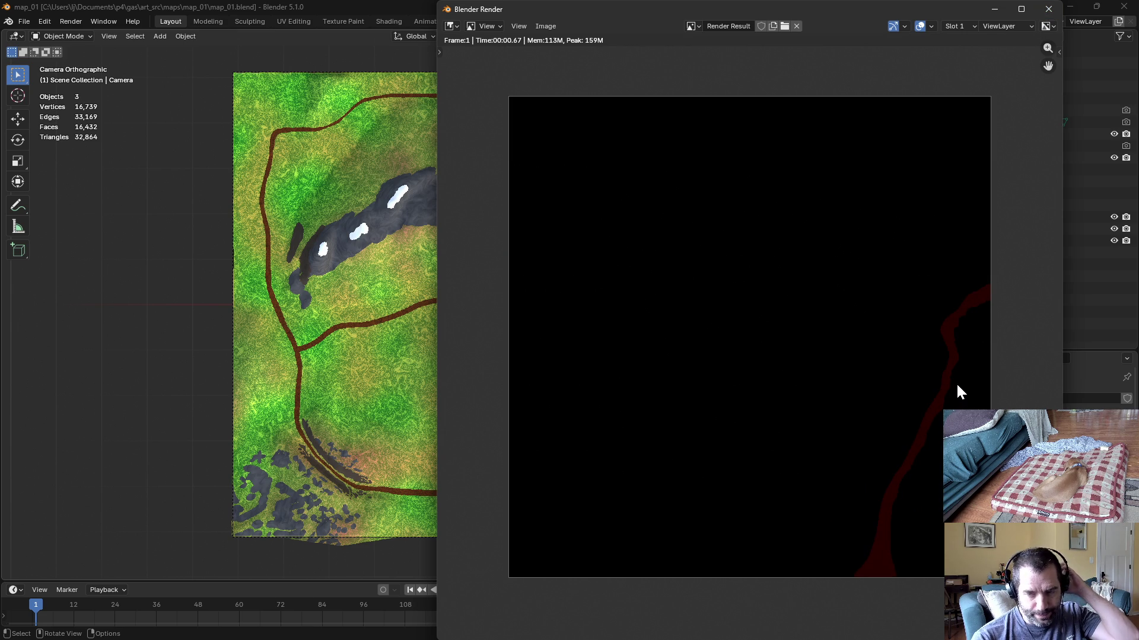
{"action": "mouse_move", "coordinate": [957, 392]}
{"action": "left_mouse_down"}
{"action": "mouse_move", "coordinate": [931, 398]}
{"action": "mouse_move", "coordinate": [755, 352]}
{"action": "left_mouse_up"}
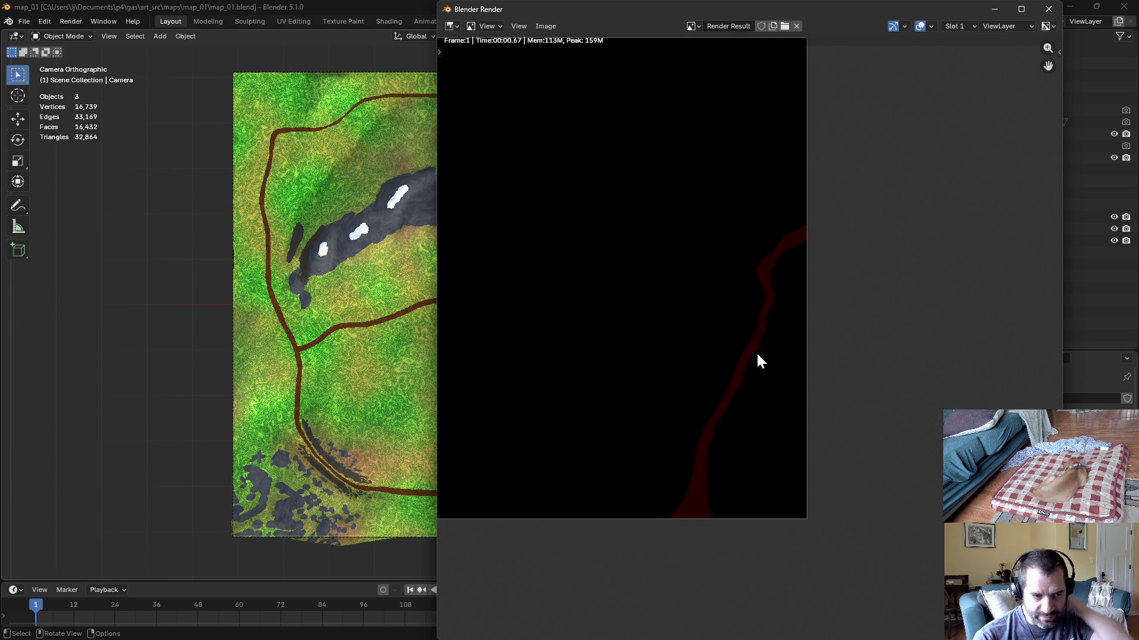
{"action": "scroll", "coordinate": [757, 353], "scroll_direction": "up", "scroll_amount": 3}
{"action": "scroll", "coordinate": [778, 413], "scroll_direction": "up", "scroll_amount": 2}
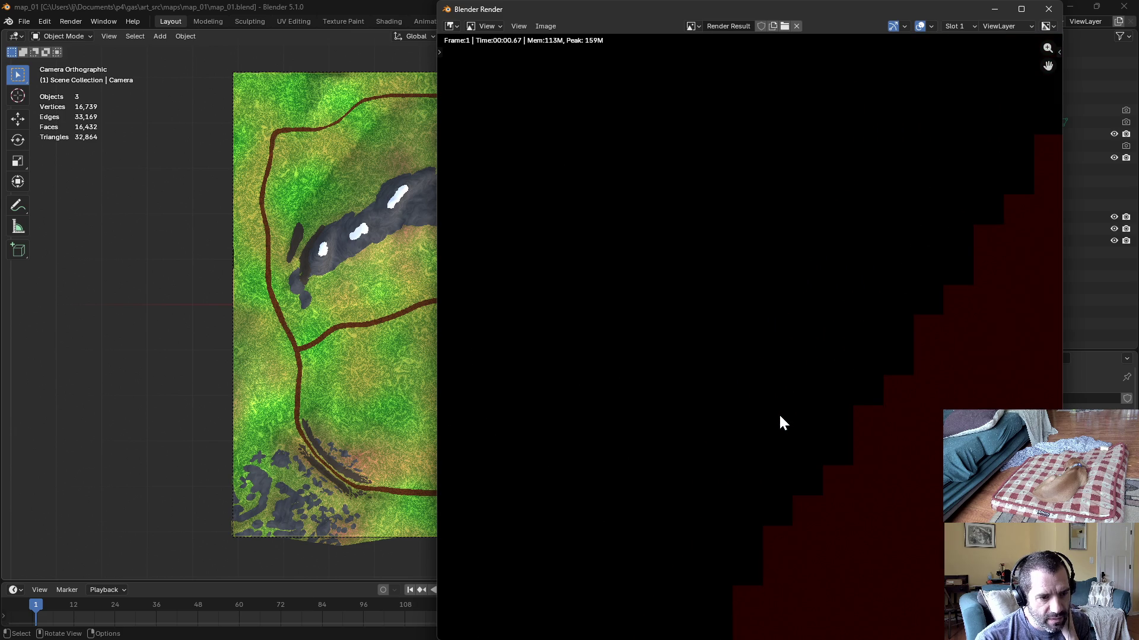
{"action": "scroll", "coordinate": [779, 422], "scroll_direction": "down", "scroll_amount": 3}
{"action": "scroll", "coordinate": [780, 429], "scroll_direction": "down", "scroll_amount": 3}
{"action": "scroll", "coordinate": [777, 424], "scroll_direction": "down", "scroll_amount": 3}
{"action": "scroll", "coordinate": [778, 427], "scroll_direction": "up", "scroll_amount": 3}
{"action": "left_click", "coordinate": [1048, 10]}
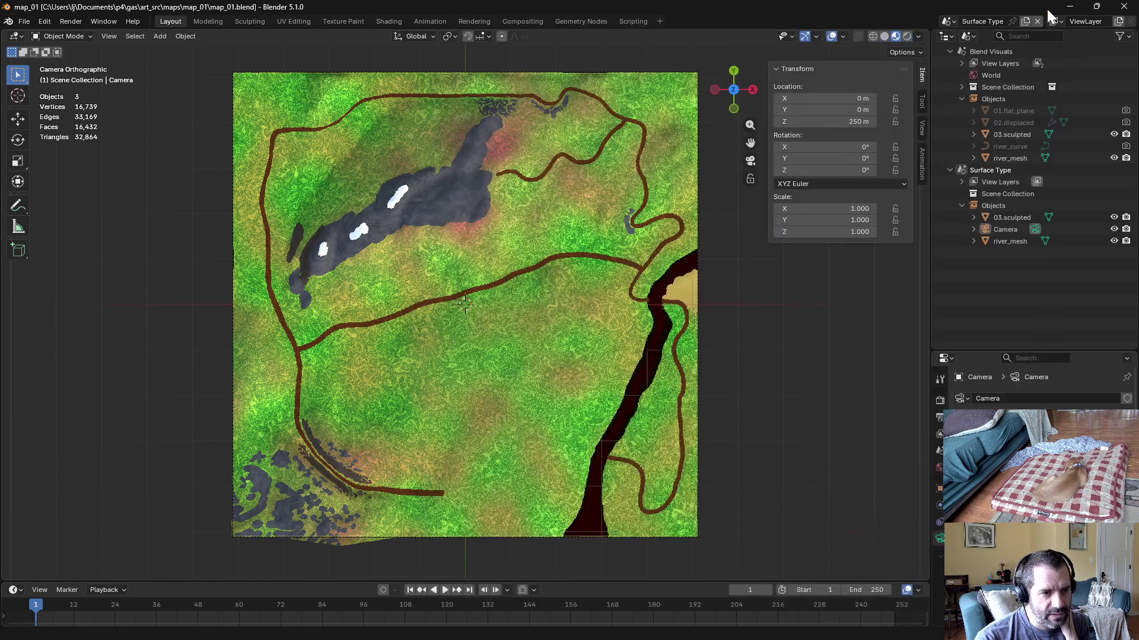
Step: Select 03.sculpted under Surface Type and start, then abandon, editing its name
{"action": "left_click", "coordinate": [1019, 217]}
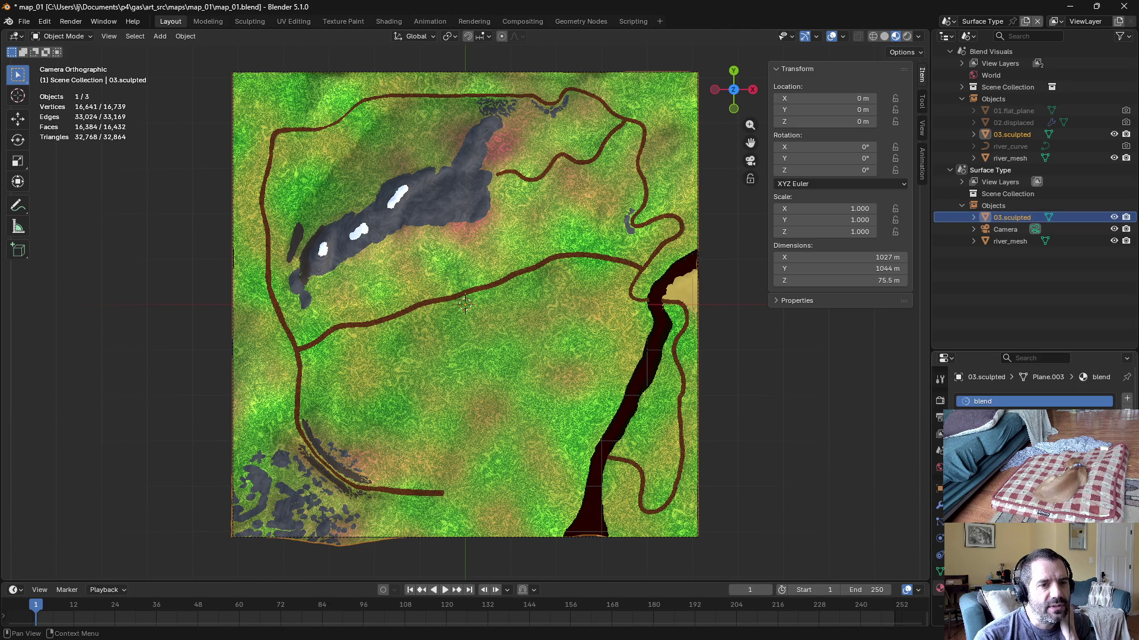
{"action": "double_click", "coordinate": [1005, 219]}
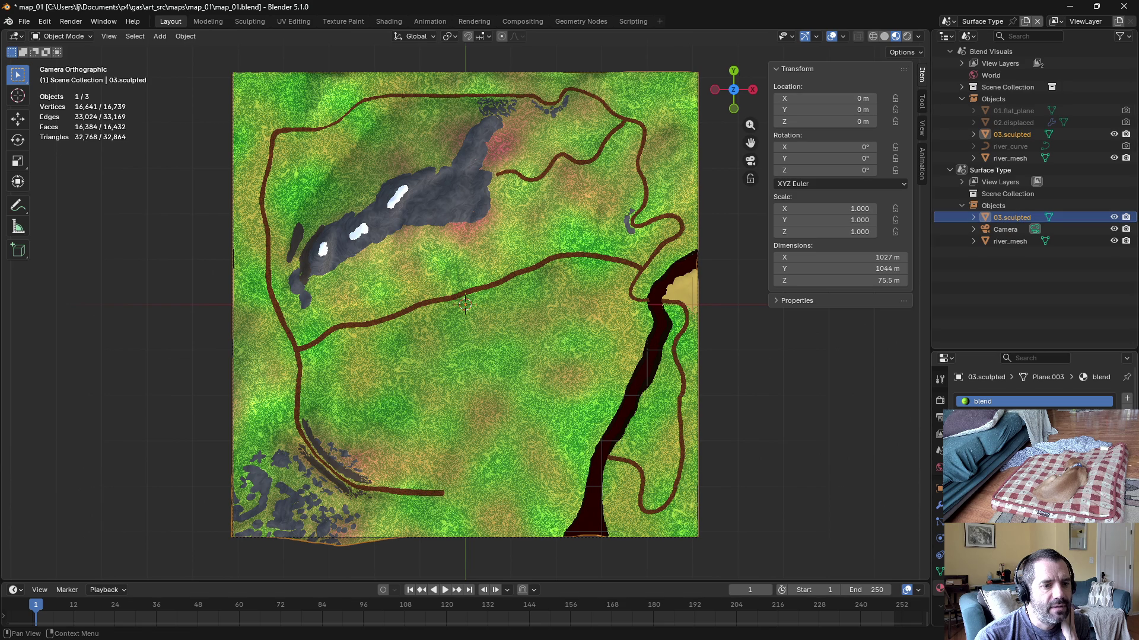
{"action": "key", "text": "Escape"}
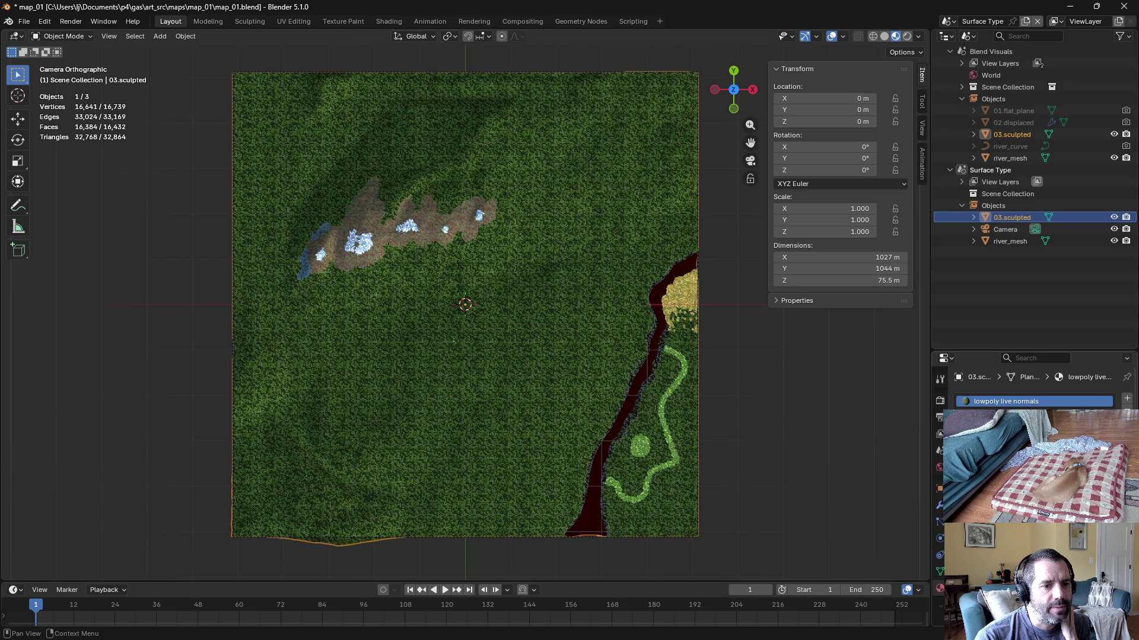
{"action": "double_click", "coordinate": [1011, 218]}
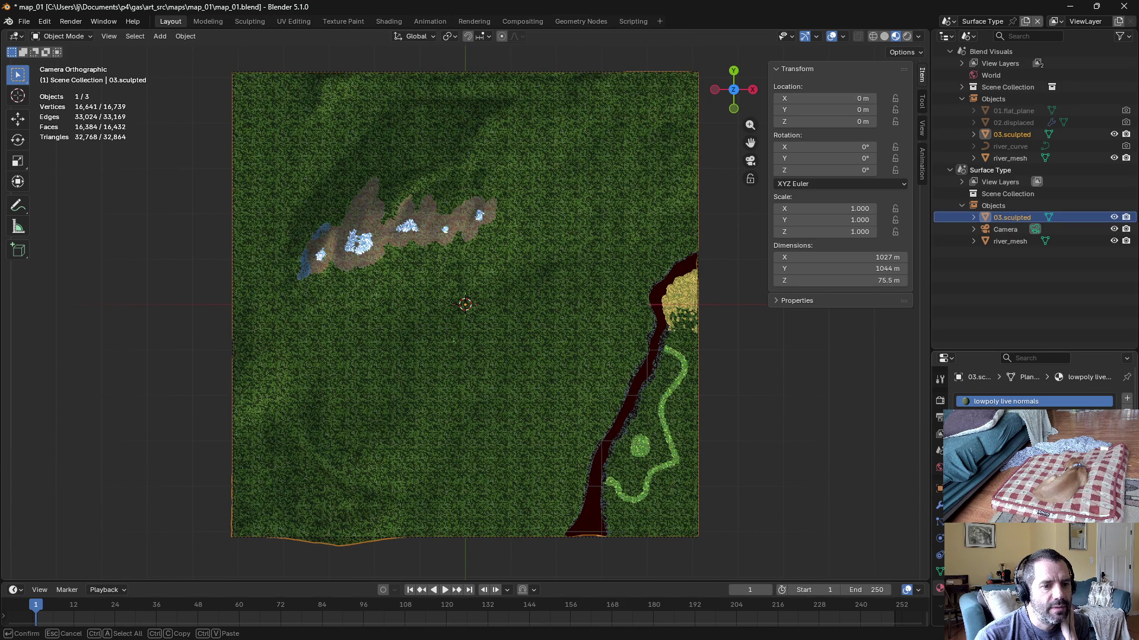
{"action": "left_click", "coordinate": [992, 325]}
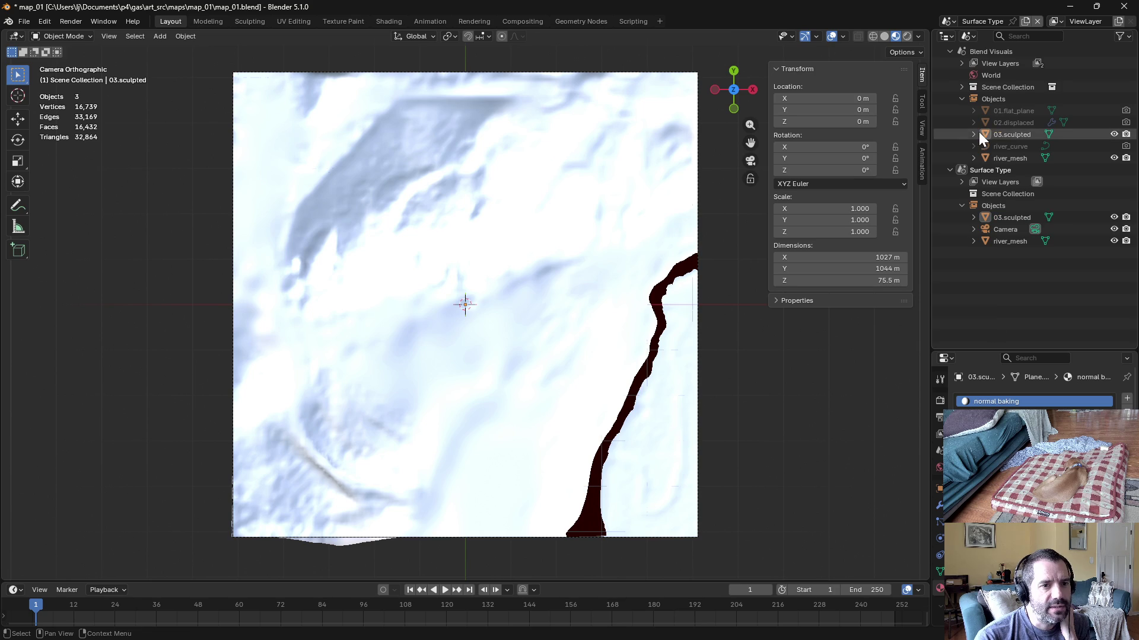
Step: With only the Surface Type terrain selected, make a linked duplicate 03.sculpted.001 in place
{"action": "left_click", "coordinate": [1011, 134]}
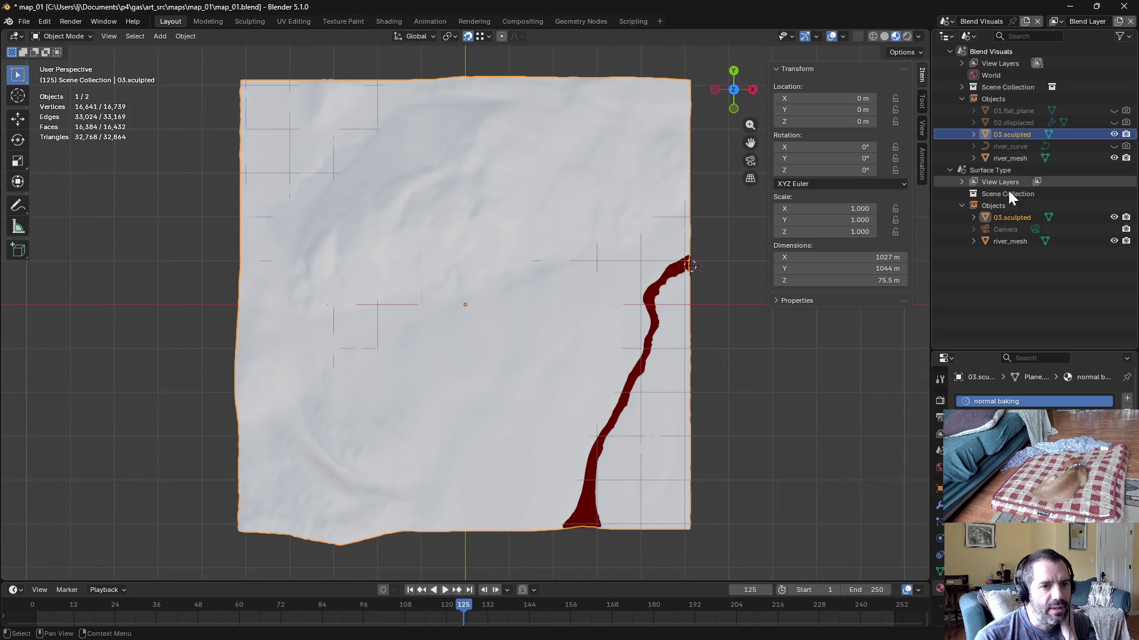
{"action": "left_click", "coordinate": [1012, 218]}
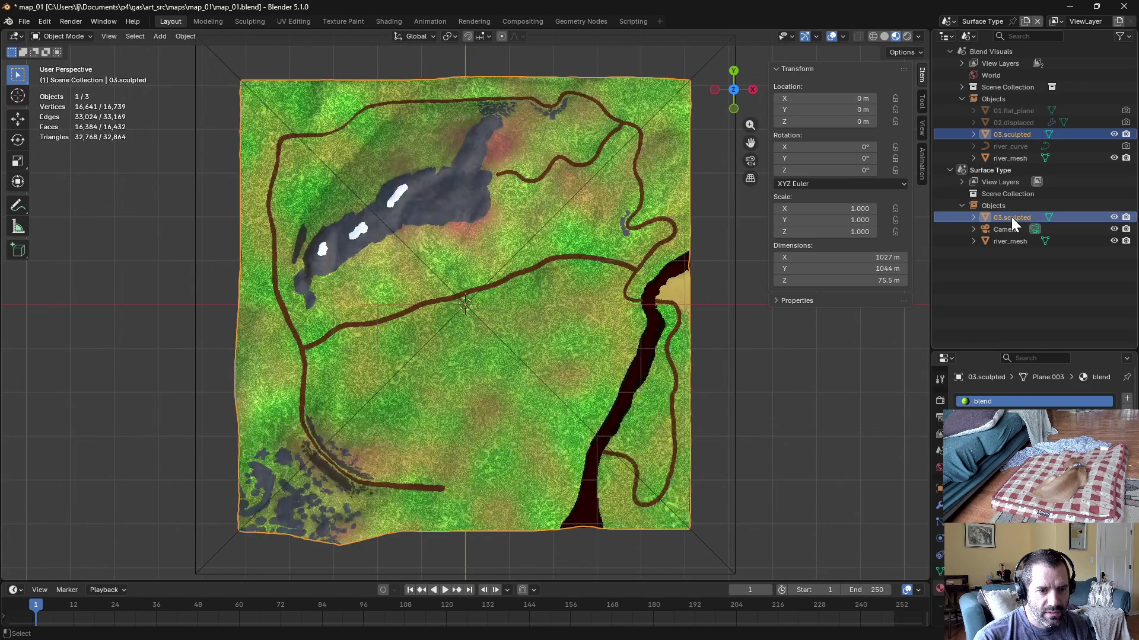
{"action": "left_click", "coordinate": [1005, 217]}
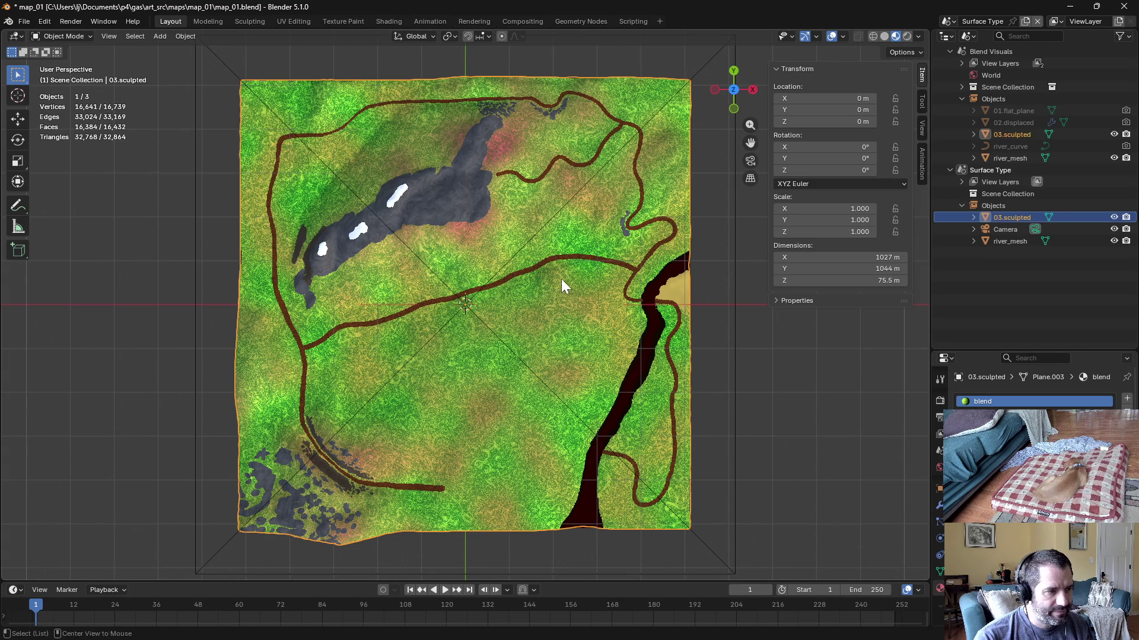
{"action": "key", "text": "shift+d"}
{"action": "key", "text": "Escape"}
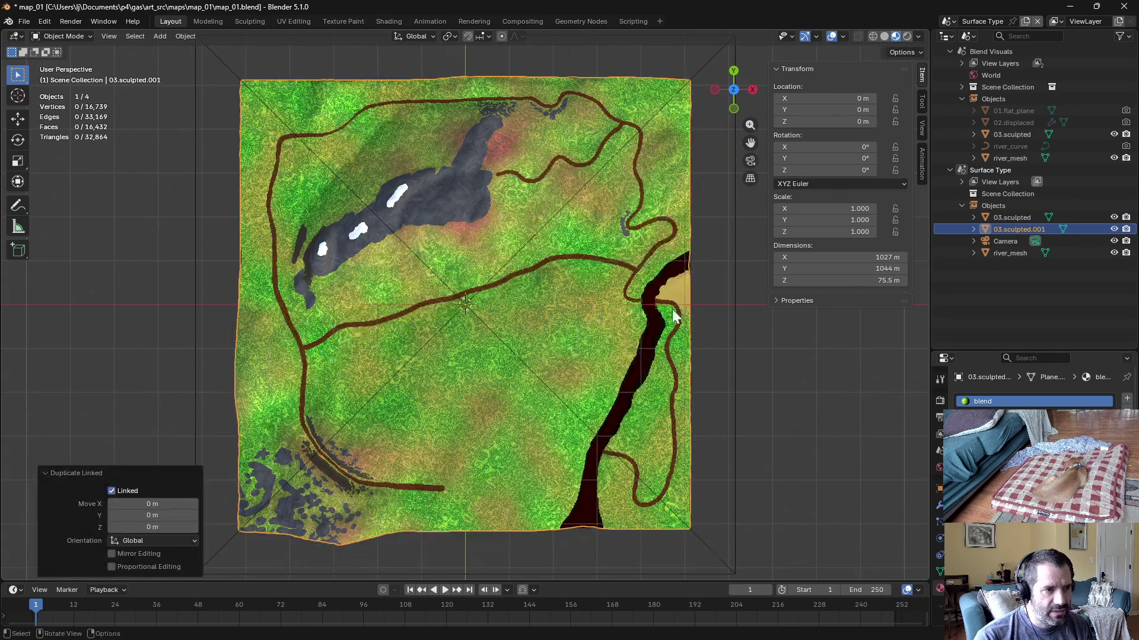
Step: Hide the original 03.sculpted and give the duplicate the normal baking material
{"action": "left_click", "coordinate": [1112, 218]}
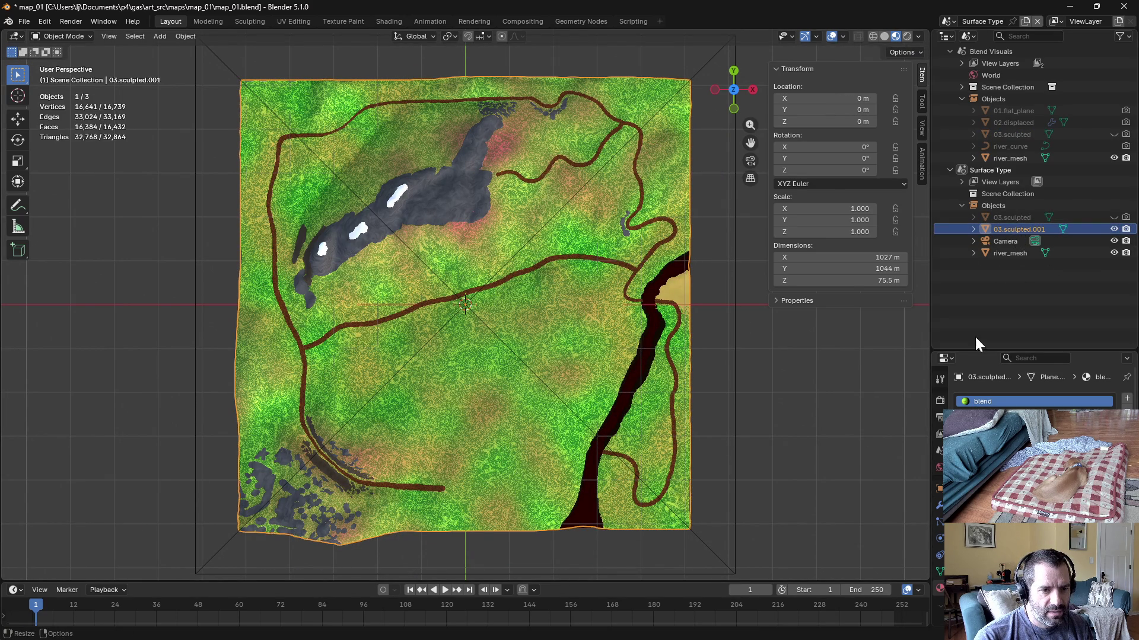
{"action": "left_click", "coordinate": [973, 231]}
{"action": "left_click", "coordinate": [976, 216]}
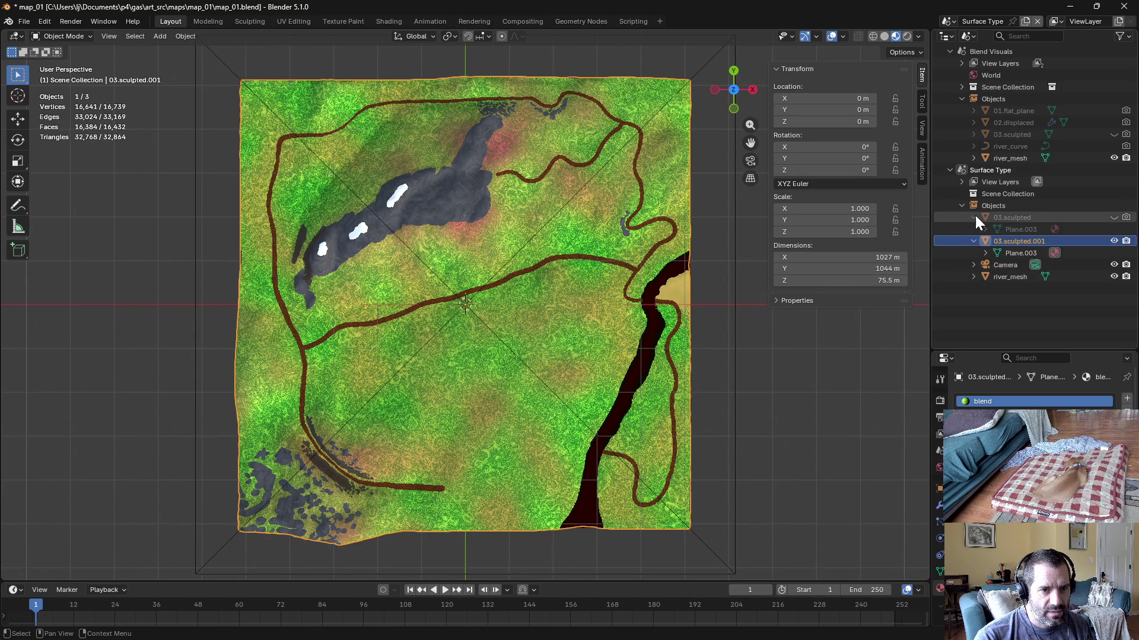
{"action": "left_click", "coordinate": [975, 215]}
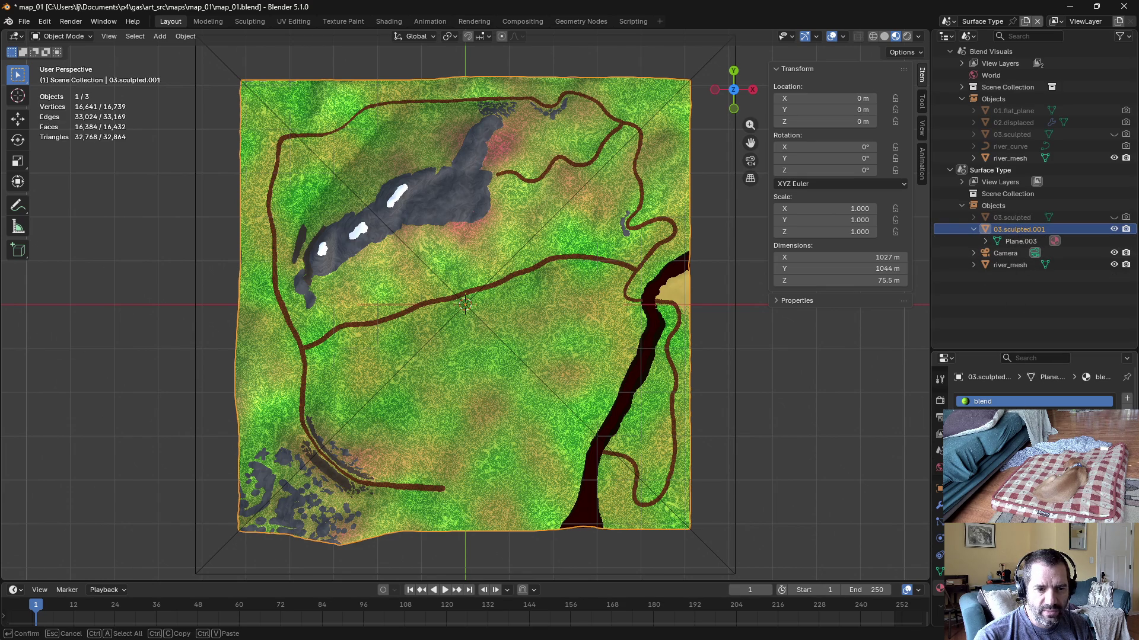
{"action": "type", "text": "normal baking"}
{"action": "key", "text": "Return"}
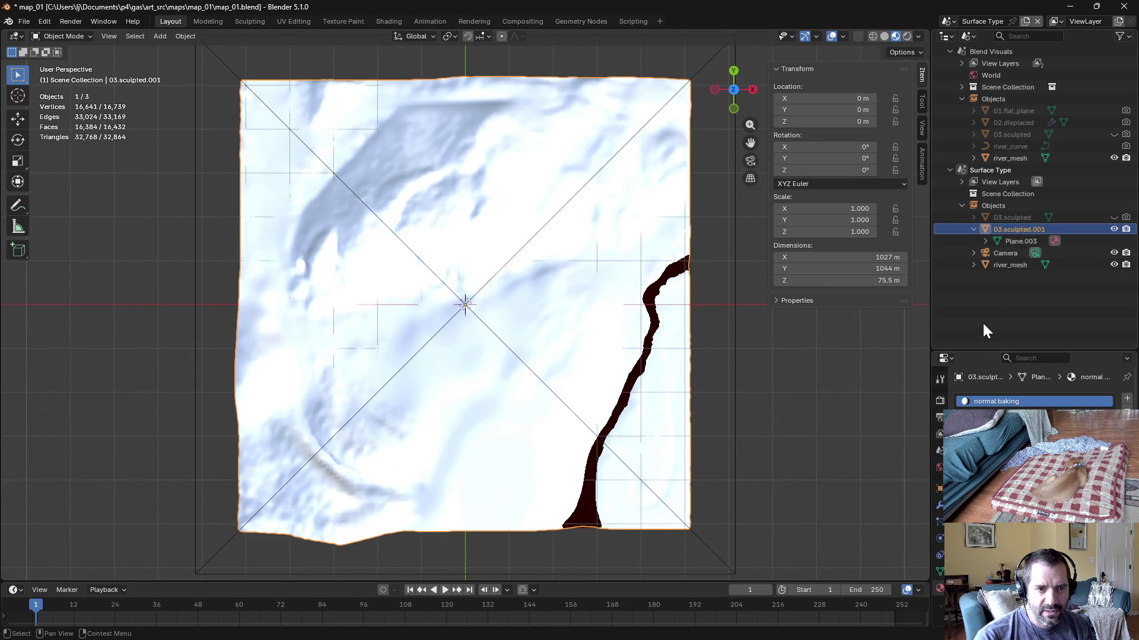
{"action": "left_click", "coordinate": [982, 320]}
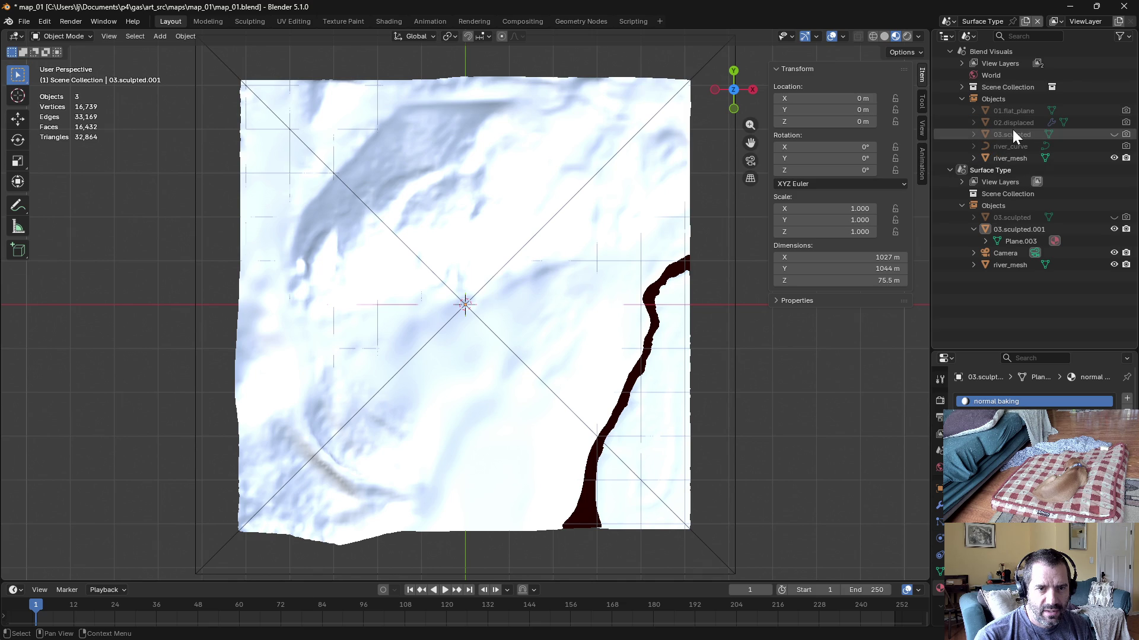
Step: Step through selections, undo back to remove the duplicate, and reselect 03.sculpted
{"action": "left_click", "coordinate": [1013, 131]}
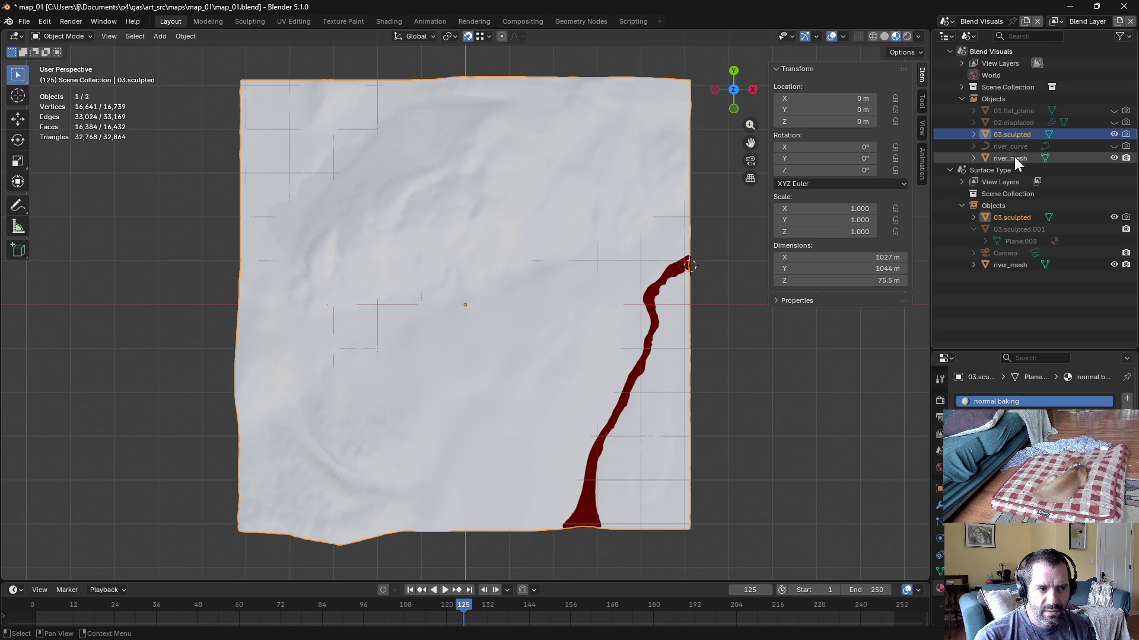
{"action": "left_click", "coordinate": [1014, 158]}
{"action": "left_click", "coordinate": [1016, 219]}
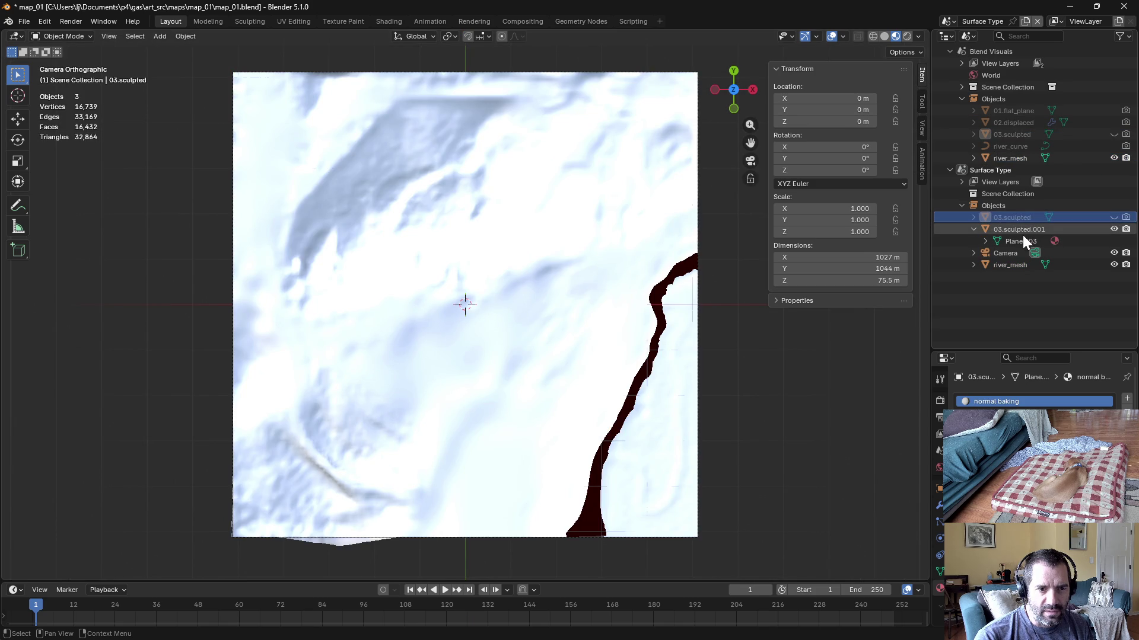
{"action": "left_click", "coordinate": [1012, 230]}
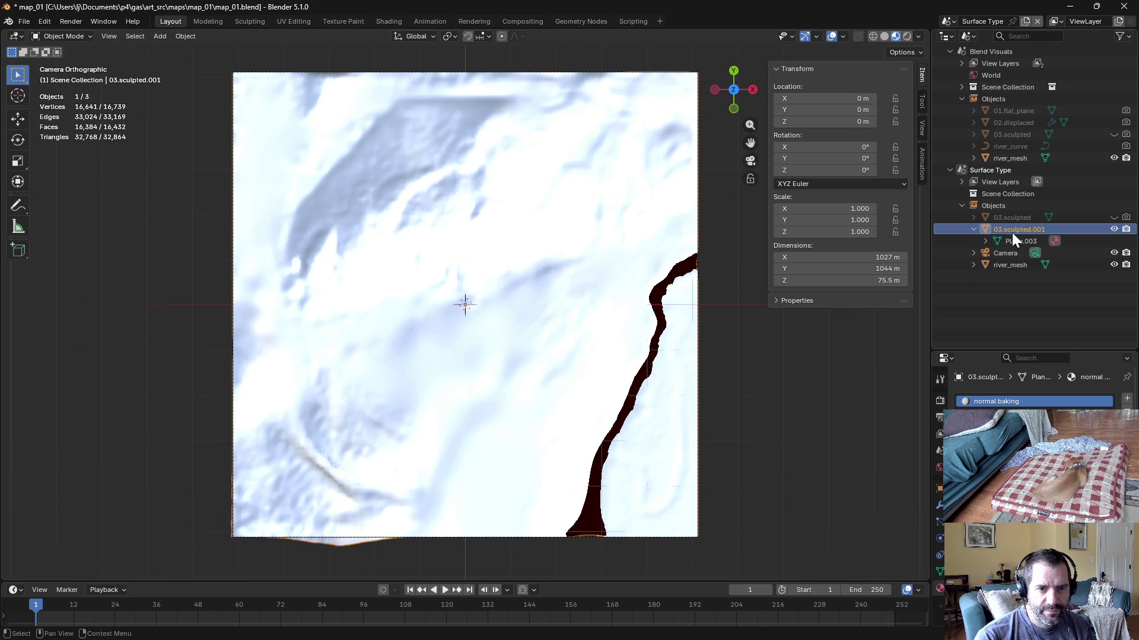
{"action": "key", "text": "ctrl+z"}
{"action": "key", "text": "ctrl+z"}
{"action": "key", "text": "ctrl+z"}
{"action": "key", "text": "ctrl+z"}
{"action": "key", "text": "ctrl+z"}
{"action": "key", "text": "ctrl+z"}
{"action": "key", "text": "ctrl+z"}
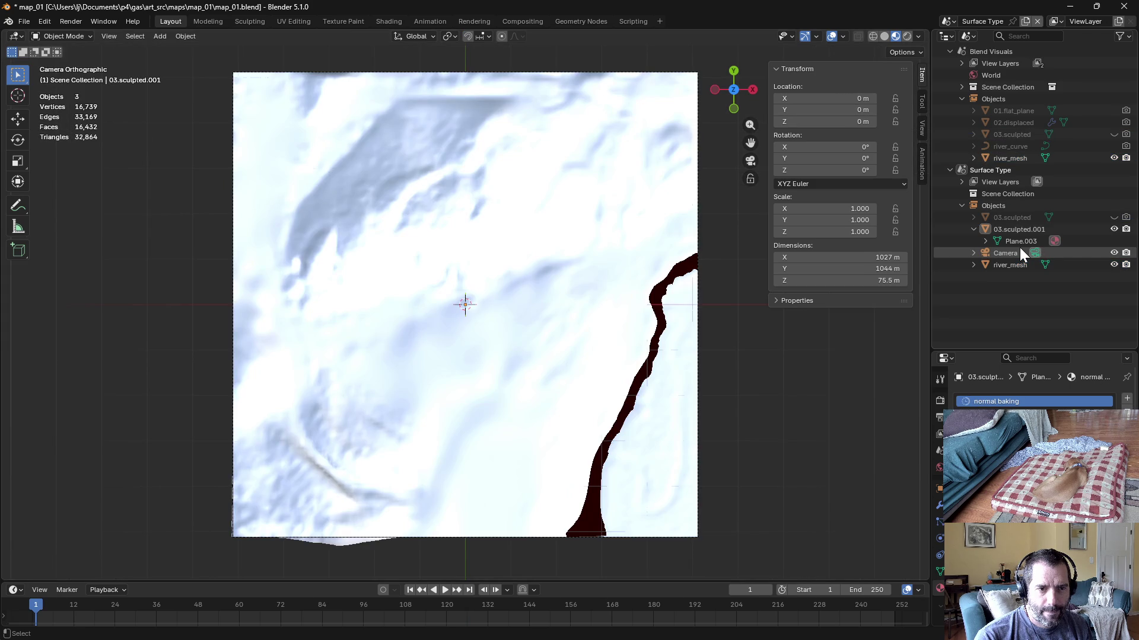
{"action": "key", "text": "ctrl+z"}
{"action": "key", "text": "ctrl+z"}
{"action": "key", "text": "ctrl+z"}
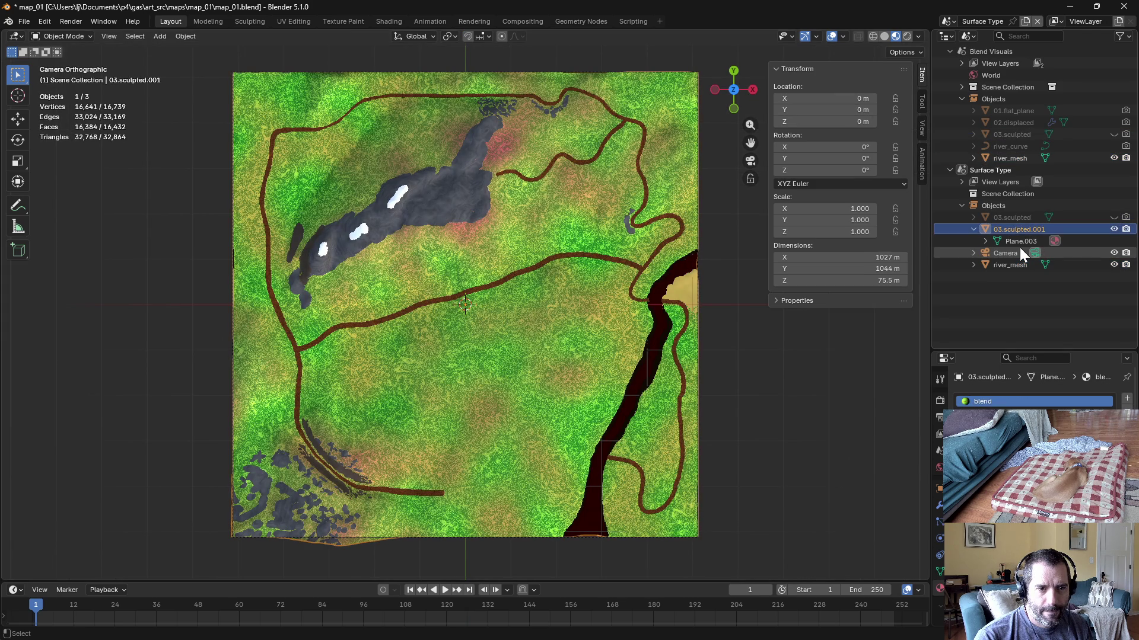
{"action": "key", "text": "ctrl+z"}
{"action": "key", "text": "ctrl+z"}
{"action": "left_click", "coordinate": [1001, 216]}
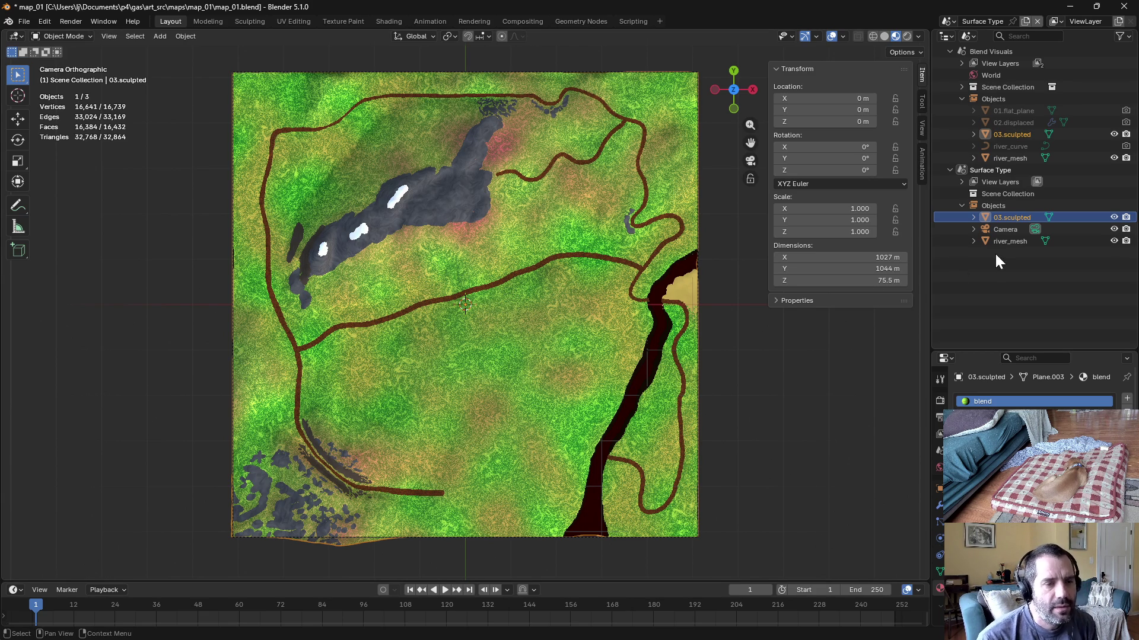
Step: Inspect both scenes' view layers in the Outliner and keep the terrain 03.sculpted selected
{"action": "left_click", "coordinate": [985, 285]}
{"action": "left_click", "coordinate": [1012, 219]}
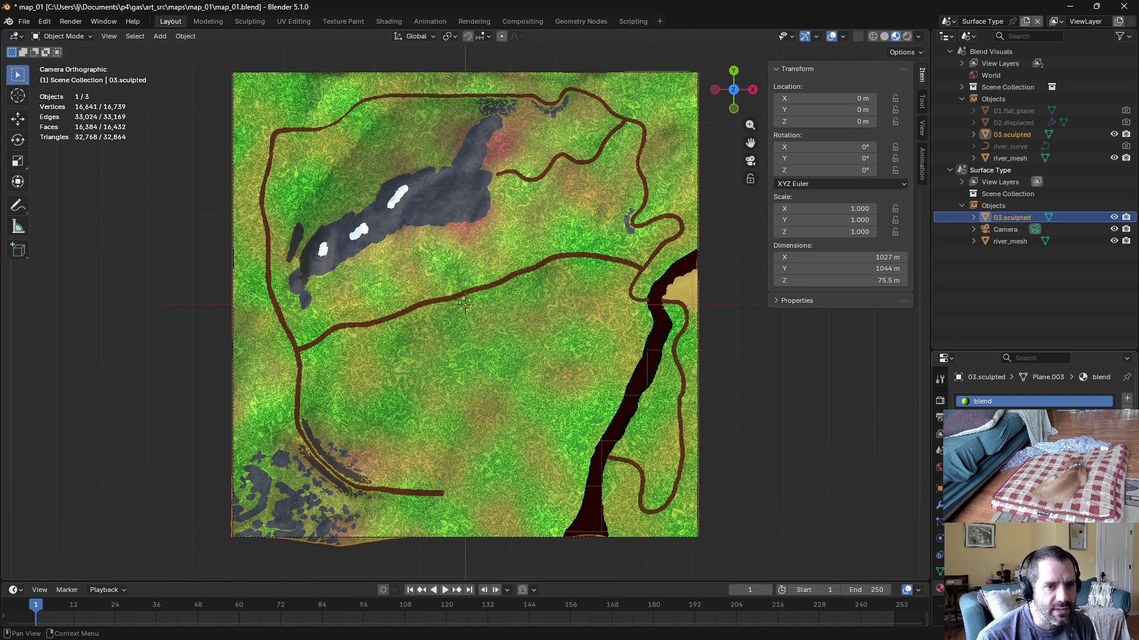
{"action": "left_click", "coordinate": [961, 182]}
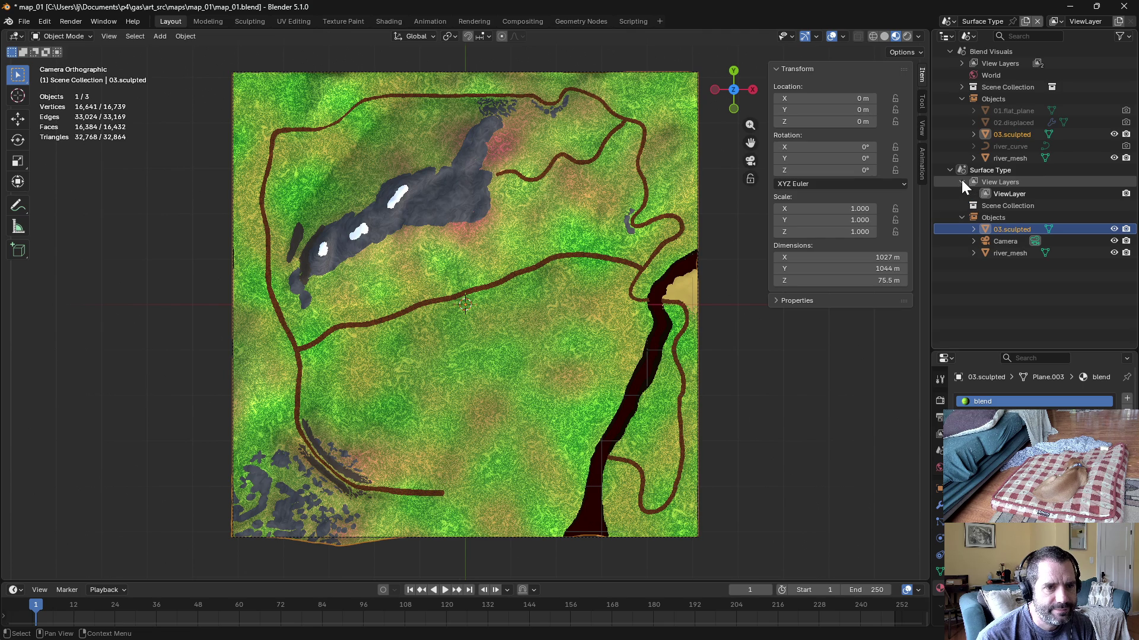
{"action": "left_click", "coordinate": [962, 64]}
{"action": "left_click", "coordinate": [1005, 73]}
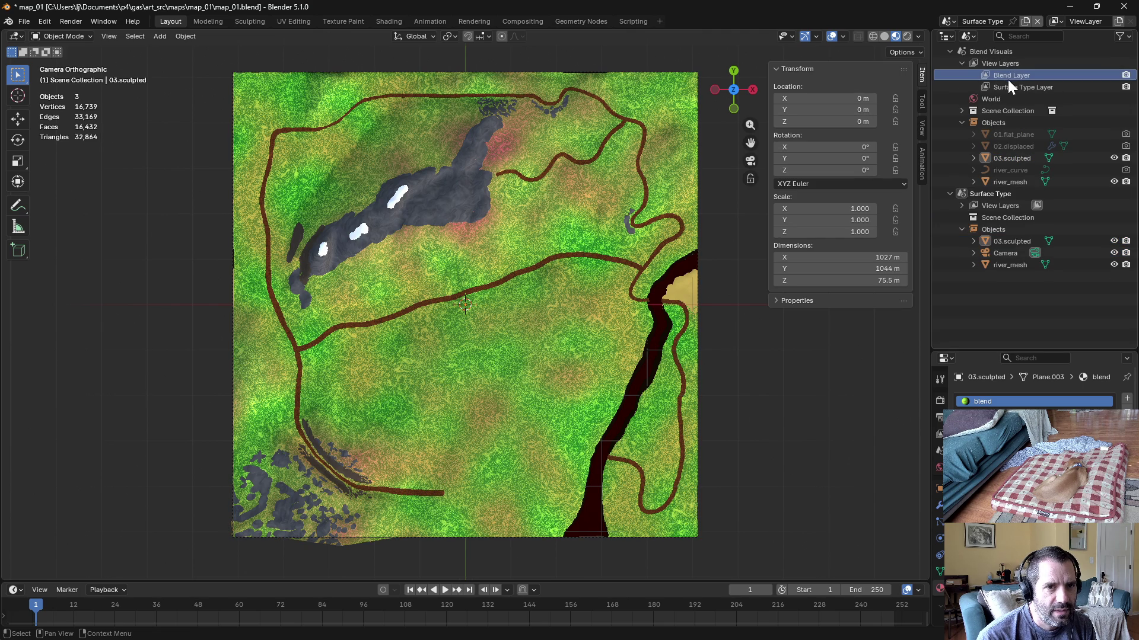
{"action": "left_click", "coordinate": [961, 63]}
{"action": "left_click", "coordinate": [999, 193]}
{"action": "left_click", "coordinate": [1003, 218]}
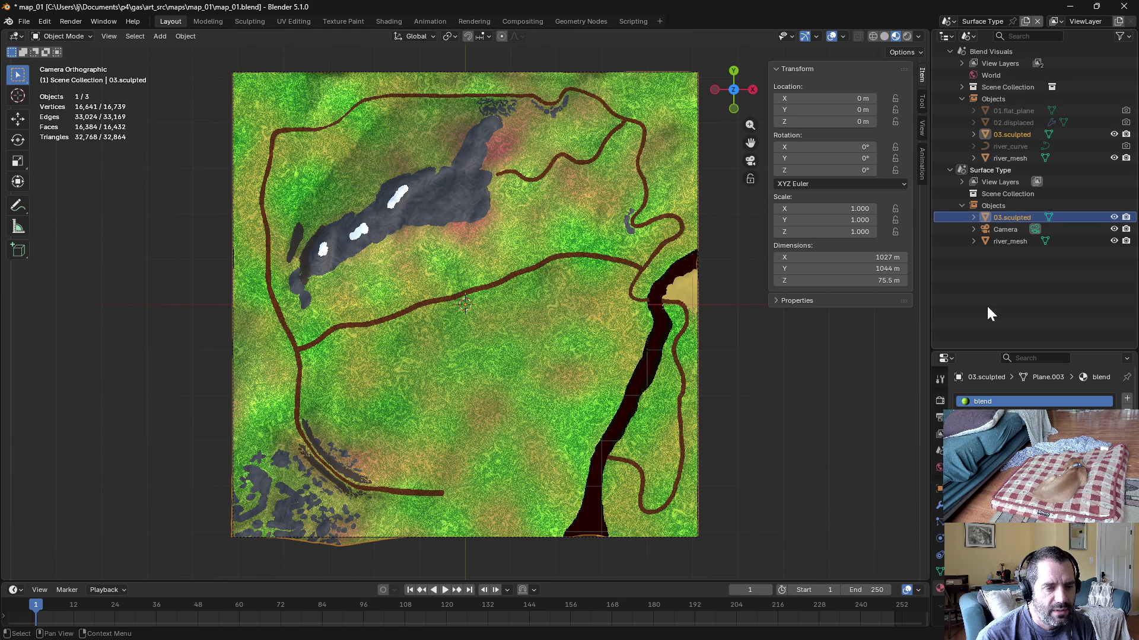
{"action": "scroll", "coordinate": [1031, 391], "scroll_direction": "down", "scroll_amount": 3}
{"action": "scroll", "coordinate": [1032, 392], "scroll_direction": "down", "scroll_amount": 3}
{"action": "scroll", "coordinate": [1033, 391], "scroll_direction": "down", "scroll_amount": 2}
{"action": "scroll", "coordinate": [1032, 392], "scroll_direction": "down", "scroll_amount": 2}
{"action": "scroll", "coordinate": [1032, 392], "scroll_direction": "down", "scroll_amount": 2}
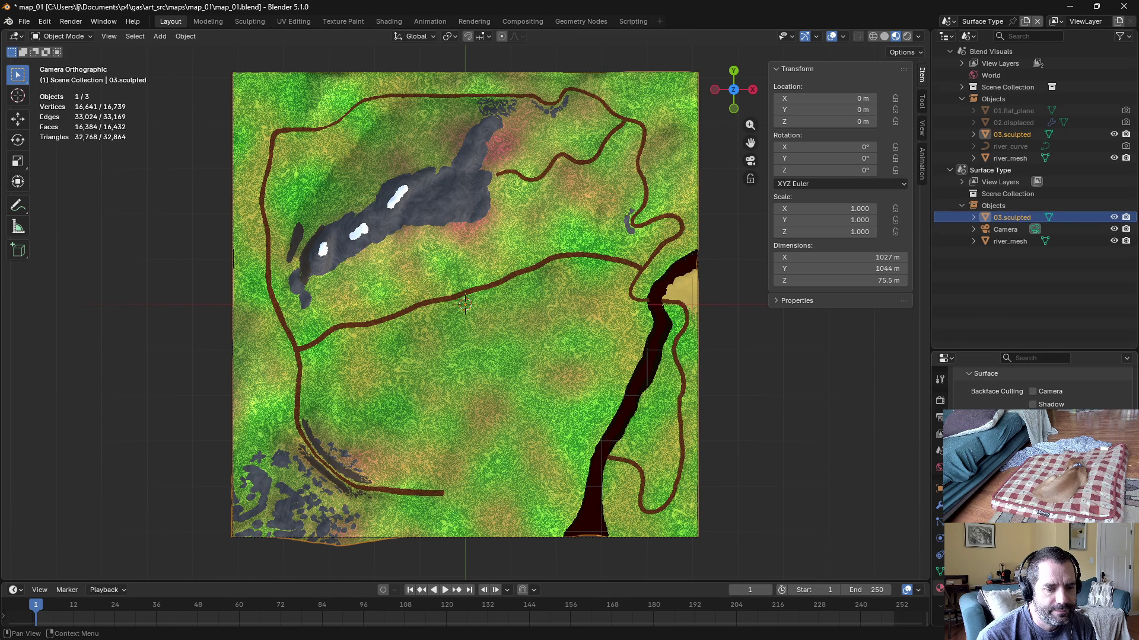
{"action": "scroll", "coordinate": [1032, 392], "scroll_direction": "up", "scroll_amount": 3}
{"action": "scroll", "coordinate": [1032, 392], "scroll_direction": "up", "scroll_amount": 3}
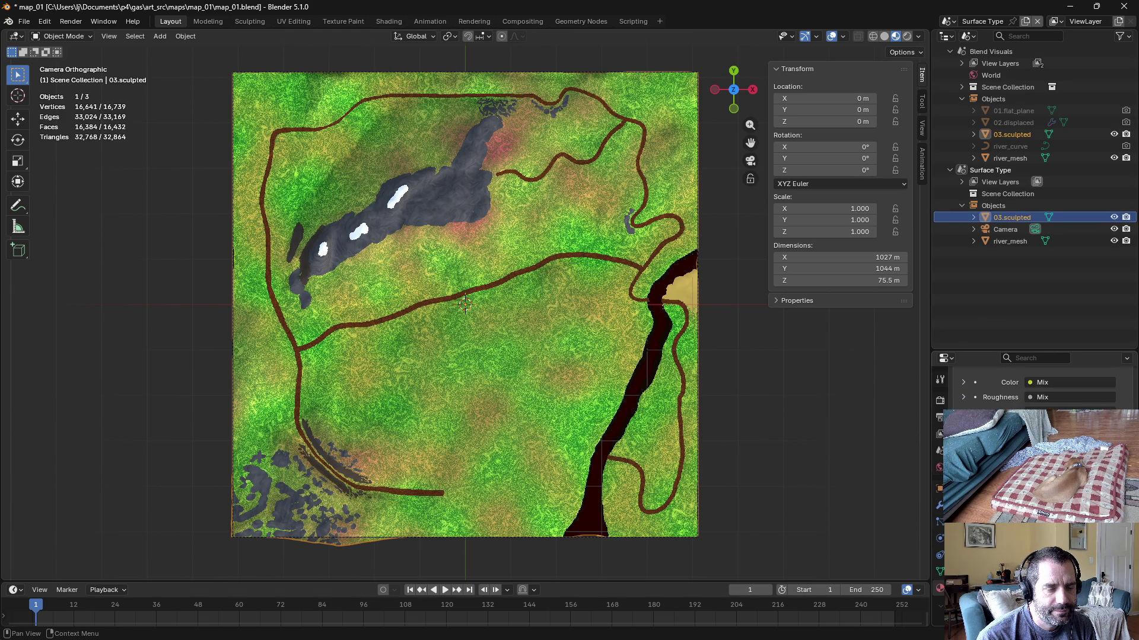
{"action": "scroll", "coordinate": [1032, 391], "scroll_direction": "up", "scroll_amount": 5}
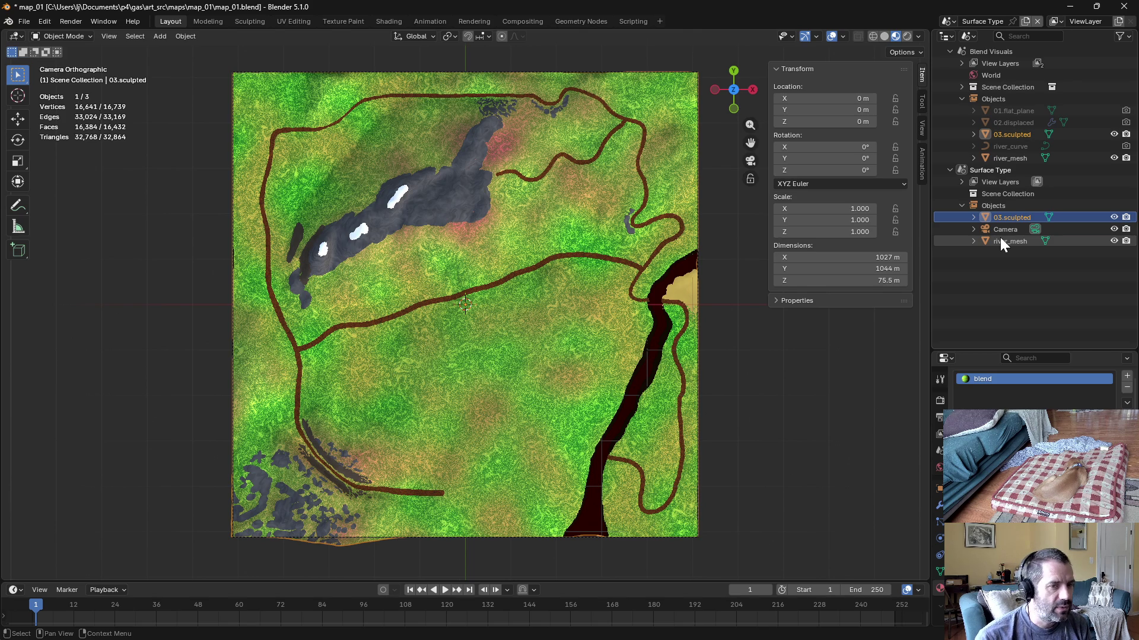
Step: In the Shading workspace, give the blend material a fake user and list available materials
{"action": "left_click", "coordinate": [386, 20]}
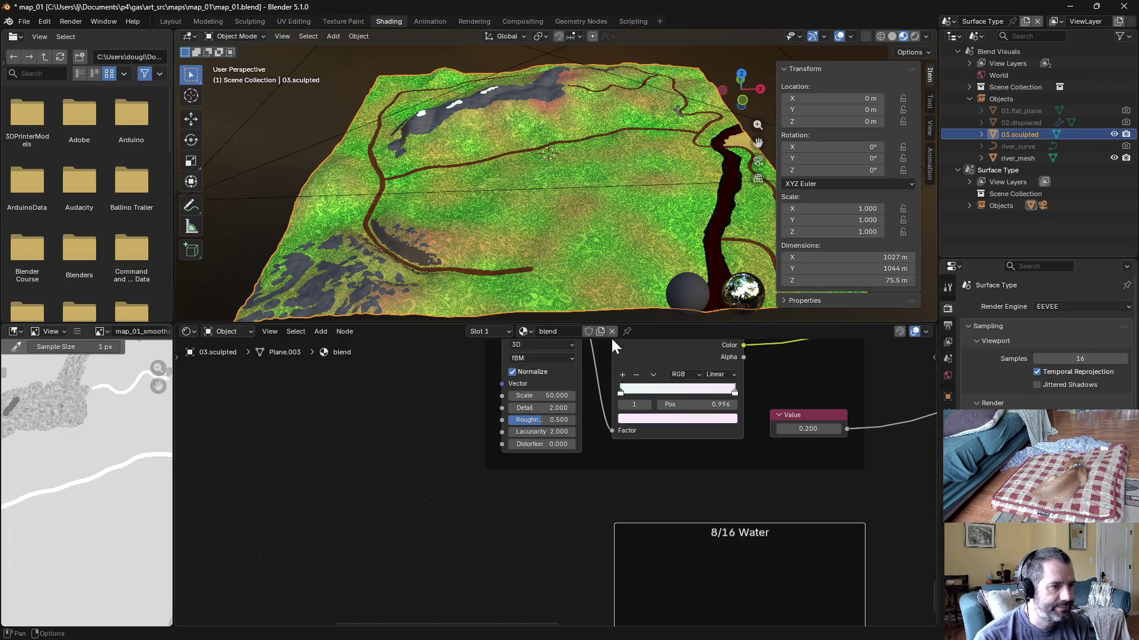
{"action": "scroll", "coordinate": [445, 443], "scroll_direction": "down", "scroll_amount": 2}
{"action": "scroll", "coordinate": [445, 442], "scroll_direction": "down", "scroll_amount": 2}
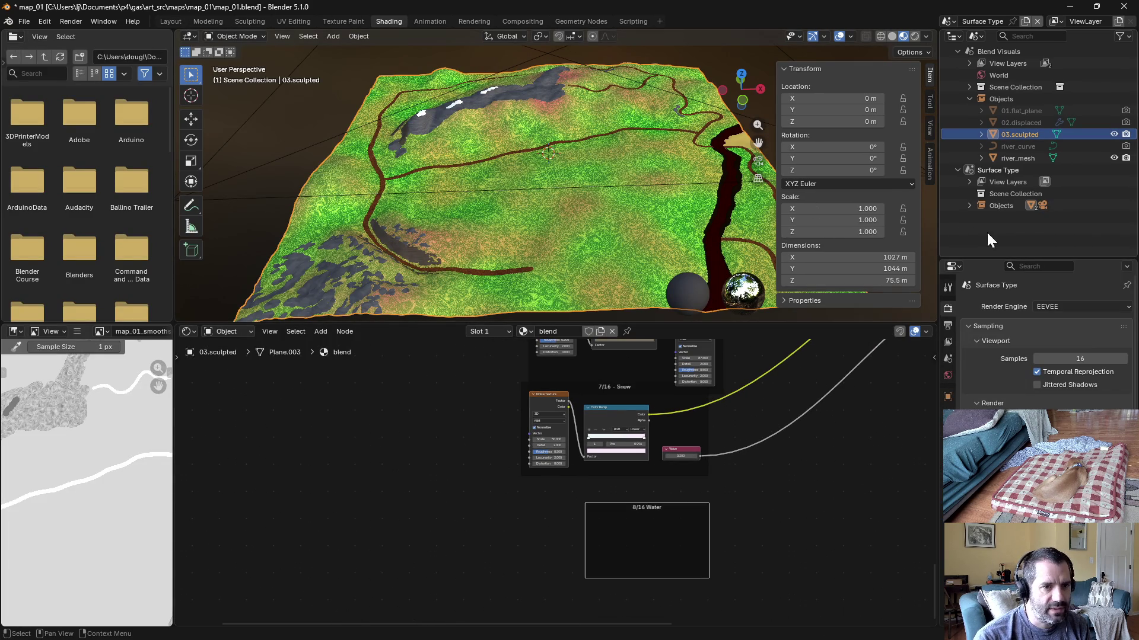
{"action": "left_click", "coordinate": [1009, 133]}
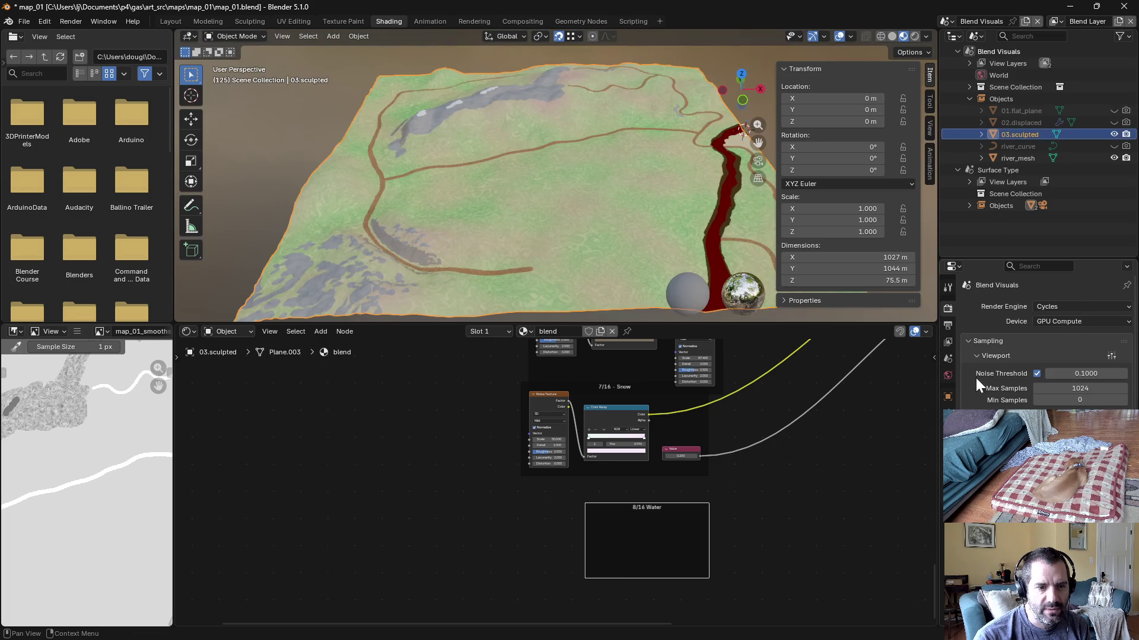
{"action": "left_click", "coordinate": [948, 498]}
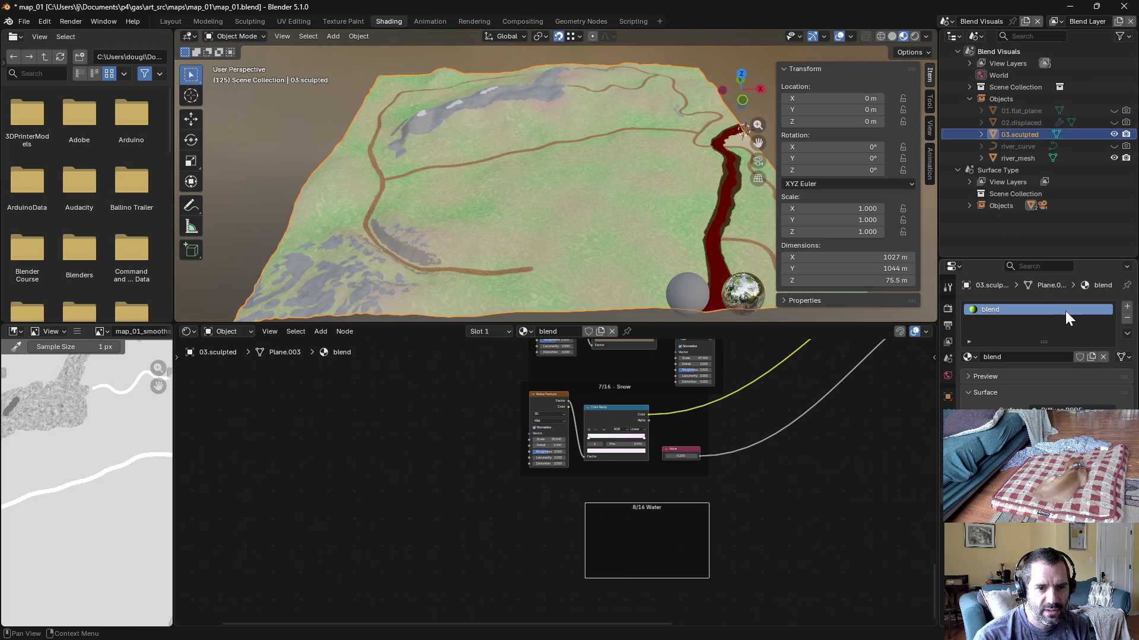
{"action": "left_click", "coordinate": [1078, 356]}
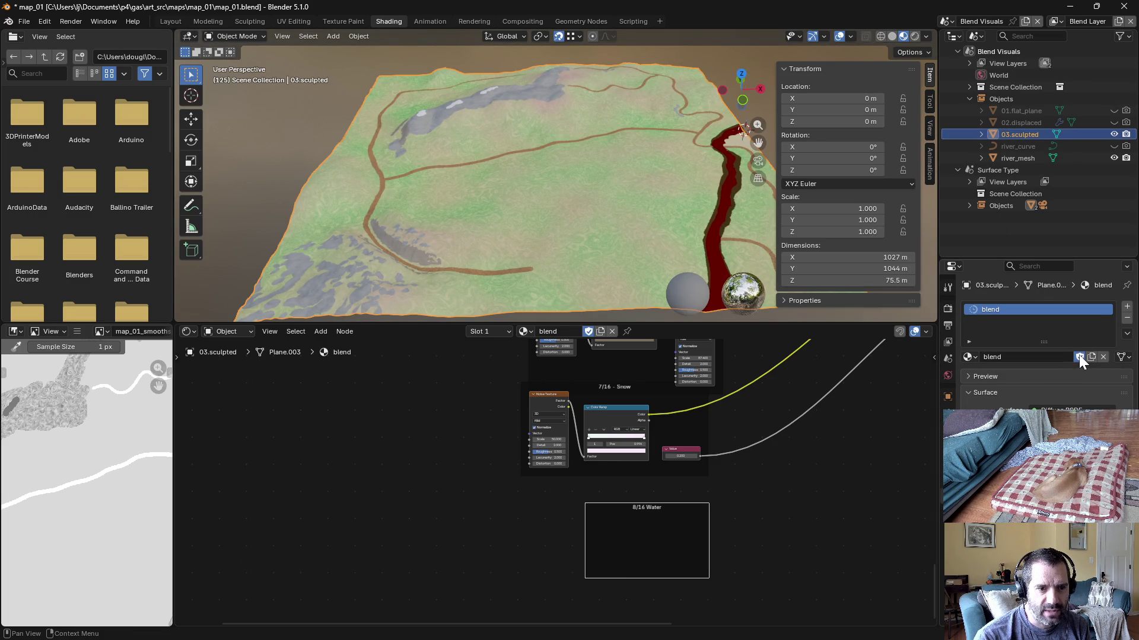
{"action": "left_click", "coordinate": [970, 357]}
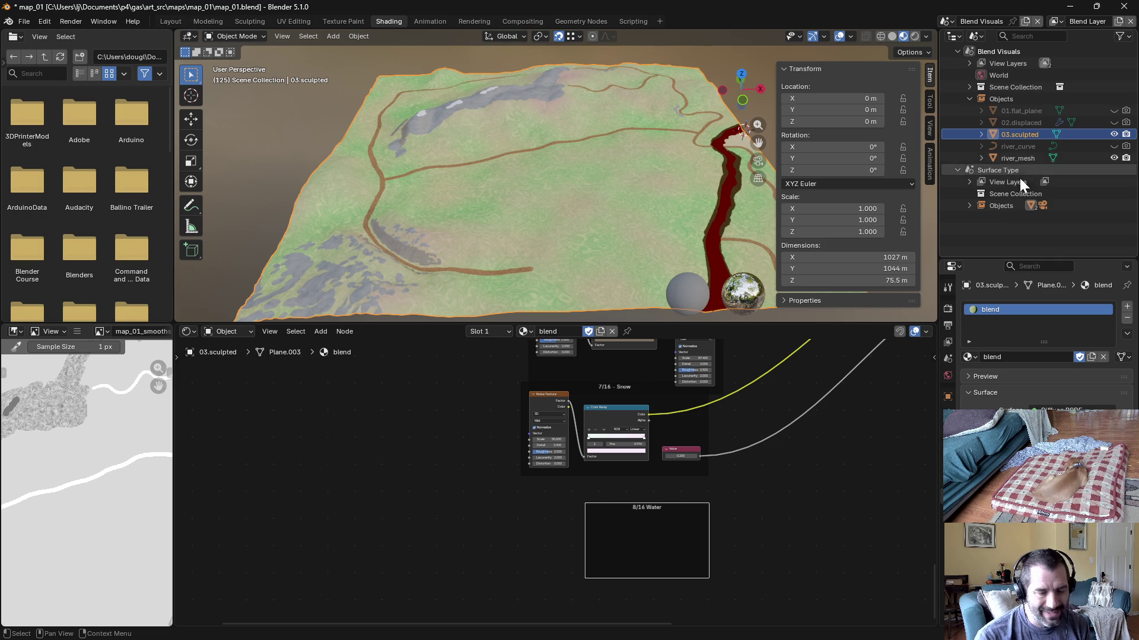
Step: Give Surface Type's 03.sculpted its own material copy blend.001 and begin renaming it
{"action": "left_click", "coordinate": [1004, 206]}
{"action": "left_click", "coordinate": [969, 206]}
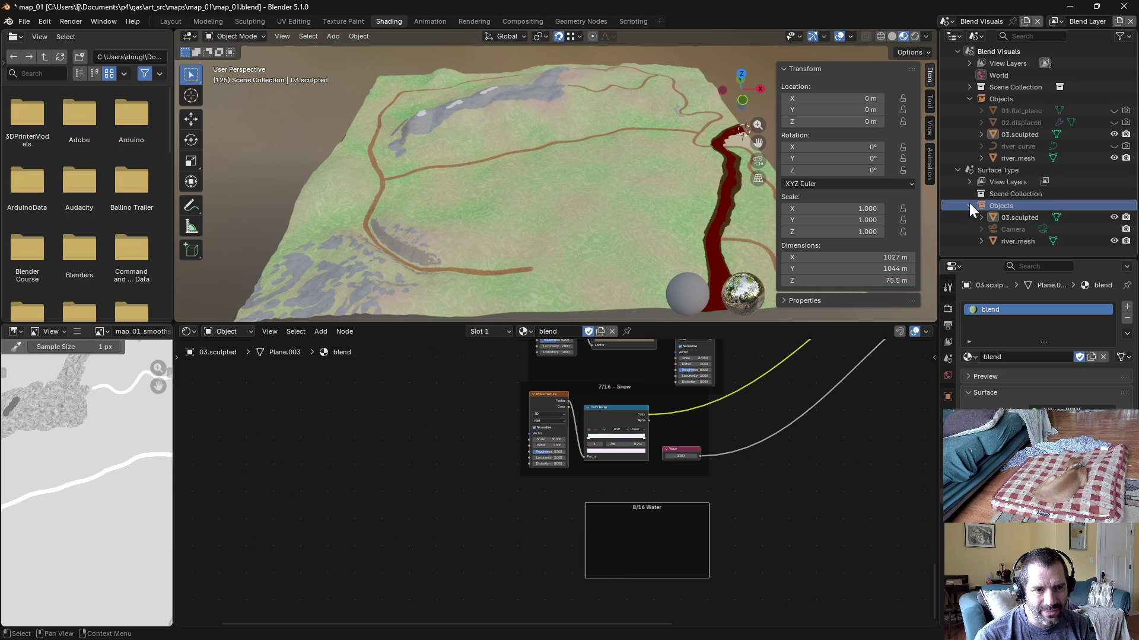
{"action": "left_click", "coordinate": [1002, 218]}
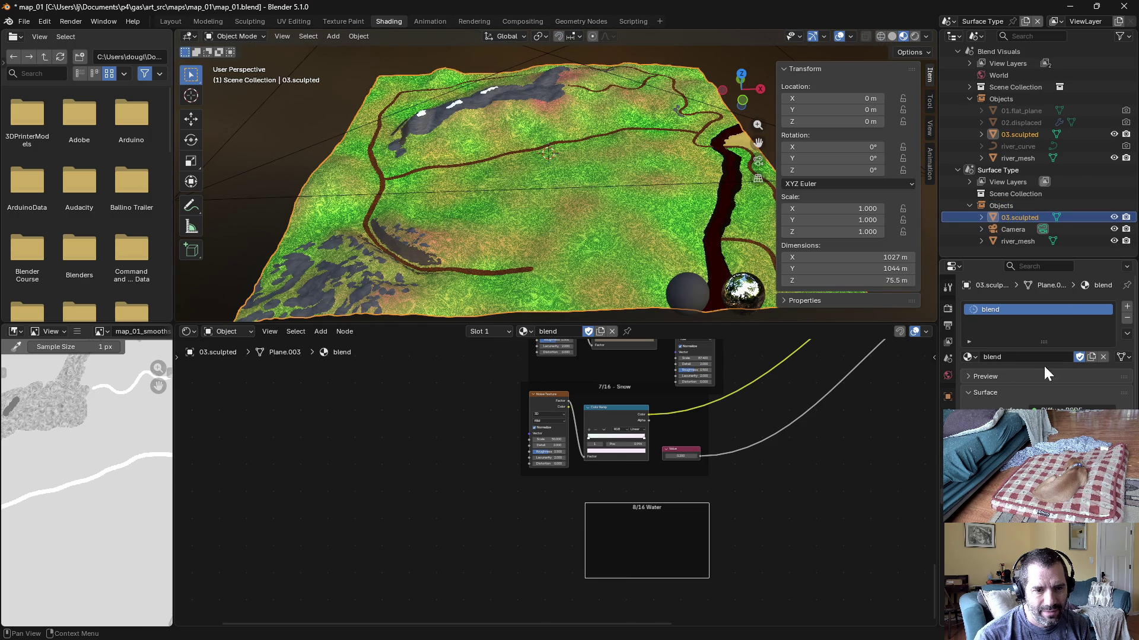
{"action": "left_click", "coordinate": [1092, 357]}
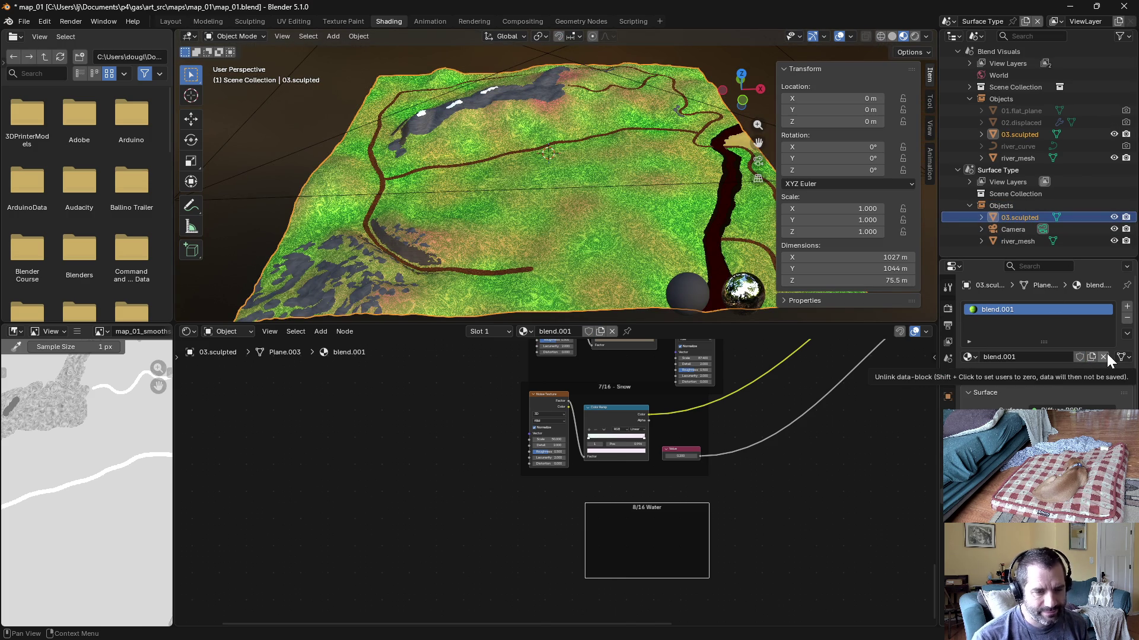
{"action": "double_click", "coordinate": [1023, 356]}
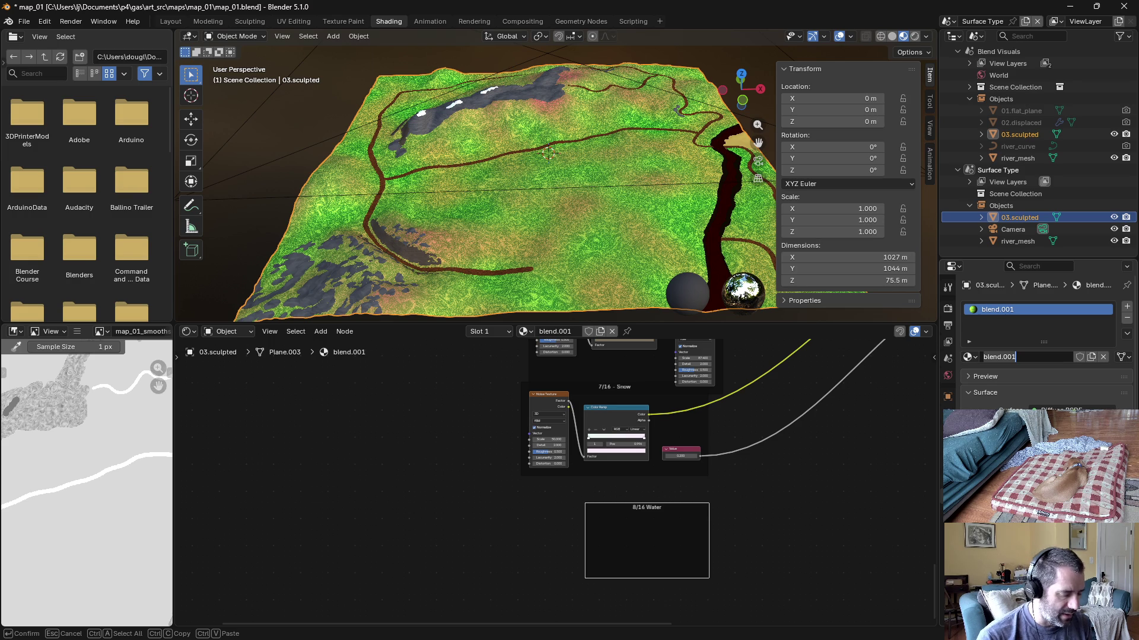
{"action": "type", "text": "surface_"}
Step: Confirm the name surface_type and delete every old shader node, including the Diffuse BSDF, leaving only Material Output
{"action": "key", "text": "Return"}
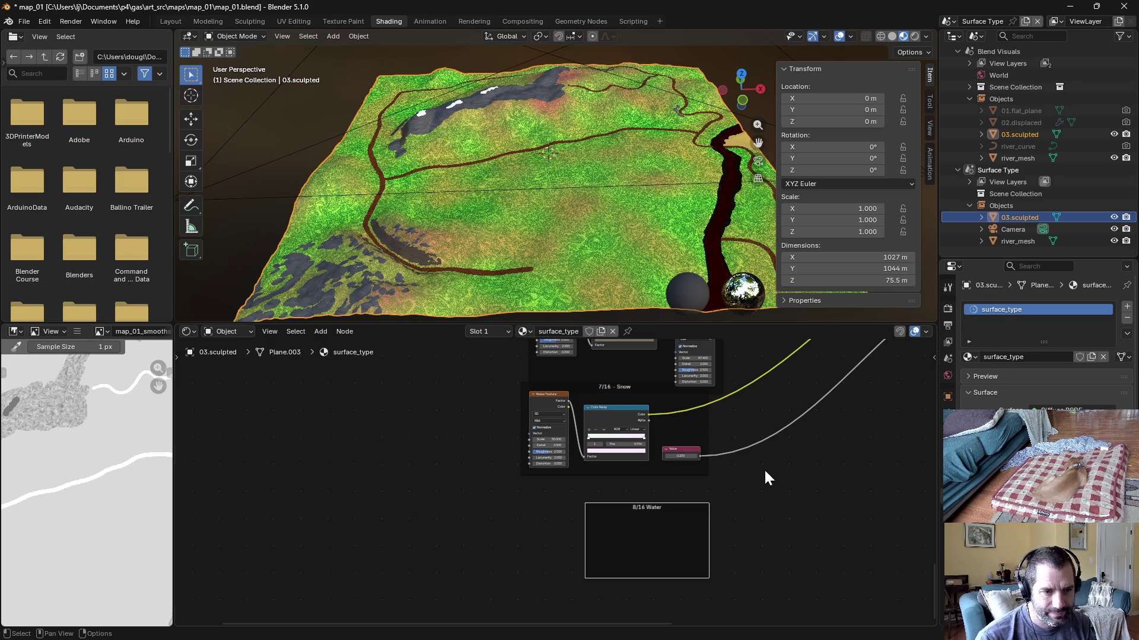
{"action": "scroll", "coordinate": [763, 469], "scroll_direction": "down", "scroll_amount": 2}
{"action": "scroll", "coordinate": [757, 465], "scroll_direction": "down", "scroll_amount": 2}
{"action": "scroll", "coordinate": [709, 472], "scroll_direction": "down", "scroll_amount": 2}
{"action": "scroll", "coordinate": [711, 490], "scroll_direction": "down", "scroll_amount": 2}
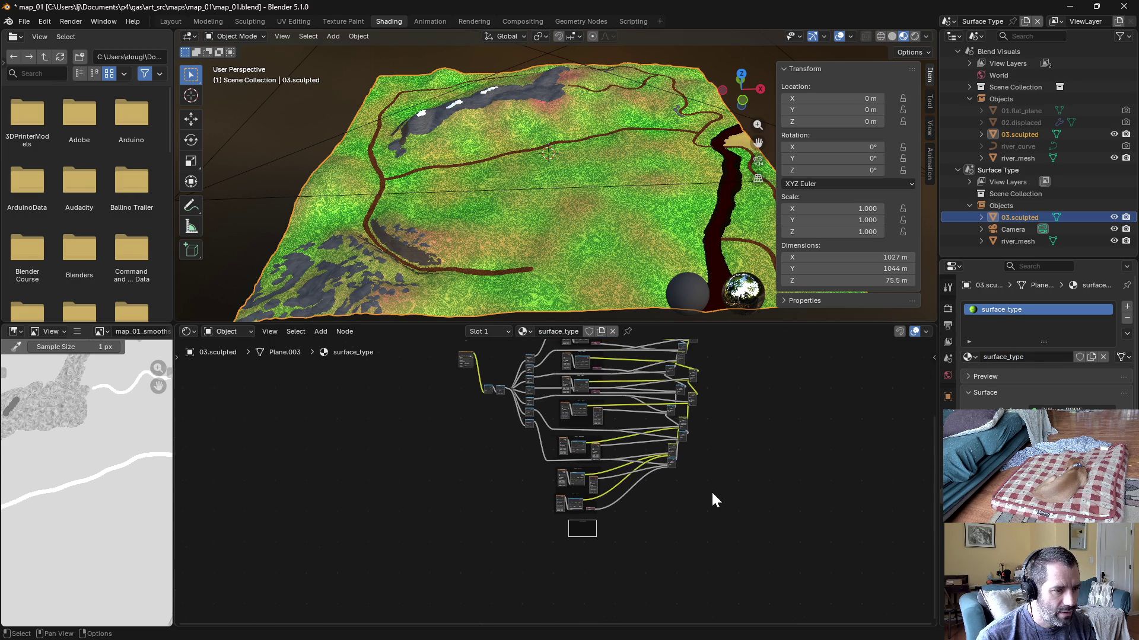
{"action": "scroll", "coordinate": [704, 534], "scroll_direction": "up", "scroll_amount": 2}
{"action": "scroll", "coordinate": [652, 455], "scroll_direction": "down", "scroll_amount": 1}
{"action": "scroll", "coordinate": [449, 409], "scroll_direction": "up", "scroll_amount": 1}
{"action": "mouse_move", "coordinate": [428, 402]}
{"action": "left_mouse_down"}
{"action": "mouse_move", "coordinate": [686, 622]}
{"action": "mouse_move", "coordinate": [668, 585]}
{"action": "left_mouse_up"}
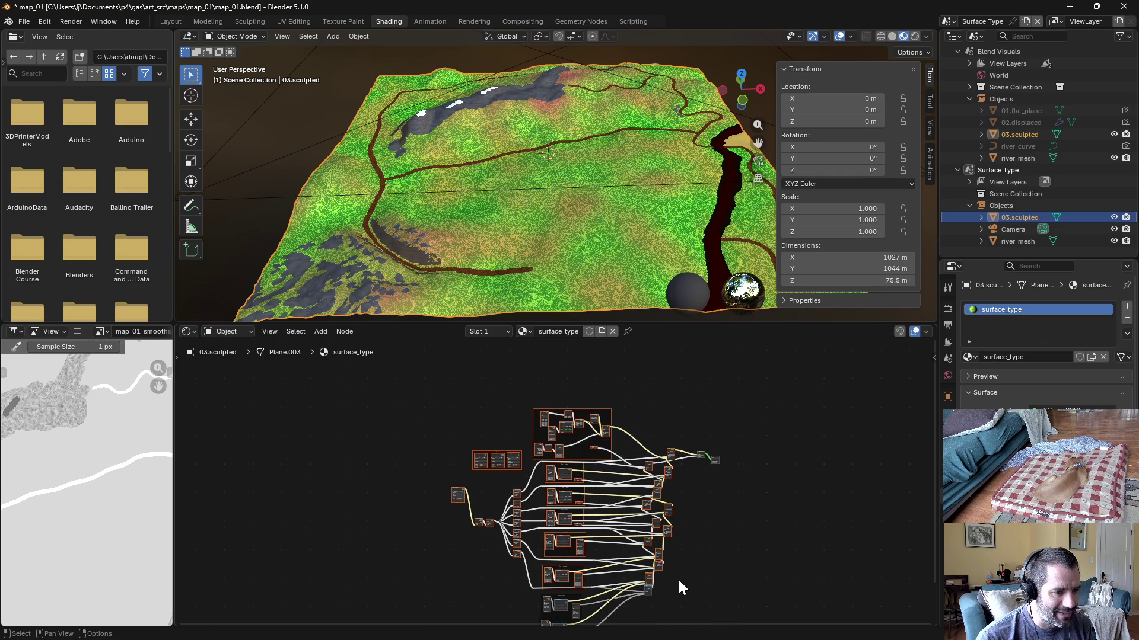
{"action": "key", "text": "Delete"}
{"action": "left_click_drag", "start_coordinate": [501, 497], "coordinate": [659, 614]}
{"action": "key", "text": "Delete"}
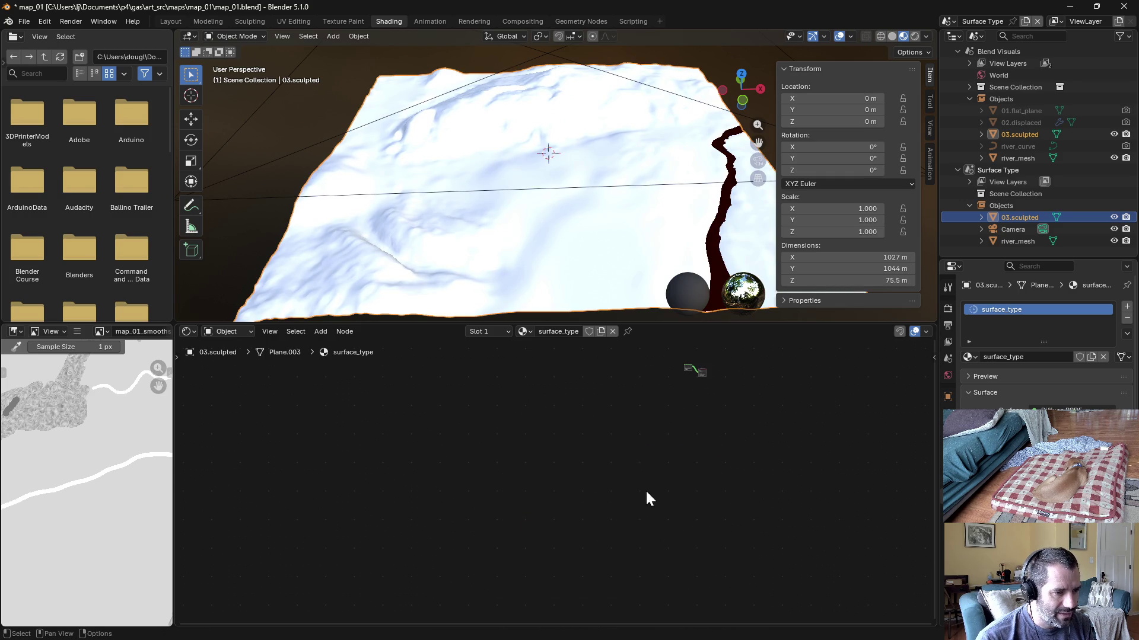
{"action": "scroll", "coordinate": [637, 516], "scroll_direction": "up", "scroll_amount": 1}
{"action": "scroll", "coordinate": [717, 462], "scroll_direction": "up", "scroll_amount": 1}
{"action": "scroll", "coordinate": [529, 463], "scroll_direction": "up", "scroll_amount": 1}
{"action": "scroll", "coordinate": [644, 452], "scroll_direction": "up", "scroll_amount": 2}
{"action": "left_click", "coordinate": [596, 450]}
{"action": "key", "text": "Delete"}
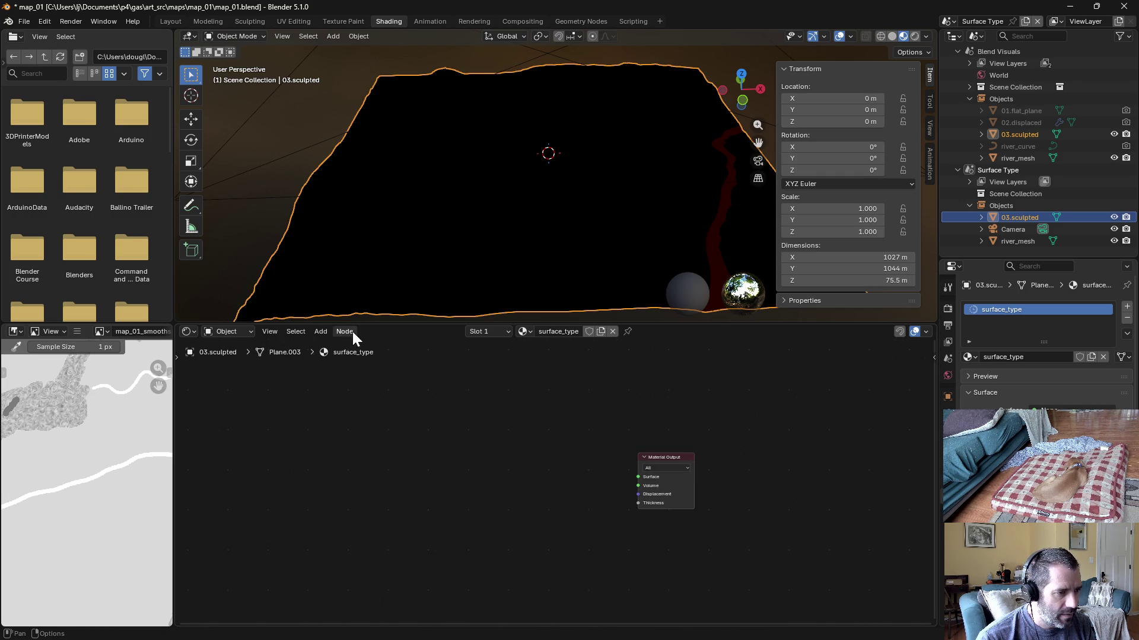
Step: Add an Emission shader and wire it into the Material Output surface
{"action": "left_click", "coordinate": [322, 331]}
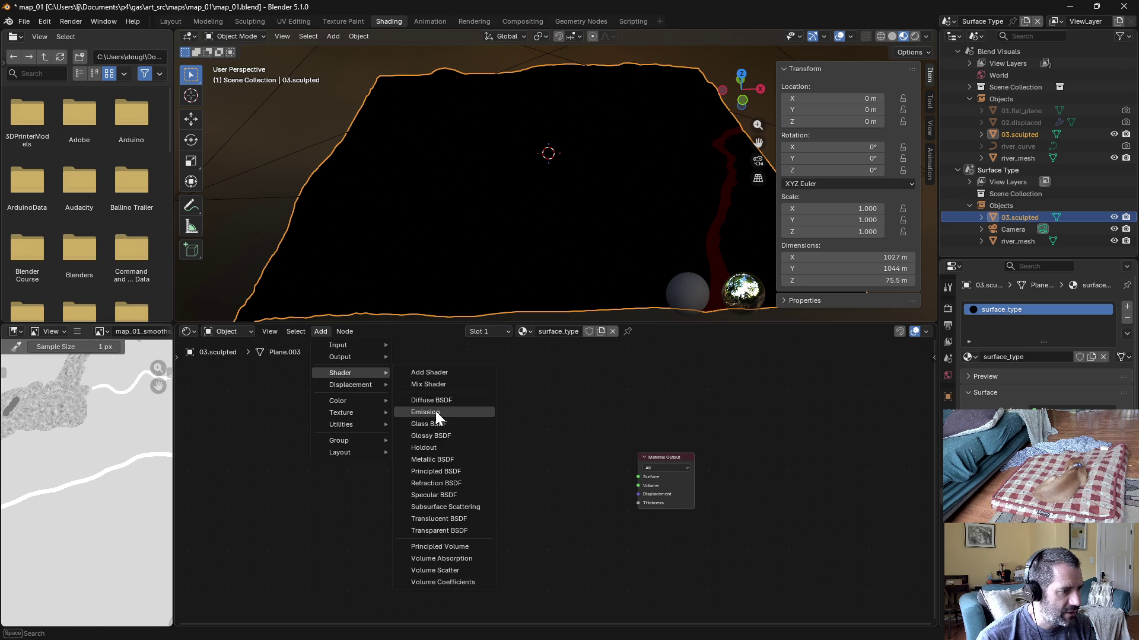
{"action": "left_click", "coordinate": [436, 412]}
{"action": "left_click", "coordinate": [619, 482]}
{"action": "mouse_move", "coordinate": [620, 478]}
{"action": "left_mouse_down"}
{"action": "mouse_move", "coordinate": [638, 477]}
{"action": "mouse_move", "coordinate": [584, 471]}
{"action": "left_mouse_up"}
Step: Add an Image Texture with map_01_paint, Closest interpolation, feeding its colour into the Emission colour
{"action": "left_click", "coordinate": [305, 334]}
{"action": "mouse_move", "coordinate": [341, 412]}
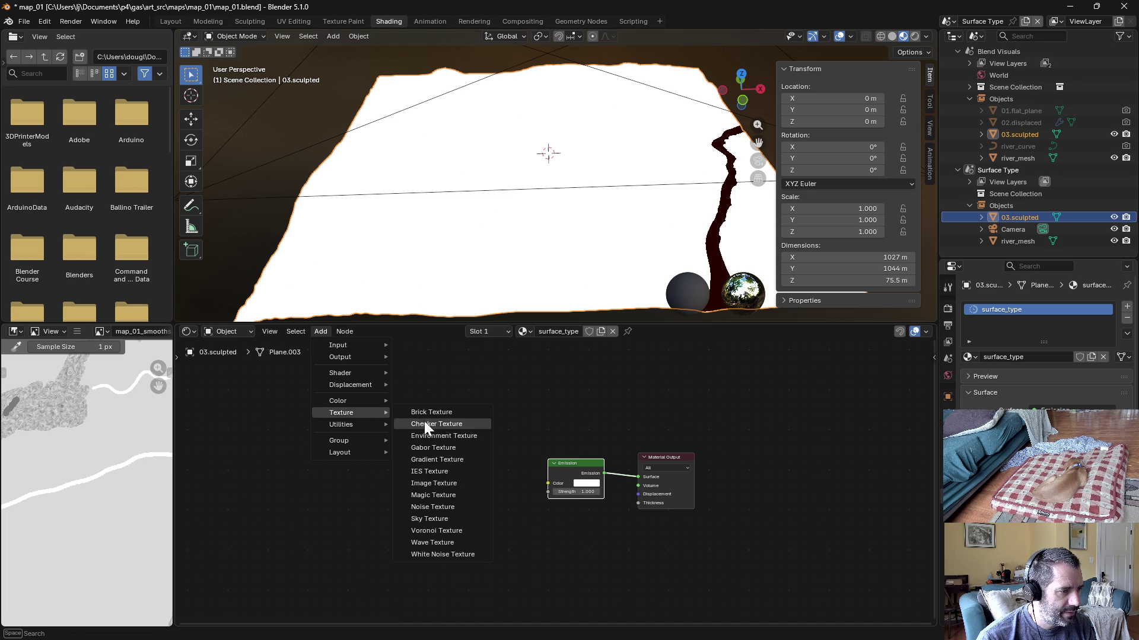
{"action": "left_click", "coordinate": [449, 495]}
{"action": "left_click", "coordinate": [401, 449]}
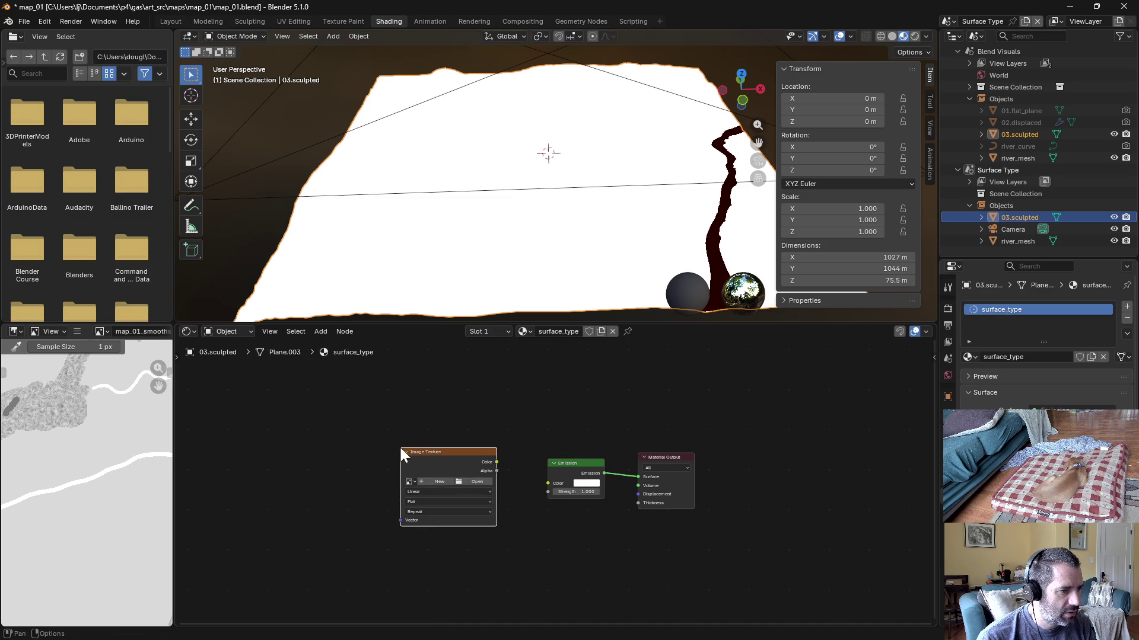
{"action": "left_click", "coordinate": [411, 482]}
{"action": "left_click", "coordinate": [435, 519]}
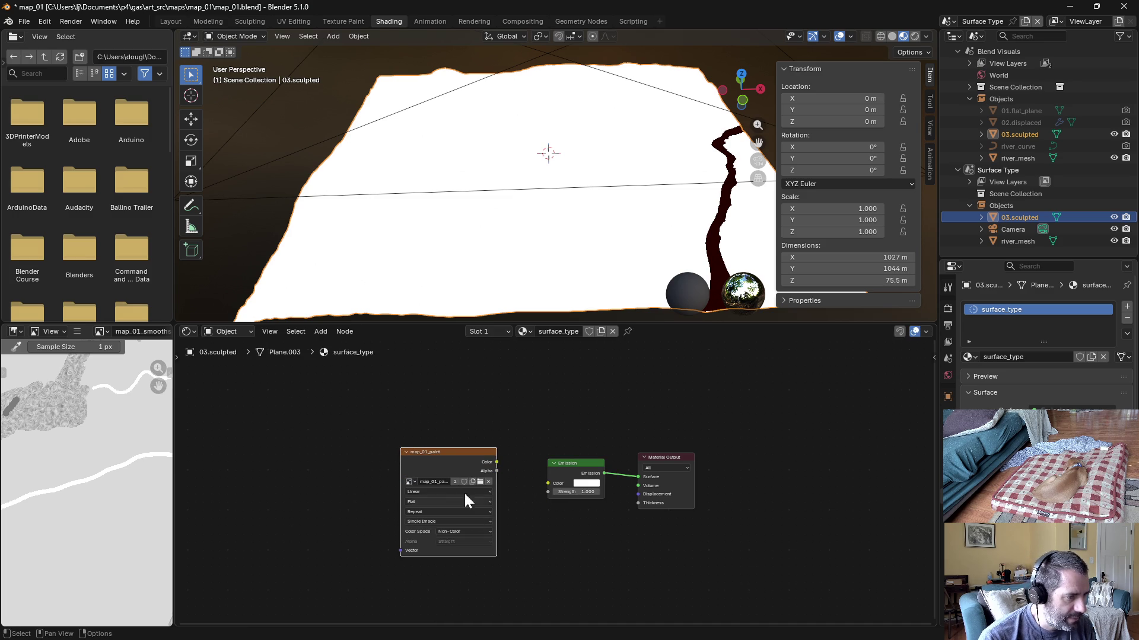
{"action": "left_click_drag", "start_coordinate": [495, 461], "coordinate": [545, 491]}
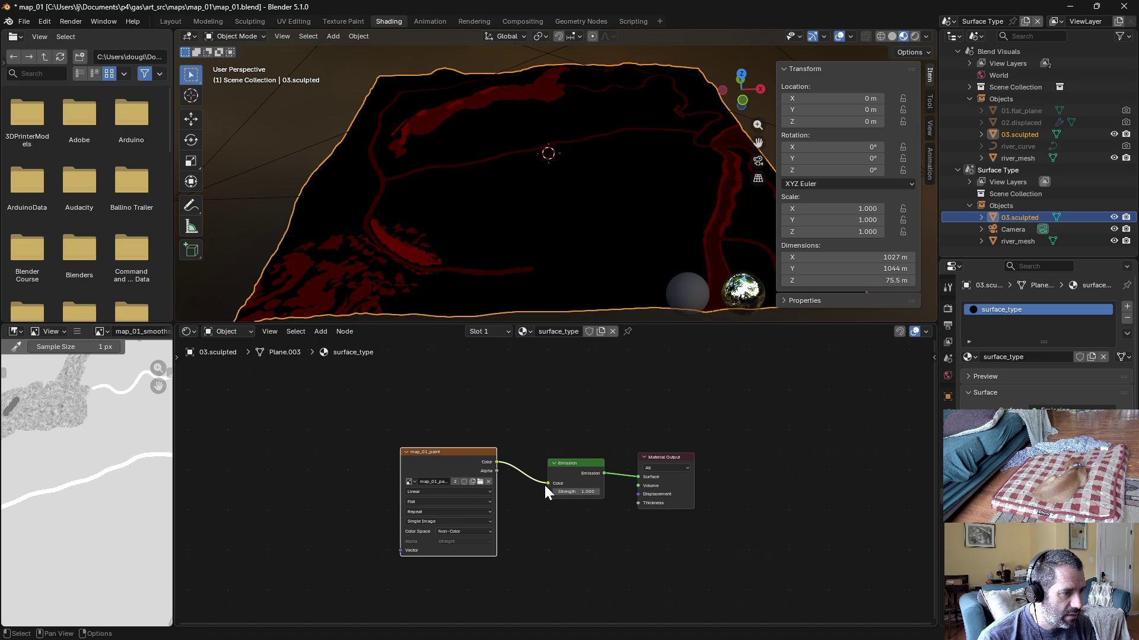
{"action": "scroll", "coordinate": [426, 497], "scroll_direction": "up", "scroll_amount": 2}
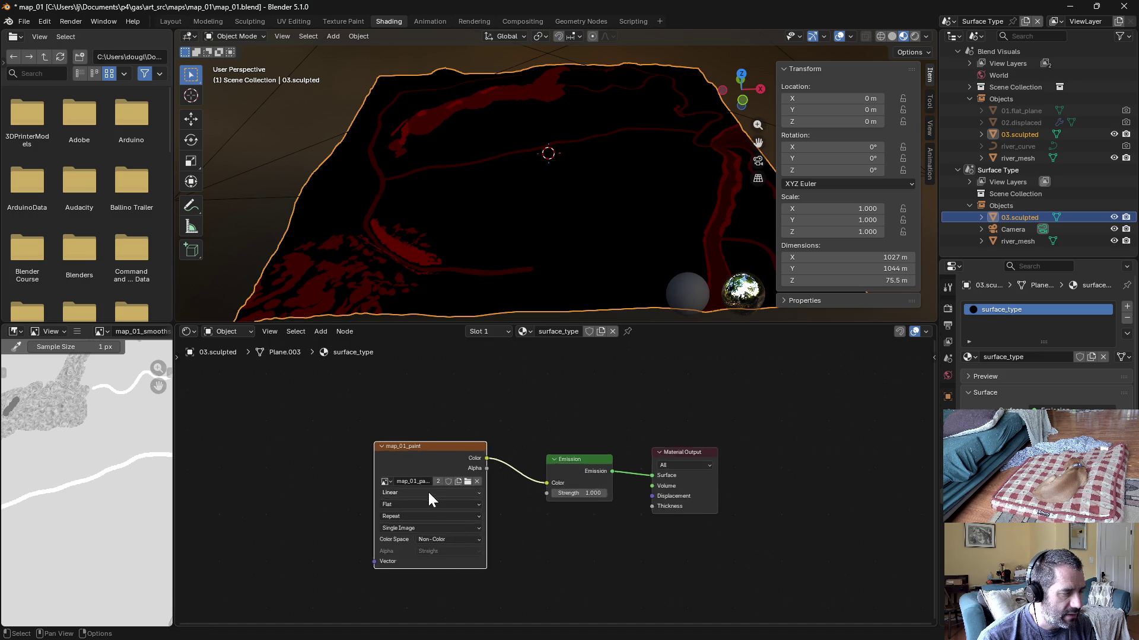
{"action": "left_click", "coordinate": [376, 491]}
{"action": "left_click", "coordinate": [388, 533]}
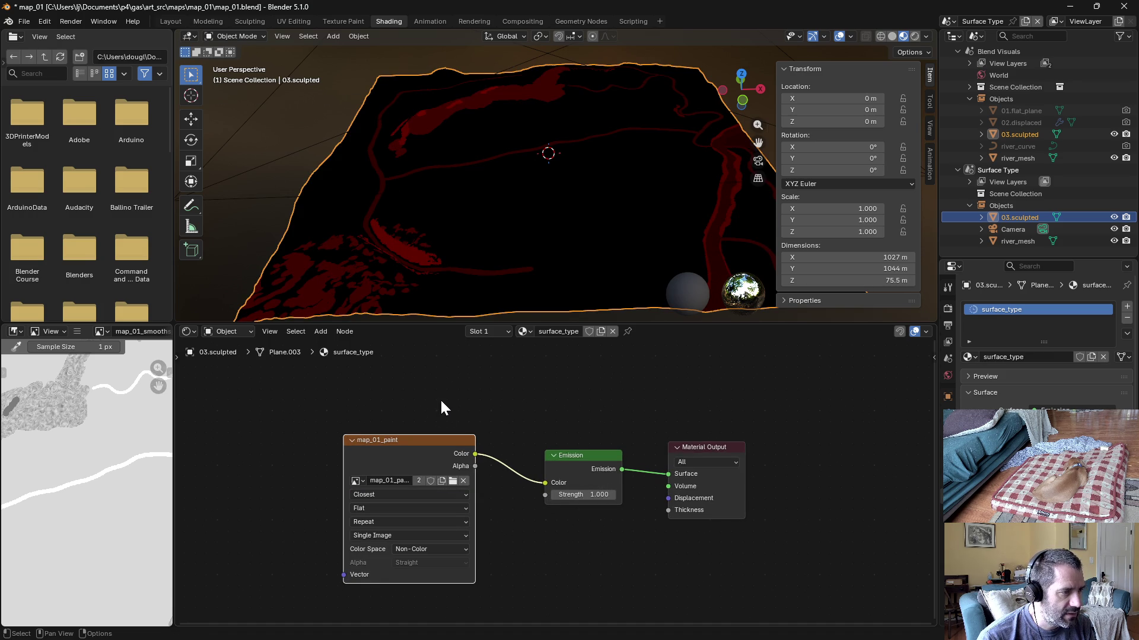
Step: Save the file, give surface_type a fake user, and start a render of the view layer
{"action": "key", "text": "ctrl+s"}
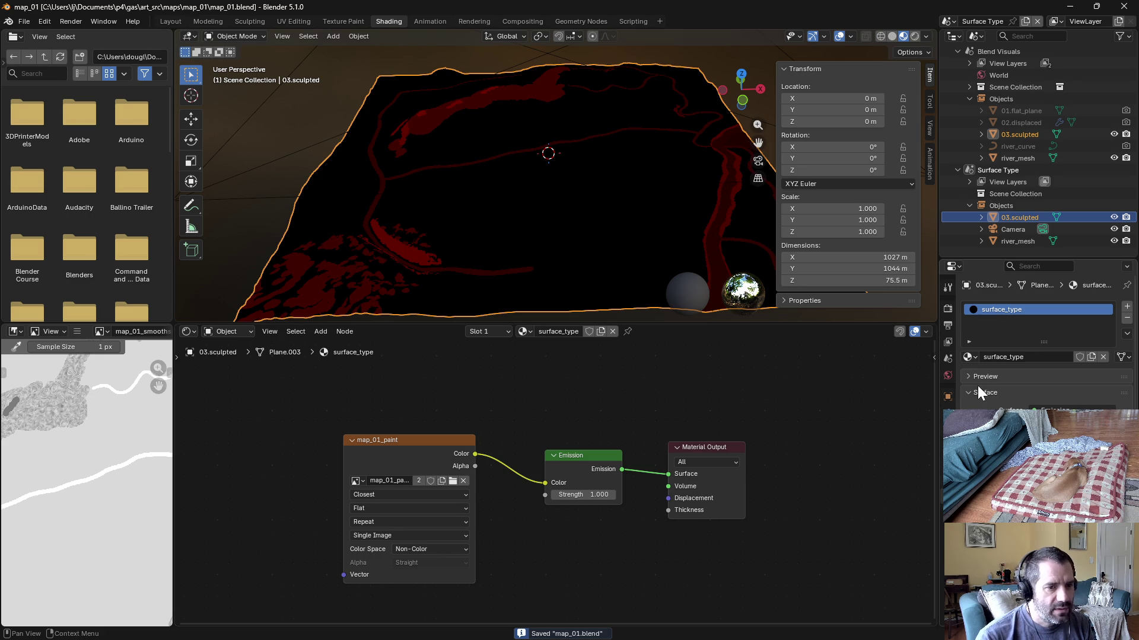
{"action": "left_click", "coordinate": [1080, 357]}
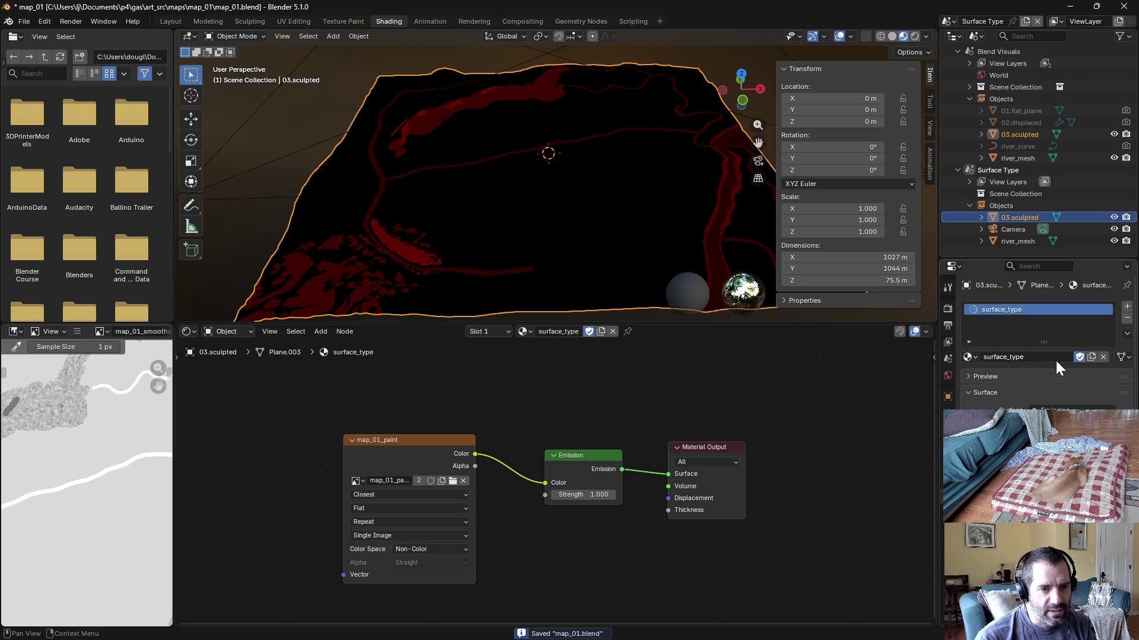
{"action": "left_click", "coordinate": [970, 357]}
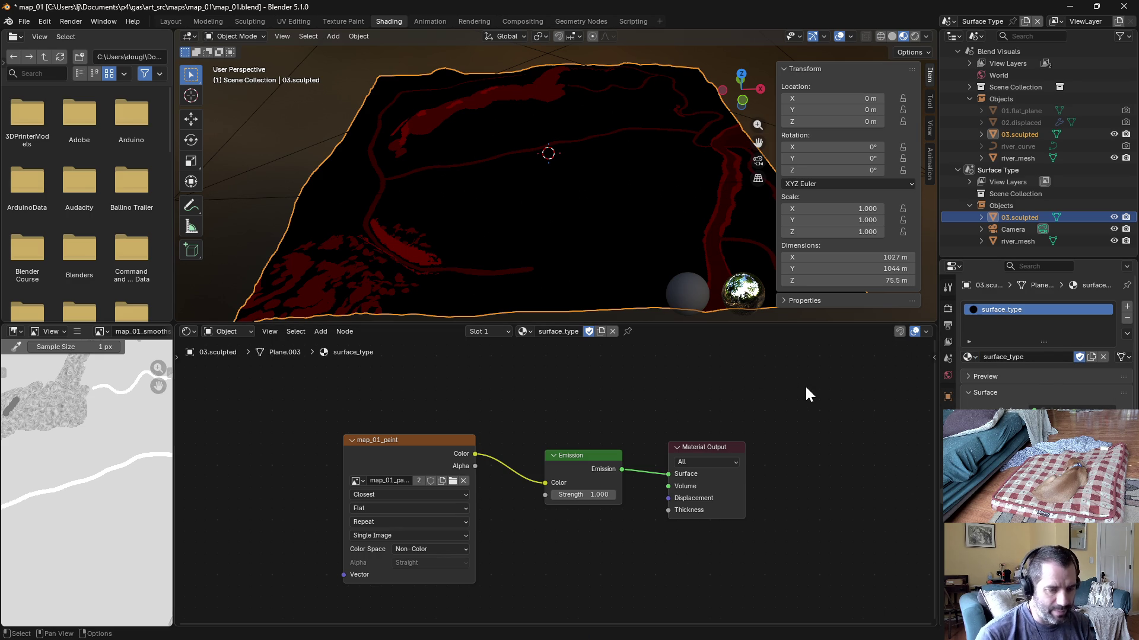
{"action": "key", "text": "F12"}
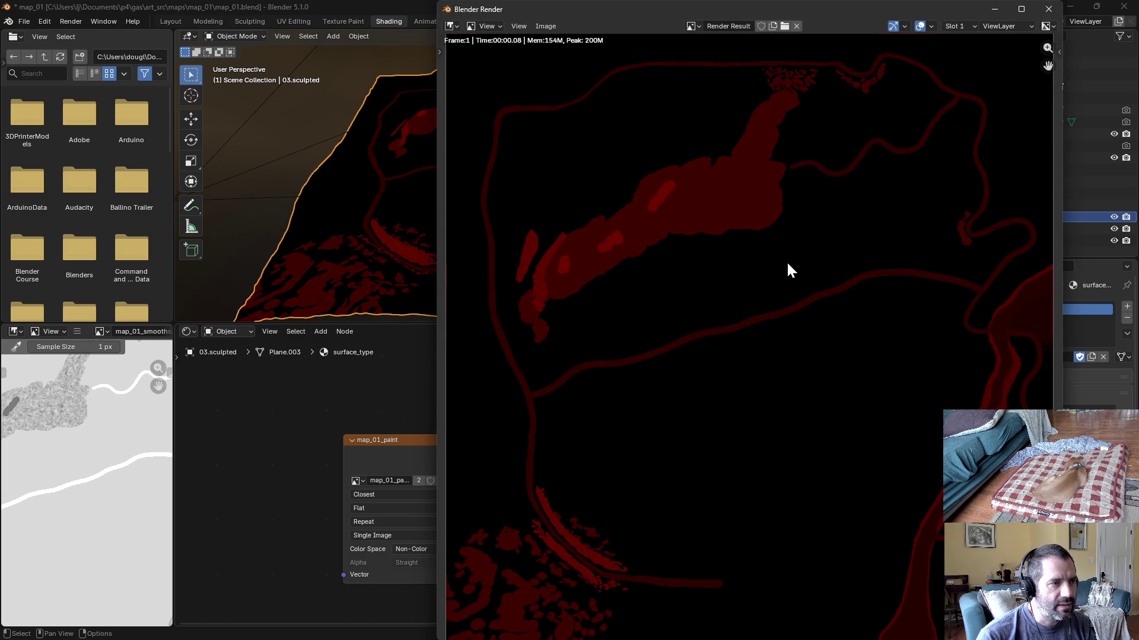
{"action": "scroll", "coordinate": [683, 212], "scroll_direction": "up", "scroll_amount": 4}
{"action": "scroll", "coordinate": [683, 215], "scroll_direction": "up", "scroll_amount": 2}
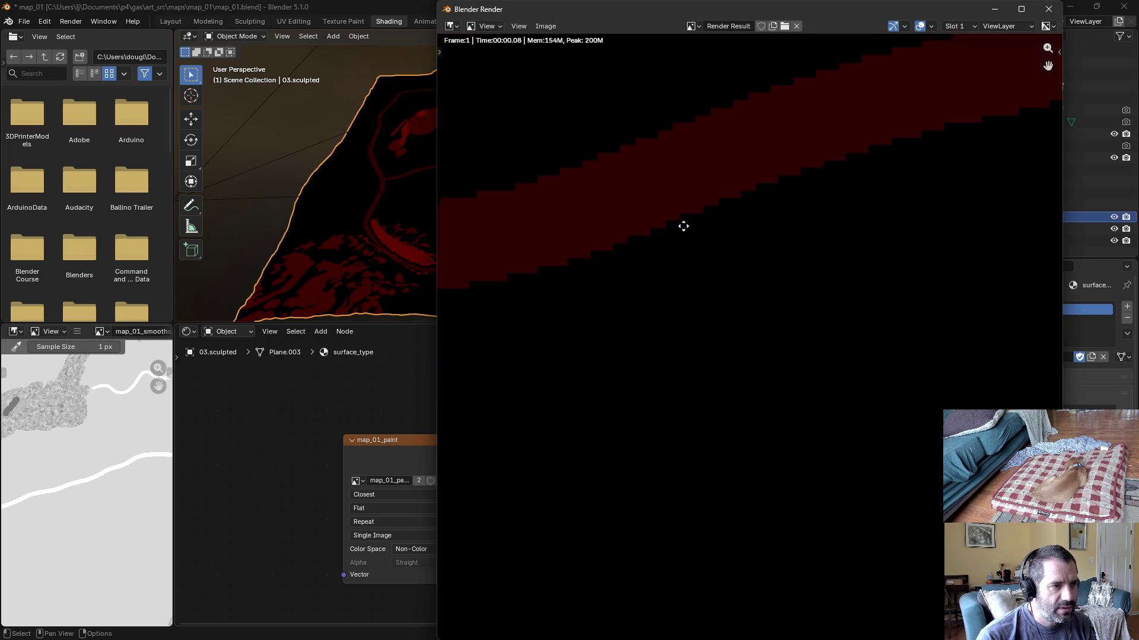
Step: Pan the render along the red band and sample pixels, reading about 0.31 red with zero green and blue
{"action": "left_click_drag", "start_coordinate": [682, 224], "coordinate": [699, 409]}
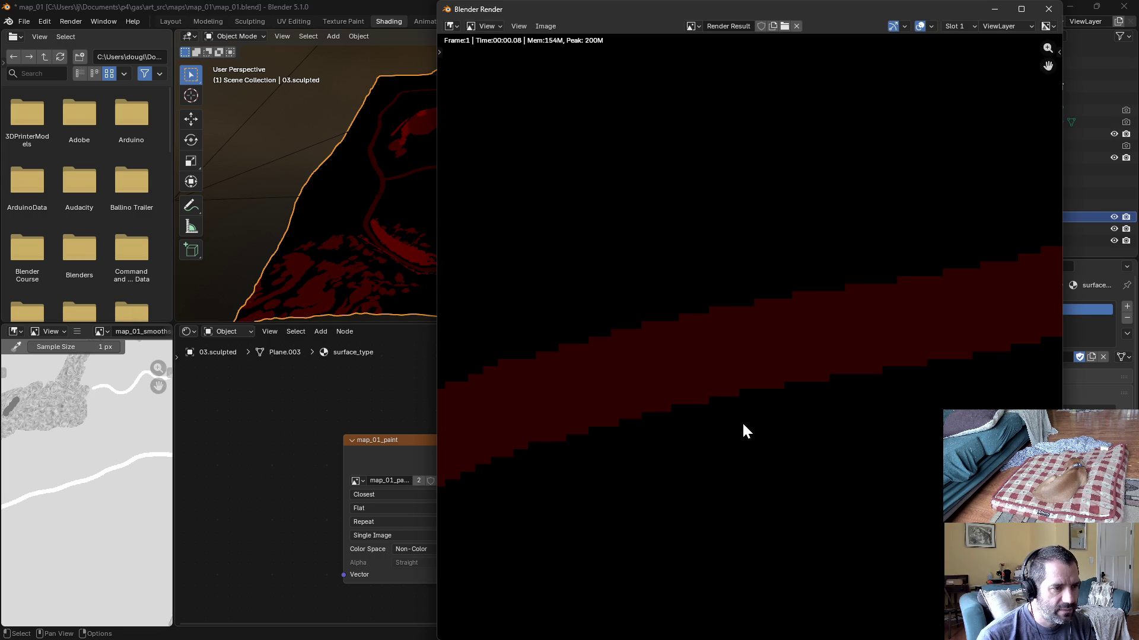
{"action": "scroll", "coordinate": [830, 318], "scroll_direction": "down", "scroll_amount": 3}
{"action": "left_click_drag", "start_coordinate": [702, 272], "coordinate": [596, 339]}
{"action": "scroll", "coordinate": [617, 363], "scroll_direction": "down", "scroll_amount": 2}
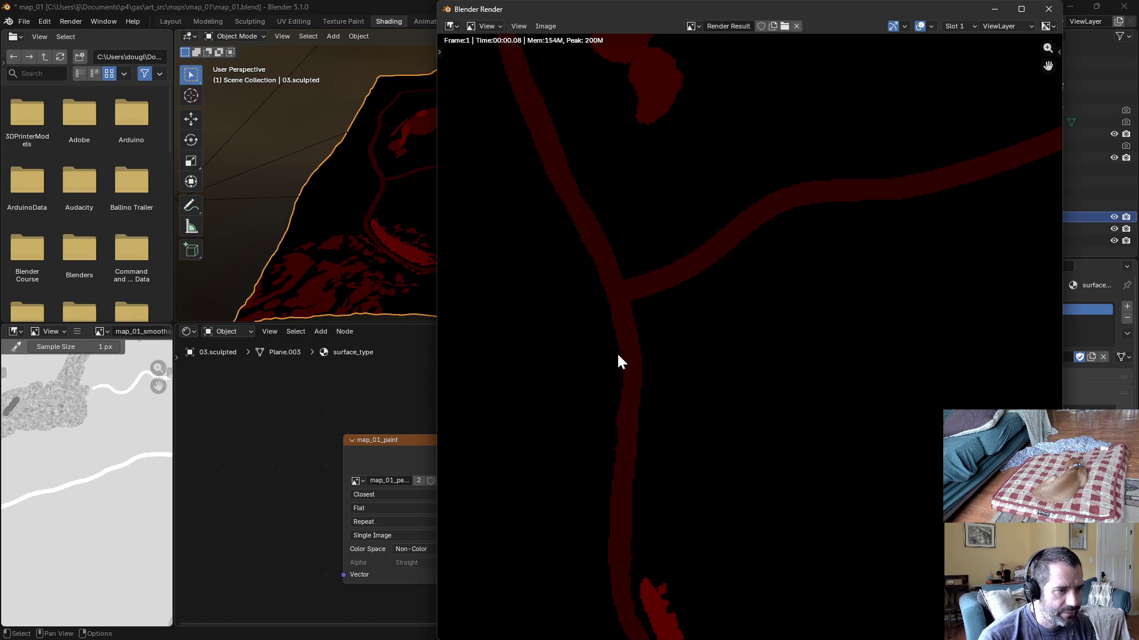
{"action": "scroll", "coordinate": [750, 184], "scroll_direction": "down", "scroll_amount": 2}
{"action": "scroll", "coordinate": [710, 331], "scroll_direction": "down", "scroll_amount": 2}
{"action": "scroll", "coordinate": [712, 332], "scroll_direction": "up", "scroll_amount": 1}
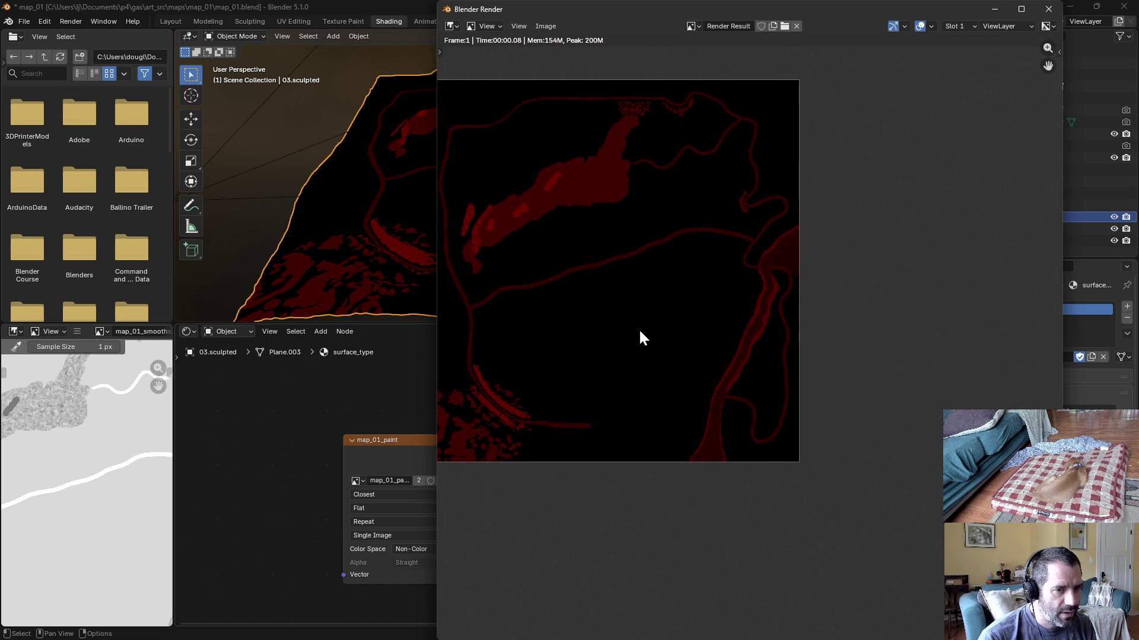
{"action": "scroll", "coordinate": [639, 336], "scroll_direction": "up", "scroll_amount": 3}
{"action": "scroll", "coordinate": [780, 312], "scroll_direction": "up", "scroll_amount": 2}
{"action": "left_click", "coordinate": [771, 297]}
{"action": "mouse_move", "coordinate": [744, 294]}
{"action": "left_mouse_down"}
{"action": "mouse_move", "coordinate": [711, 300]}
{"action": "mouse_move", "coordinate": [756, 308]}
{"action": "left_mouse_up"}
{"action": "scroll", "coordinate": [757, 308], "scroll_direction": "down", "scroll_amount": 5}
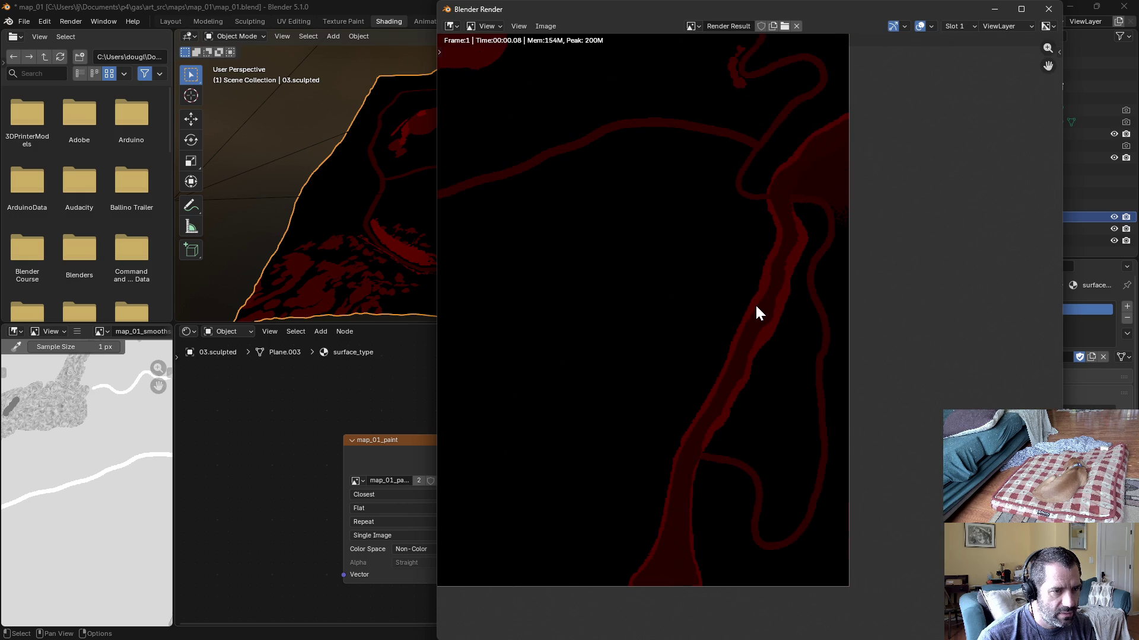
{"action": "scroll", "coordinate": [770, 283], "scroll_direction": "up", "scroll_amount": 5}
{"action": "left_click_drag", "start_coordinate": [770, 283], "coordinate": [757, 233]}
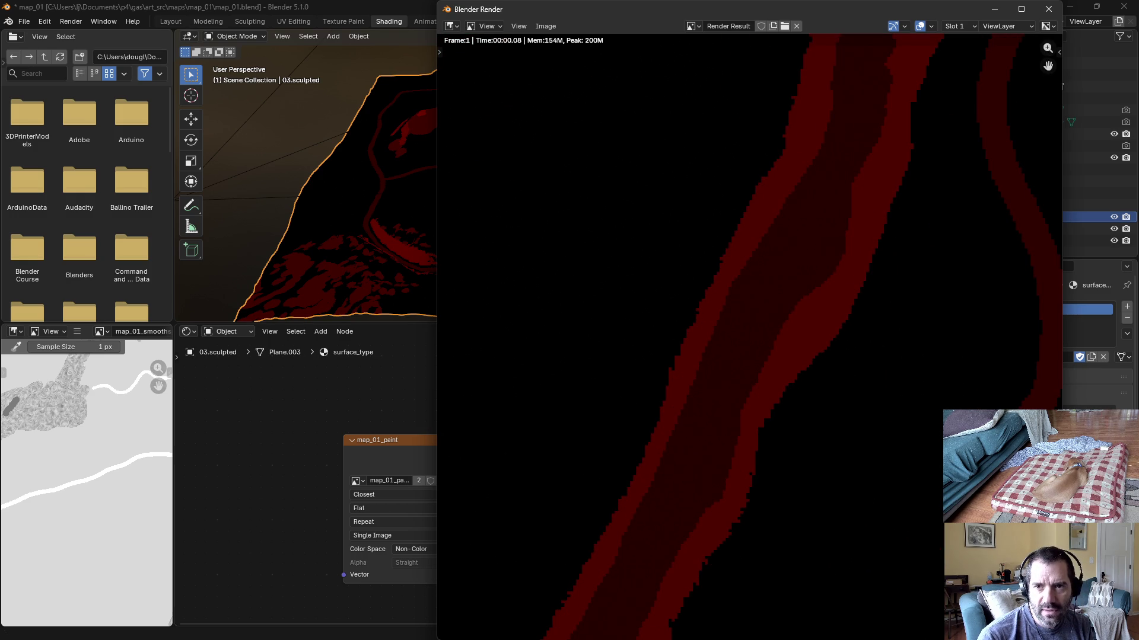
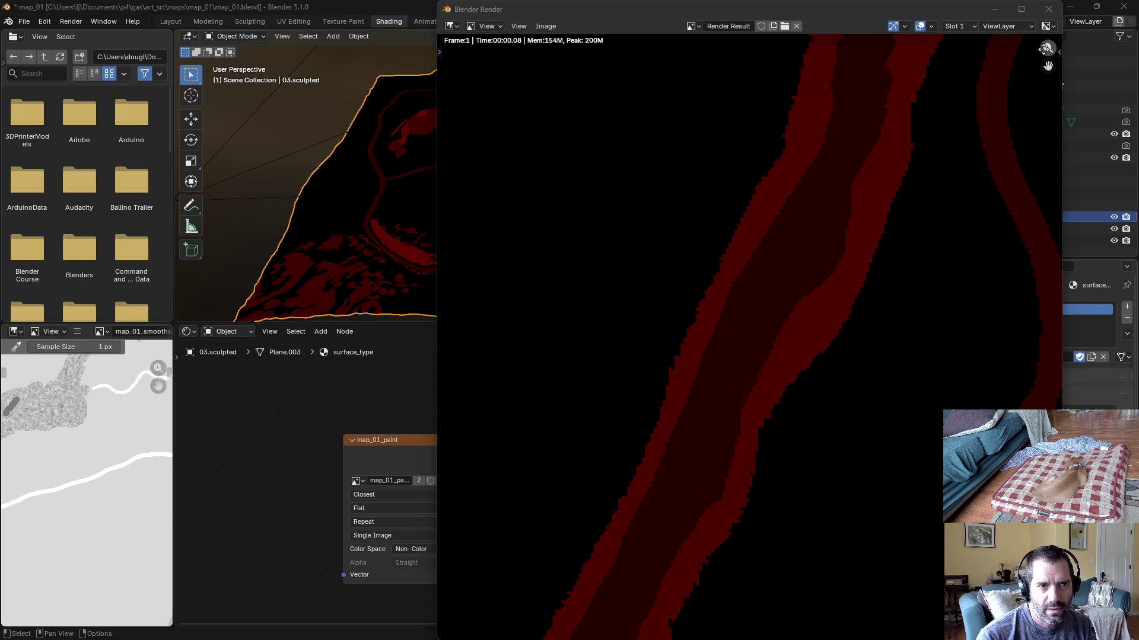
Step: Close the render and set the river_mesh water emission colour's red channel to 0.5
{"action": "left_click", "coordinate": [1054, 10]}
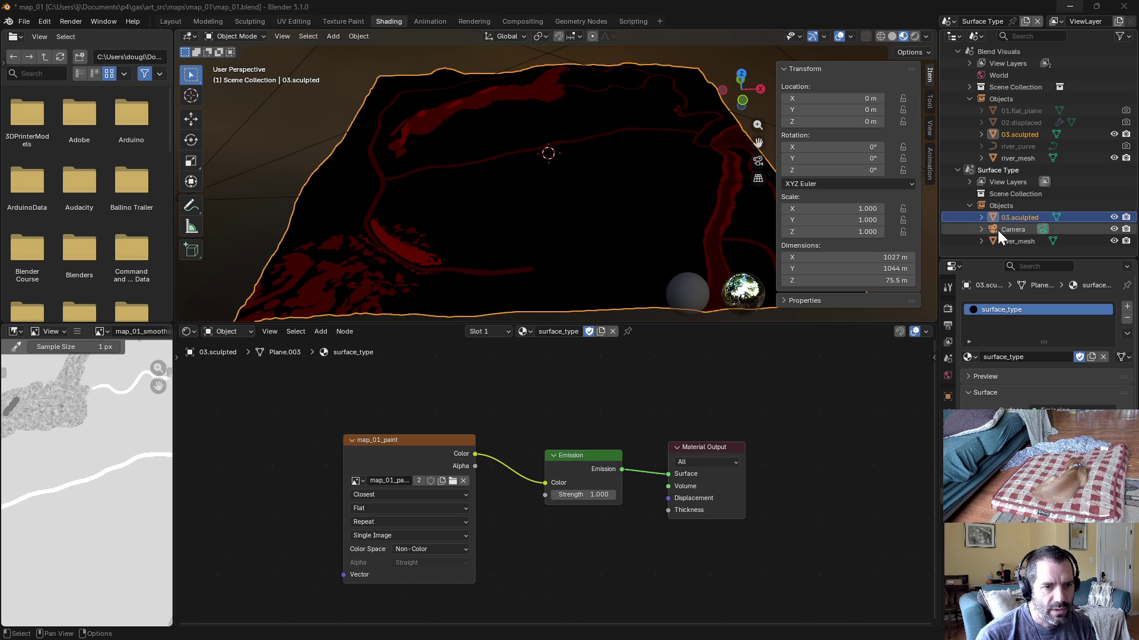
{"action": "left_click", "coordinate": [1028, 240]}
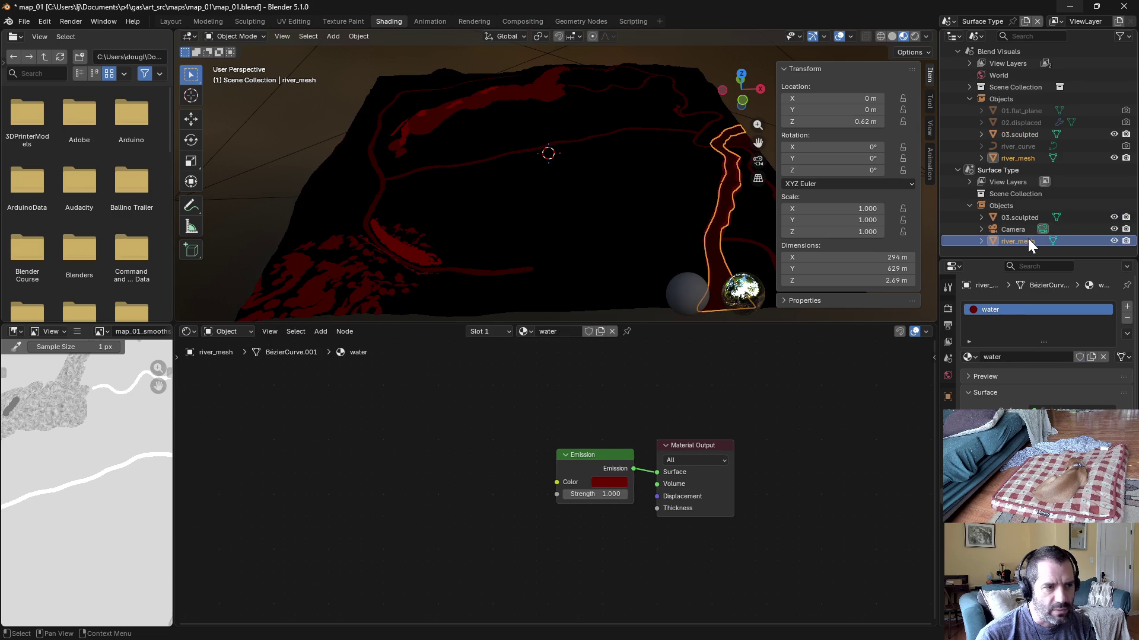
{"action": "left_click", "coordinate": [603, 483]}
{"action": "left_click", "coordinate": [668, 417]}
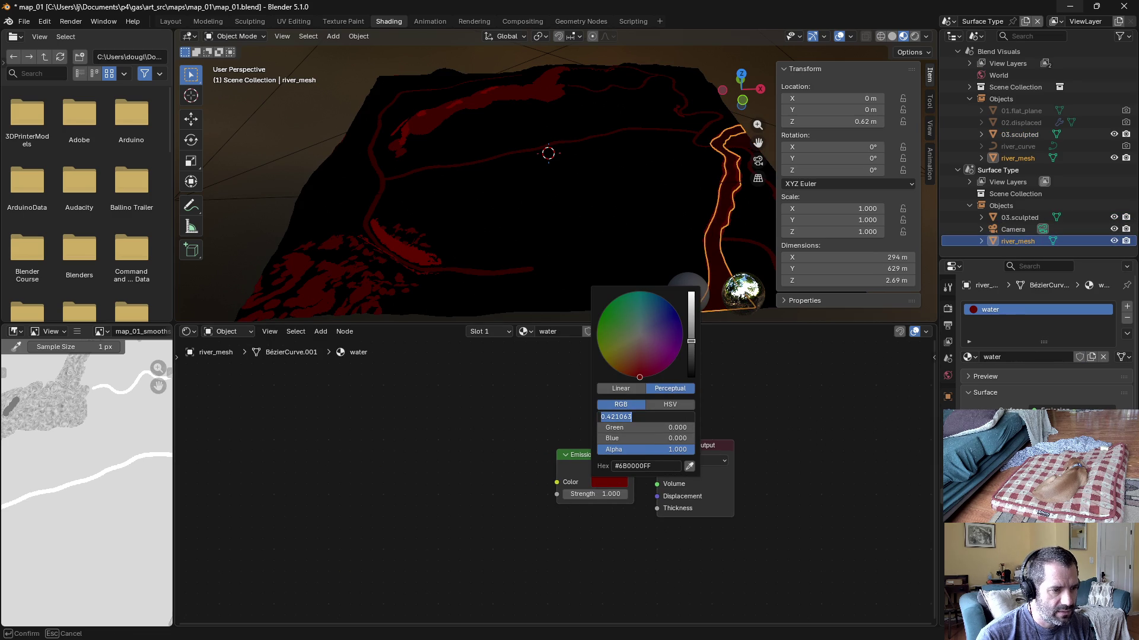
{"action": "type", "text": "0.5"}
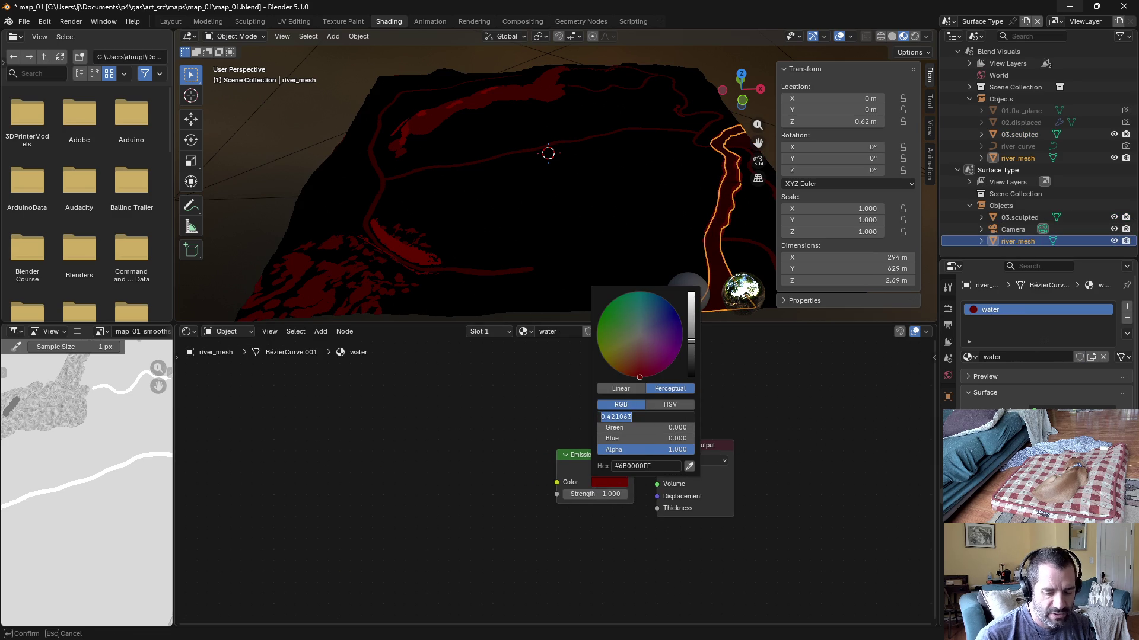
{"action": "key", "text": "Return"}
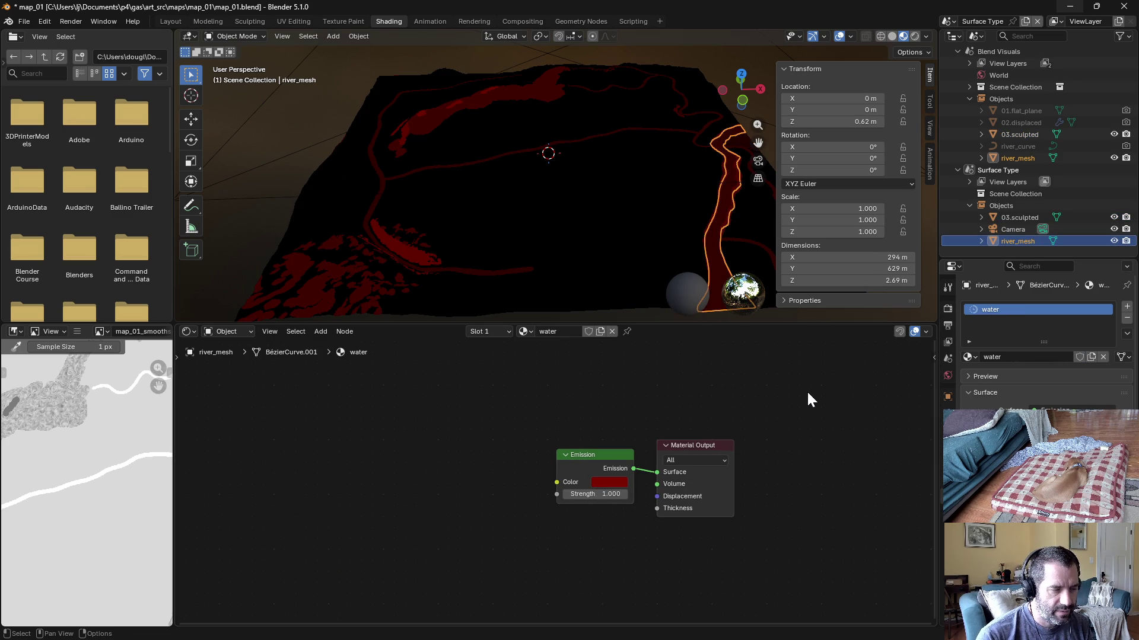
{"action": "left_click", "coordinate": [717, 70]}
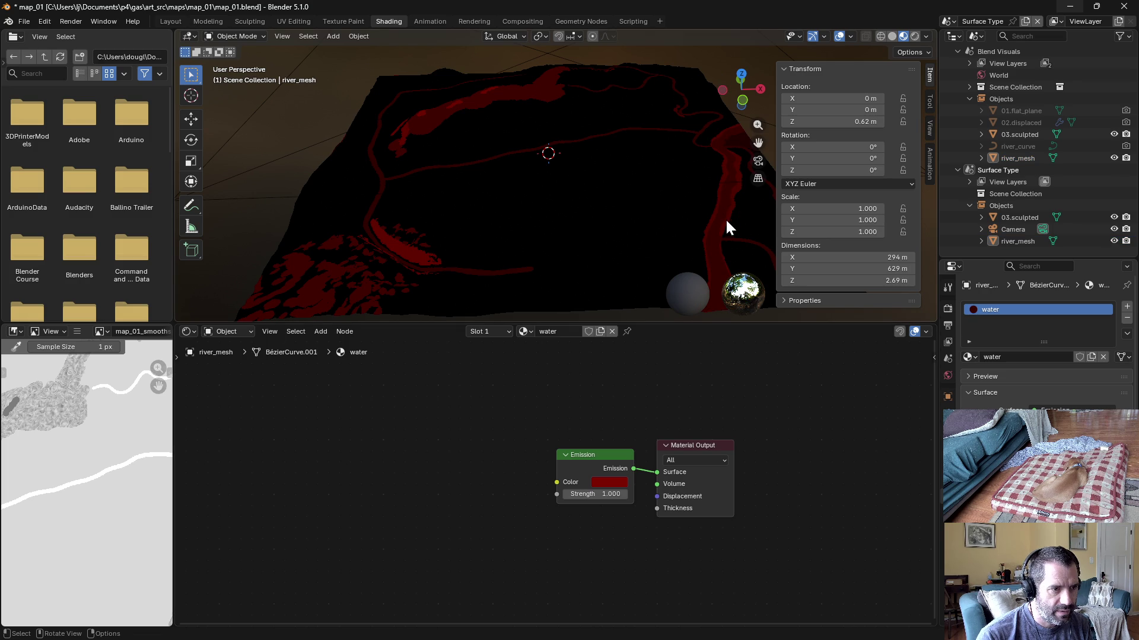
{"action": "scroll", "coordinate": [728, 219], "scroll_direction": "up", "scroll_amount": 2}
{"action": "mouse_move", "coordinate": [731, 228]}
{"action": "left_mouse_down"}
{"action": "mouse_move", "coordinate": [659, 160]}
{"action": "mouse_move", "coordinate": [594, 142]}
{"action": "mouse_move", "coordinate": [738, 287]}
{"action": "left_mouse_up"}
Step: Select the 03.sculpted terrain and render the surface map with F12 to check the red river
{"action": "left_click", "coordinate": [1019, 218]}
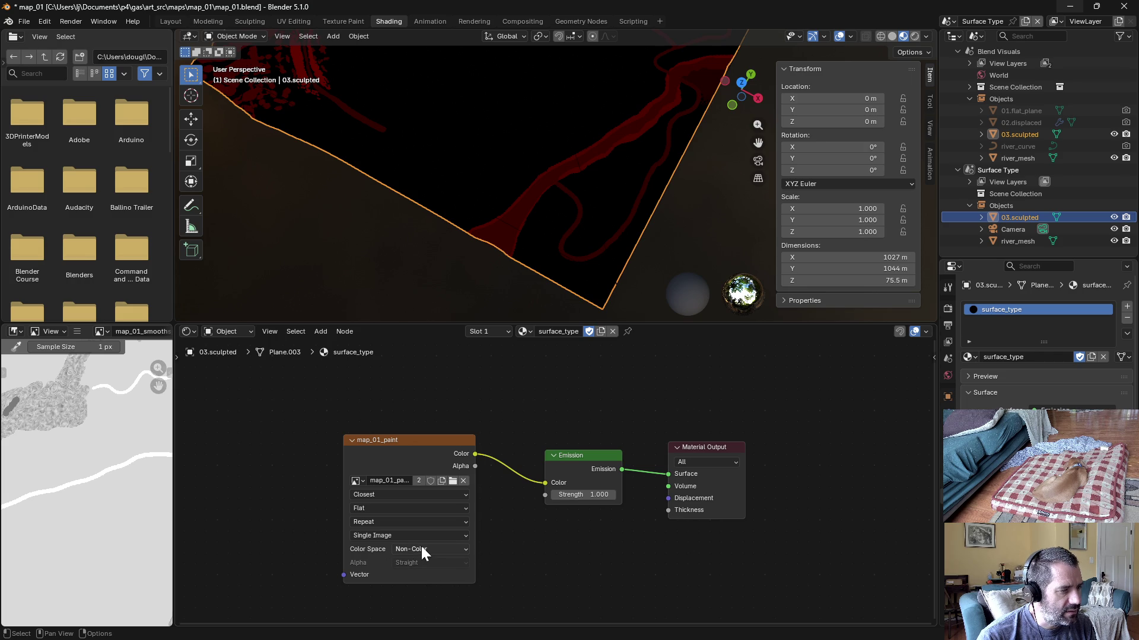
{"action": "scroll", "coordinate": [547, 193], "scroll_direction": "up", "scroll_amount": 3}
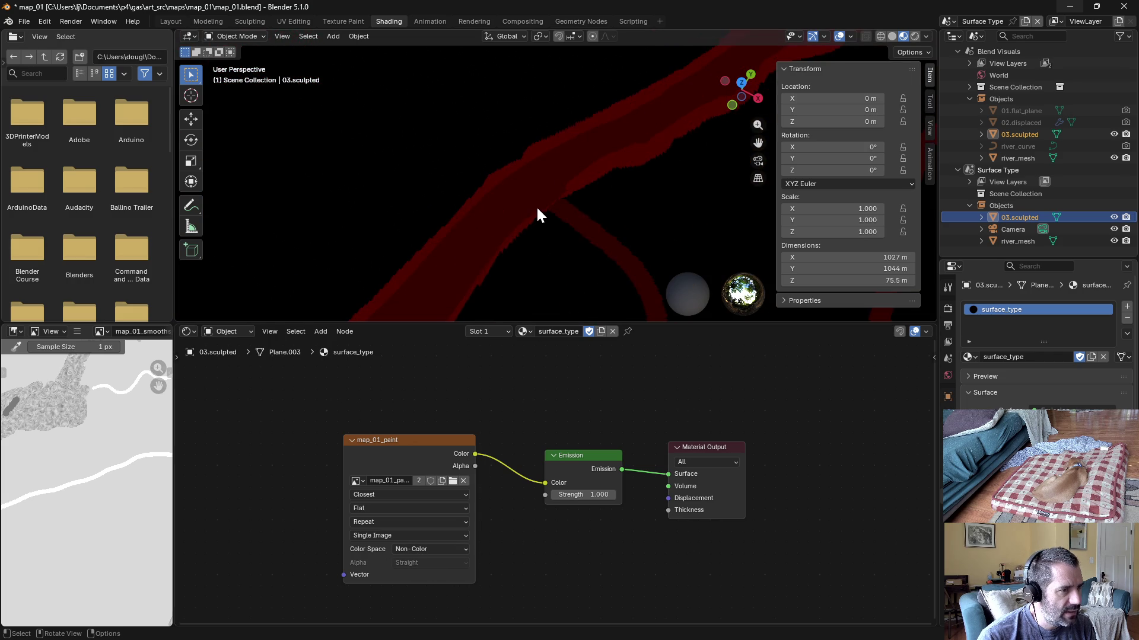
{"action": "scroll", "coordinate": [535, 205], "scroll_direction": "up", "scroll_amount": 2}
{"action": "mouse_move", "coordinate": [535, 211]}
{"action": "left_mouse_down"}
{"action": "mouse_move", "coordinate": [533, 272]}
{"action": "mouse_move", "coordinate": [565, 276]}
{"action": "mouse_move", "coordinate": [585, 254]}
{"action": "mouse_move", "coordinate": [579, 263]}
{"action": "left_mouse_up"}
{"action": "left_click", "coordinate": [1115, 241]}
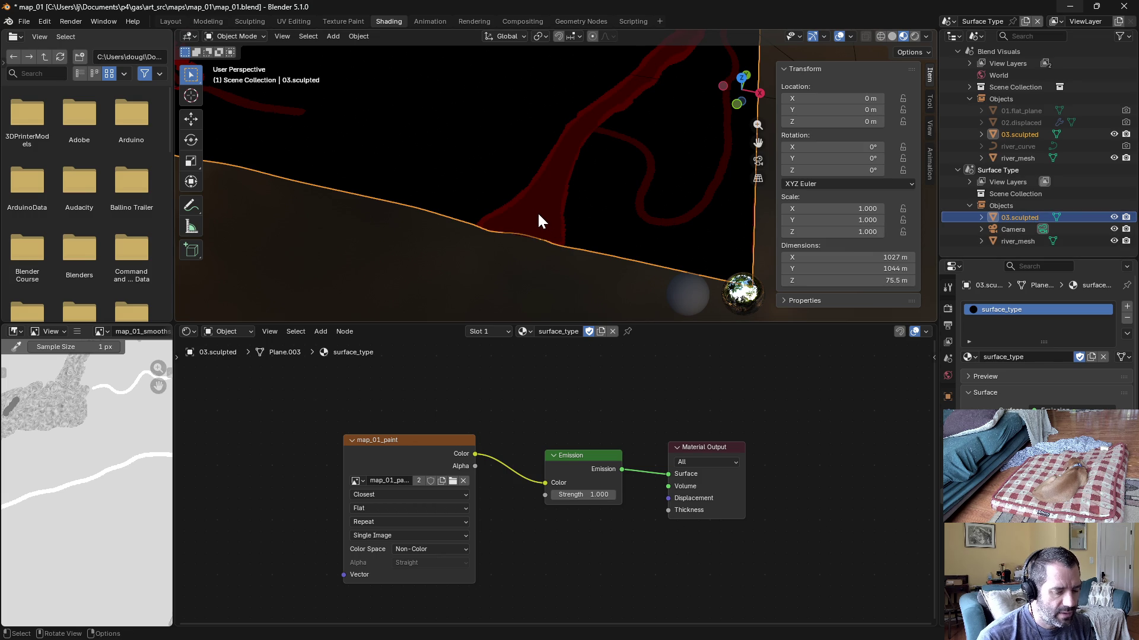
{"action": "key", "text": "F12"}
{"action": "scroll", "coordinate": [623, 267], "scroll_direction": "up", "scroll_amount": 2}
{"action": "scroll", "coordinate": [720, 312], "scroll_direction": "up", "scroll_amount": 2}
{"action": "scroll", "coordinate": [597, 249], "scroll_direction": "up", "scroll_amount": 2}
{"action": "left_click", "coordinate": [776, 281]}
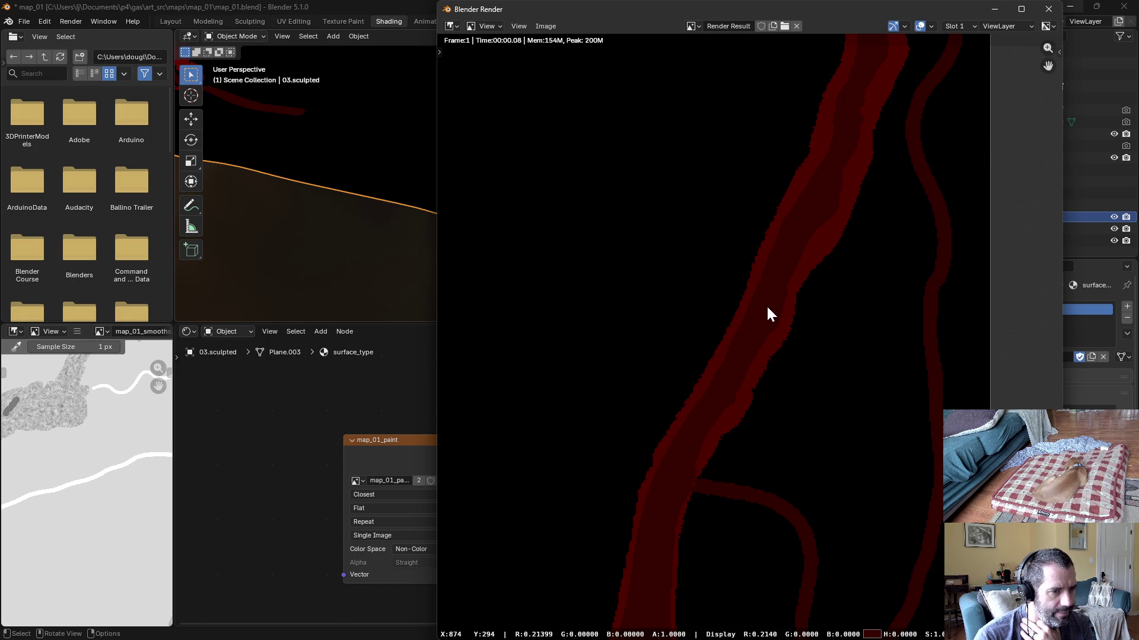
Step: Sample the river pixels in the render (reds near 0.21 and 0.31), then close the render window
{"action": "mouse_move", "coordinate": [700, 404]}
{"action": "left_mouse_down"}
{"action": "mouse_move", "coordinate": [642, 521]}
{"action": "mouse_move", "coordinate": [659, 489]}
{"action": "mouse_move", "coordinate": [741, 505]}
{"action": "left_mouse_up"}
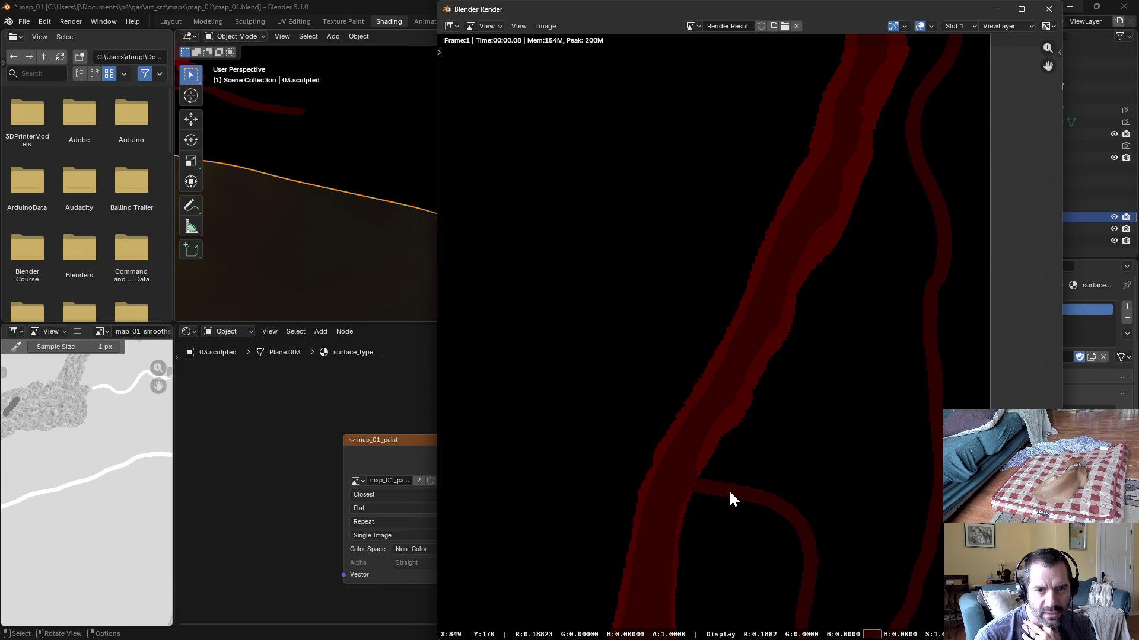
{"action": "mouse_move", "coordinate": [729, 492]}
{"action": "left_mouse_down"}
{"action": "mouse_move", "coordinate": [683, 420]}
{"action": "mouse_move", "coordinate": [701, 393]}
{"action": "left_mouse_up"}
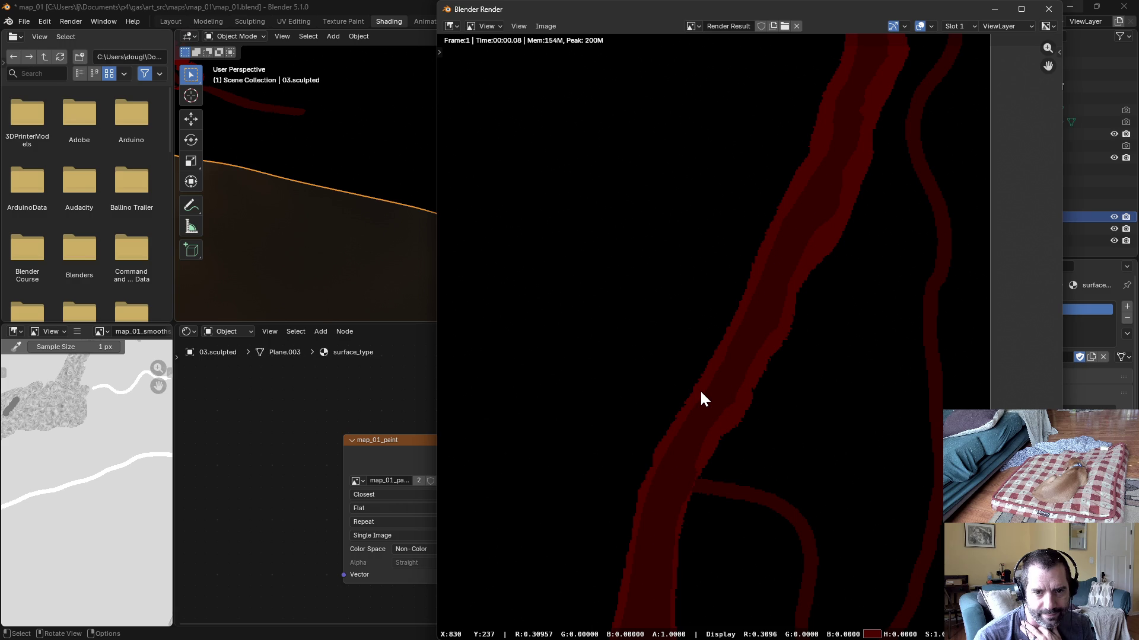
{"action": "left_click_drag", "start_coordinate": [701, 394], "coordinate": [717, 397]}
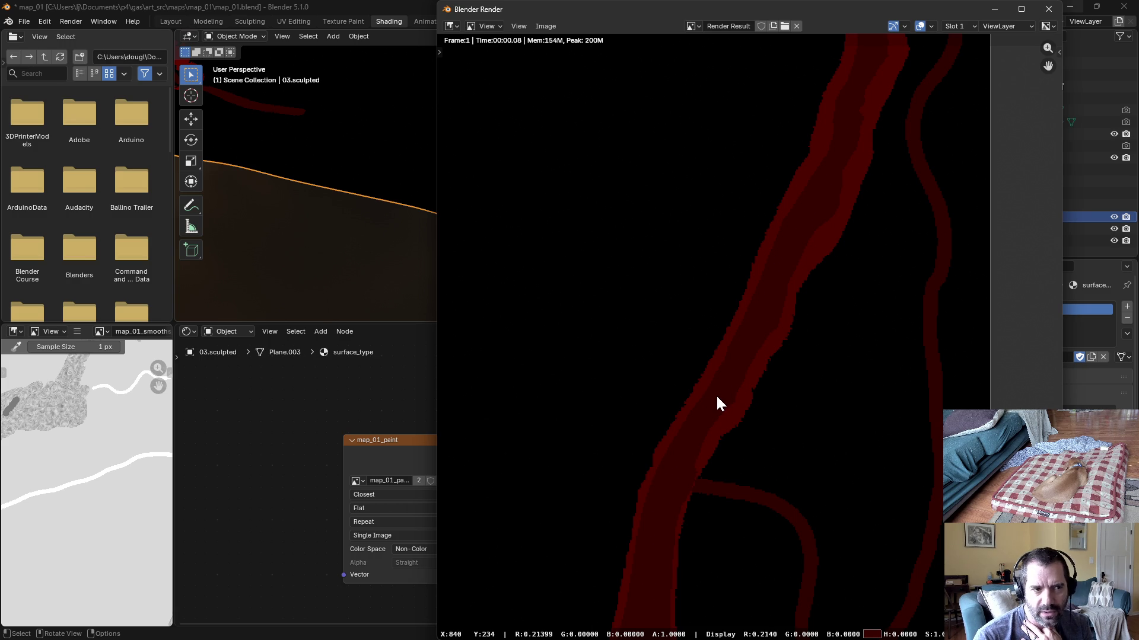
{"action": "left_click", "coordinate": [1048, 9]}
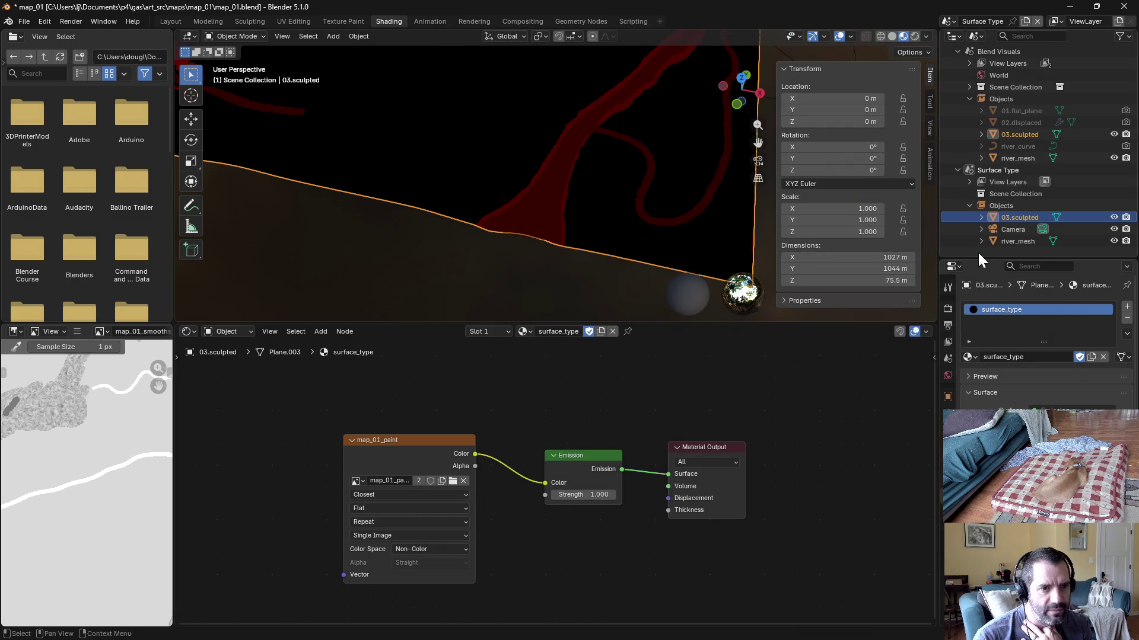
Step: Set the river_mesh water emission red to 0.5 as a Linear value and re-render with F12
{"action": "left_click", "coordinate": [1017, 238]}
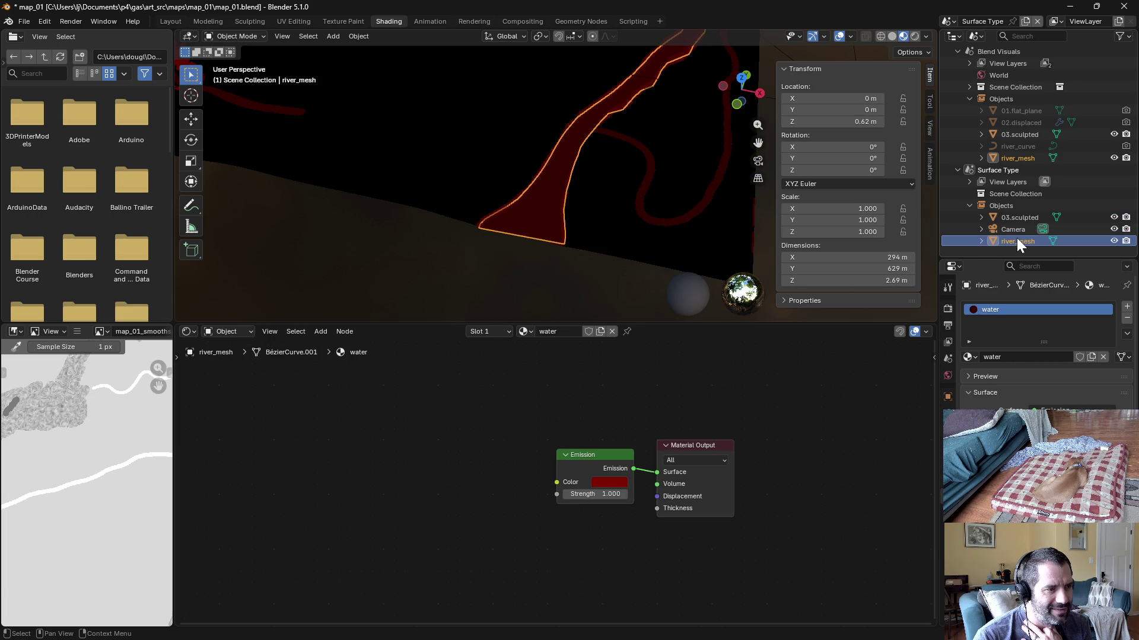
{"action": "left_click", "coordinate": [607, 477]}
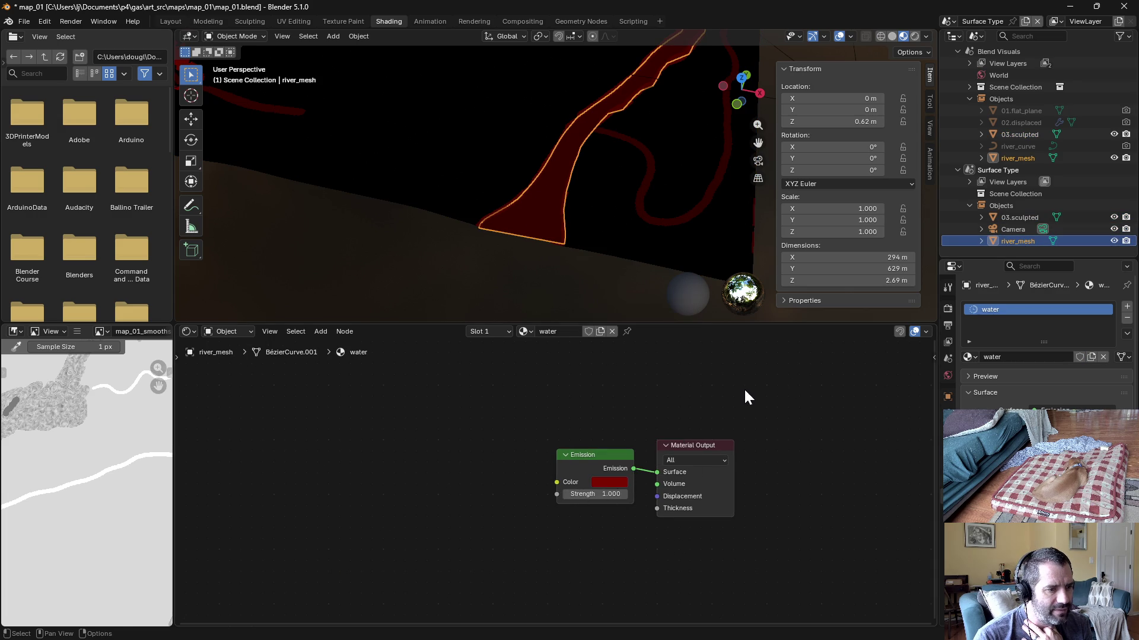
{"action": "left_click", "coordinate": [610, 481]}
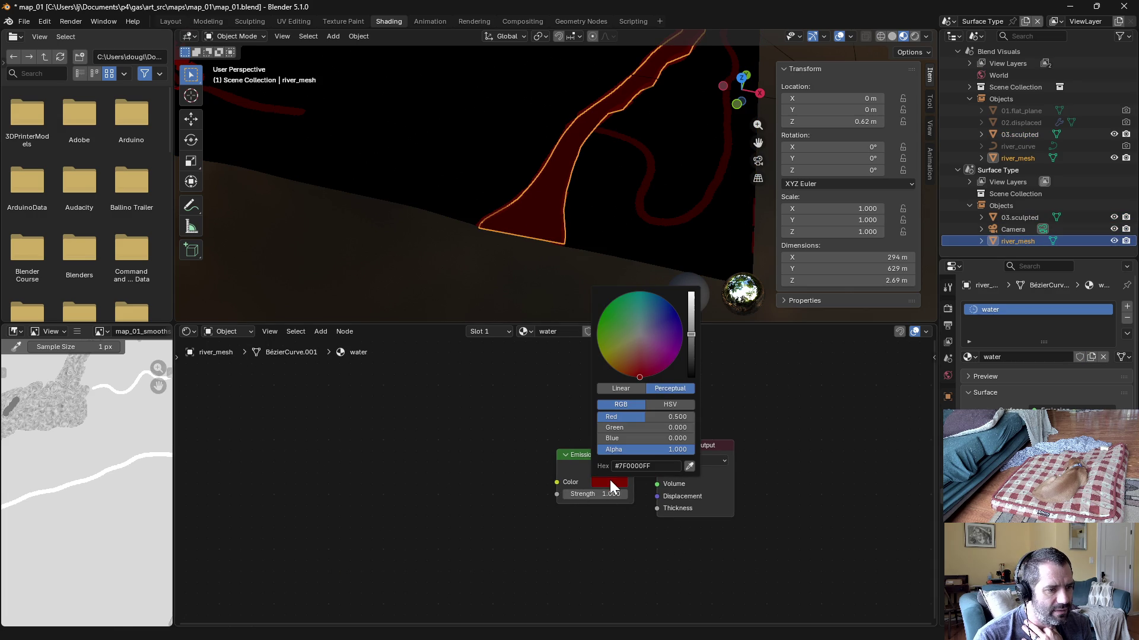
{"action": "left_click", "coordinate": [626, 389]}
{"action": "left_click", "coordinate": [658, 416]}
{"action": "type", "text": ".5"}
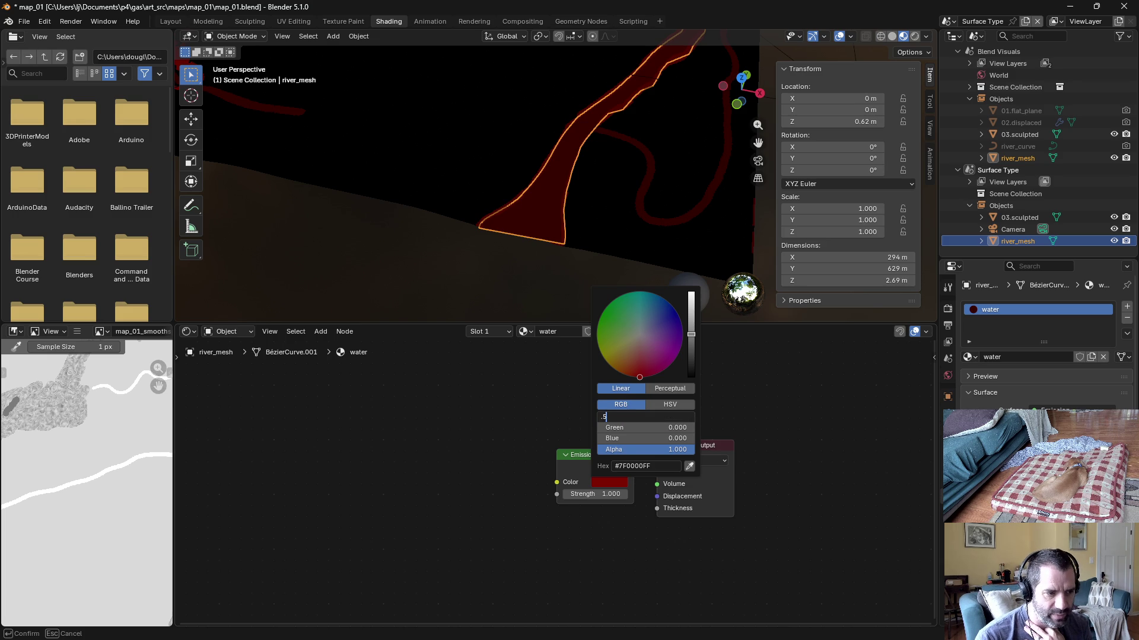
{"action": "key", "text": "Return"}
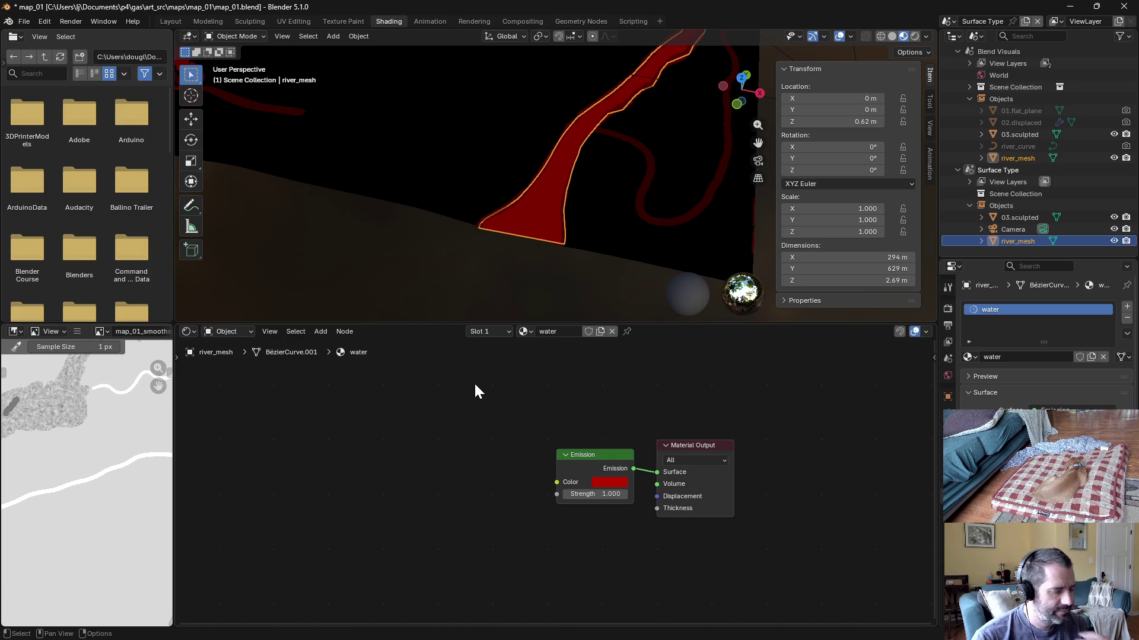
{"action": "key", "text": "F12"}
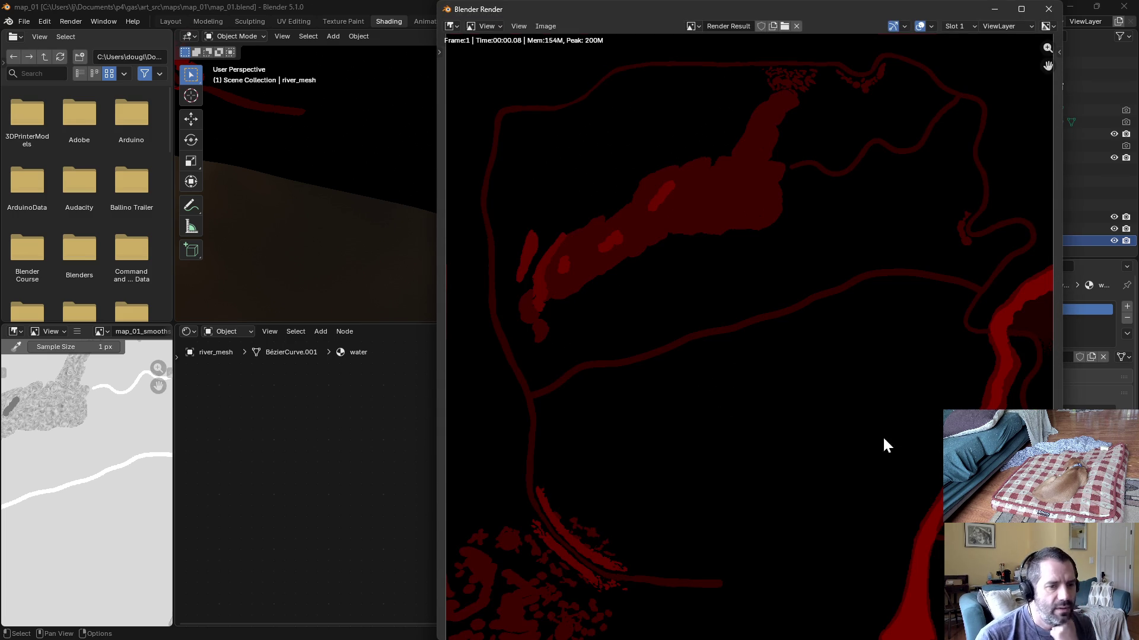
{"action": "scroll", "coordinate": [882, 435], "scroll_direction": "up", "scroll_amount": 5}
{"action": "scroll", "coordinate": [572, 297], "scroll_direction": "up", "scroll_amount": 2}
{"action": "scroll", "coordinate": [572, 298], "scroll_direction": "up", "scroll_amount": 3}
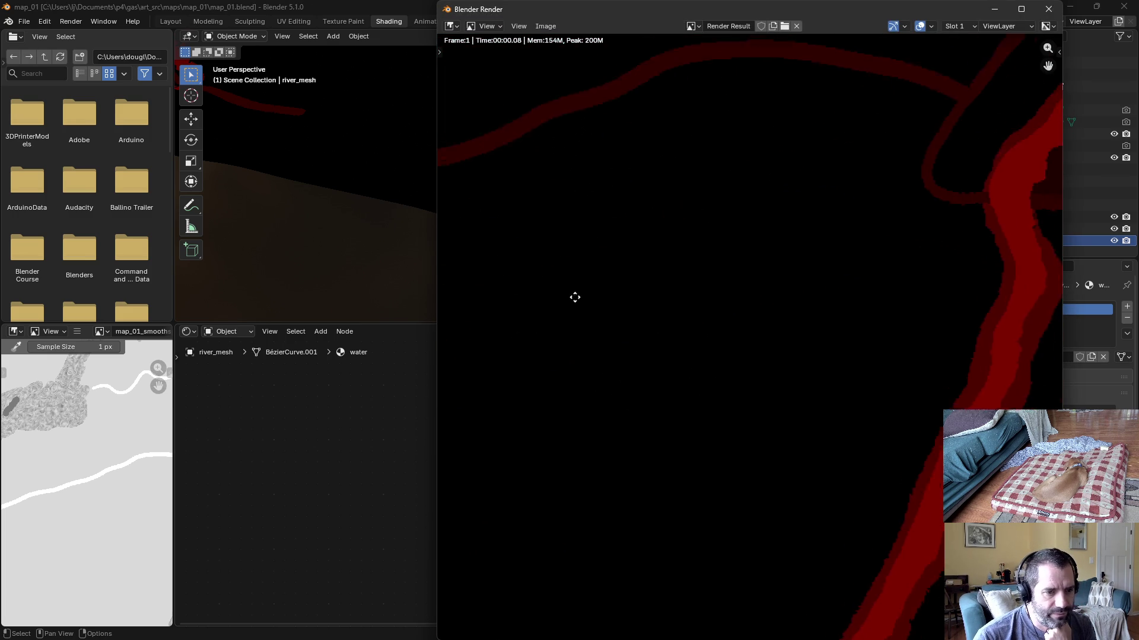
{"action": "scroll", "coordinate": [802, 400], "scroll_direction": "up", "scroll_amount": 2}
Step: Confirm the rendered river now samples at red 0.5 and bring up the render's Image menu
{"action": "left_click", "coordinate": [823, 403]}
{"action": "mouse_move", "coordinate": [827, 387]}
{"action": "left_mouse_down"}
{"action": "mouse_move", "coordinate": [829, 370]}
{"action": "mouse_move", "coordinate": [825, 387]}
{"action": "left_mouse_up"}
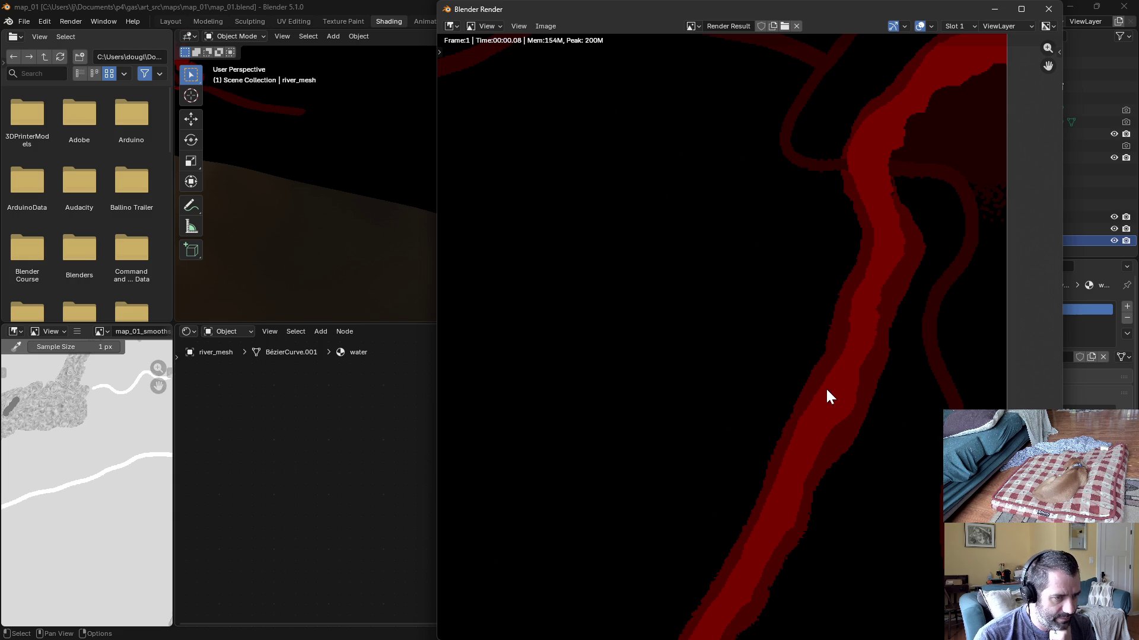
{"action": "scroll", "coordinate": [784, 349], "scroll_direction": "down", "scroll_amount": 6}
{"action": "scroll", "coordinate": [729, 338], "scroll_direction": "down", "scroll_amount": 3}
{"action": "scroll", "coordinate": [684, 328], "scroll_direction": "up", "scroll_amount": 4}
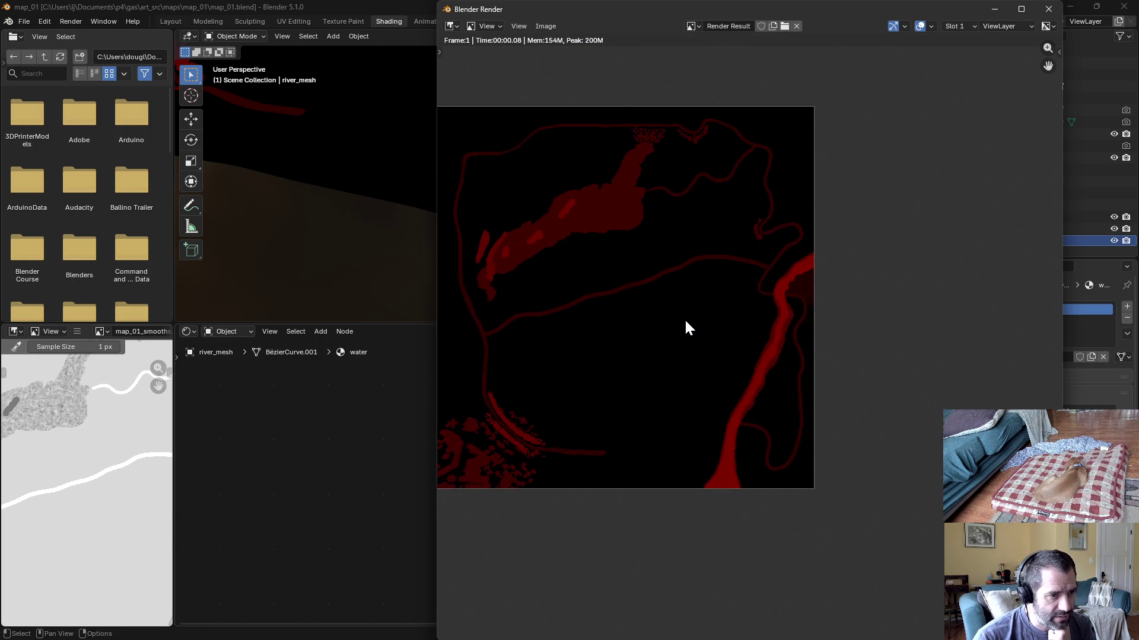
{"action": "scroll", "coordinate": [712, 338], "scroll_direction": "up", "scroll_amount": 1}
{"action": "left_click_drag", "start_coordinate": [789, 375], "coordinate": [832, 423]}
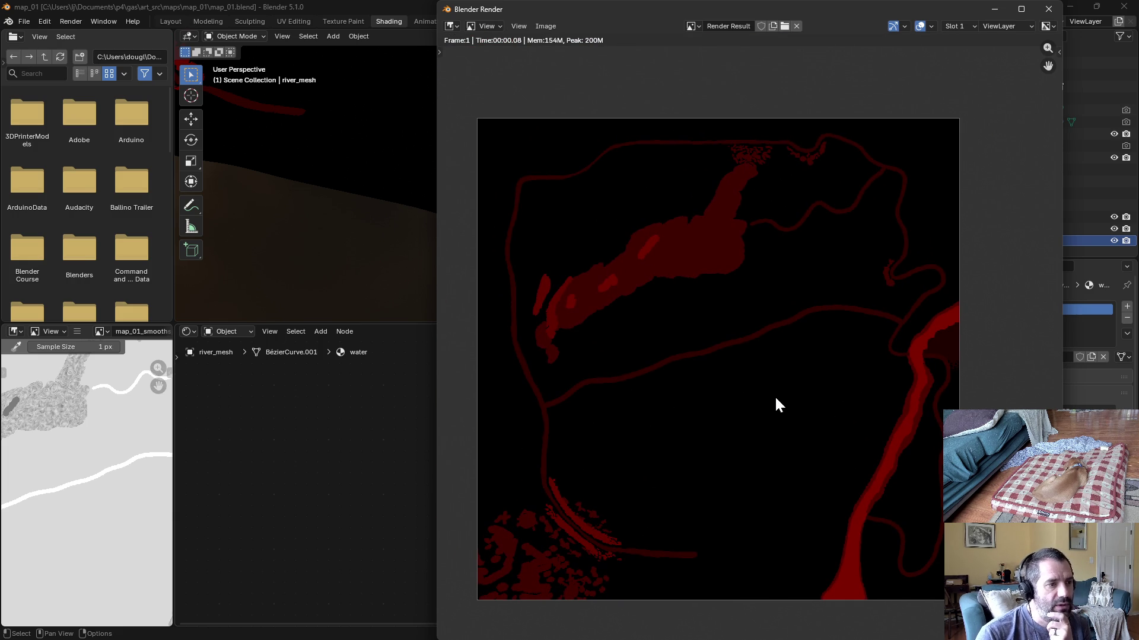
{"action": "left_click", "coordinate": [545, 26]}
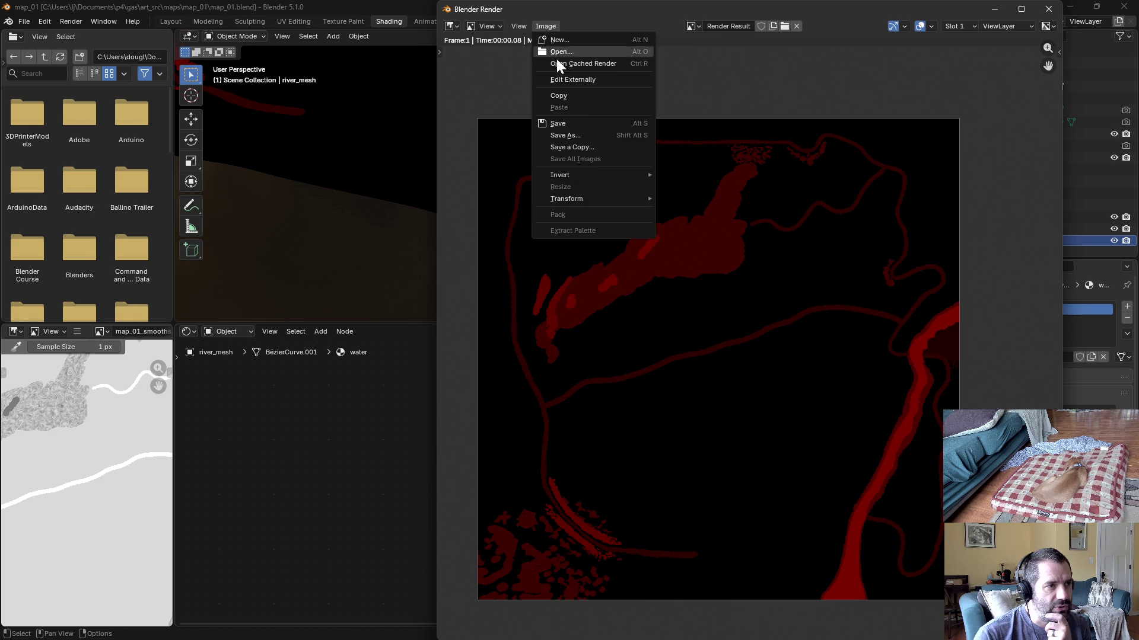
Step: In Save As, browse to Assets\Gameplay\map\map_01 and pick map_01_surface_type.png as the target
{"action": "left_click", "coordinate": [580, 136]}
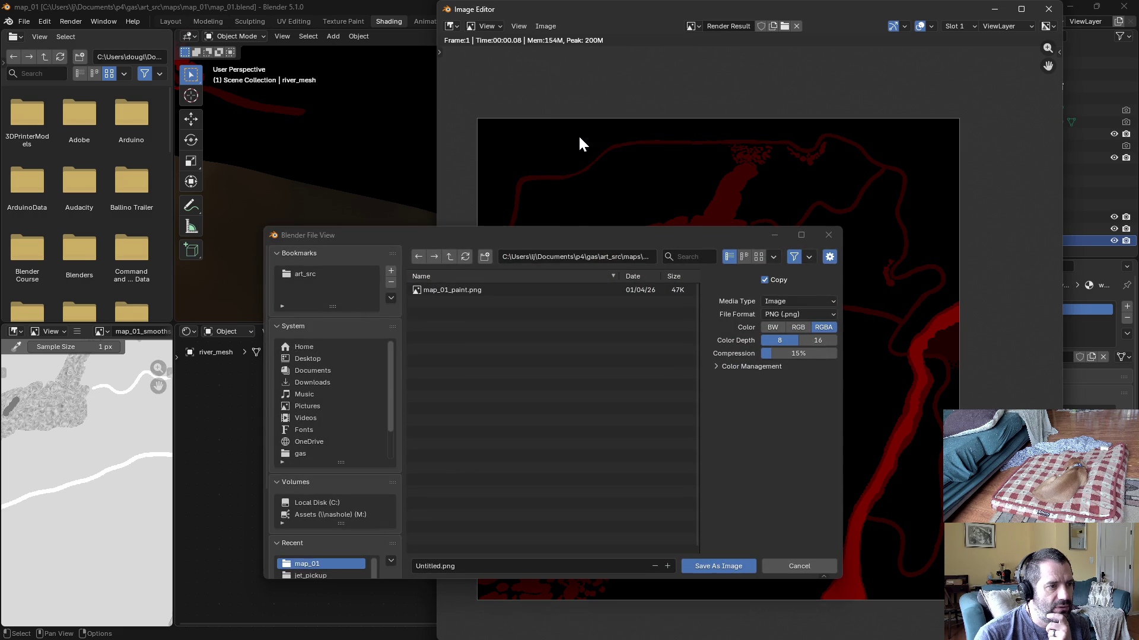
{"action": "left_click", "coordinate": [451, 258]}
{"action": "left_click", "coordinate": [452, 258]}
{"action": "double_click", "coordinate": [440, 302]}
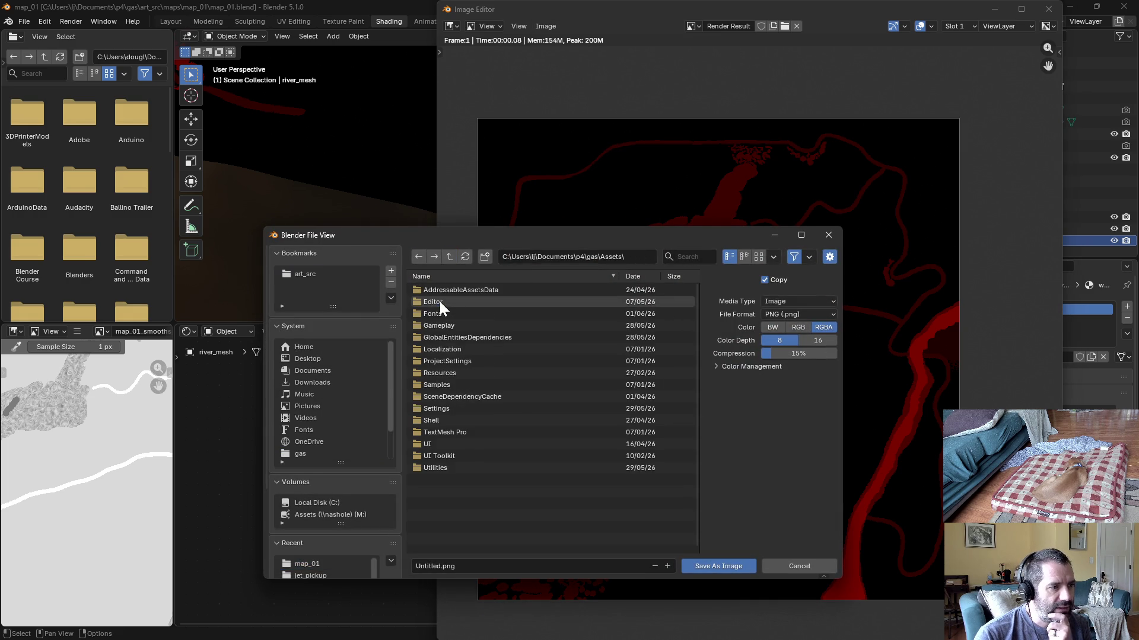
{"action": "double_click", "coordinate": [453, 326]}
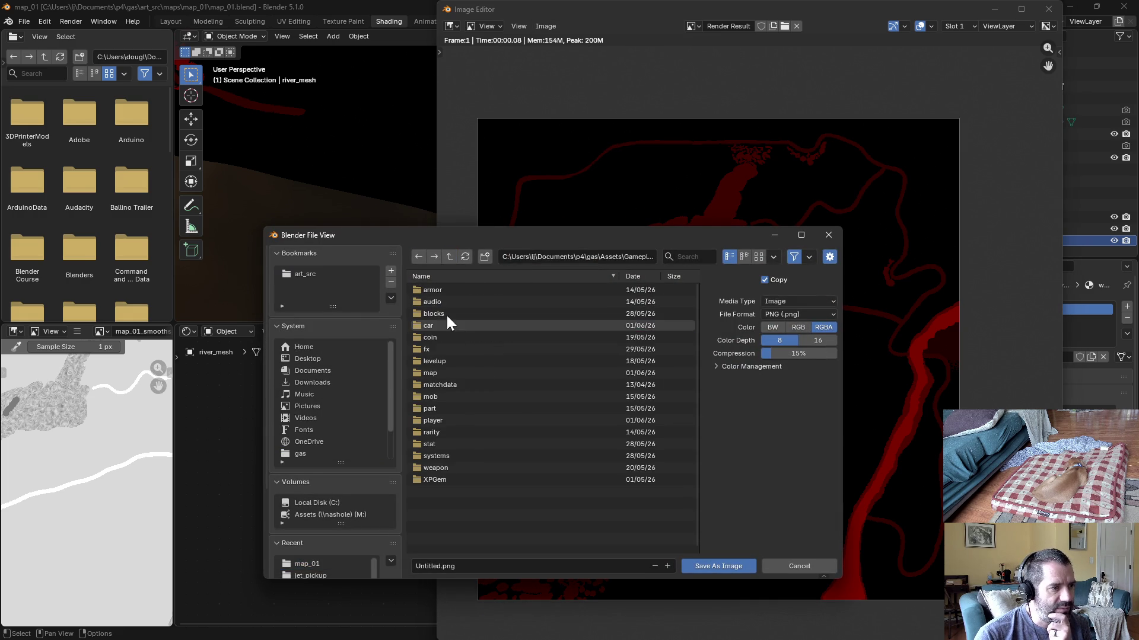
{"action": "double_click", "coordinate": [433, 373]}
{"action": "double_click", "coordinate": [421, 294]}
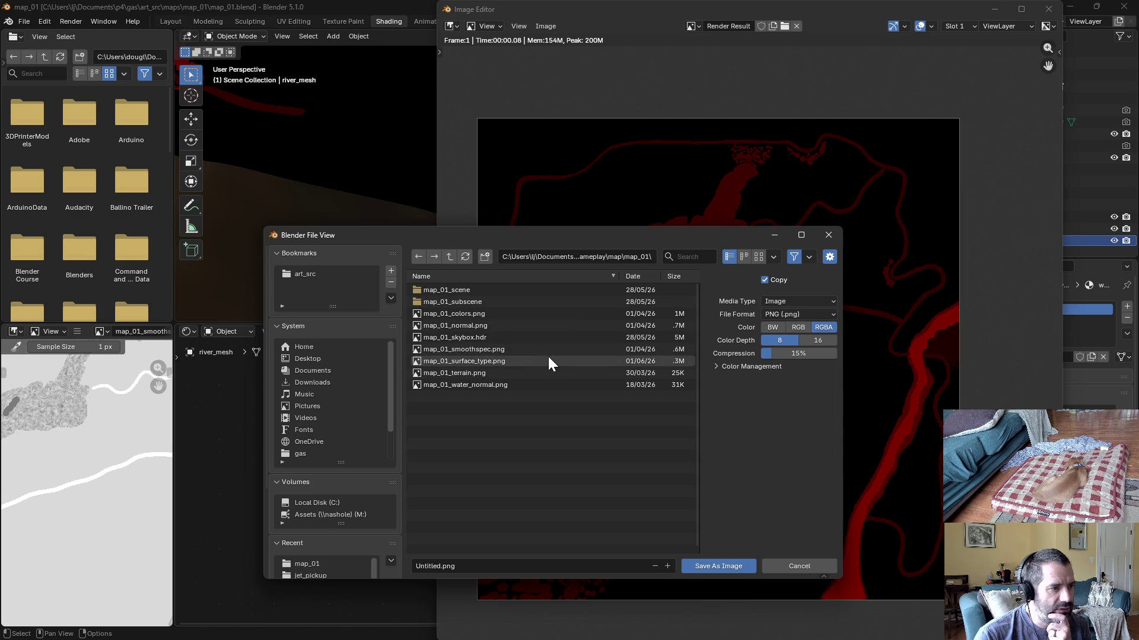
{"action": "left_click", "coordinate": [508, 363]}
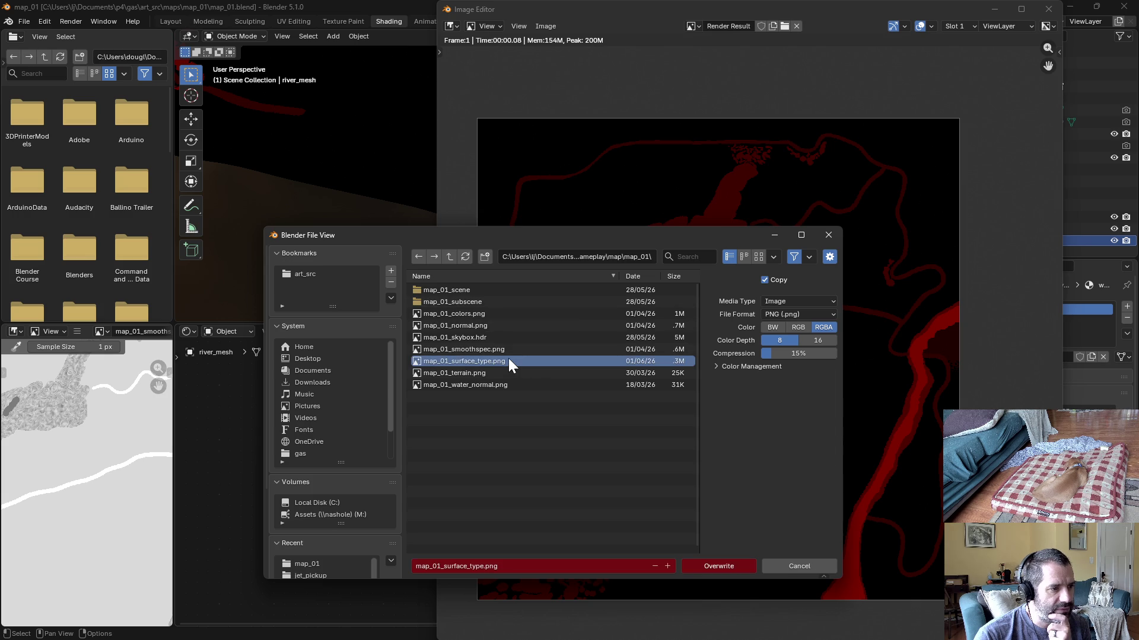
Step: Save the render over it as an RGB PNG with 0% compression
{"action": "left_click", "coordinate": [790, 327]}
{"action": "left_click_drag", "start_coordinate": [788, 353], "coordinate": [750, 353]}
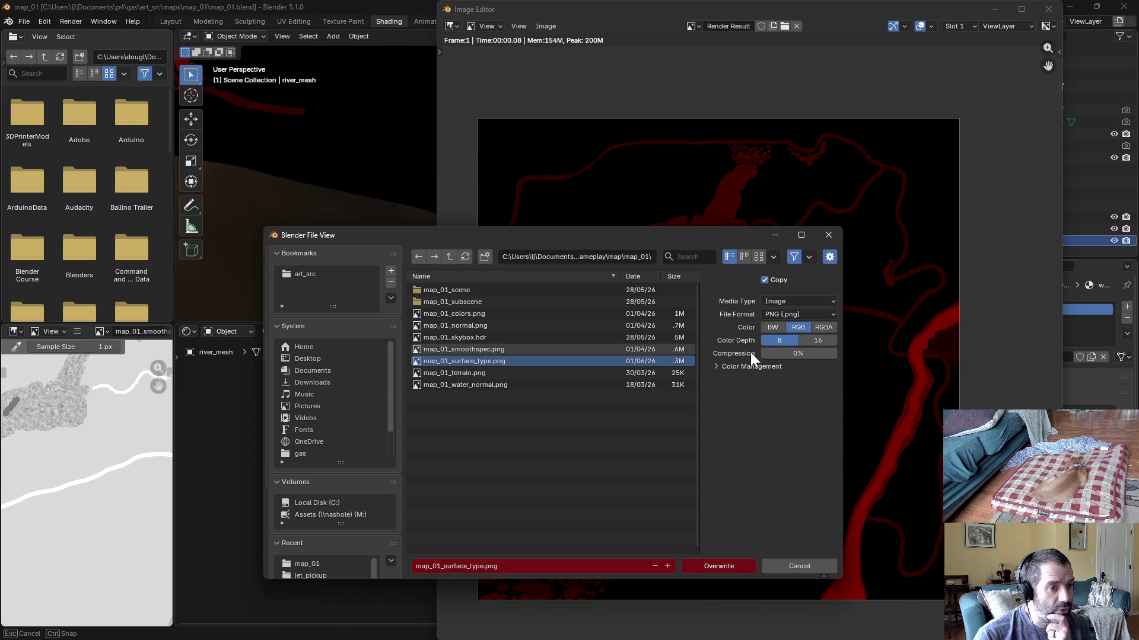
{"action": "left_click", "coordinate": [717, 366]}
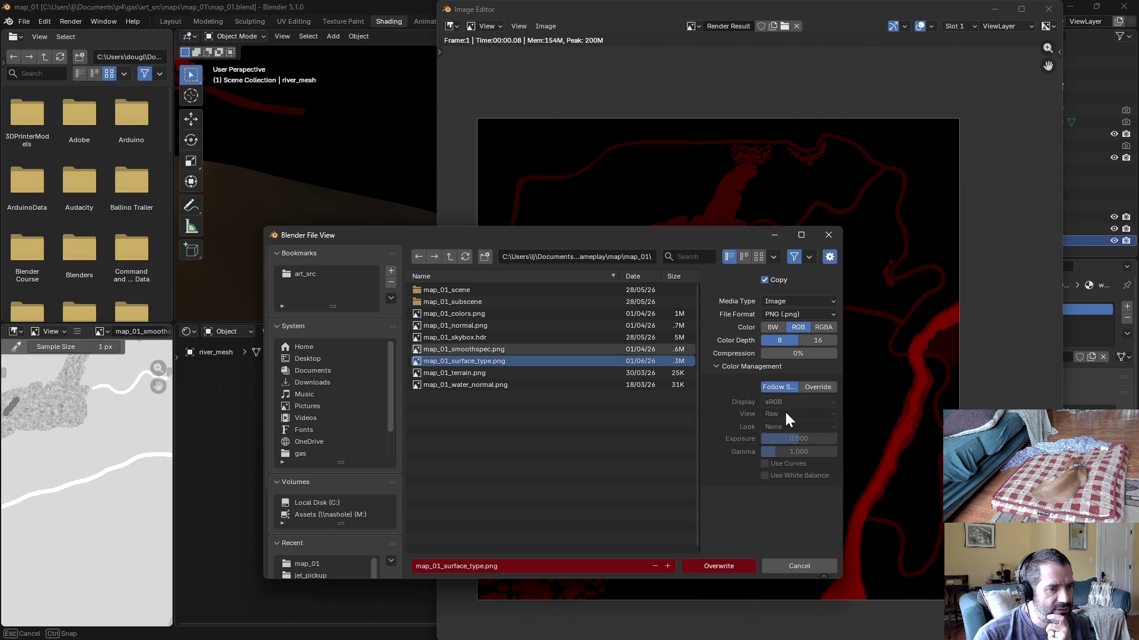
{"action": "left_click", "coordinate": [740, 566]}
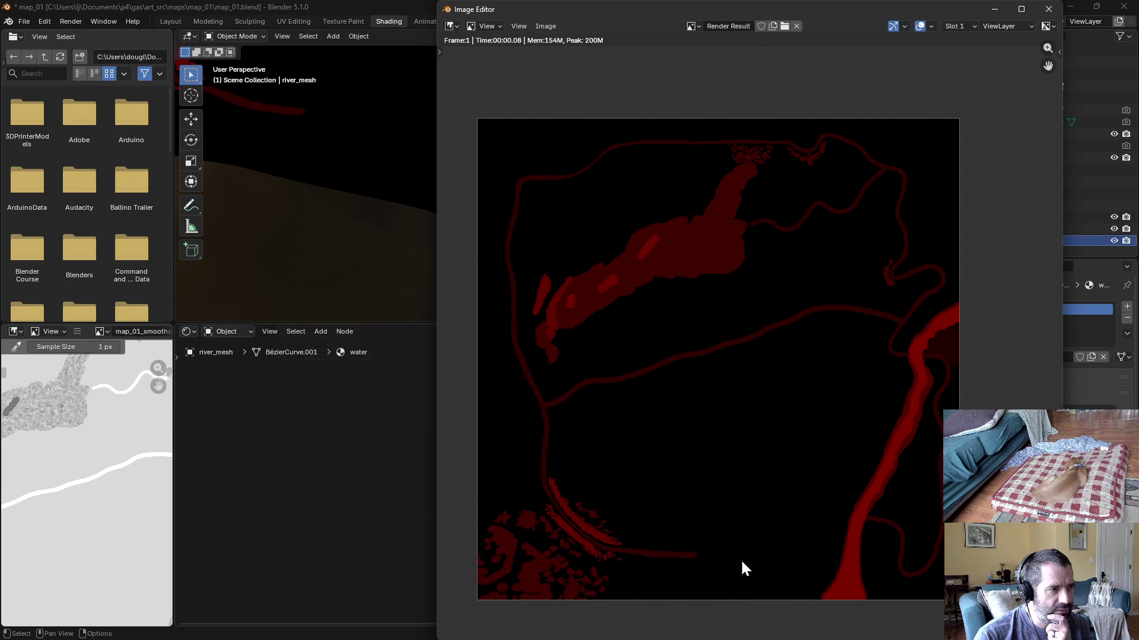
Step: In P4V, reconcile offline work on Assets, adding map_01_surface_type.png and SurfaceTypeDetector.cs to the default changelist
{"action": "key", "text": "alt+Tab"}
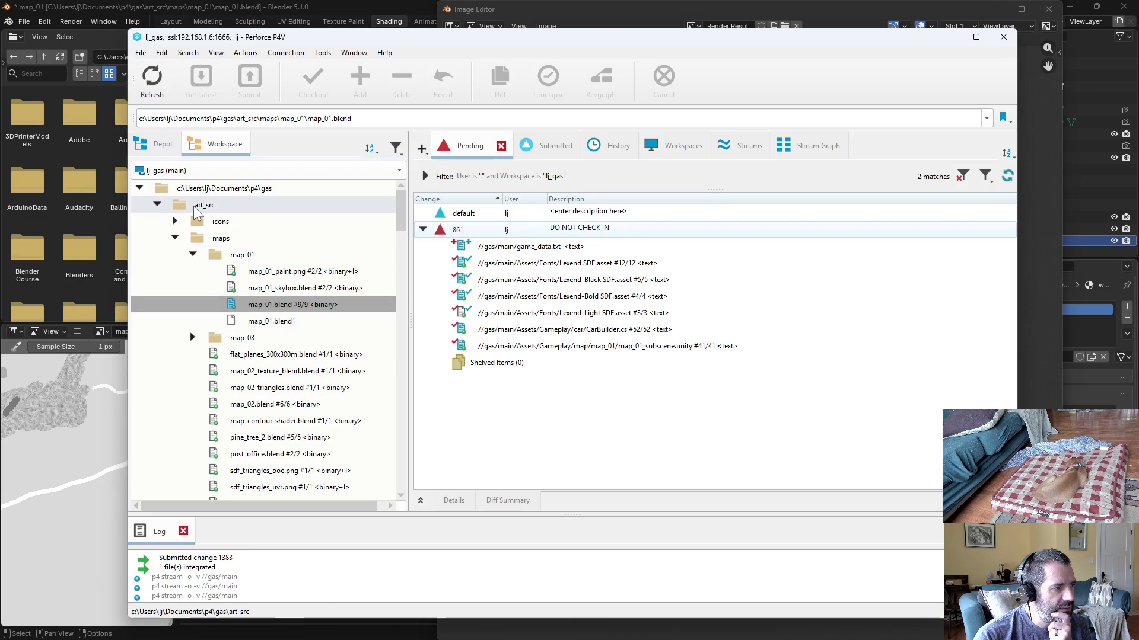
{"action": "left_click", "coordinate": [157, 205]}
{"action": "right_click", "coordinate": [191, 220]}
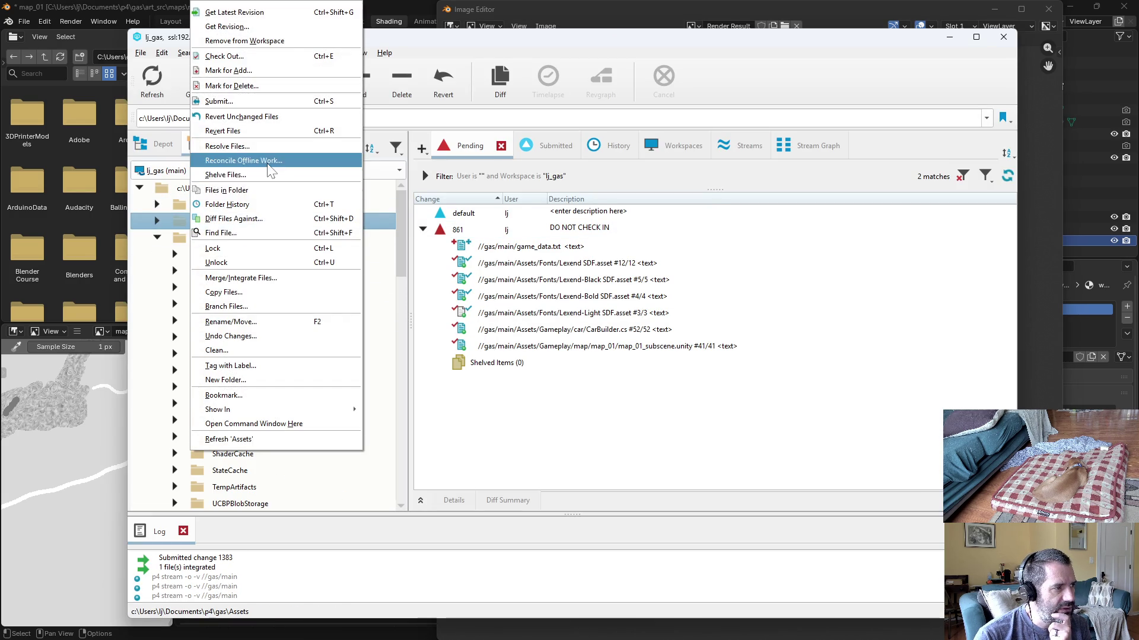
{"action": "left_click", "coordinate": [242, 160]}
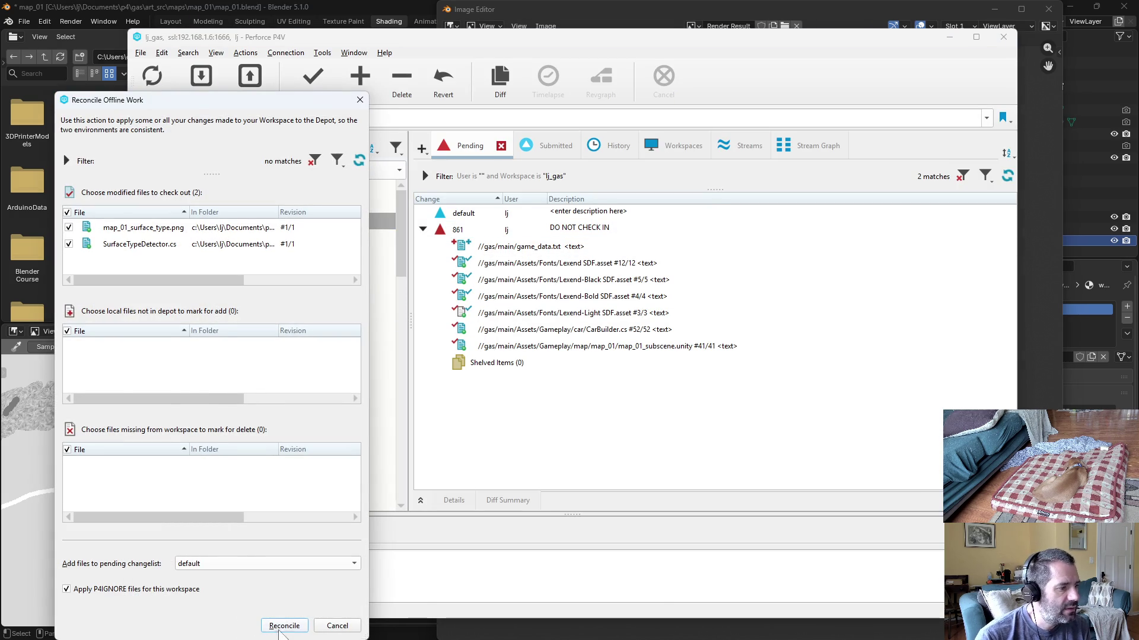
{"action": "left_click", "coordinate": [284, 626]}
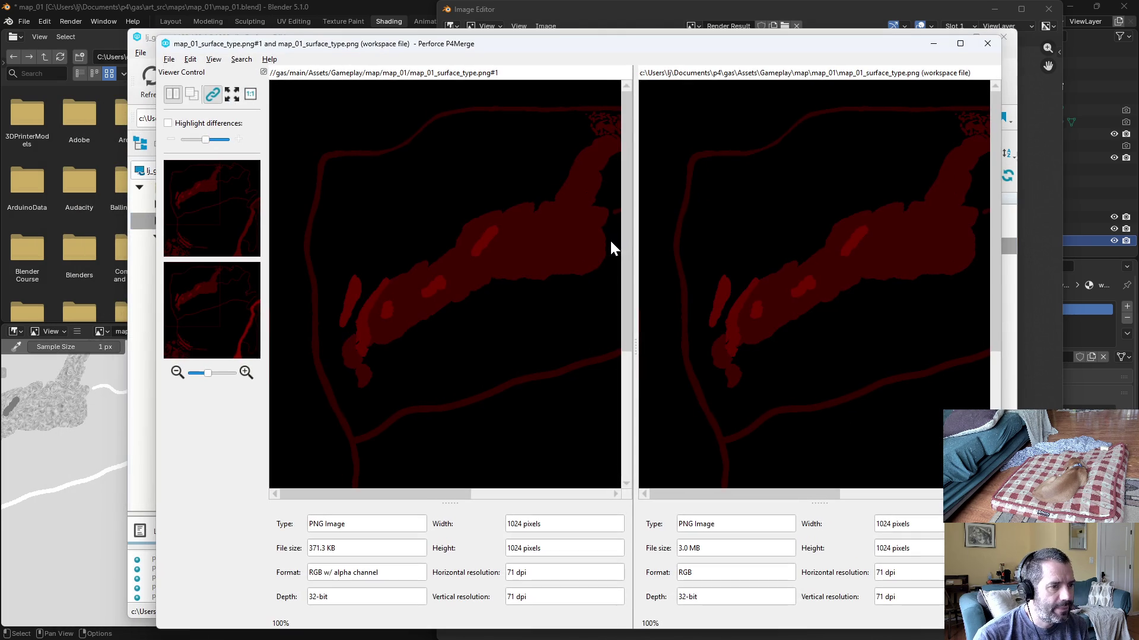
Step: In P4Merge, turn difference highlighting on at full strength to compare the two PNG versions, then close it
{"action": "left_click", "coordinate": [190, 124]}
{"action": "left_click_drag", "start_coordinate": [207, 139], "coordinate": [239, 148]}
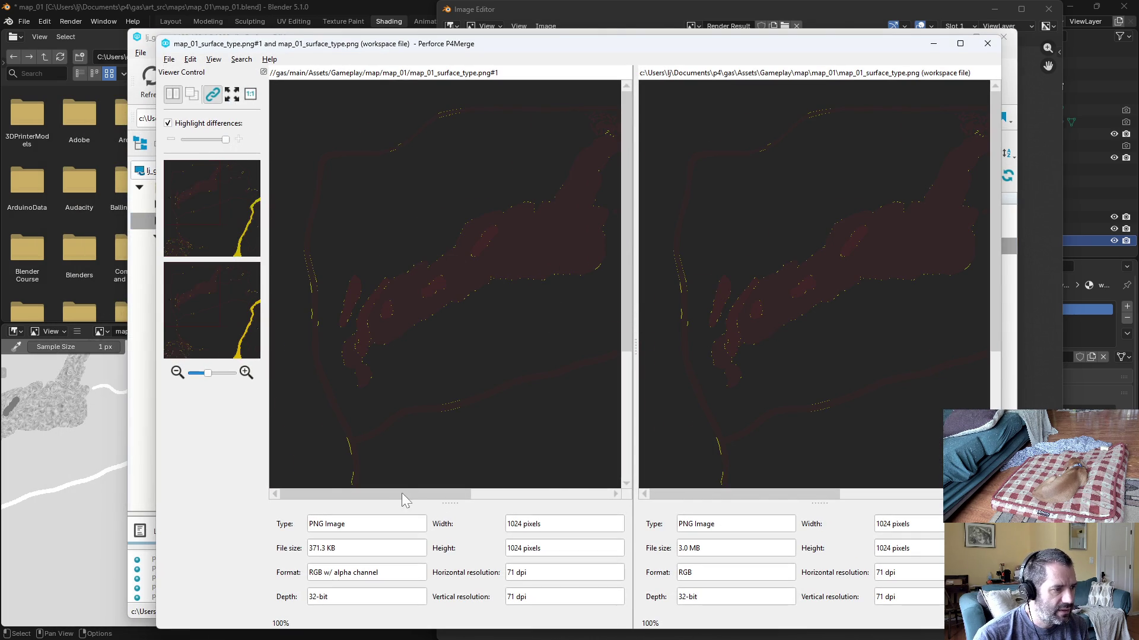
{"action": "left_click_drag", "start_coordinate": [401, 494], "coordinate": [549, 496]}
{"action": "left_click", "coordinate": [987, 43]}
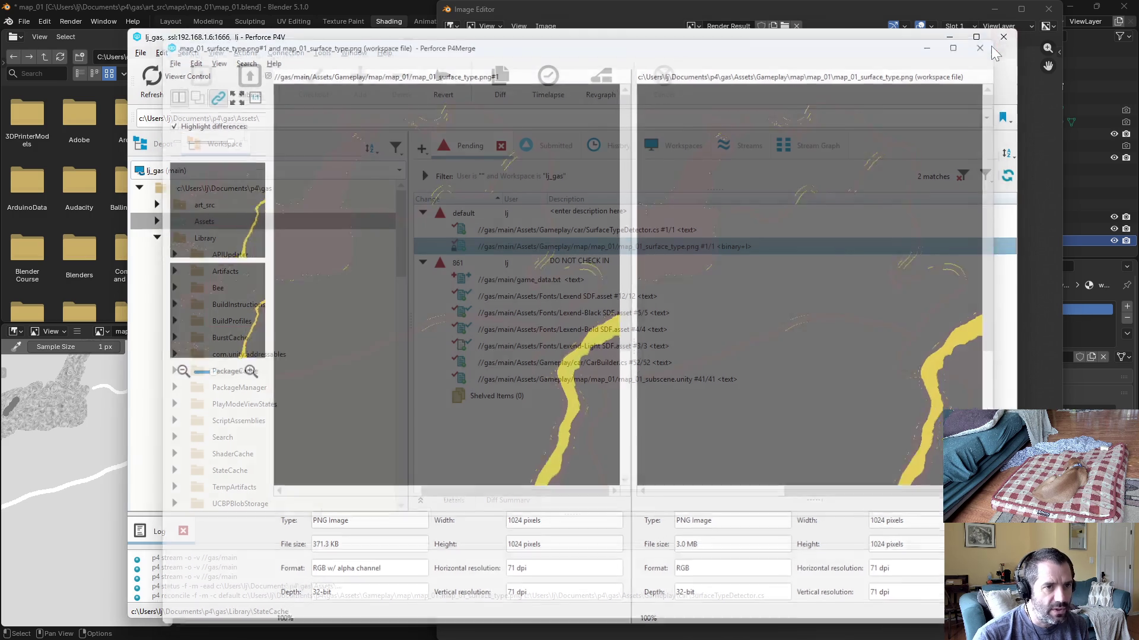
Step: Deselect the image entry in P4V's changelist and switch to the Unity editor
{"action": "left_click", "coordinate": [624, 467]}
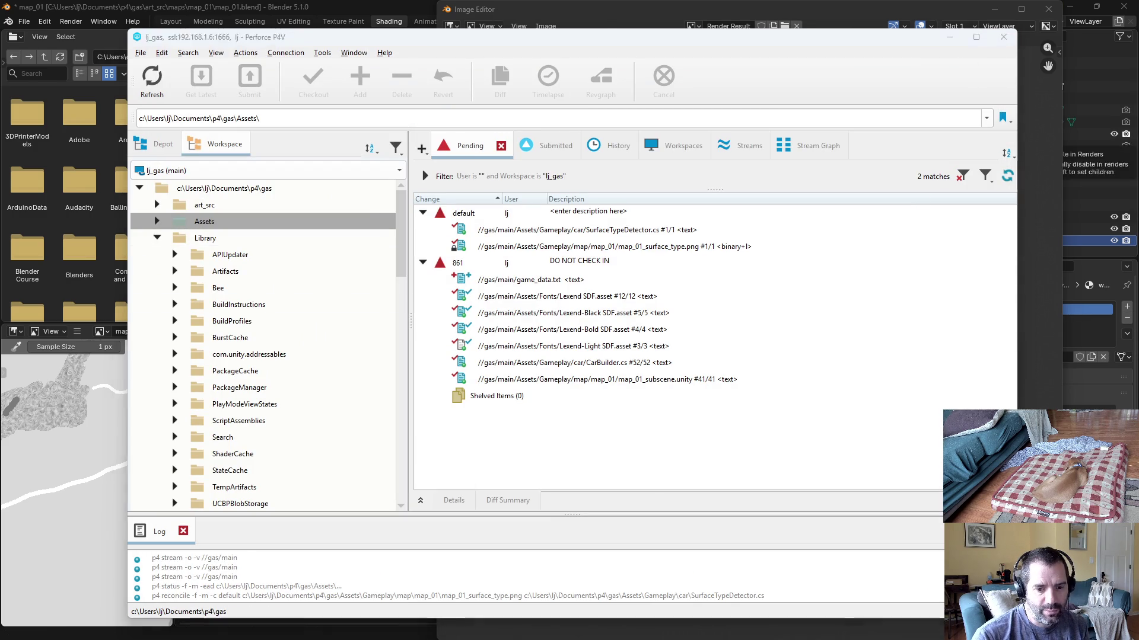
{"action": "key", "text": "alt+Tab"}
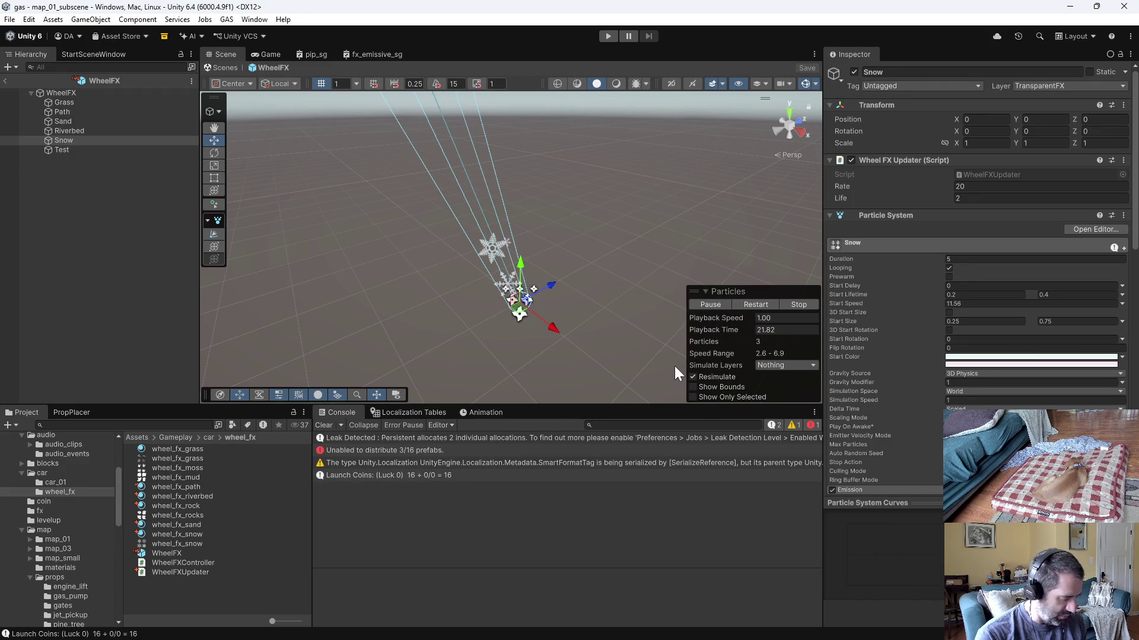
Step: Duplicate the Snow particle system under WheelFX and rename the copy Water
{"action": "left_click", "coordinate": [110, 177]}
{"action": "left_click", "coordinate": [83, 139]}
{"action": "key", "text": "ctrl+d"}
{"action": "left_click", "coordinate": [59, 149]}
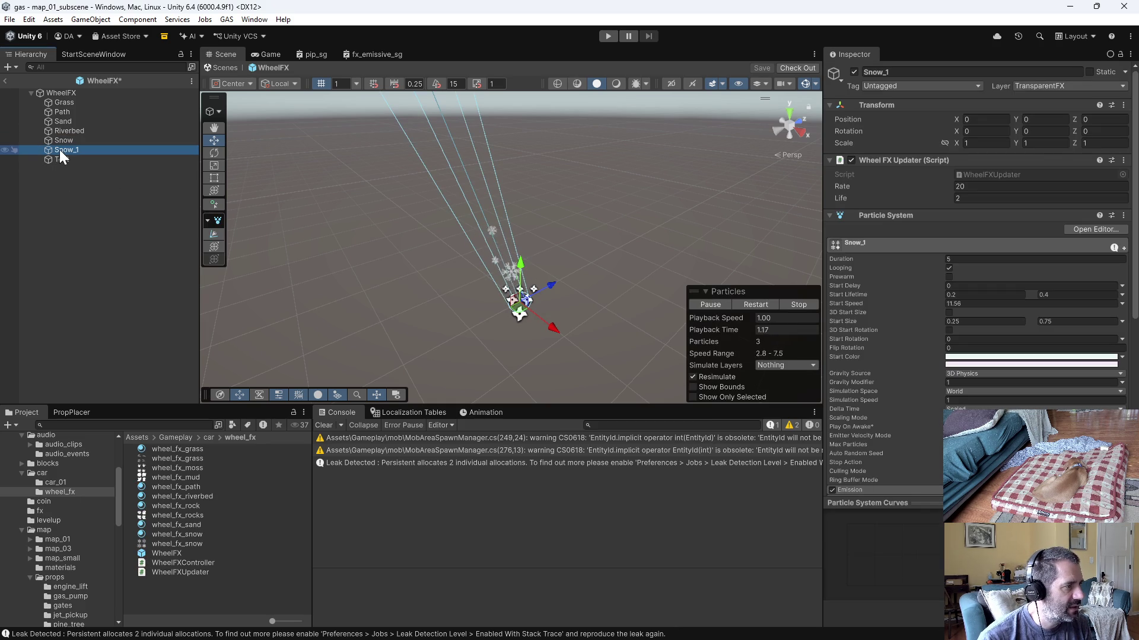
{"action": "type", "text": "Sw"}
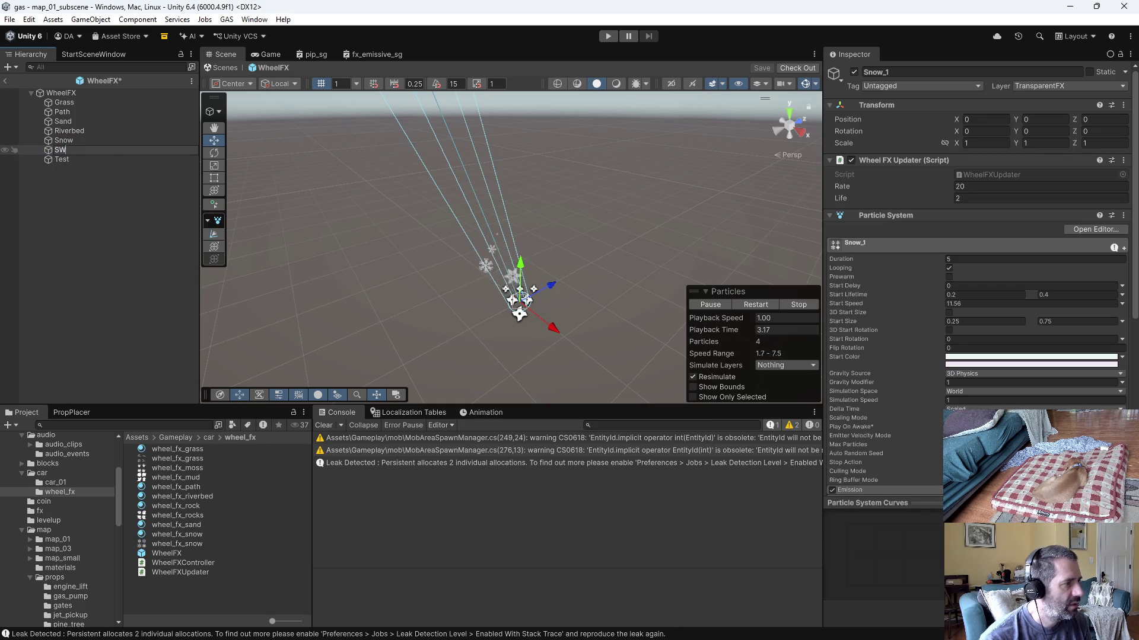
{"action": "type", "text": "r"}
{"action": "key", "text": "Return"}
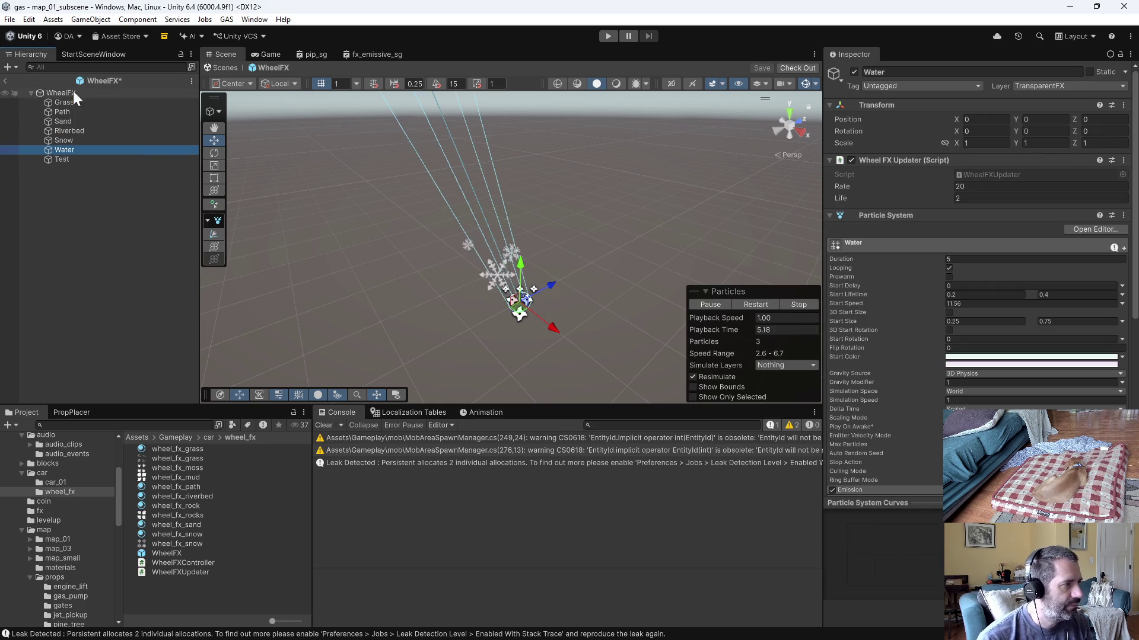
Step: Add a Systems entry on WheelFX Controller, assign Water to it, and check out the prefab
{"action": "left_click", "coordinate": [59, 91]}
{"action": "left_click", "coordinate": [1106, 298]}
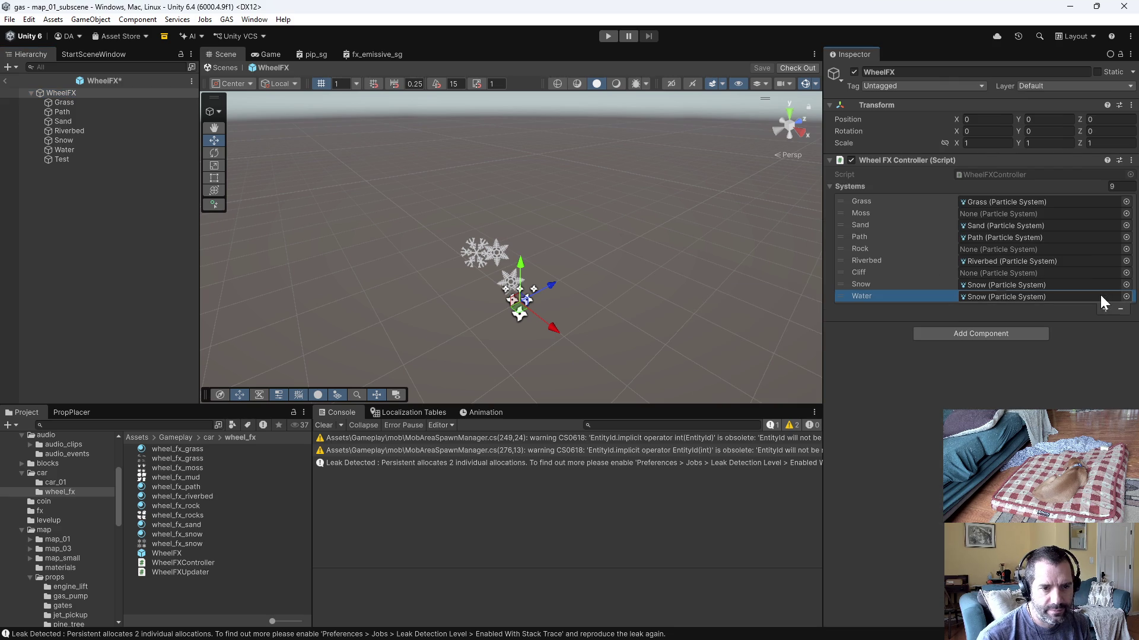
{"action": "left_click_drag", "start_coordinate": [77, 149], "coordinate": [1019, 295]}
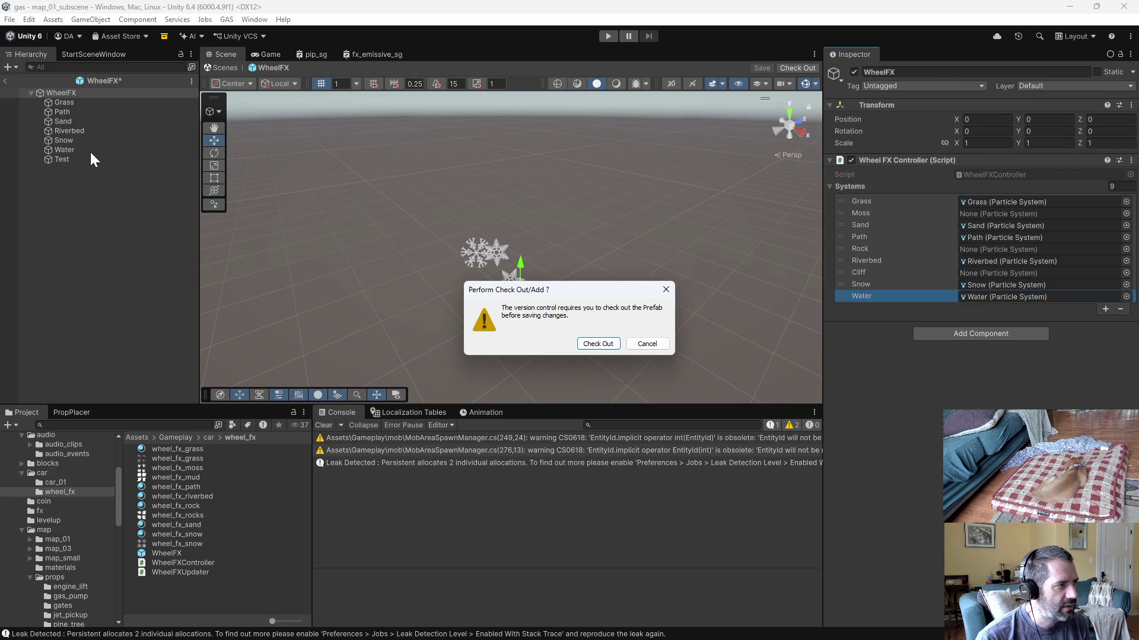
{"action": "left_click", "coordinate": [597, 348]}
{"action": "left_click", "coordinate": [93, 149]}
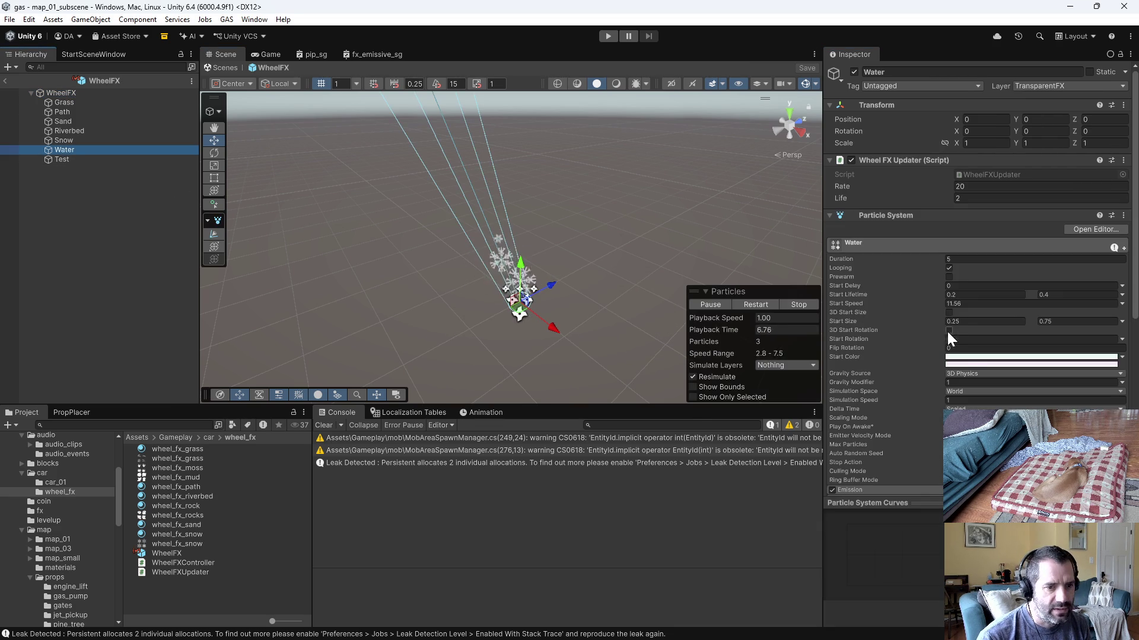
{"action": "left_click", "coordinate": [966, 358]}
Step: Make both Start Color gradient colours blue and close the colour picker
{"action": "left_click", "coordinate": [987, 380]}
{"action": "left_click", "coordinate": [956, 364]}
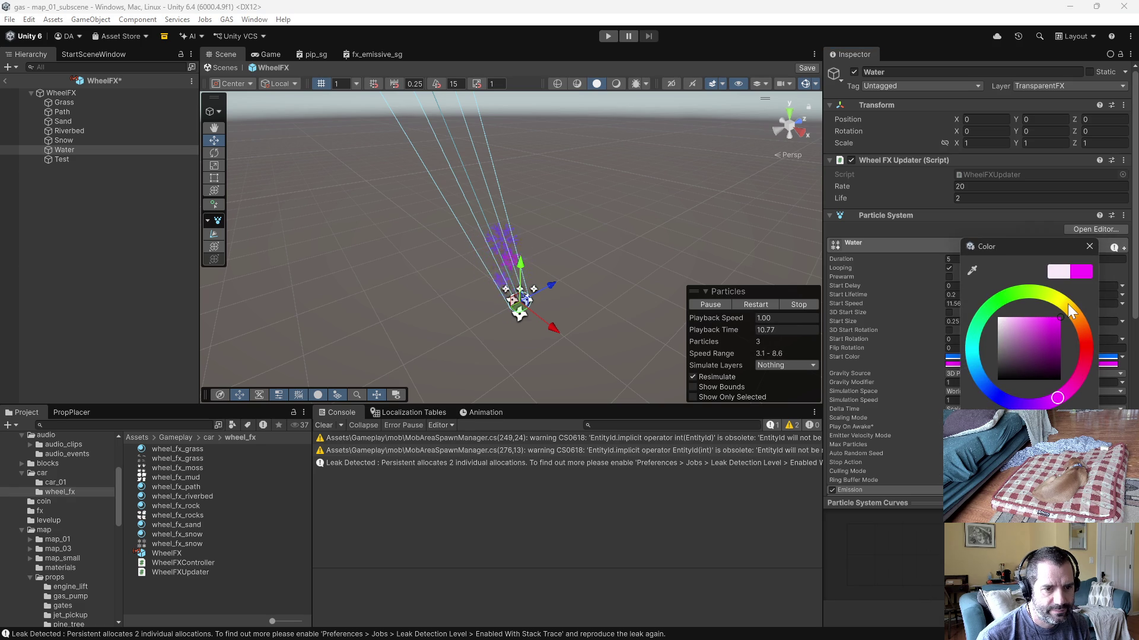
{"action": "left_click_drag", "start_coordinate": [986, 403], "coordinate": [982, 377]}
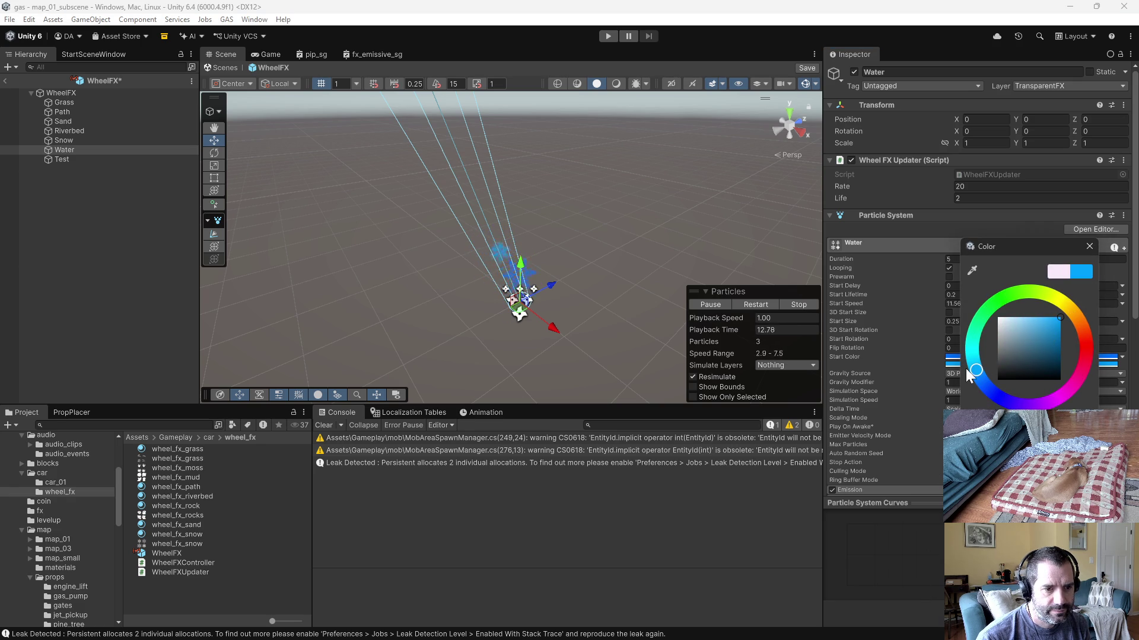
{"action": "left_click", "coordinate": [890, 550]}
{"action": "scroll", "coordinate": [929, 488], "scroll_direction": "down", "scroll_amount": 5}
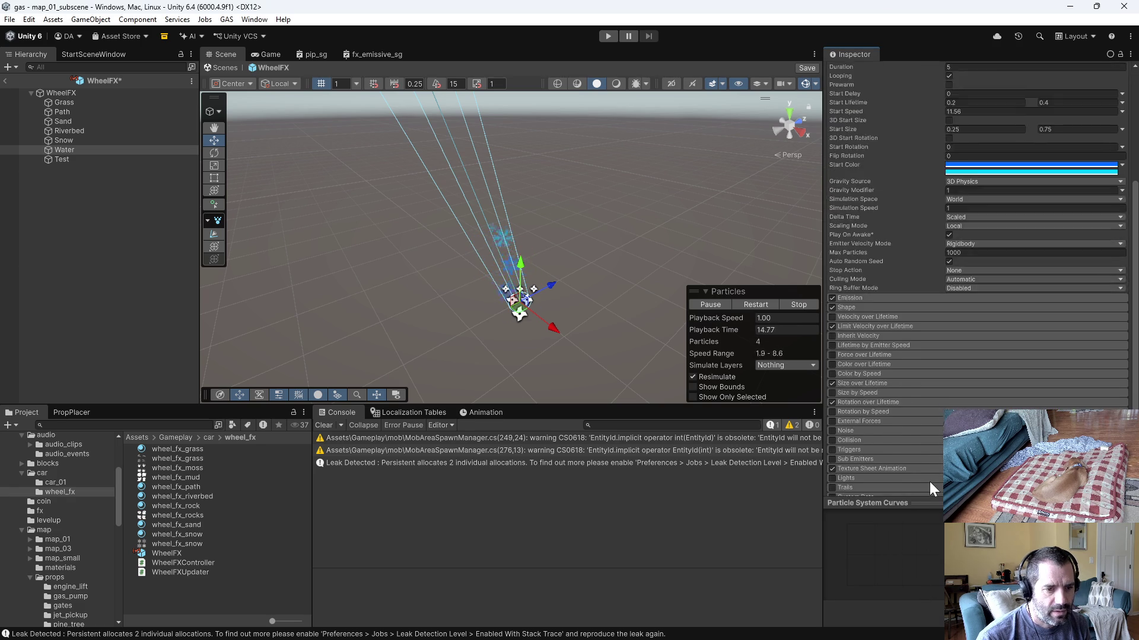
{"action": "scroll", "coordinate": [929, 481], "scroll_direction": "down", "scroll_amount": 3}
Step: Assign wheel_fx_riverbed as the Water particle material in Renderer and enter Play mode
{"action": "left_click", "coordinate": [844, 407]}
{"action": "scroll", "coordinate": [860, 408], "scroll_direction": "down", "scroll_amount": 3}
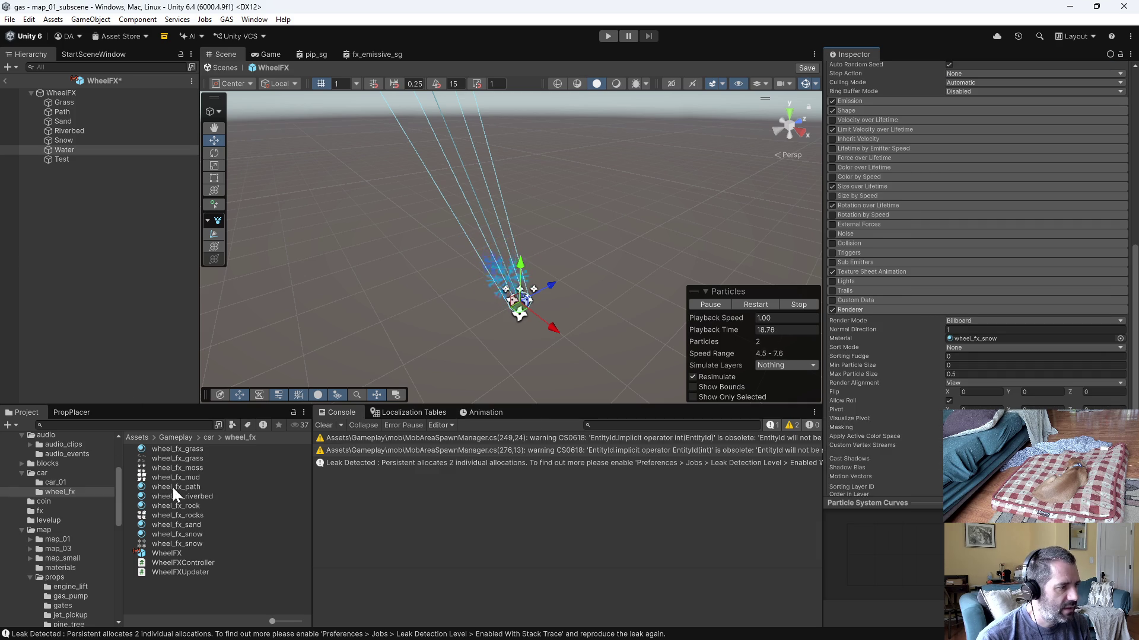
{"action": "mouse_move", "coordinate": [182, 497]}
{"action": "left_mouse_down"}
{"action": "mouse_move", "coordinate": [993, 339]}
{"action": "mouse_move", "coordinate": [970, 340]}
{"action": "left_mouse_up"}
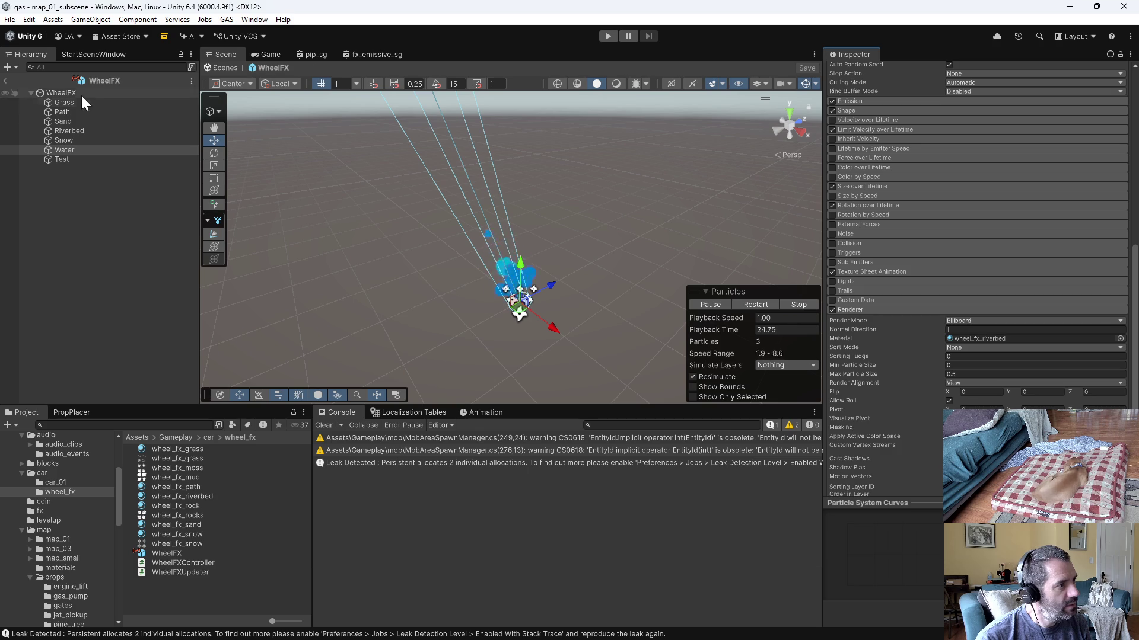
{"action": "left_click", "coordinate": [604, 36]}
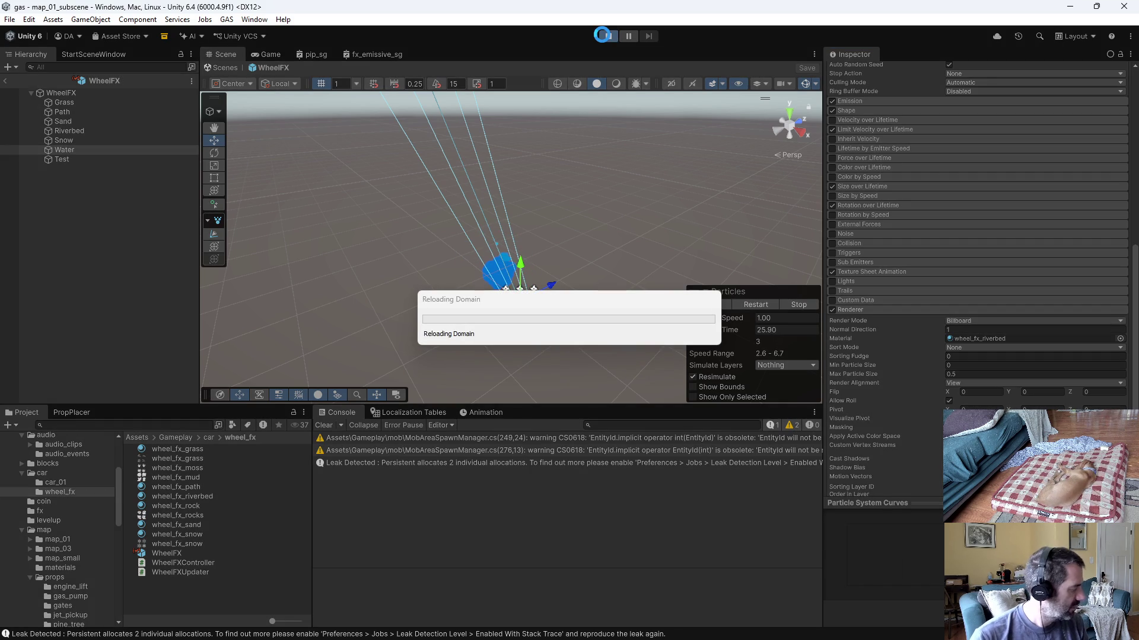